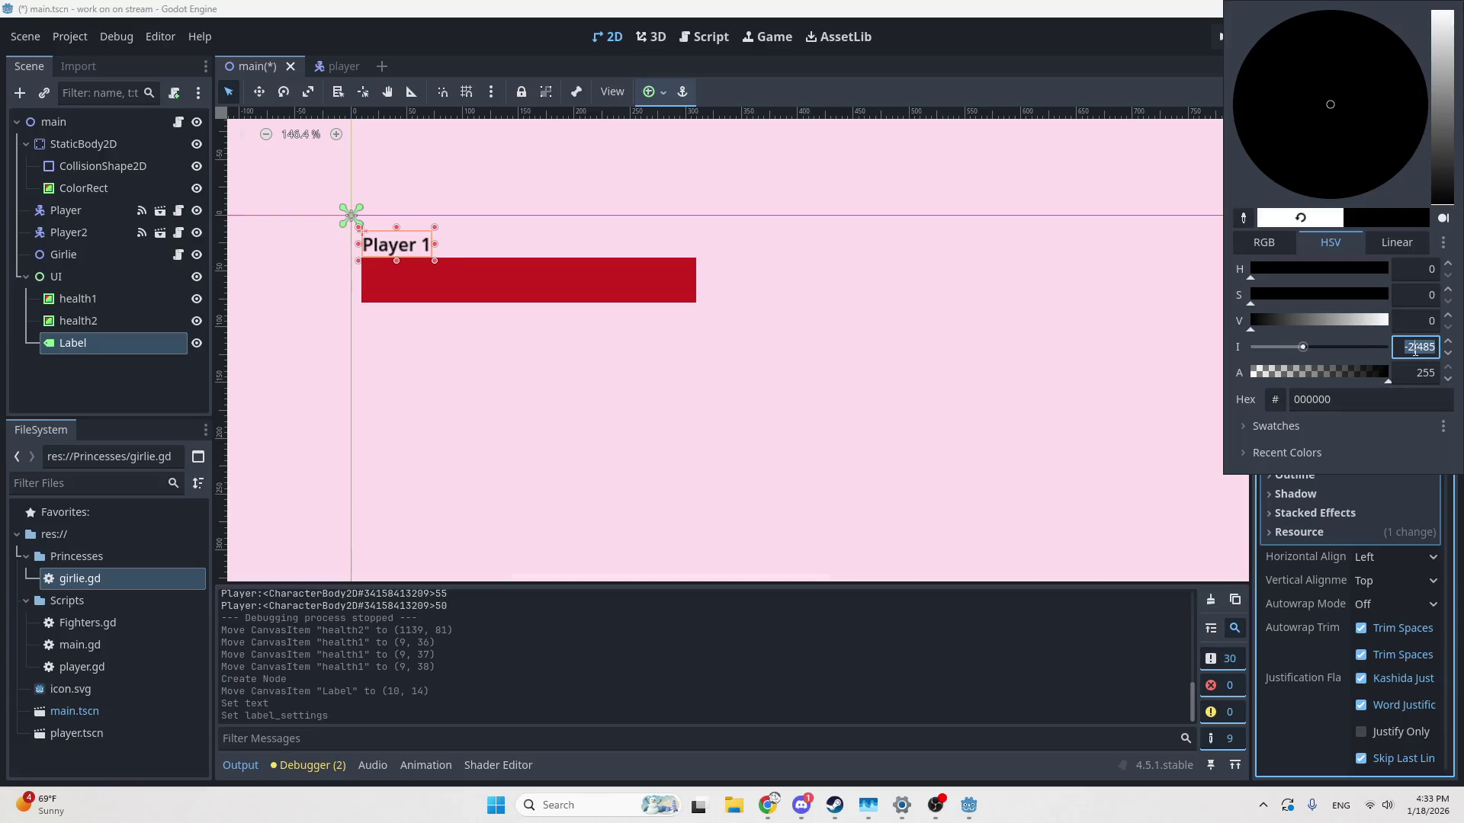
Keep the Player 1 label text black and set its Label Settings font size to 35
left_click(1403, 427)
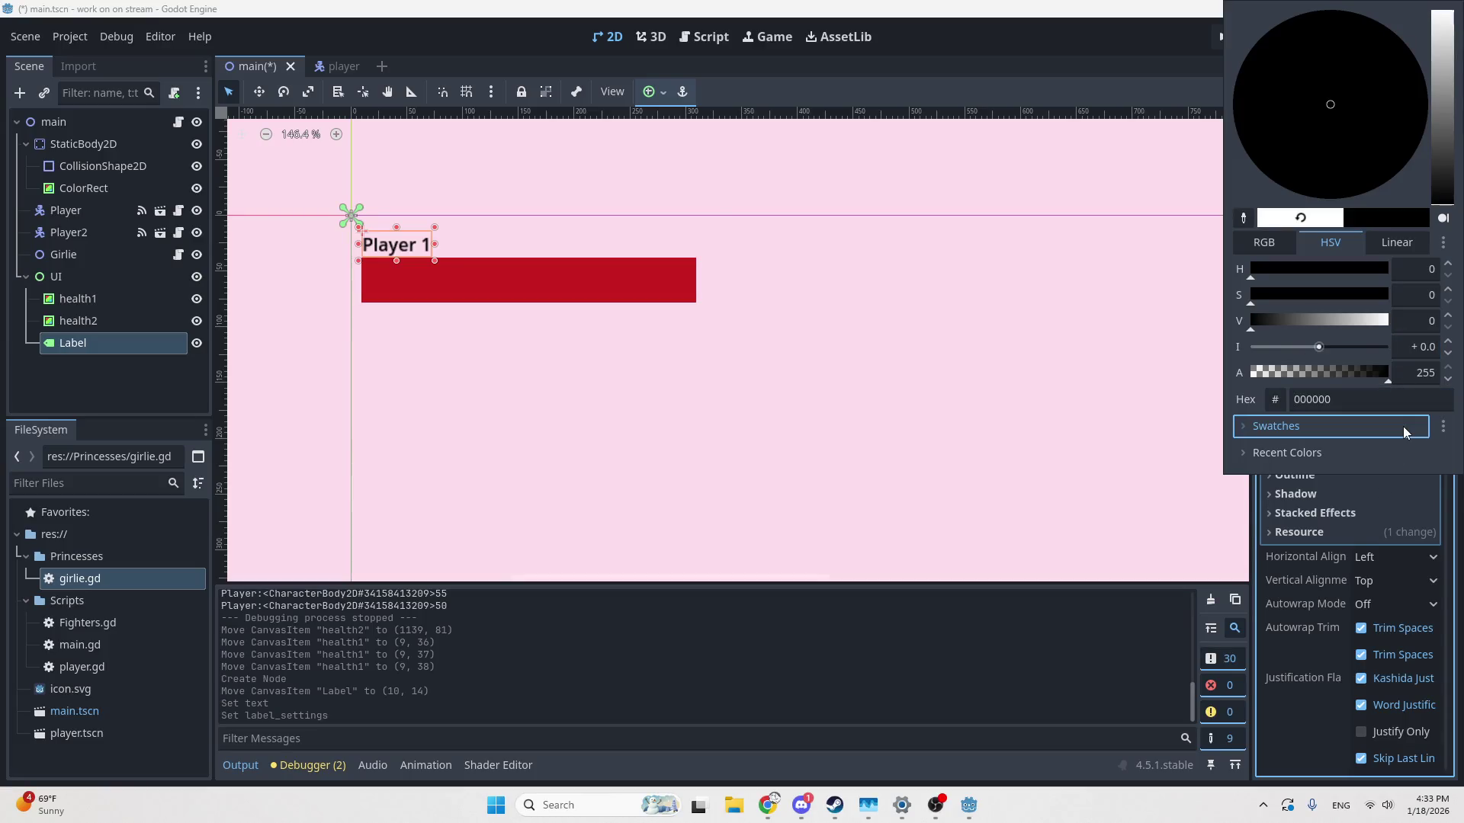
left_click(1167, 473)
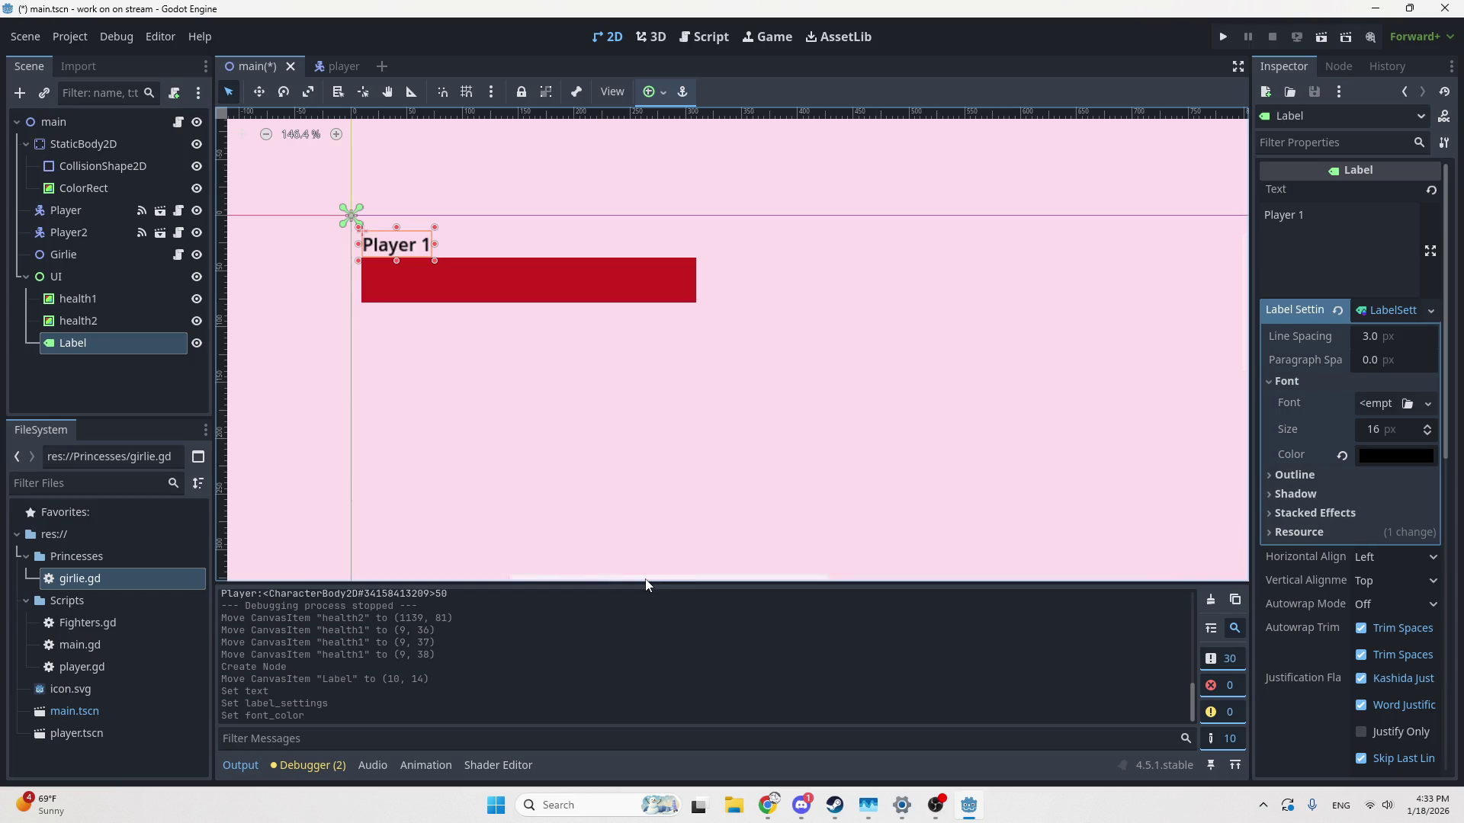
scroll(619, 438, "down", 2)
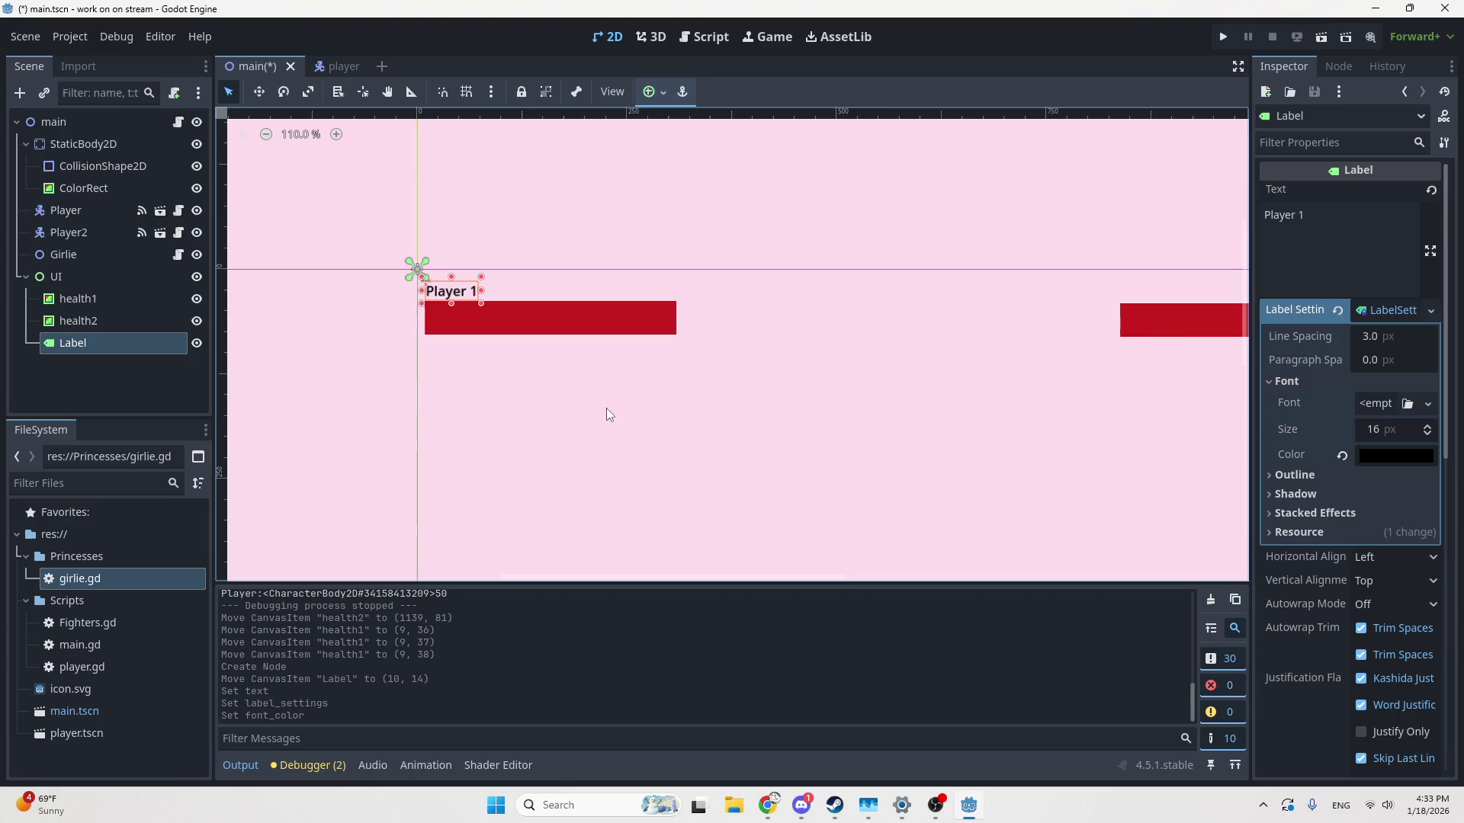
left_click(1404, 429)
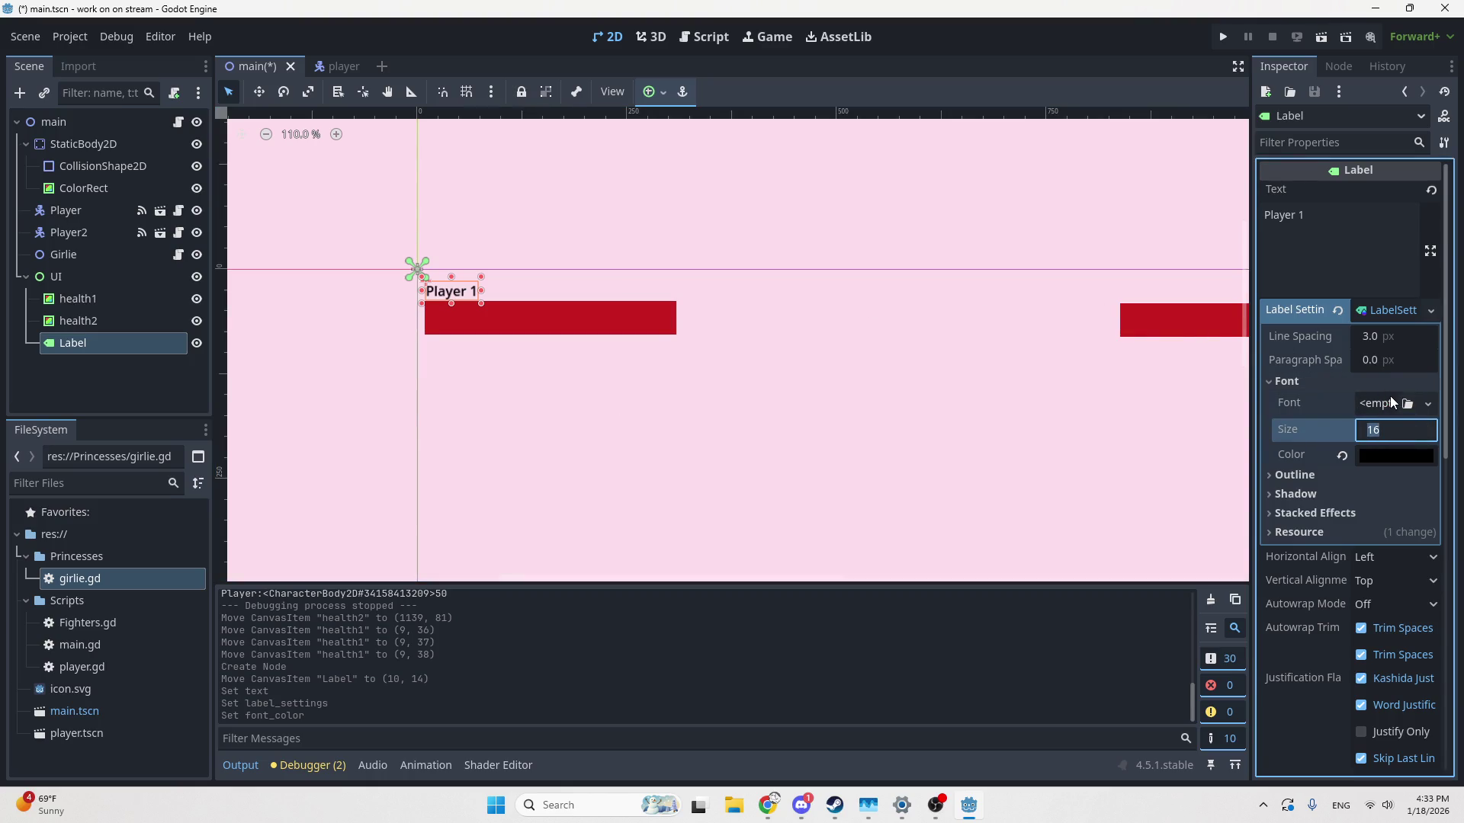
type("20")
key("Return")
scroll(732, 343, "up", 5)
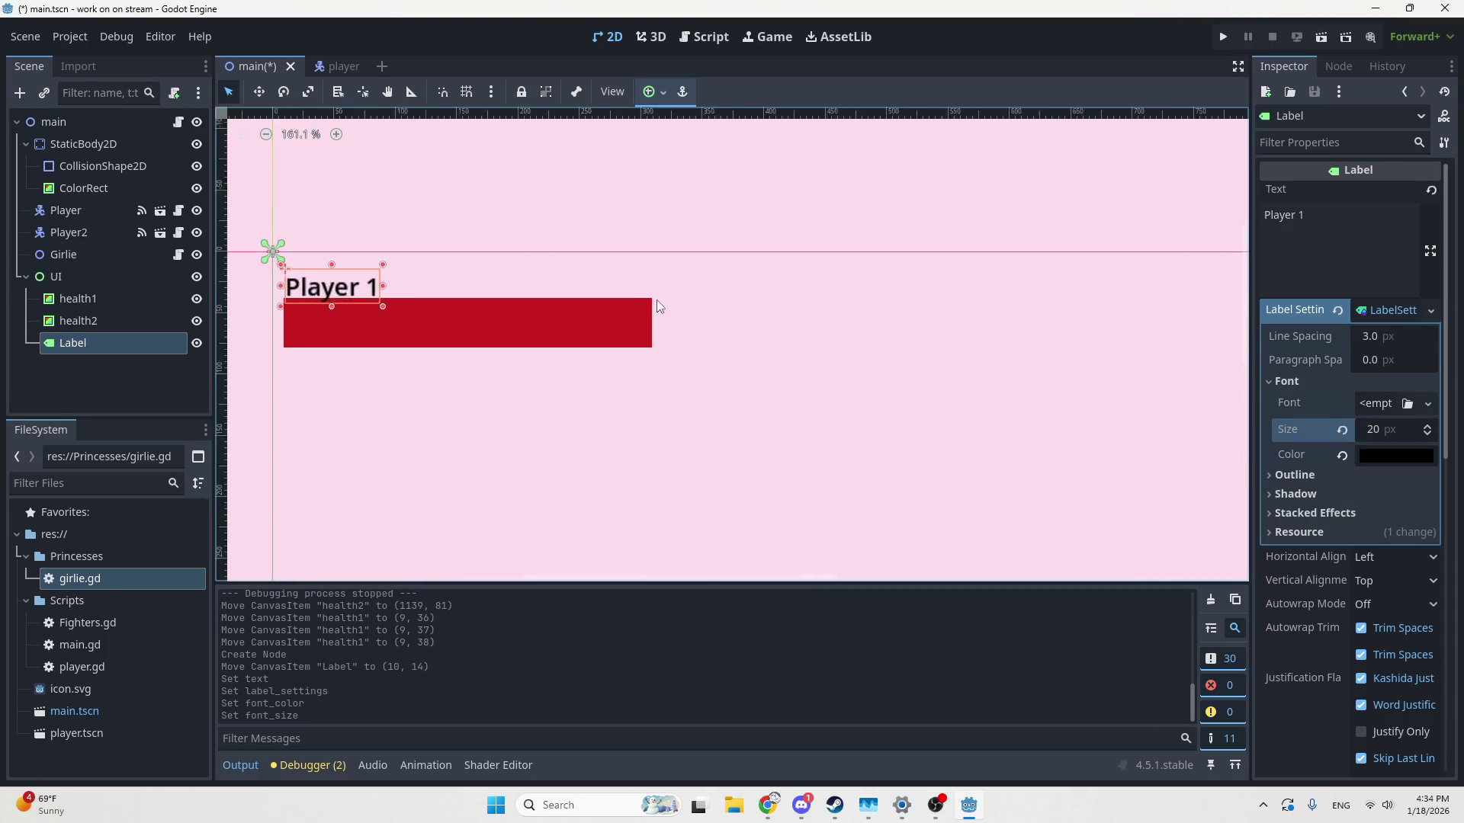
key("Up")
key("Up")
key("Up")
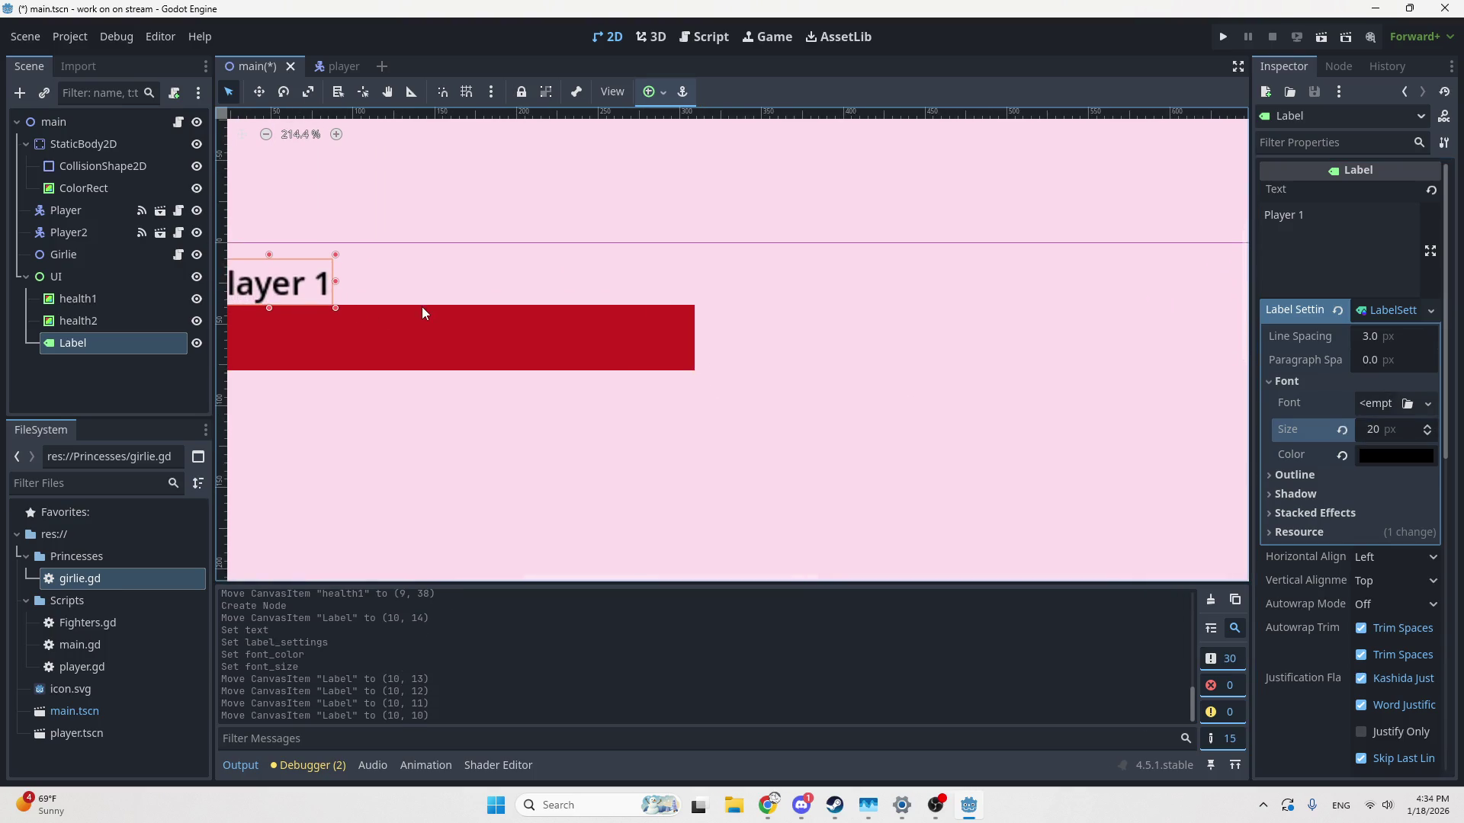
scroll(424, 312, "down", 3)
scroll(432, 346, "down", 5)
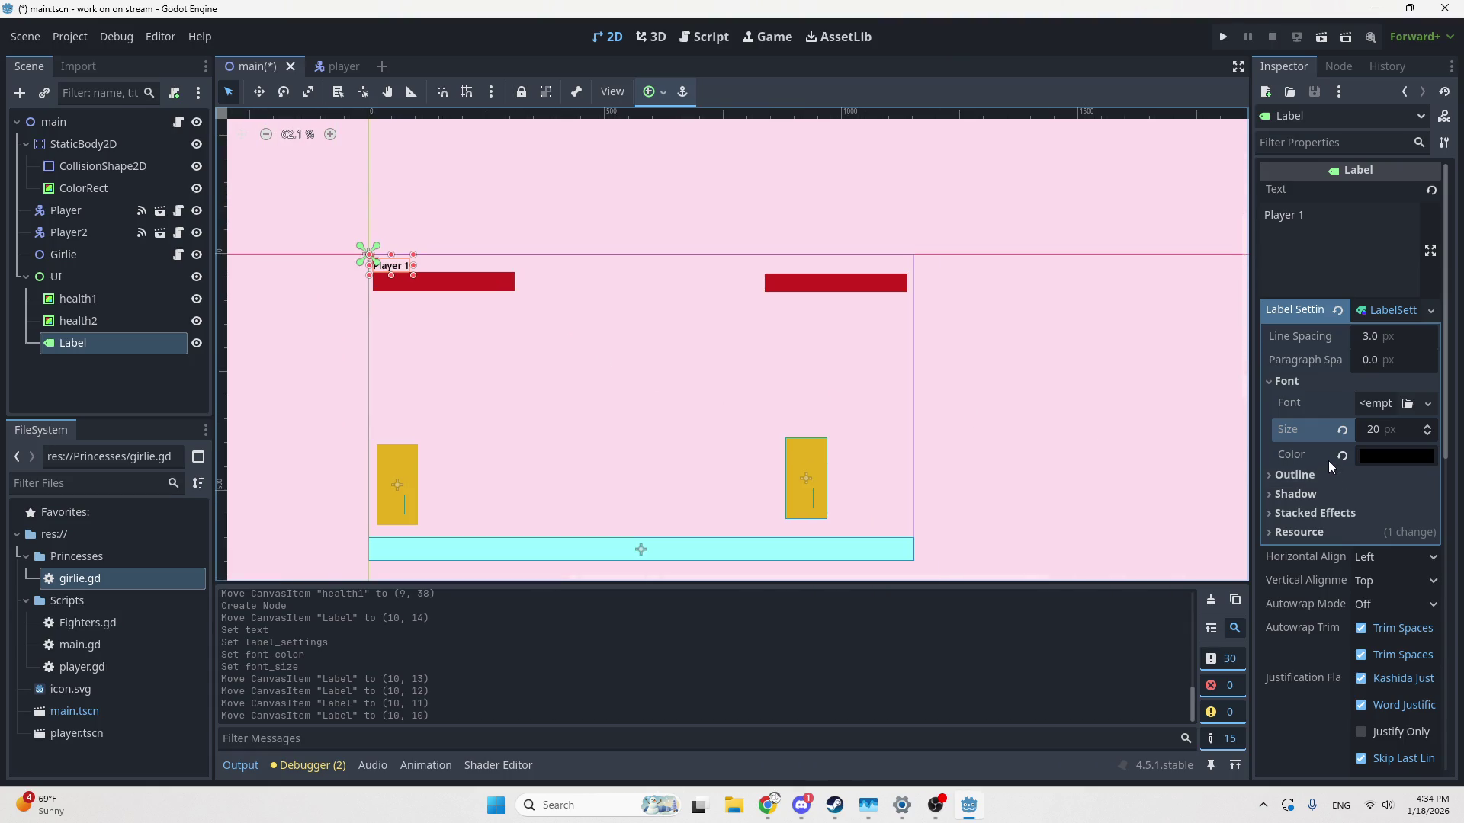
left_click(1373, 429)
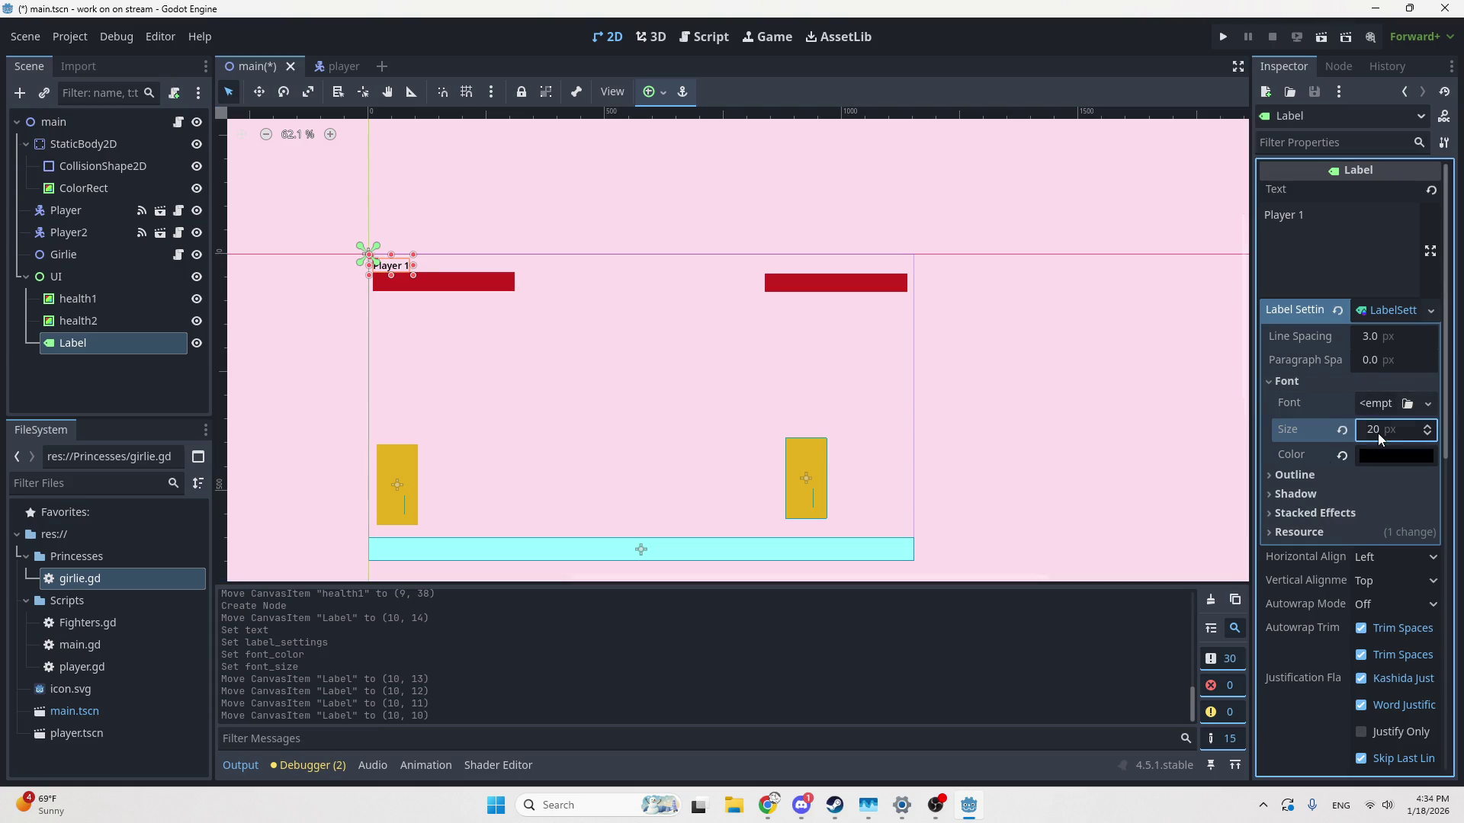
type("35")
key("Return")
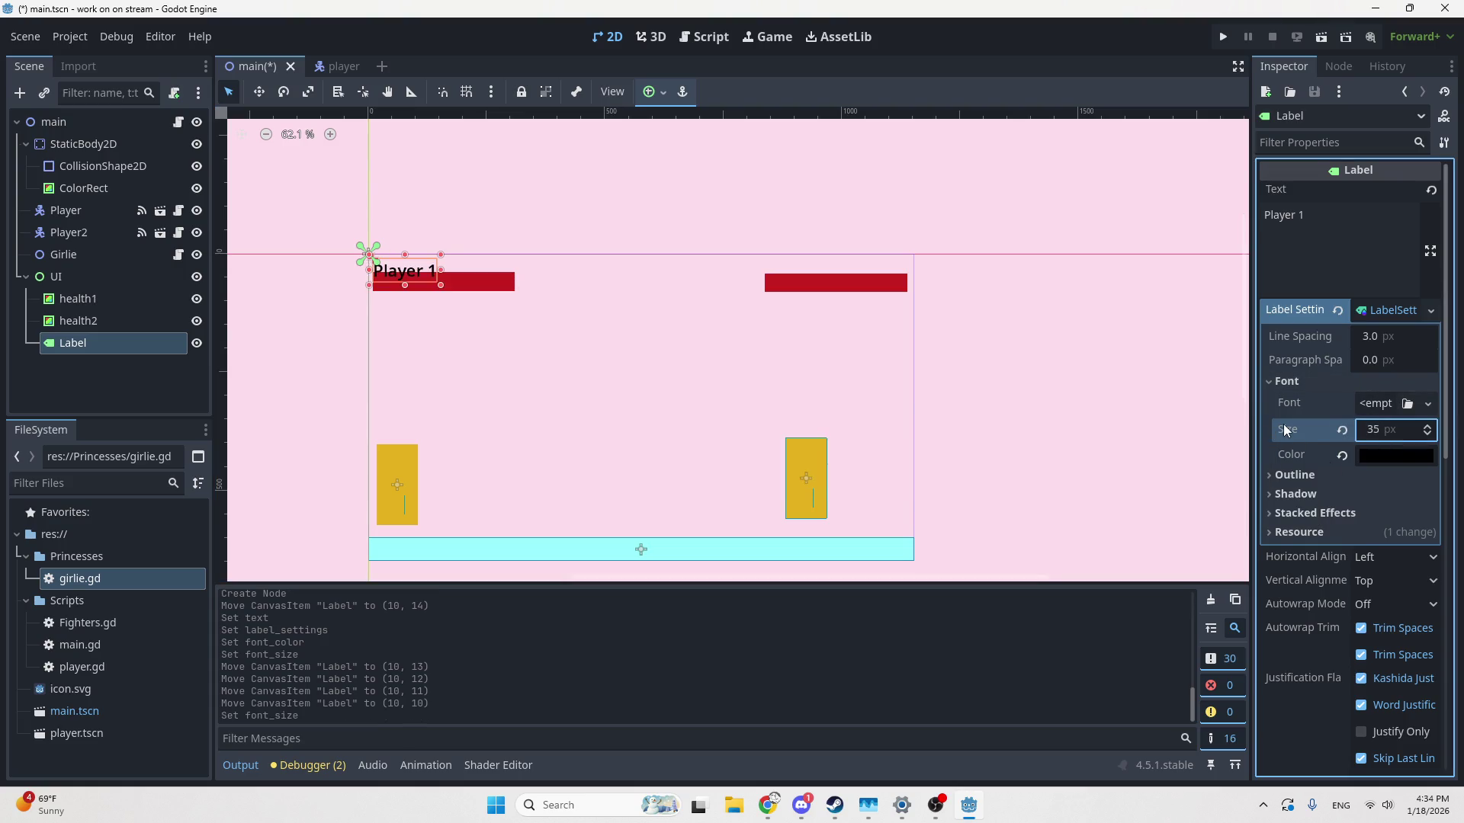
Move the Player 1 label to the top with the first health bar just below it
scroll(497, 218, "up", 4)
scroll(499, 225, "up", 1)
scroll(475, 296, "up", 1)
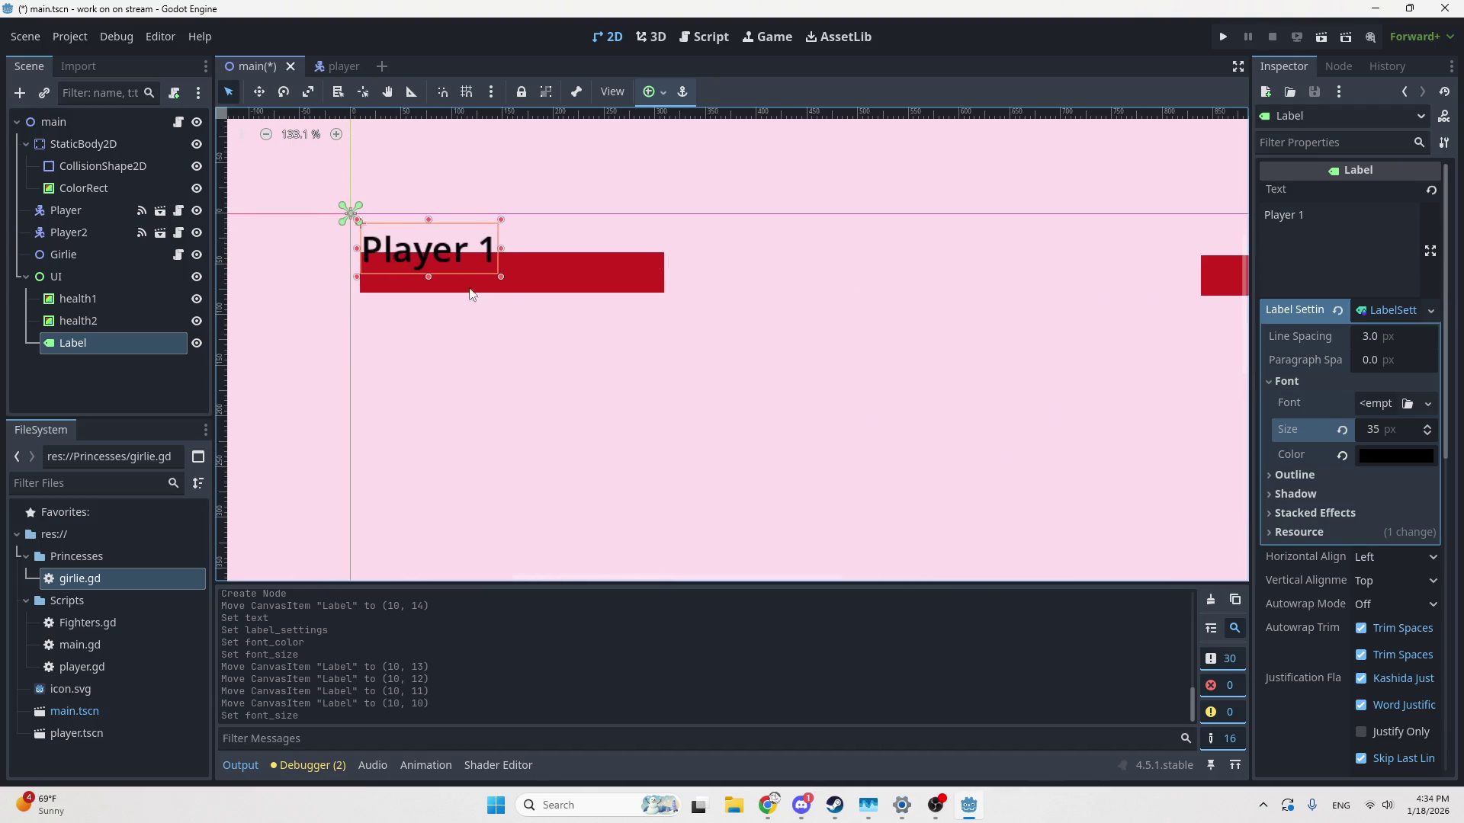
left_click_drag(351, 220, 351, 210)
left_click_drag(483, 294, 493, 300)
Reselect the Label node, then switch over to the web browser
left_click(918, 282)
scroll(889, 309, "down", 1)
scroll(889, 308, "down", 7)
left_click(670, 267)
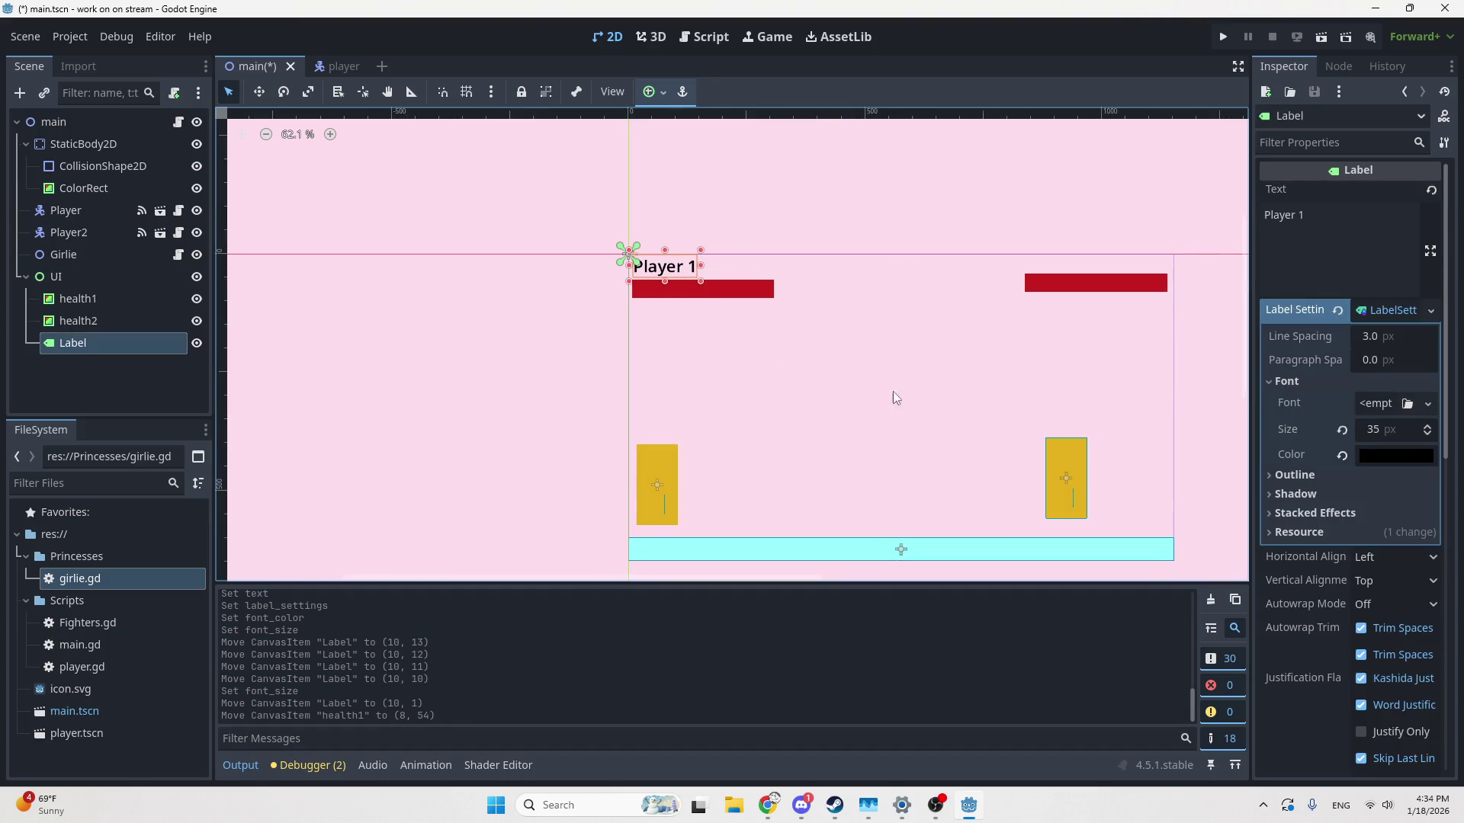
mouse_move(798, 810)
left_click(768, 805)
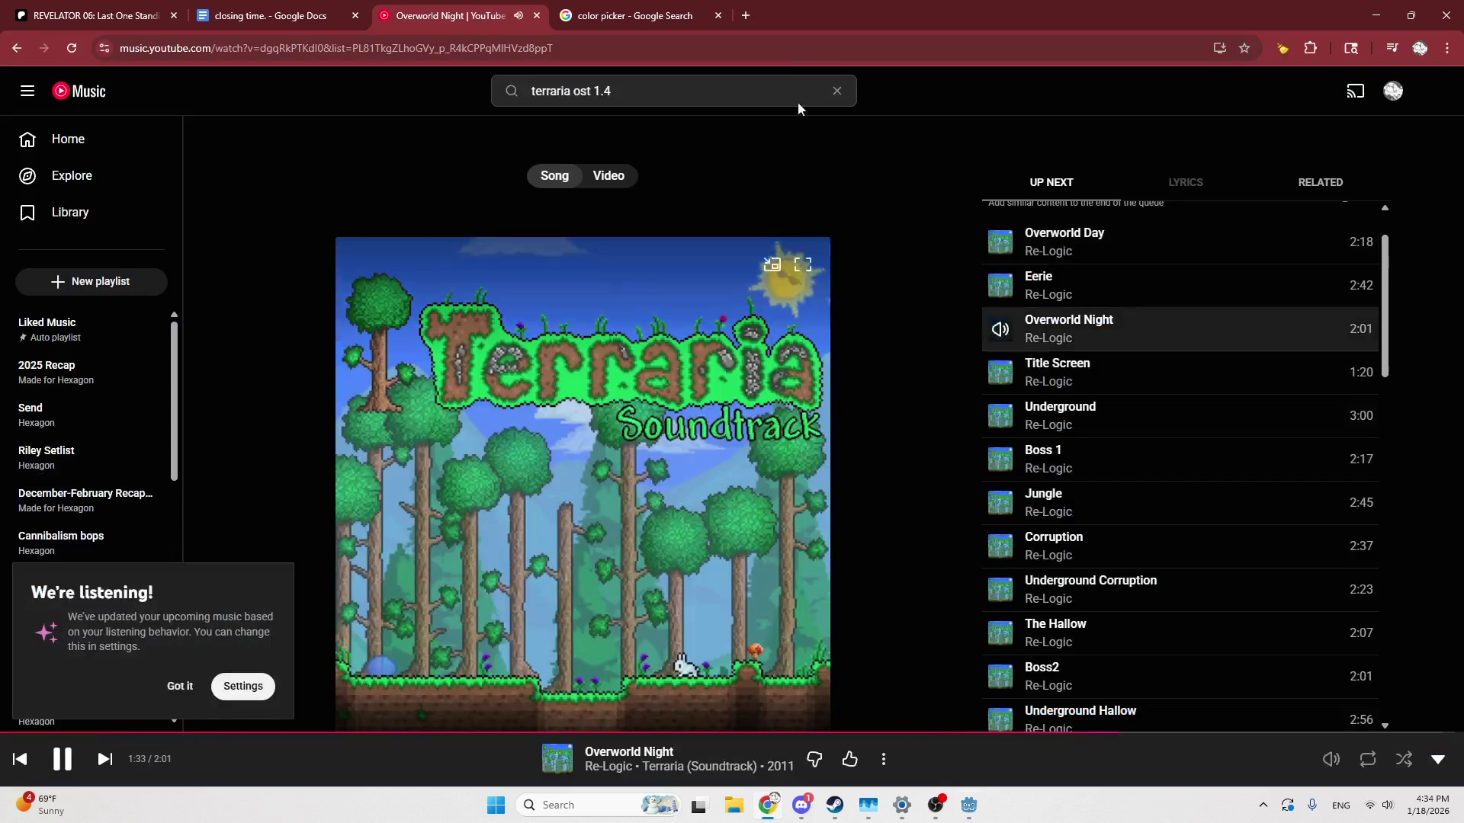
In a new tab, search for 'google fonts' and open fonts.google.com
left_click(745, 15)
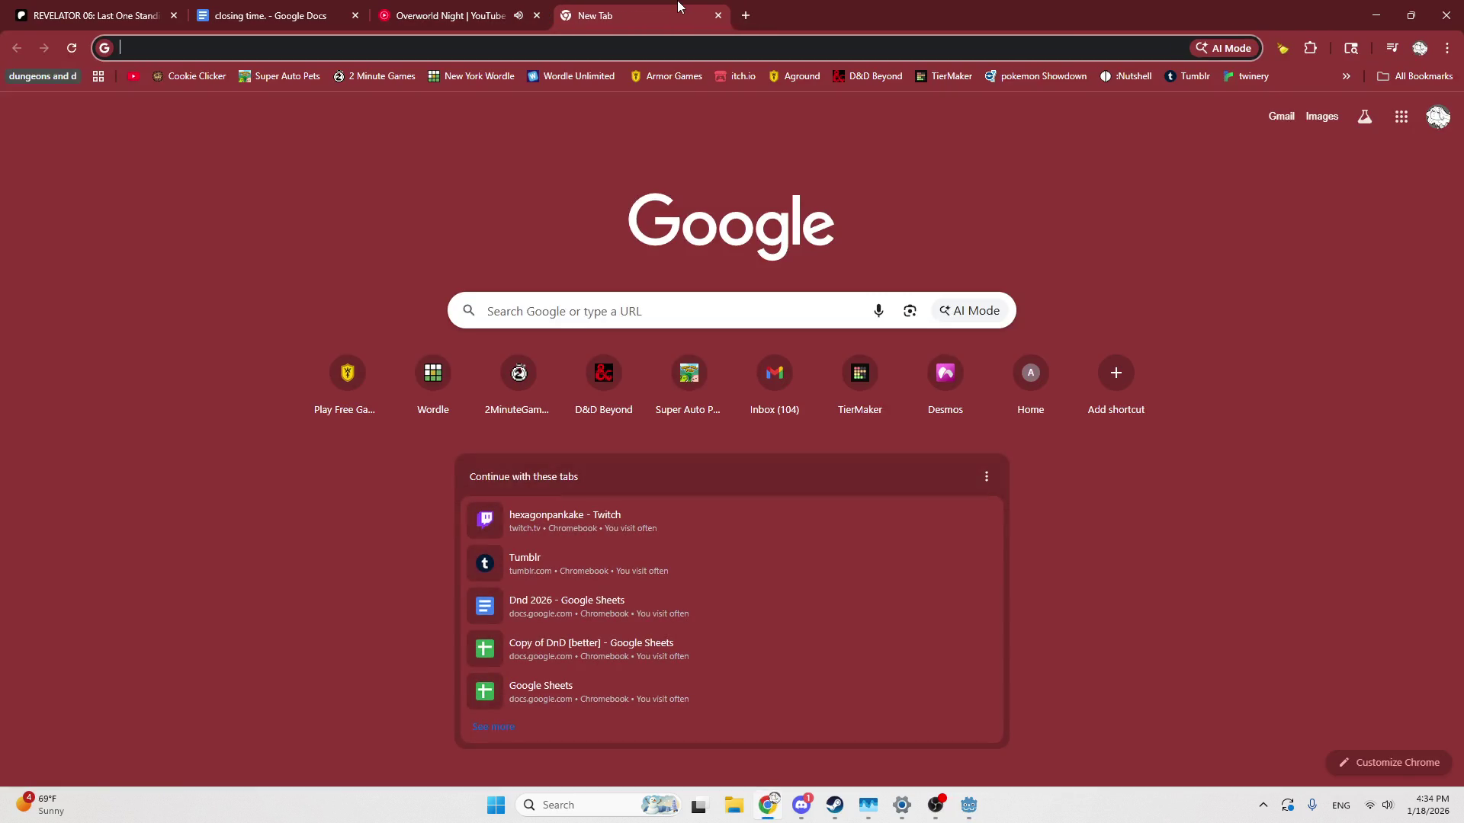
type("google fonts")
key("Return")
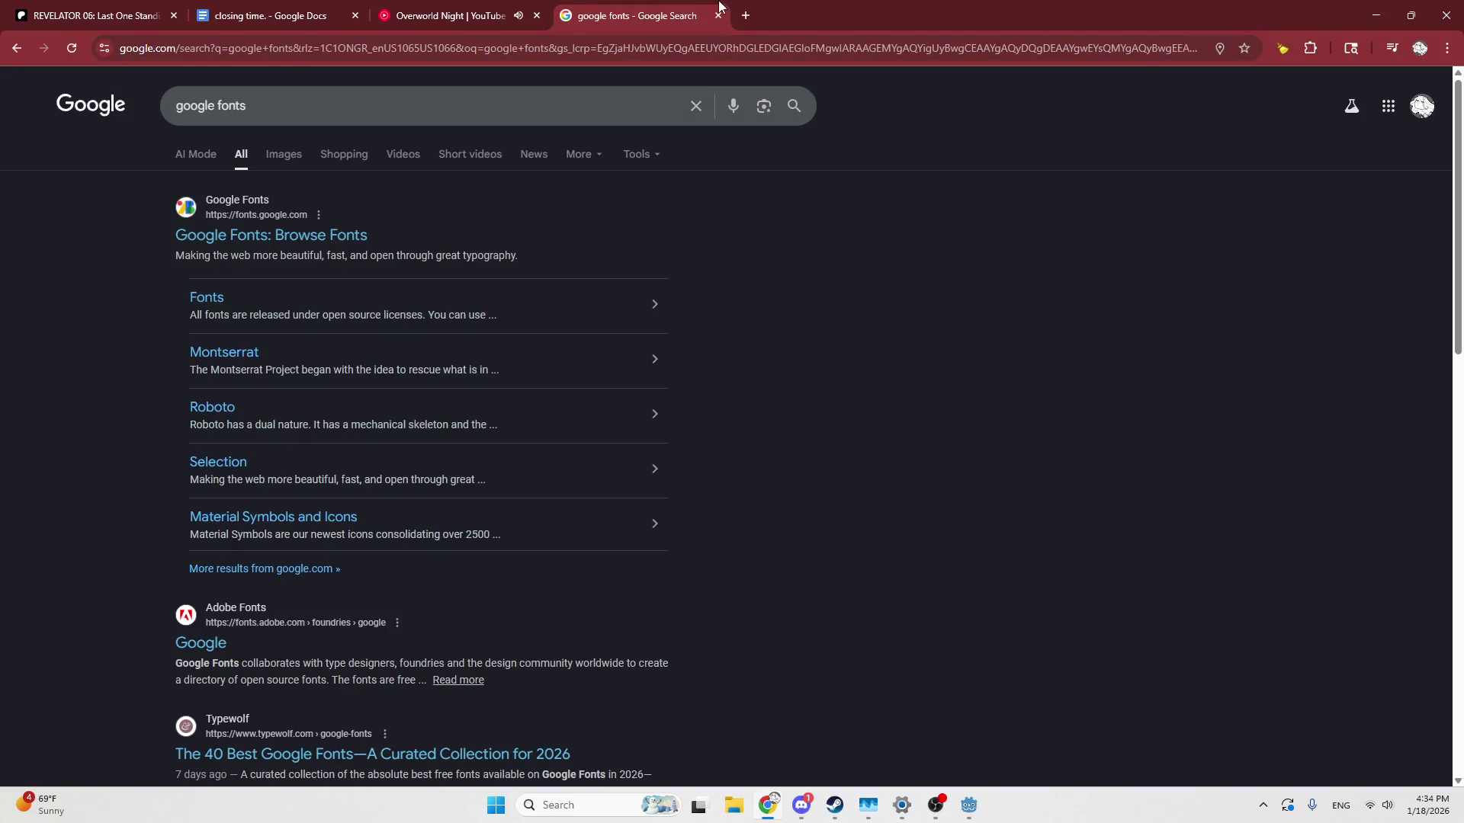
left_click(326, 234)
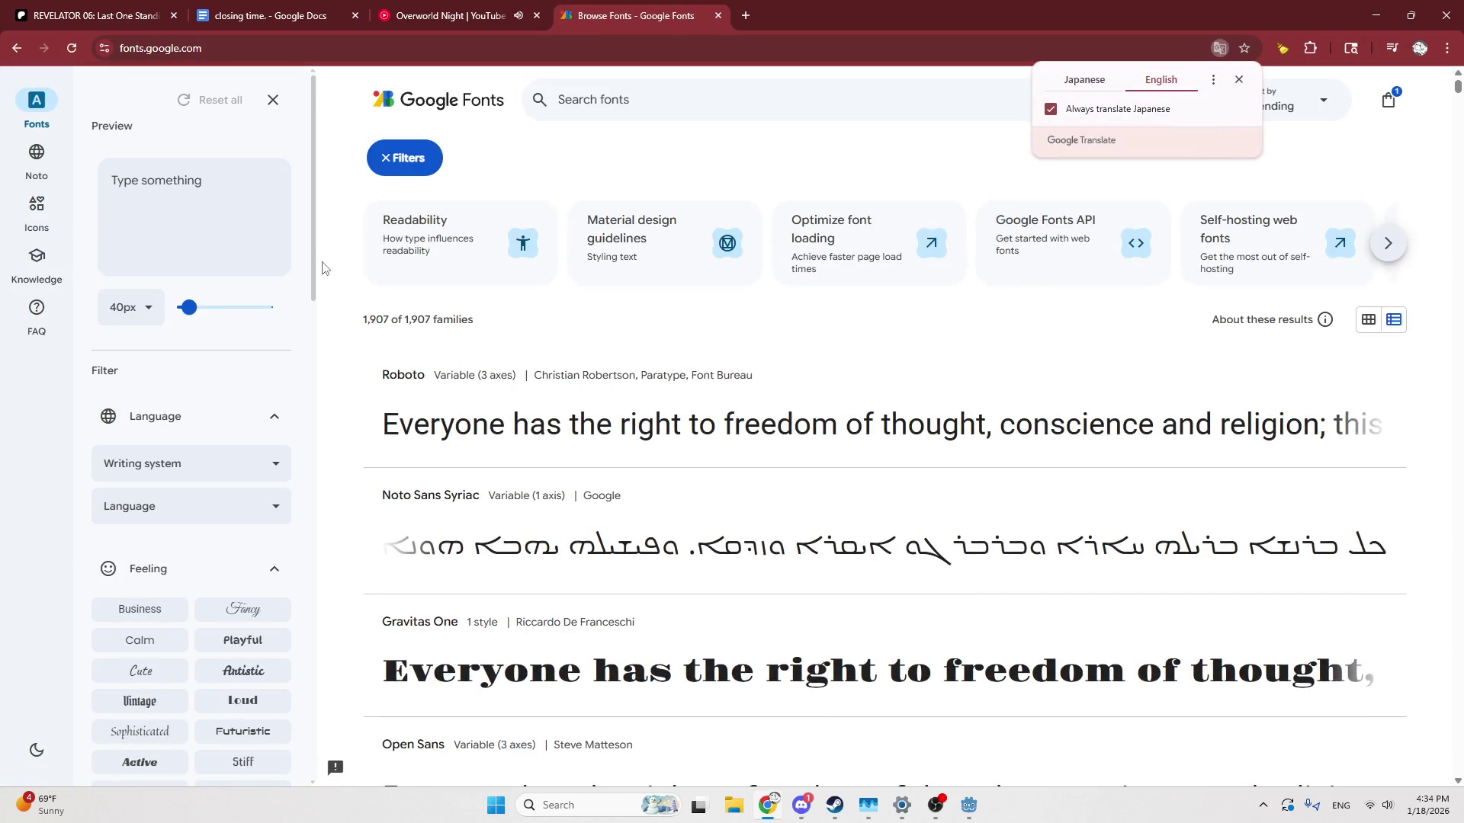
Search the font catalogue for 'east s' and view the East Sea Dokdo specimen page
left_click(611, 114)
type("east s")
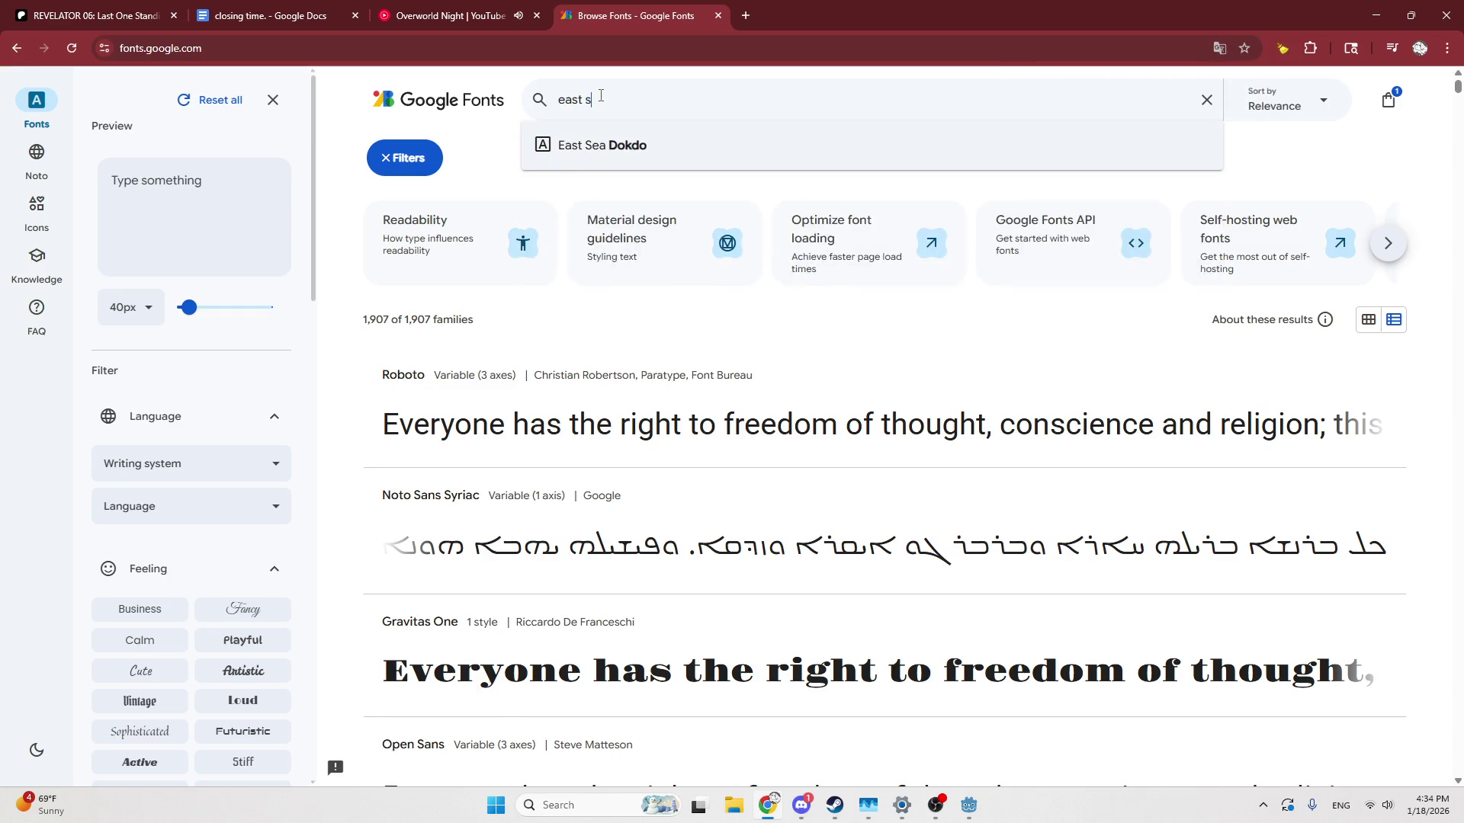
key("Down")
key("Return")
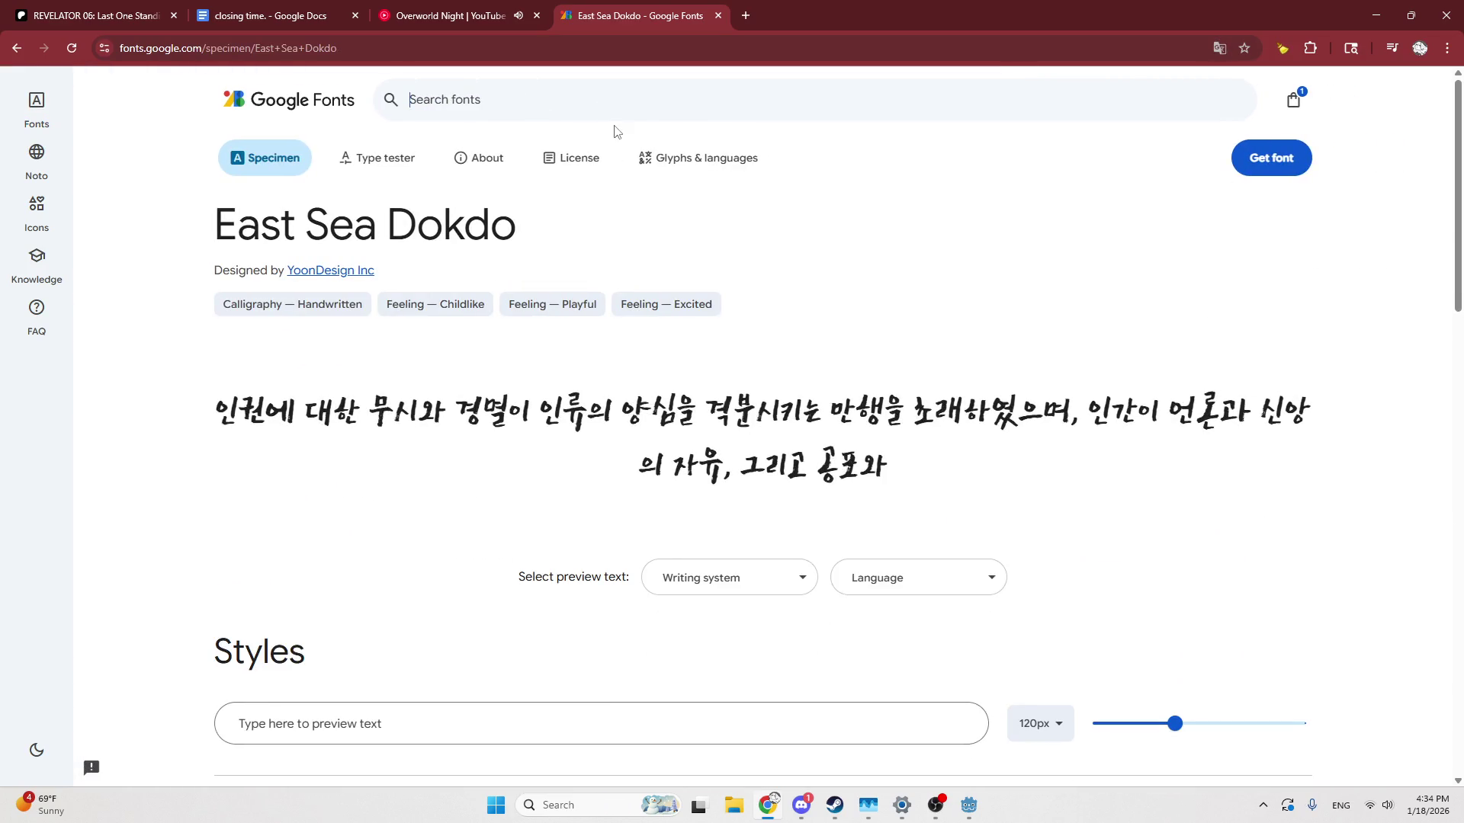
mouse_move(238, 411)
left_mouse_down()
mouse_move(816, 445)
mouse_move(842, 468)
mouse_move(671, 469)
mouse_move(539, 418)
mouse_move(252, 427)
mouse_move(216, 413)
mouse_move(236, 412)
left_mouse_up()
scroll(651, 481, "down", 10)
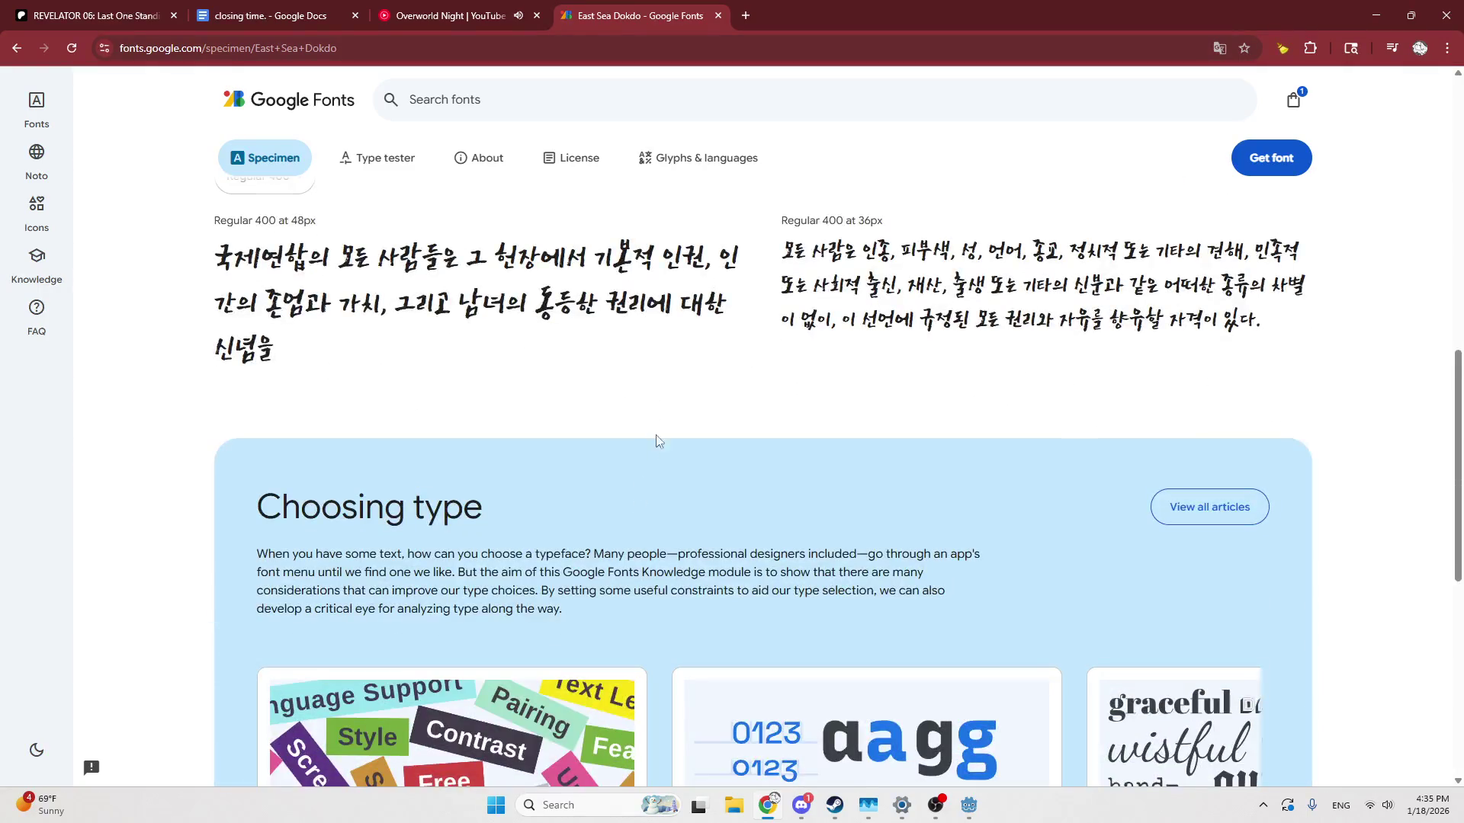
scroll(653, 428, "down", 3)
scroll(614, 451, "up", 9)
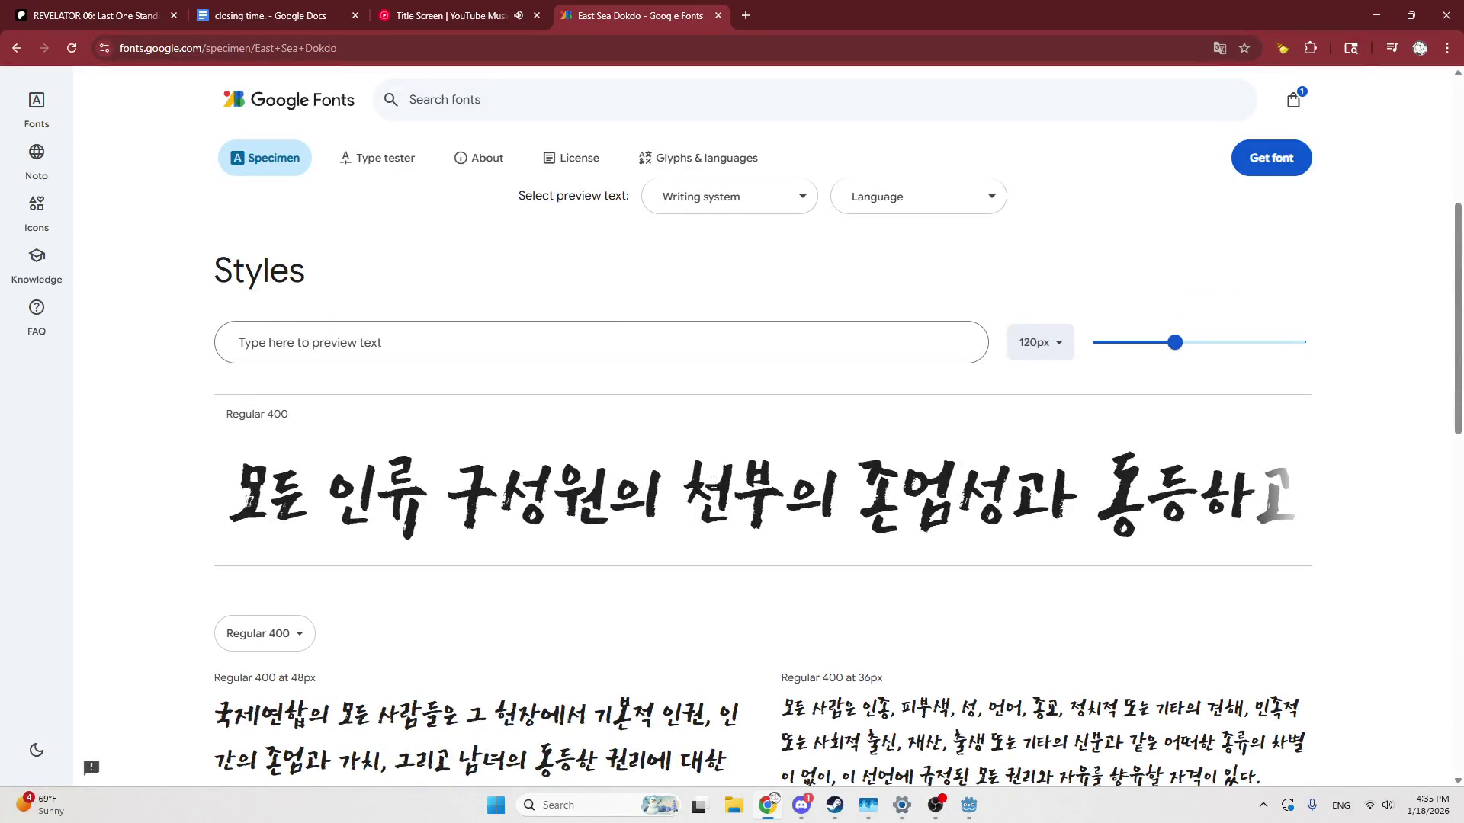
Shrink the East Sea Dokdo preview to 87px and erase the default sample text
left_click_drag(1175, 343, 1153, 356)
left_click_drag(301, 480, 374, 488)
left_click(379, 507)
left_click_drag(503, 482, 506, 537)
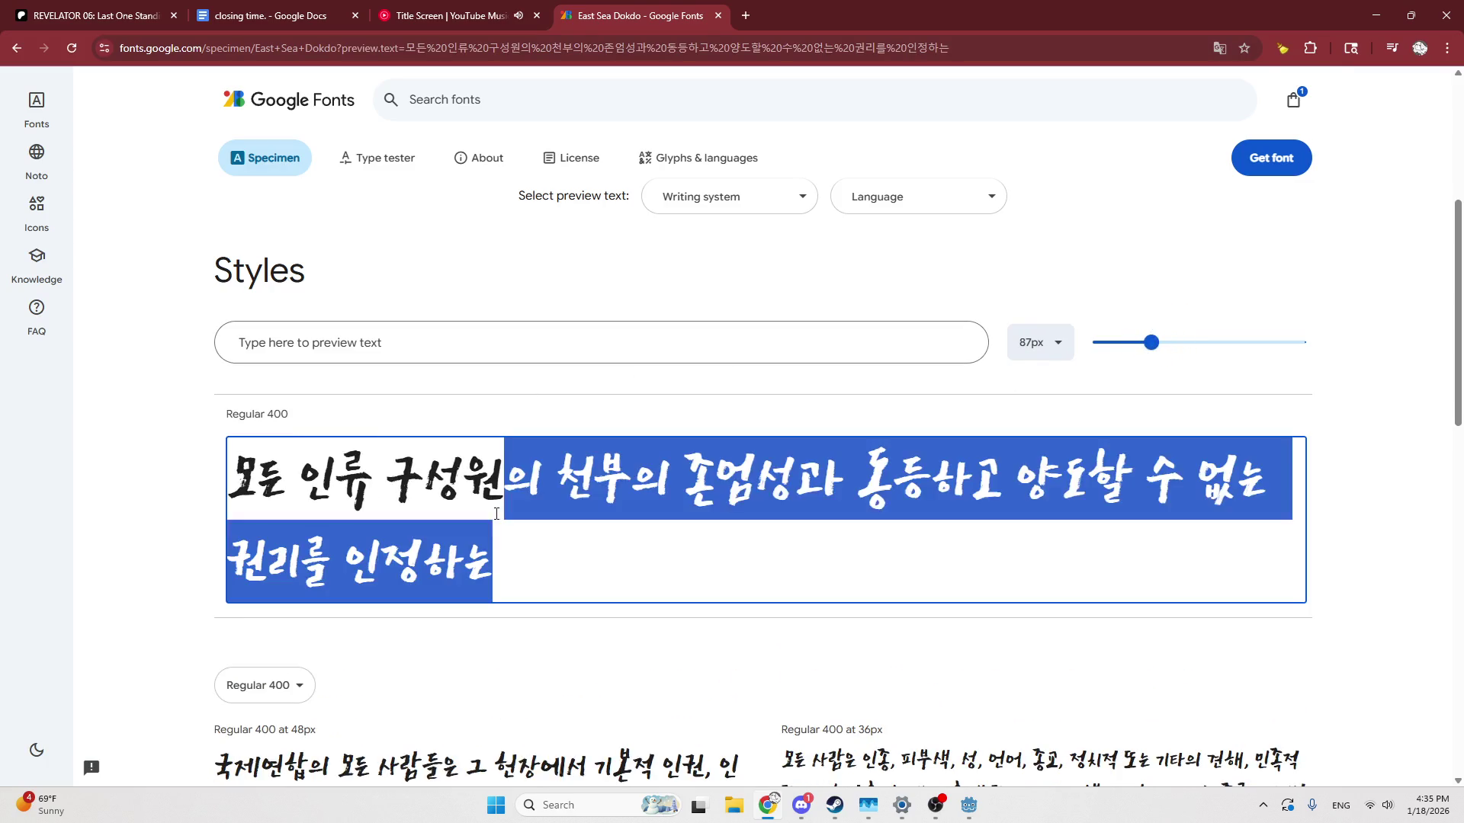
type("b")
left_click_drag(564, 474, 229, 486)
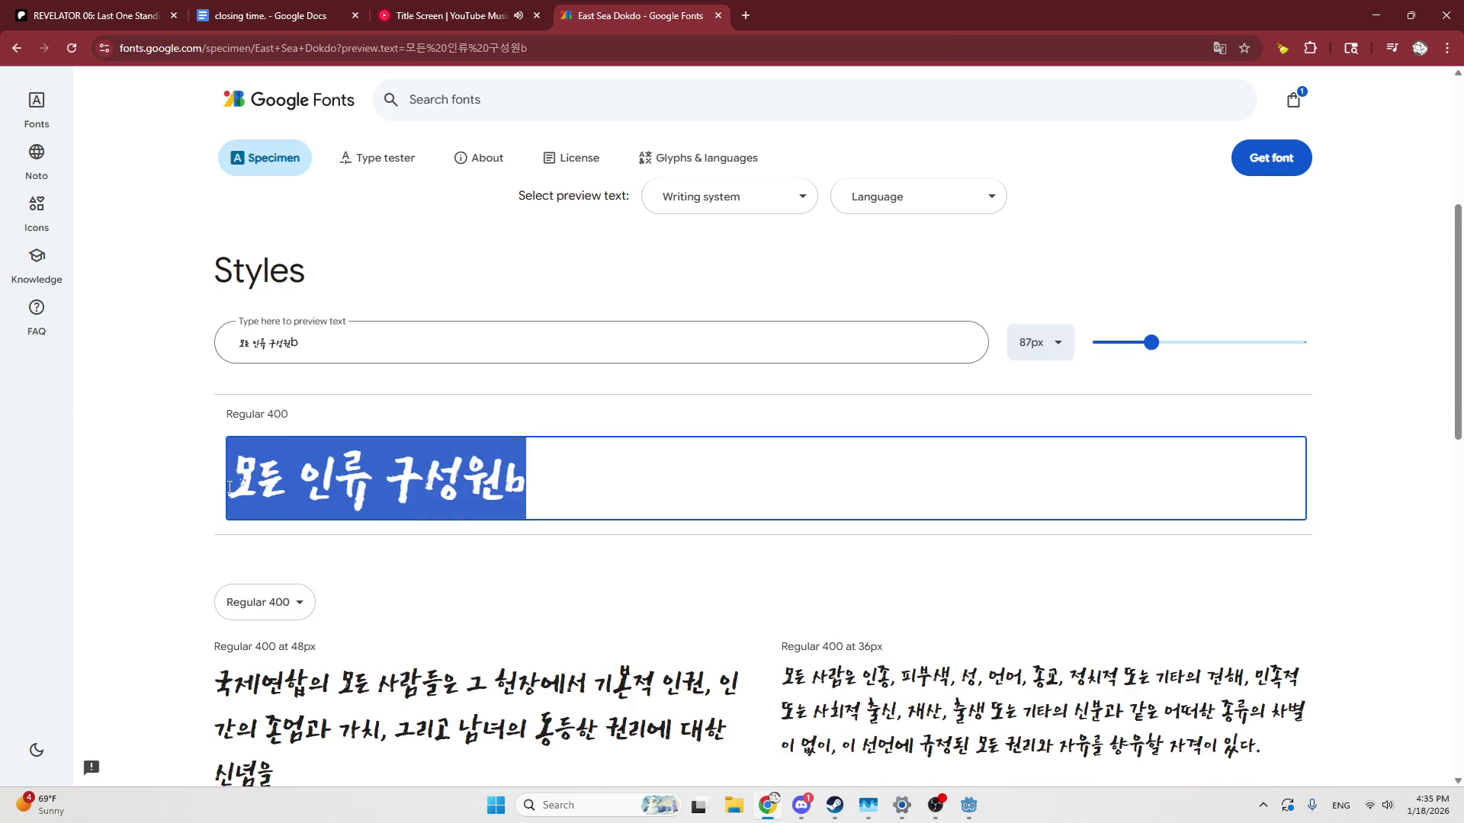
type("sli")
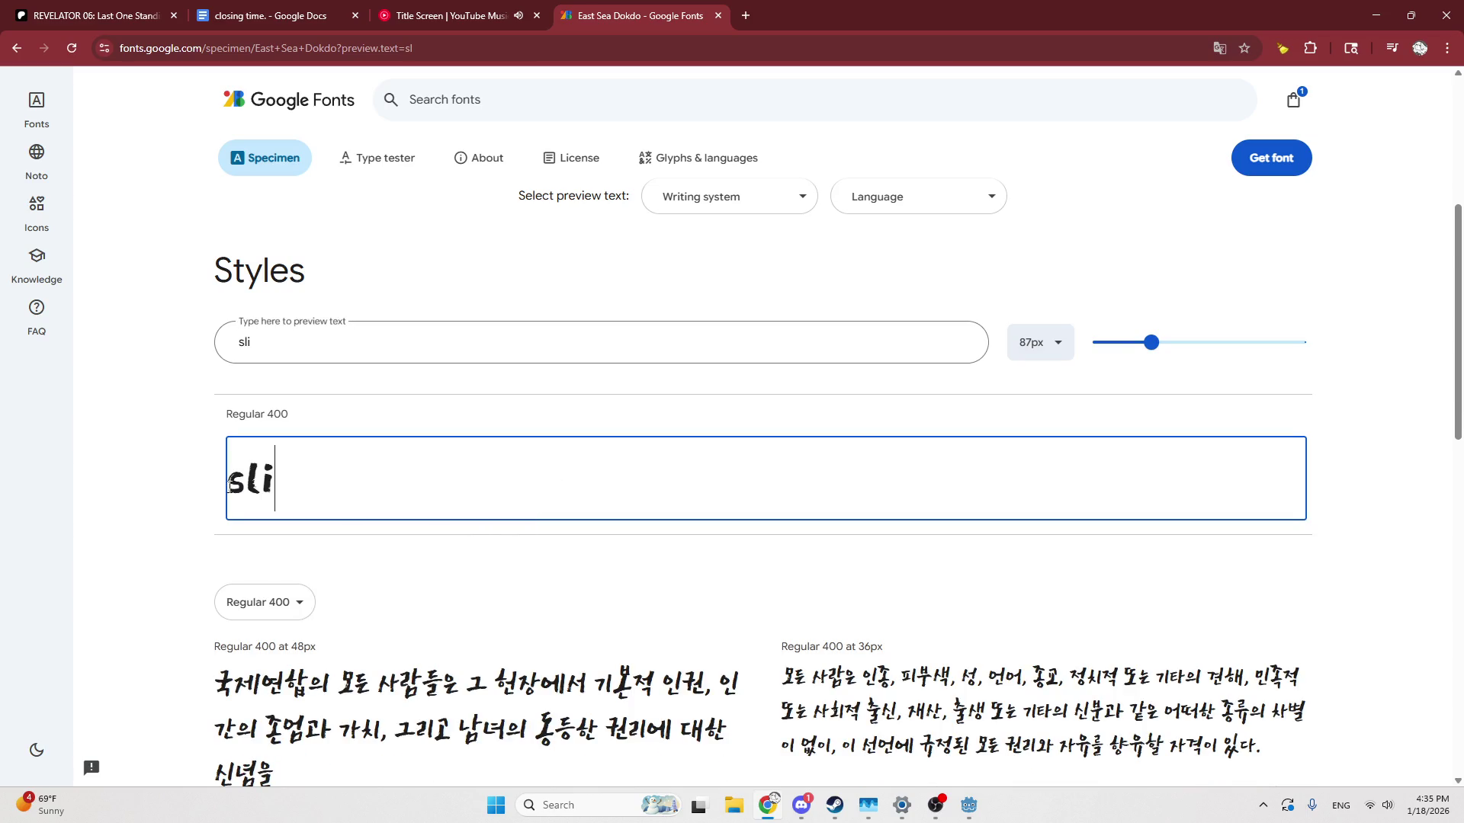
key("BackSpace")
key("BackSpace")
type("il")
key("BackSpace")
key("BackSpace")
key("BackSpace")
Preview the words 'player 1 Player 2', clear them, and add East Sea Dokdo to the selection
type("pl")
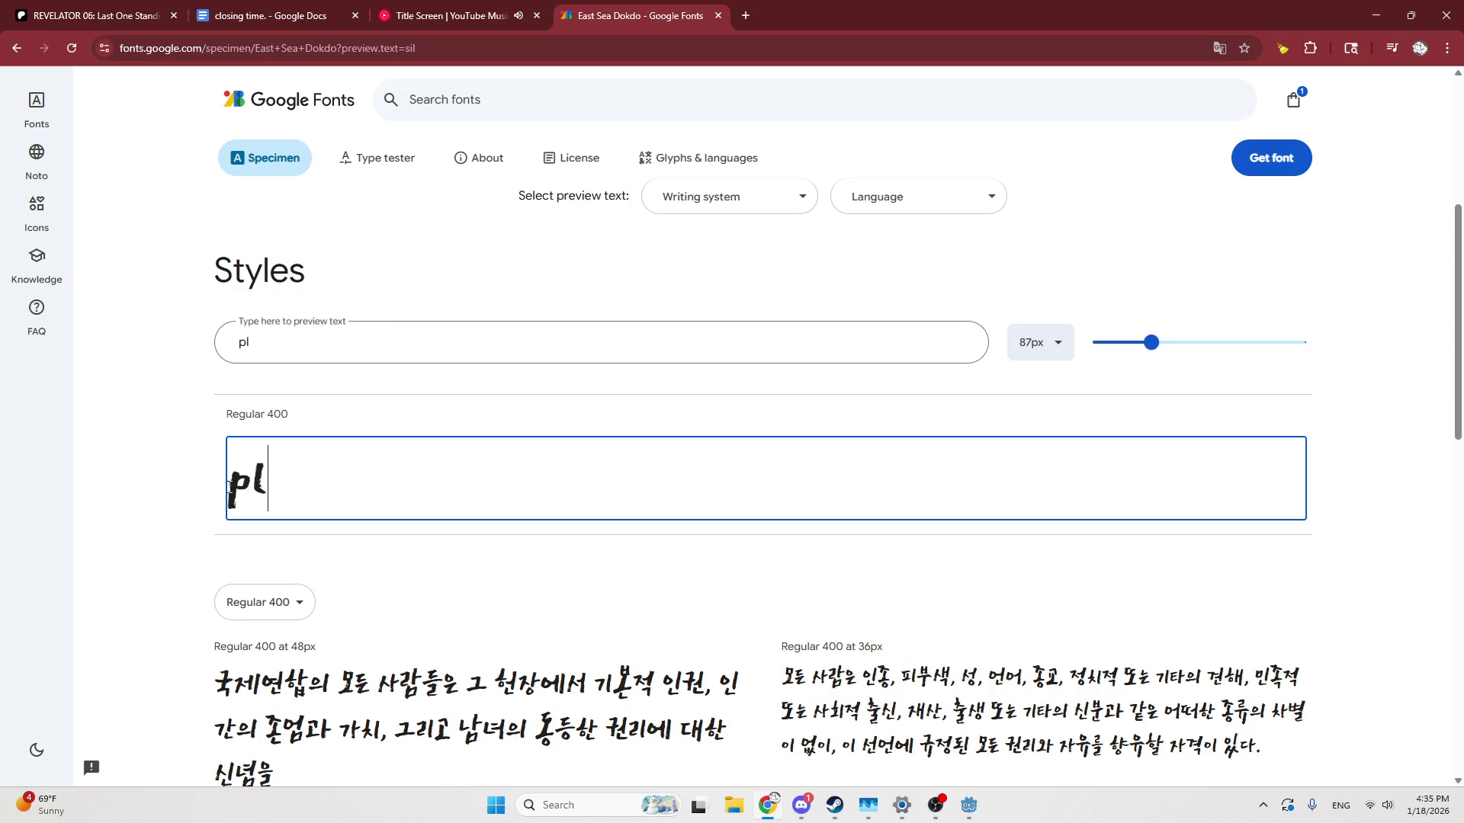
type("ayer 1")
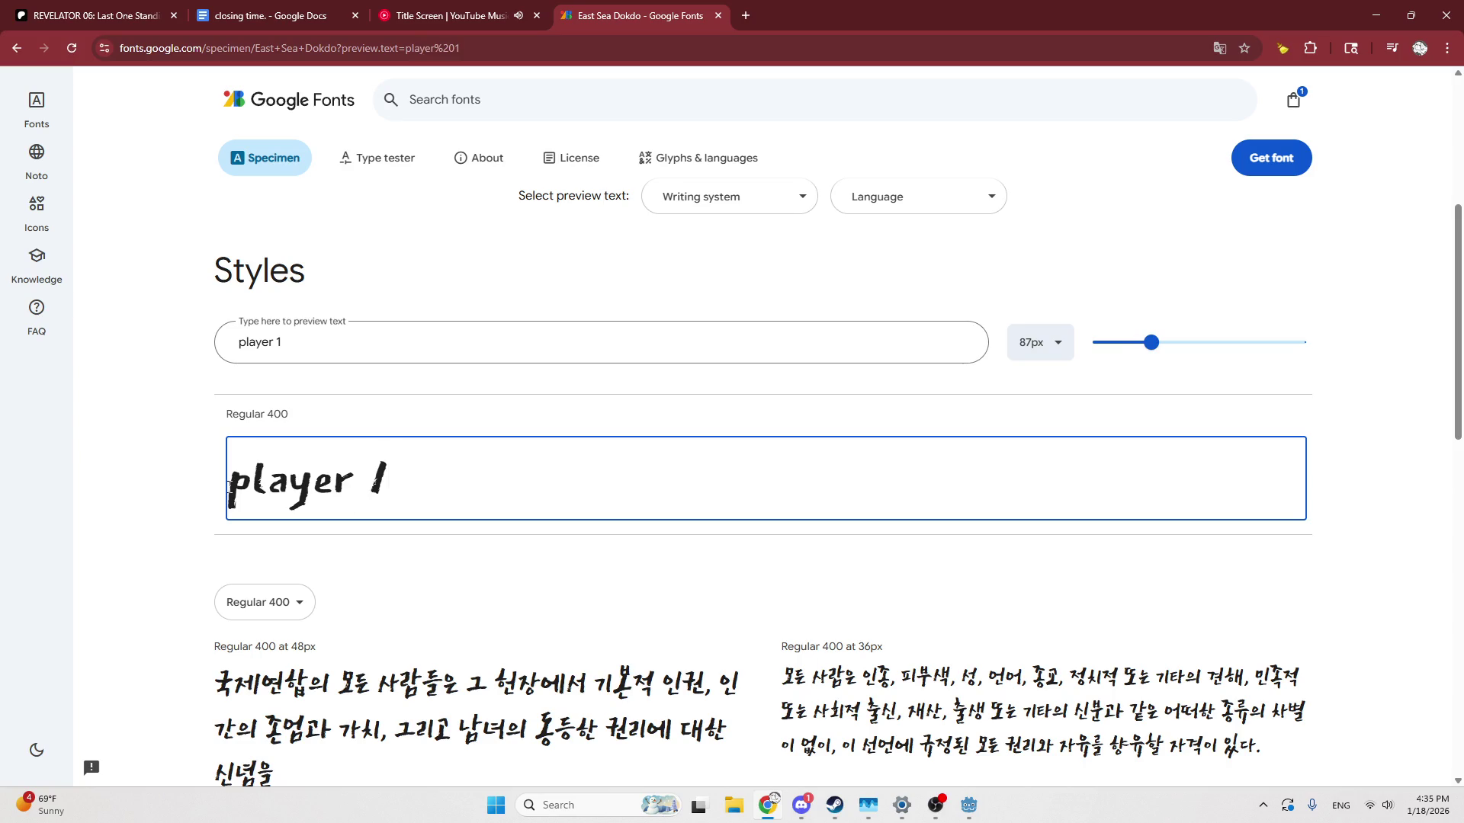
type(" Pla")
type("yer 2")
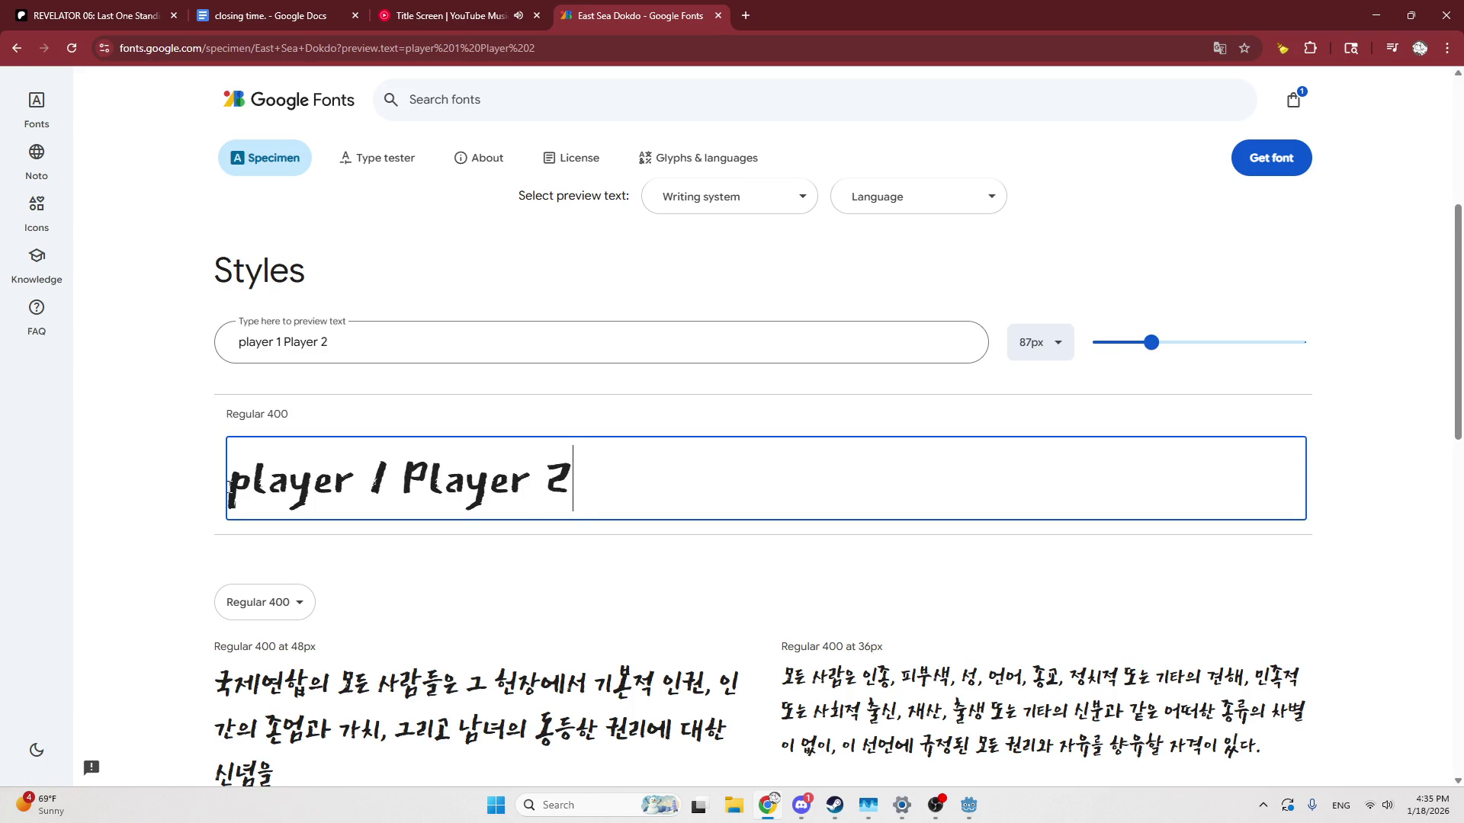
key("ctrl+a")
key("BackSpace")
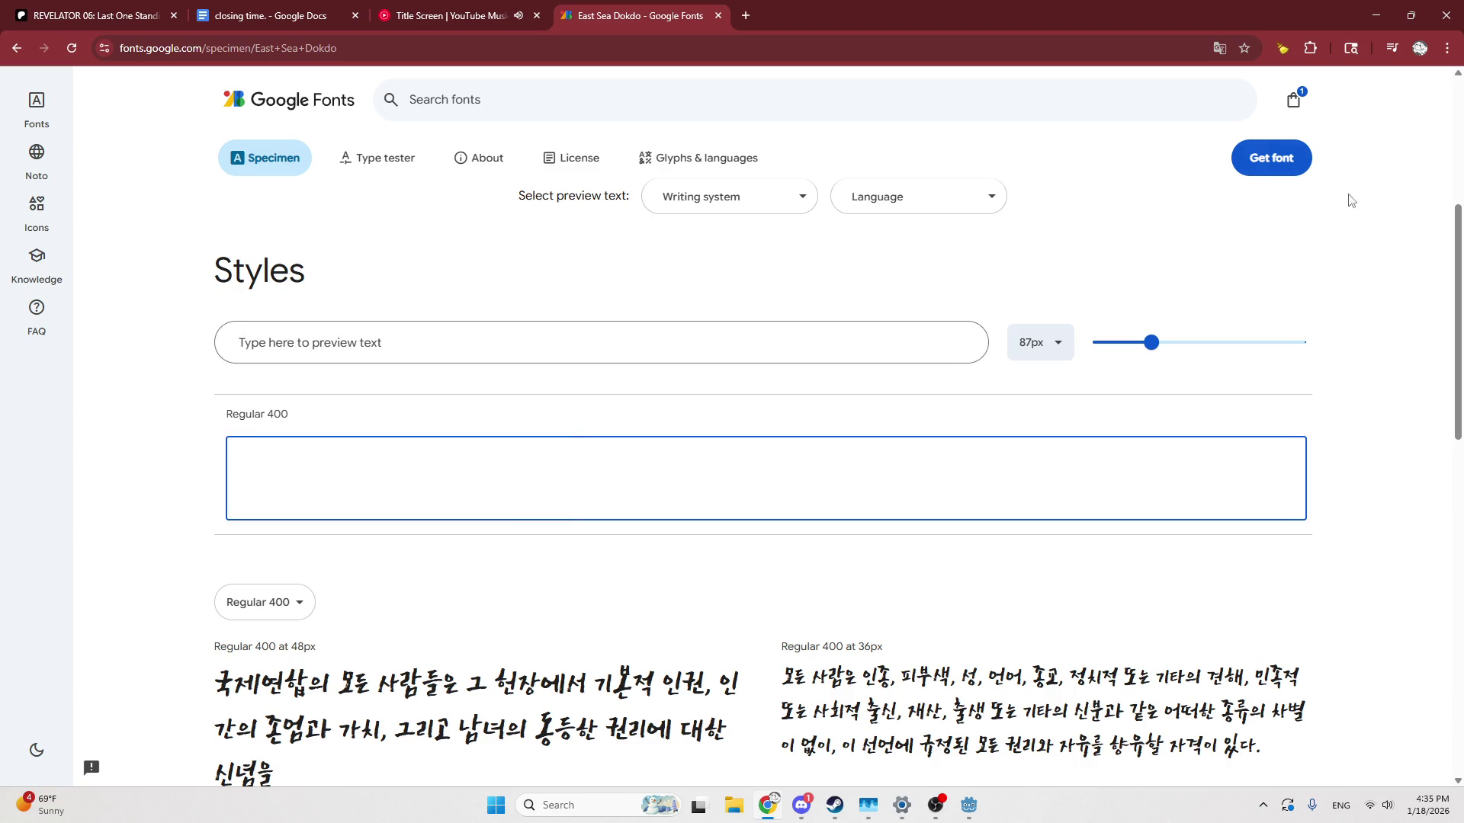
left_click(1272, 158)
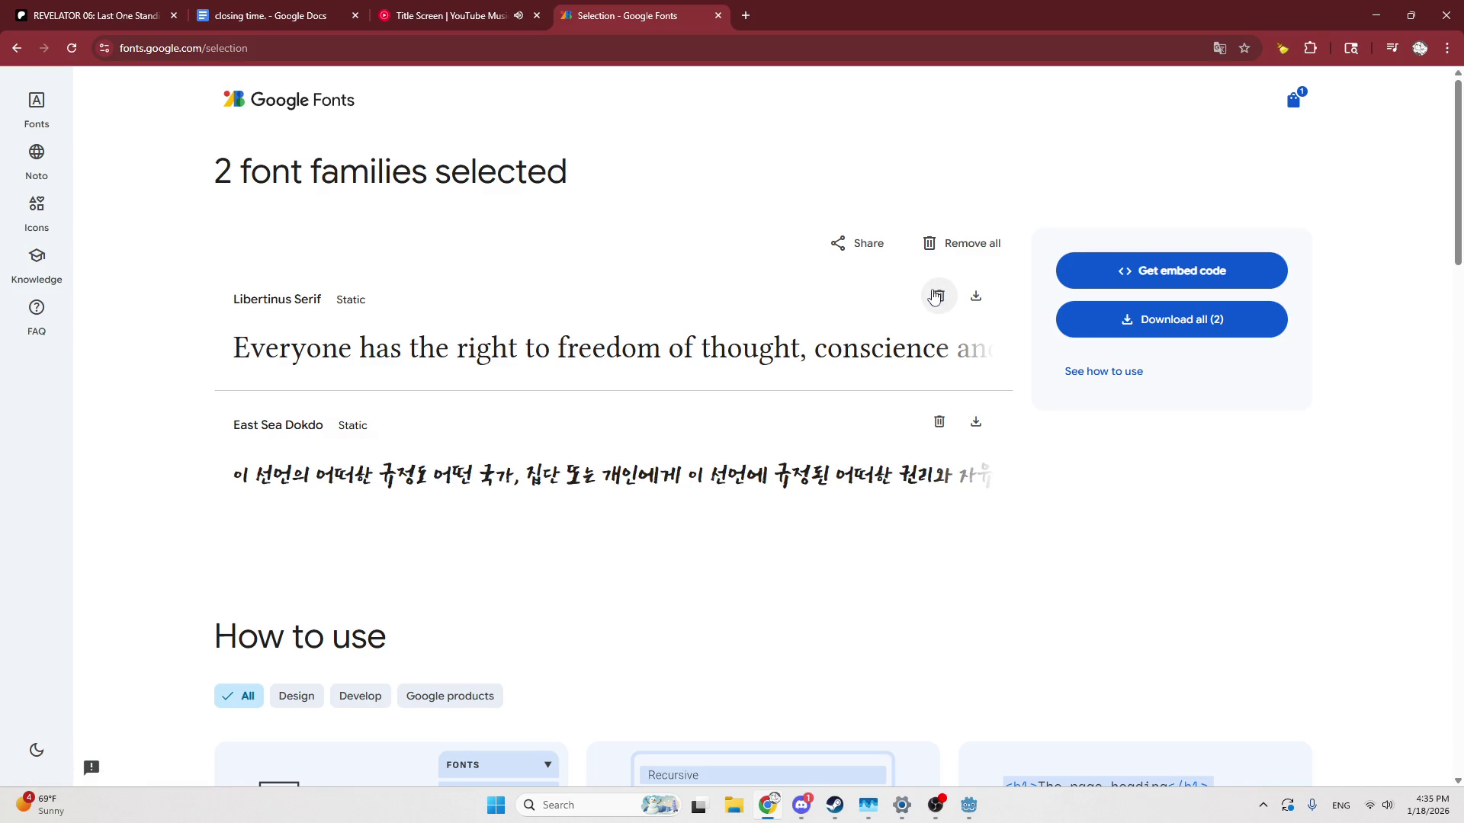
Drop Libertinus Serif, download East Sea Dokdo, and pick EastSeaDokdo-Regular.ttf for the project
left_click(936, 296)
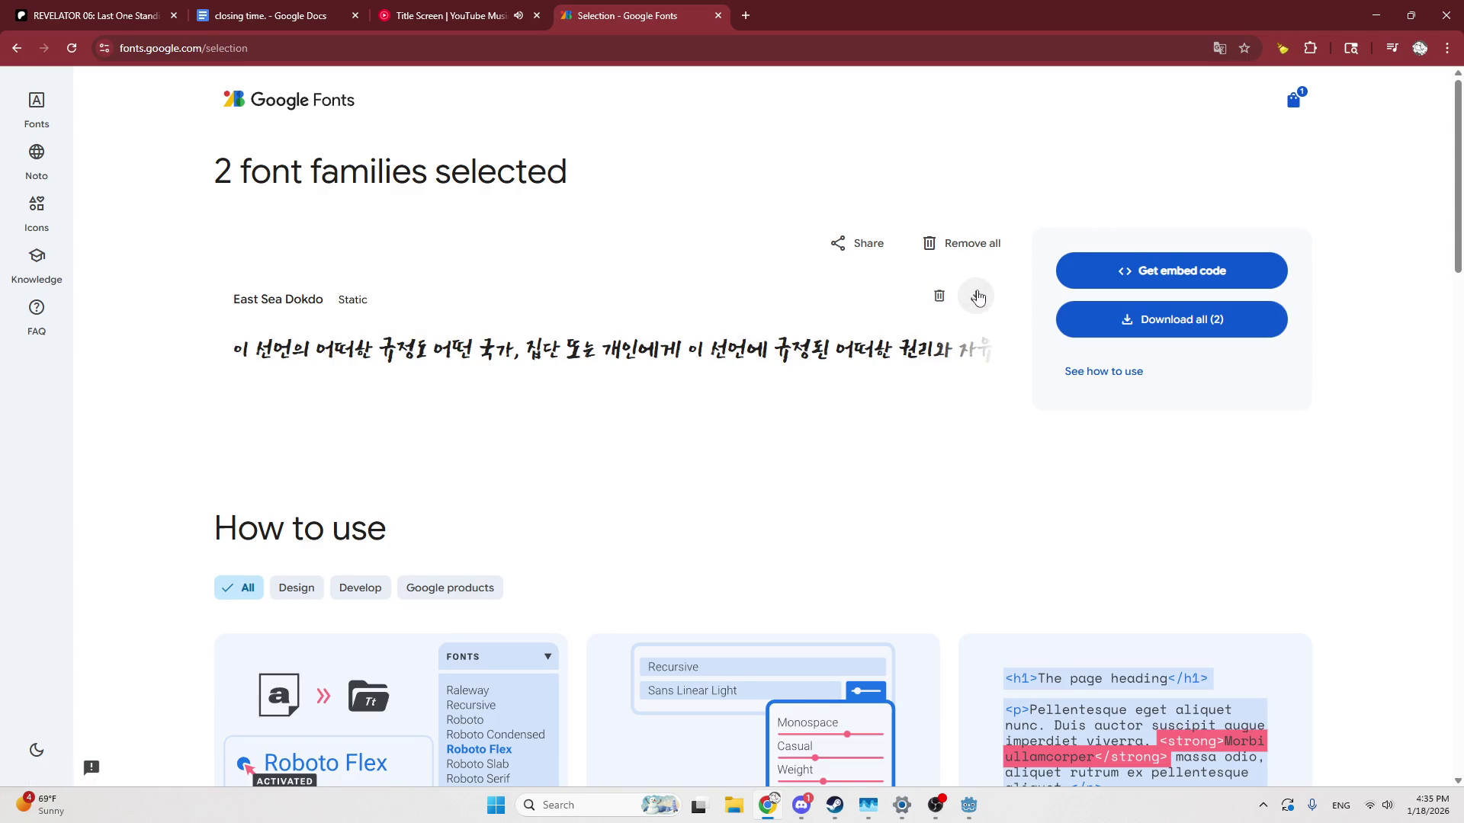
left_click(978, 297)
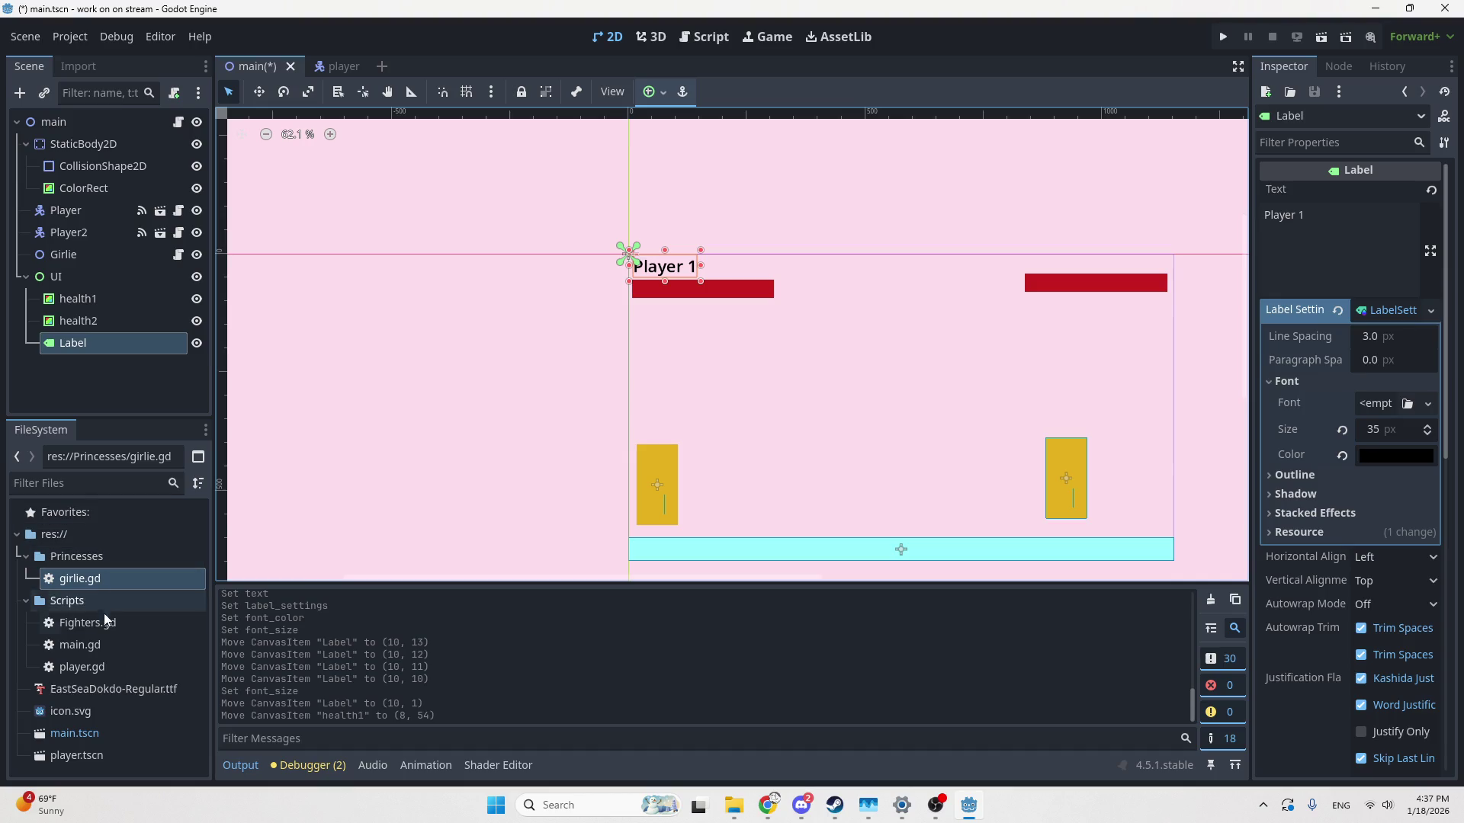
left_click(112, 694)
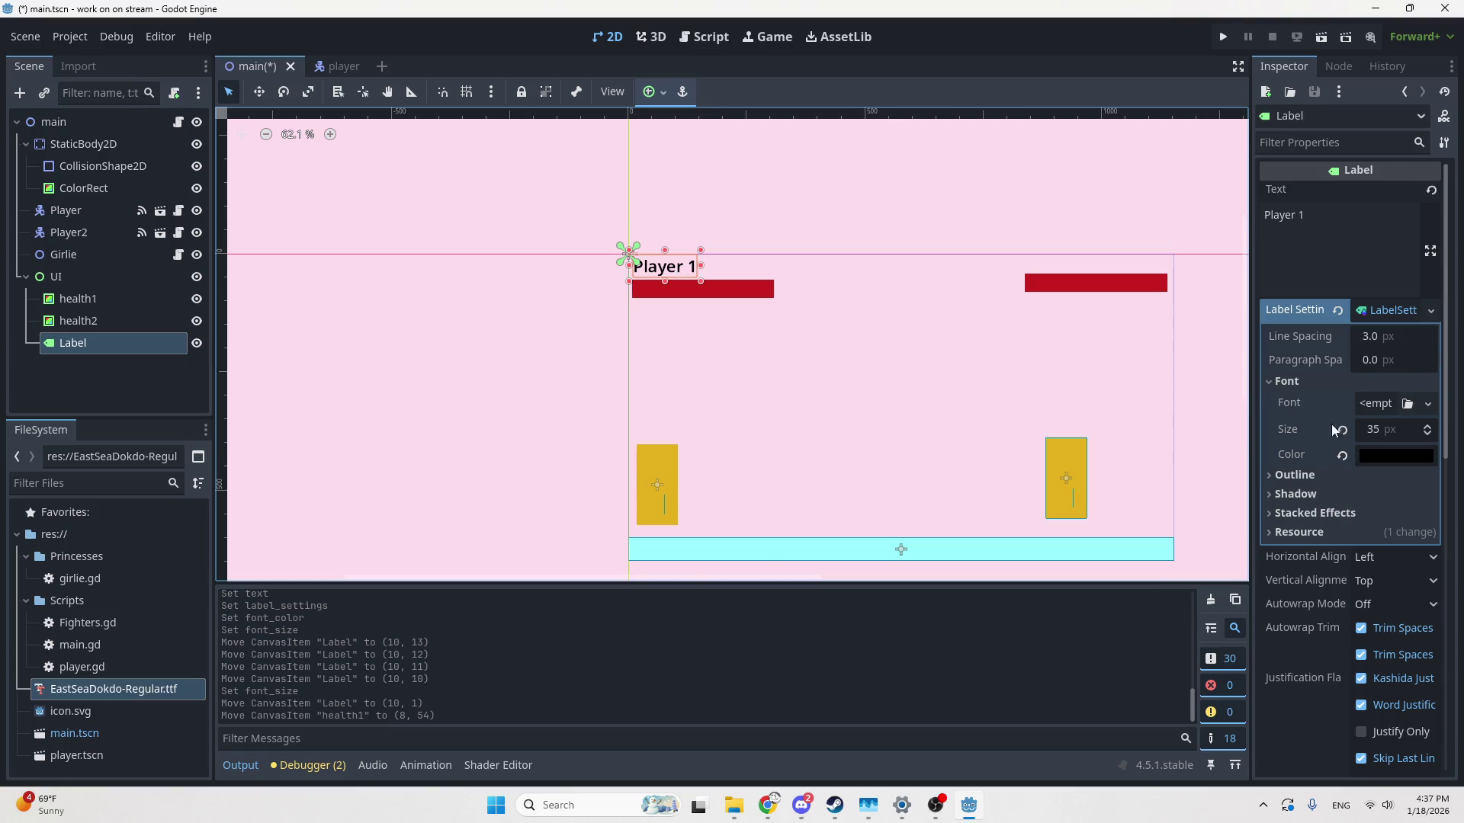
Apply East Sea Dokdo to the Player 1 label at a larger size and move health1 to 7, 60
mouse_move(163, 689)
left_mouse_down()
mouse_move(1225, 513)
mouse_move(1379, 418)
left_mouse_up()
scroll(654, 244, "up", 4)
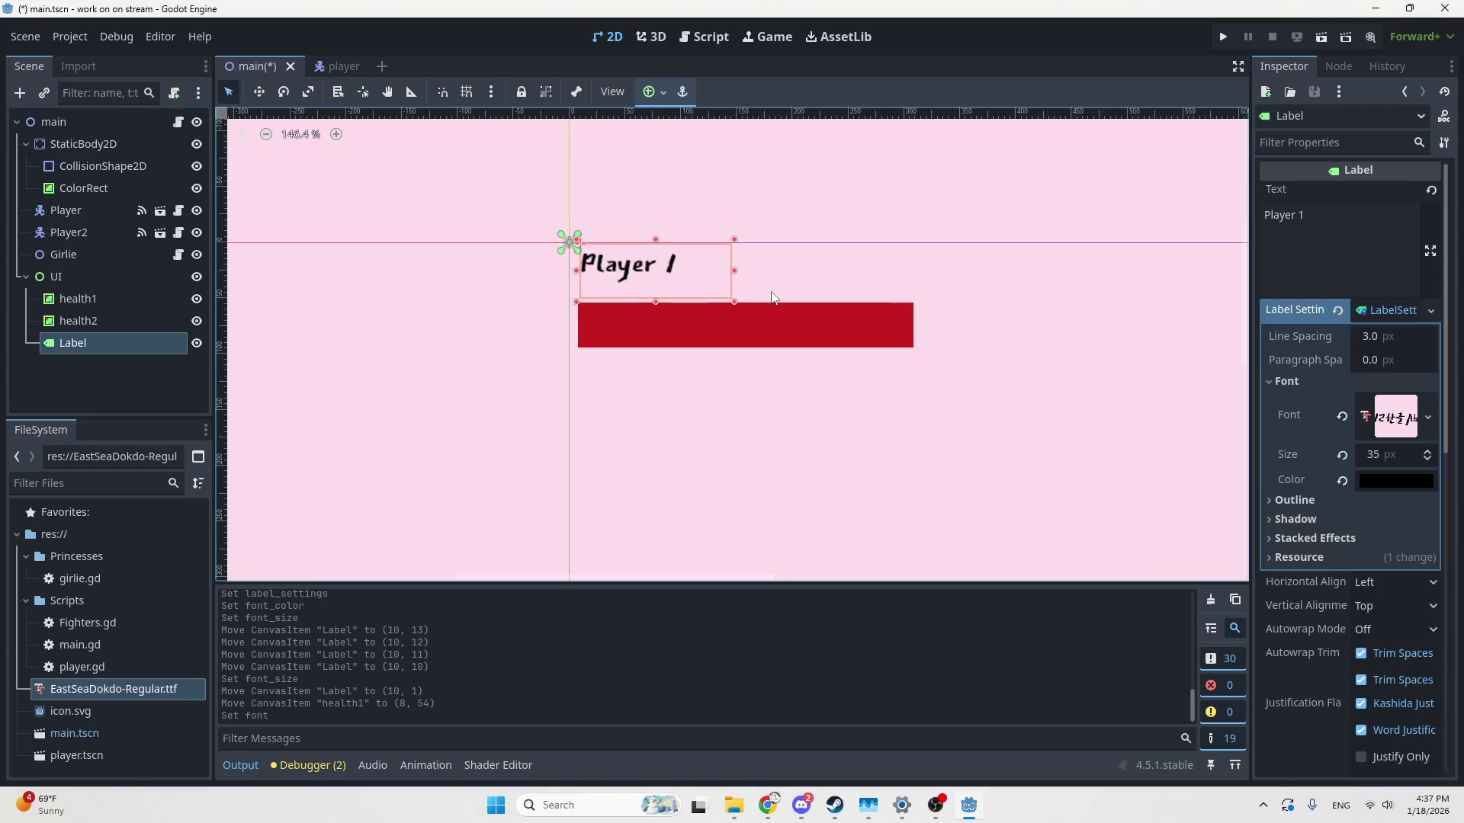
left_click_drag(743, 301, 689, 289)
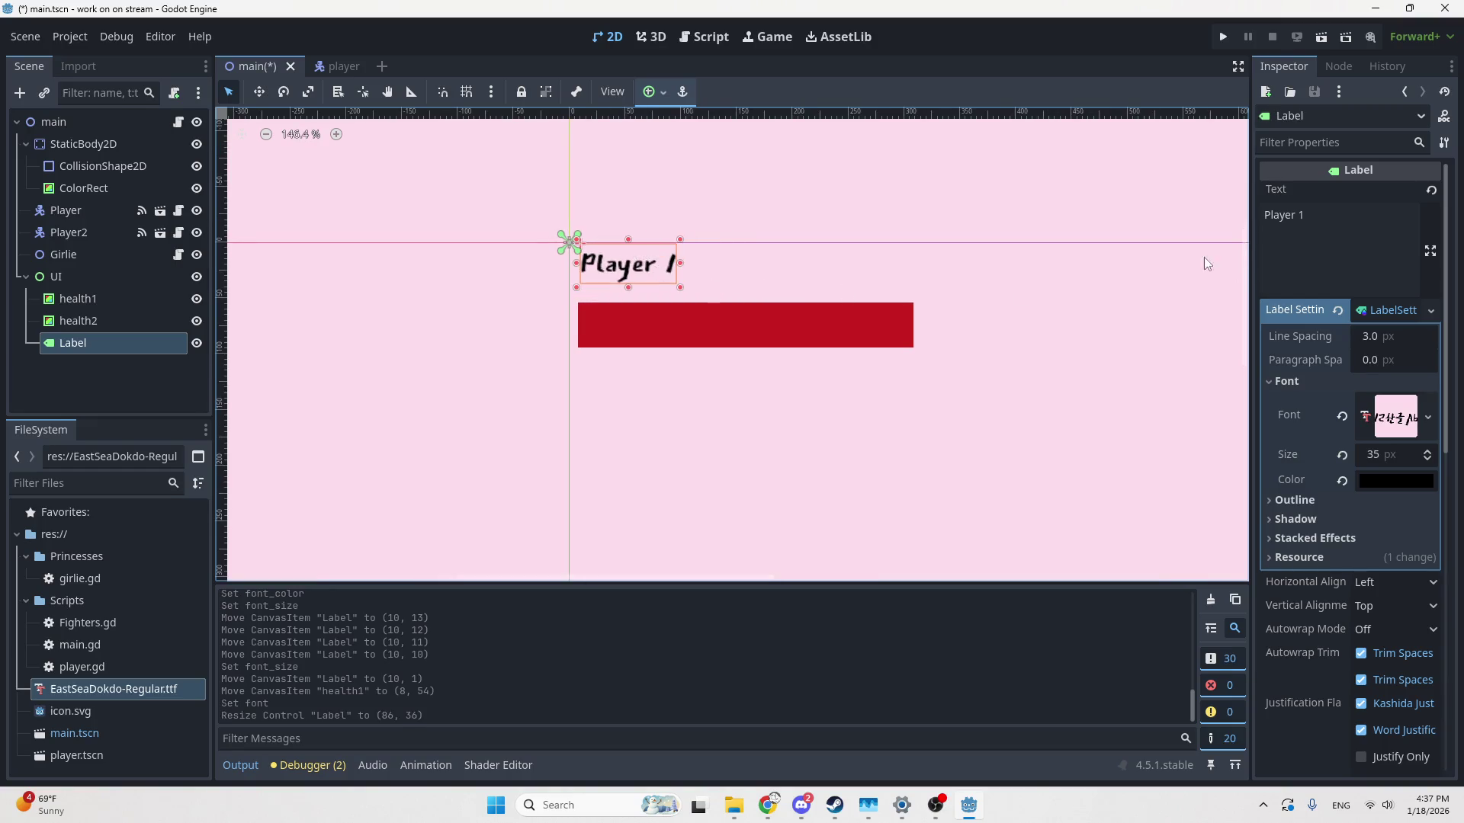
left_click(1372, 454)
type("1")
key("Return")
mouse_move(1372, 454)
left_mouse_down()
mouse_move(1433, 454)
mouse_move(1365, 454)
mouse_move(1424, 455)
mouse_move(1386, 457)
left_mouse_up()
left_click(703, 356)
mouse_move(695, 341)
left_mouse_down()
mouse_move(693, 353)
mouse_move(677, 333)
left_mouse_up()
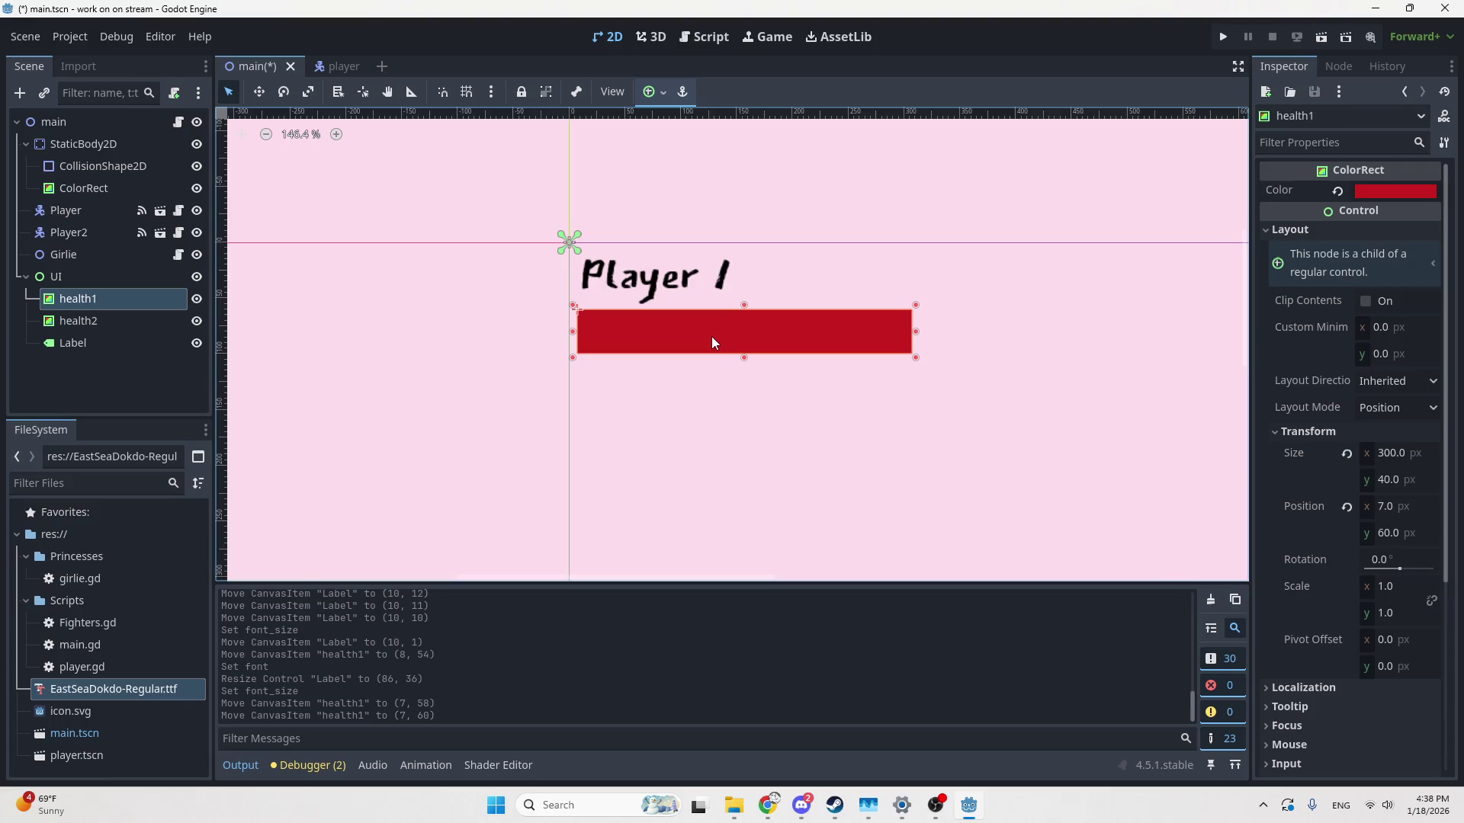
Duplicate the label as 'Player 2' over the second health bar and lower that bar to 1139, 97
scroll(693, 277, "down", 5)
left_click(686, 265)
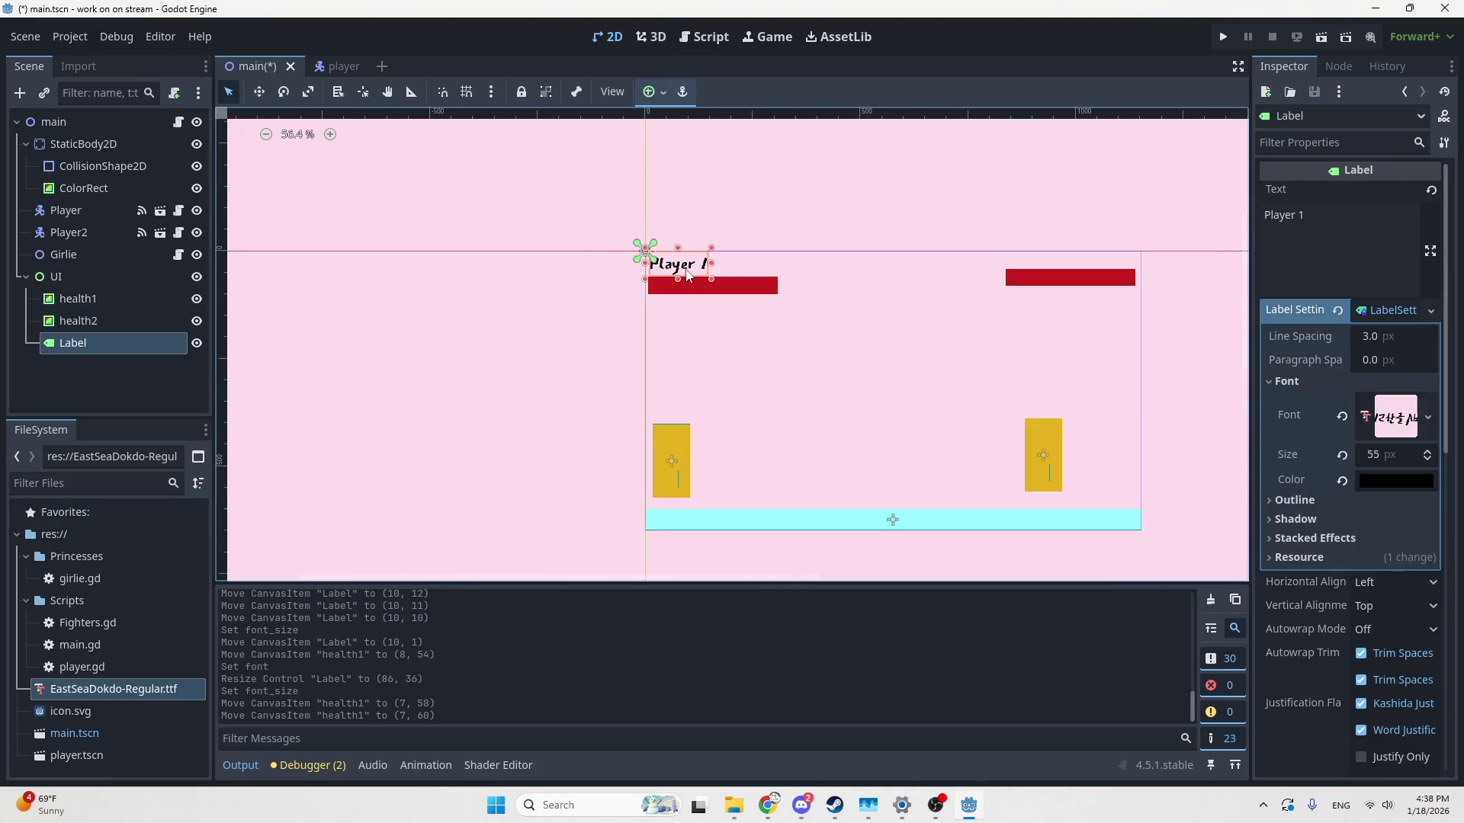
key("ctrl+d")
mouse_move(709, 260)
left_mouse_down()
mouse_move(770, 238)
mouse_move(1143, 275)
mouse_move(991, 259)
mouse_move(712, 276)
mouse_move(1105, 266)
left_mouse_up()
left_click(1324, 229)
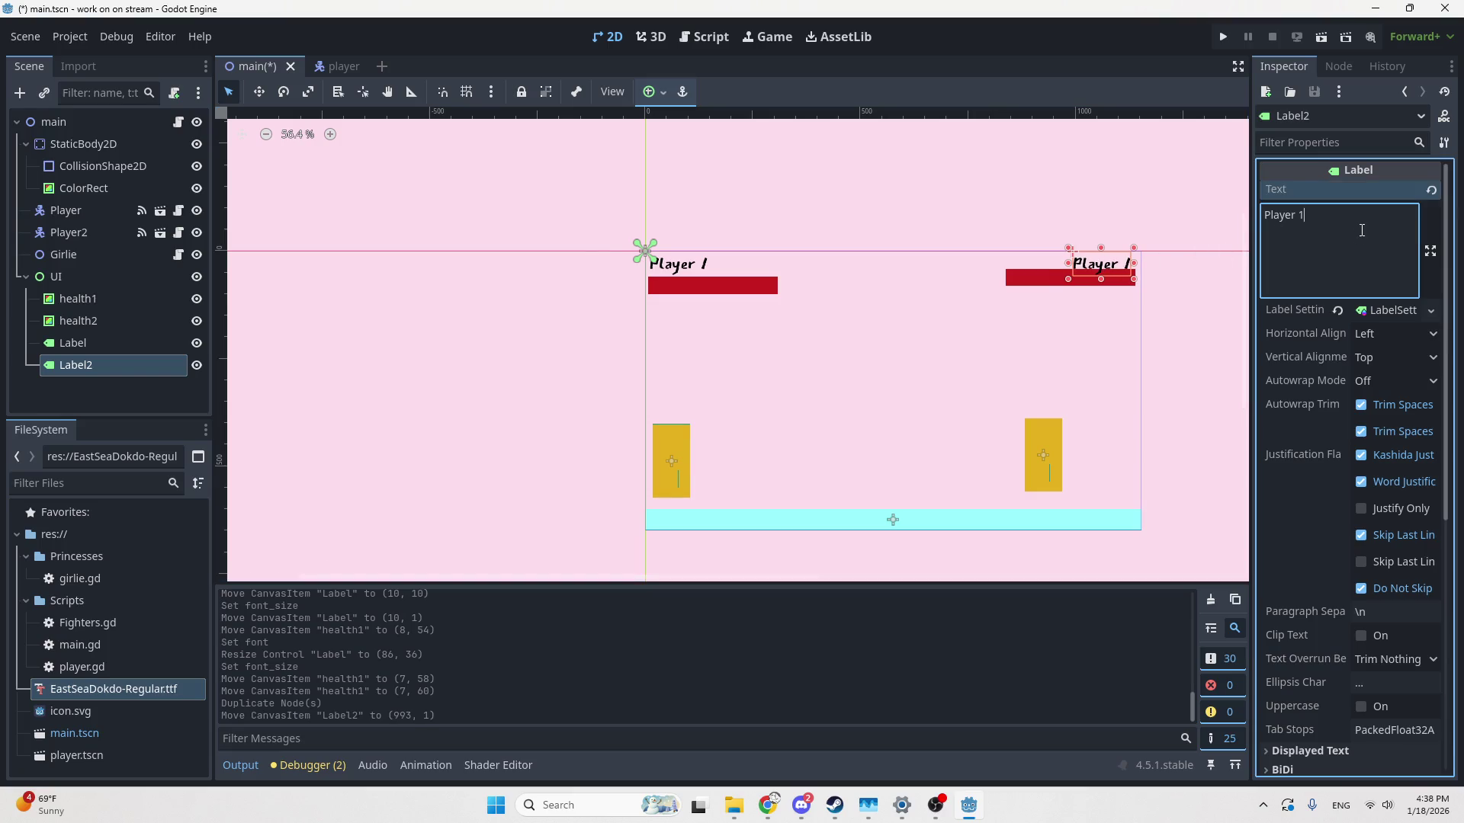
key("BackSpace")
type("2")
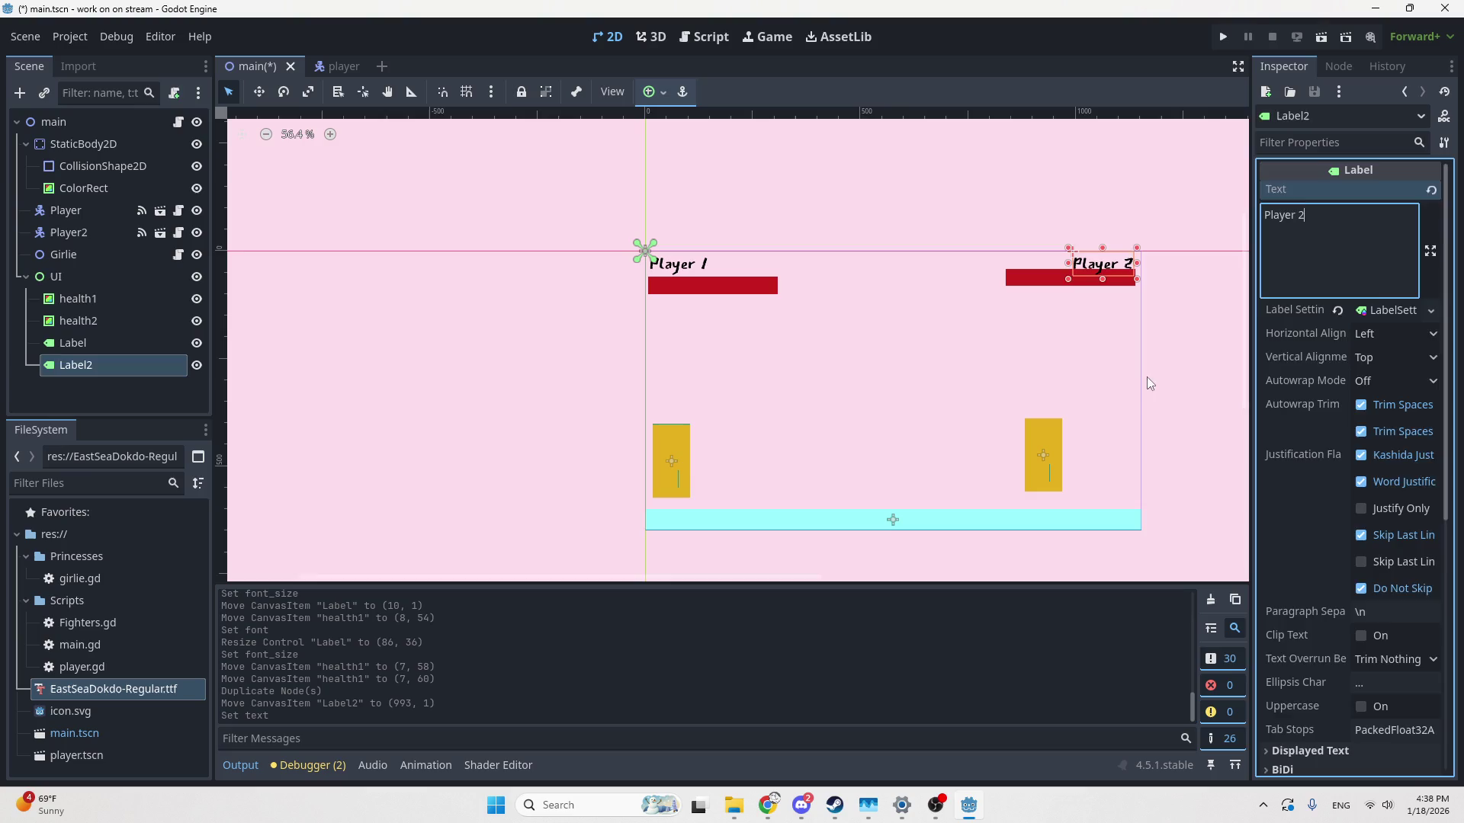
left_click(1139, 379)
scroll(1147, 359, "up", 3)
left_click_drag(1034, 247, 1033, 260)
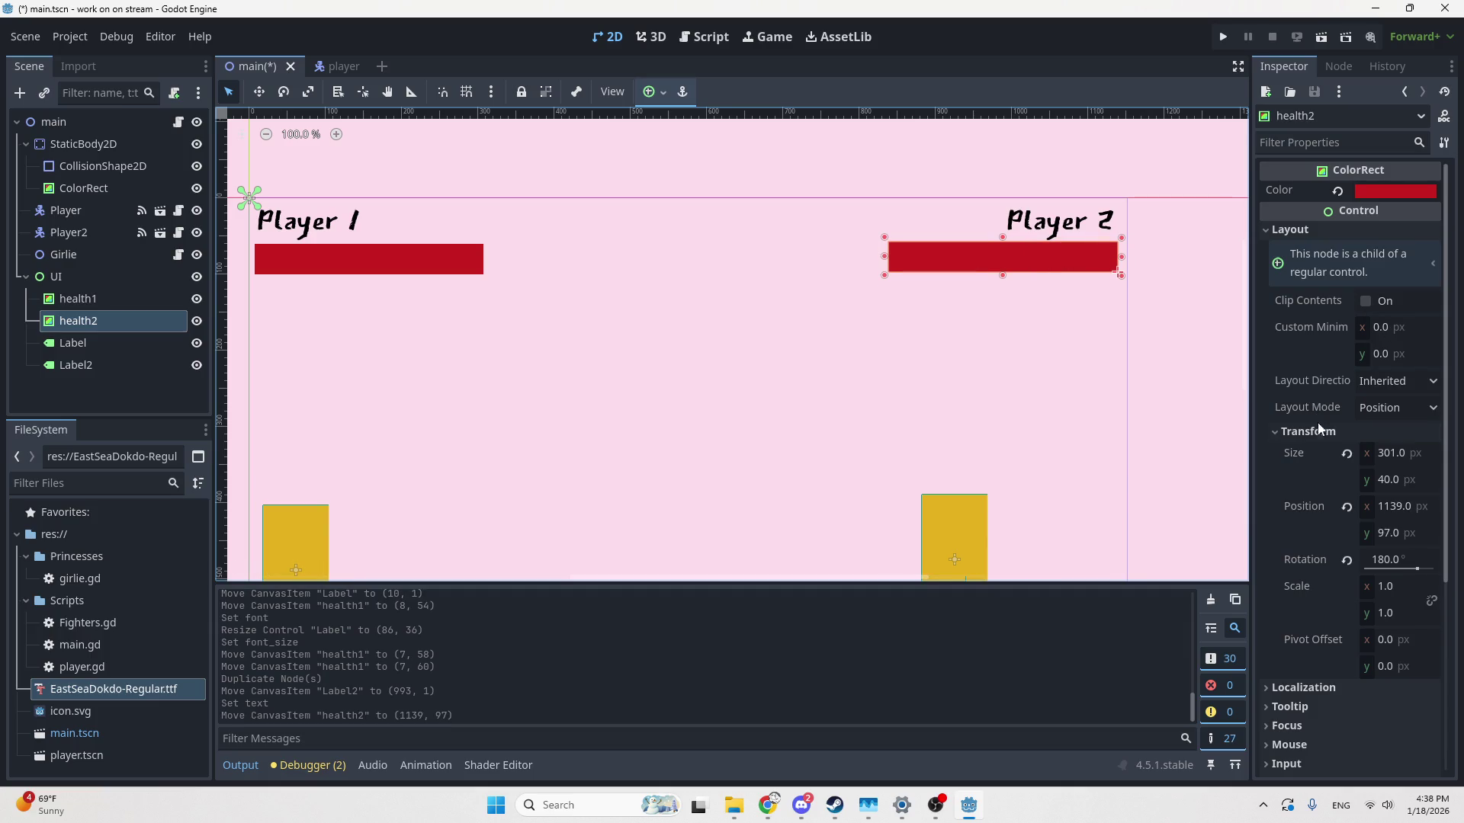
left_click(1415, 454)
Set the Player 2 health bar width to 300, checking it against the Player 1 bar
key("BackSpace")
type("0")
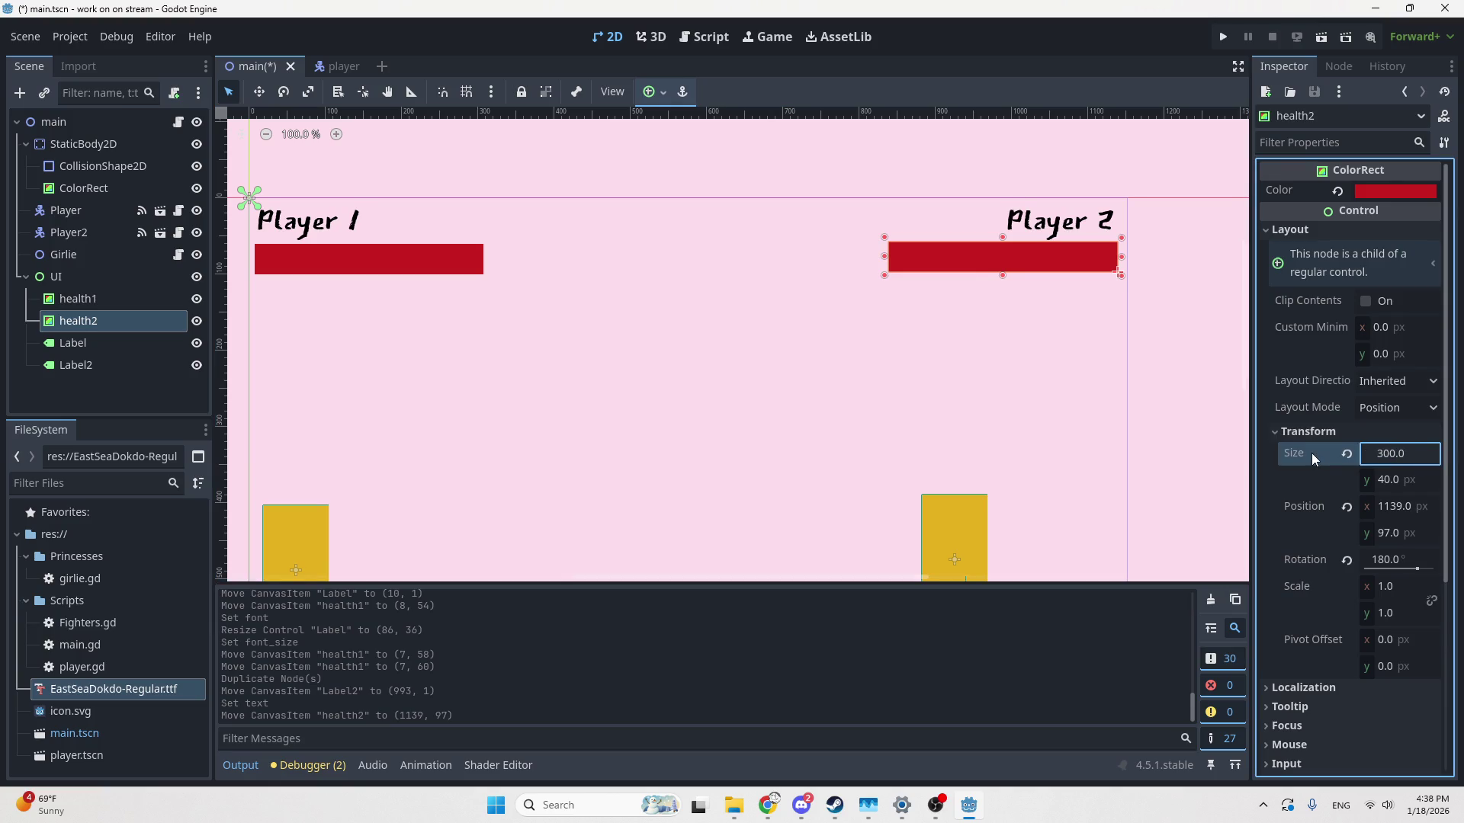
left_click(1034, 417)
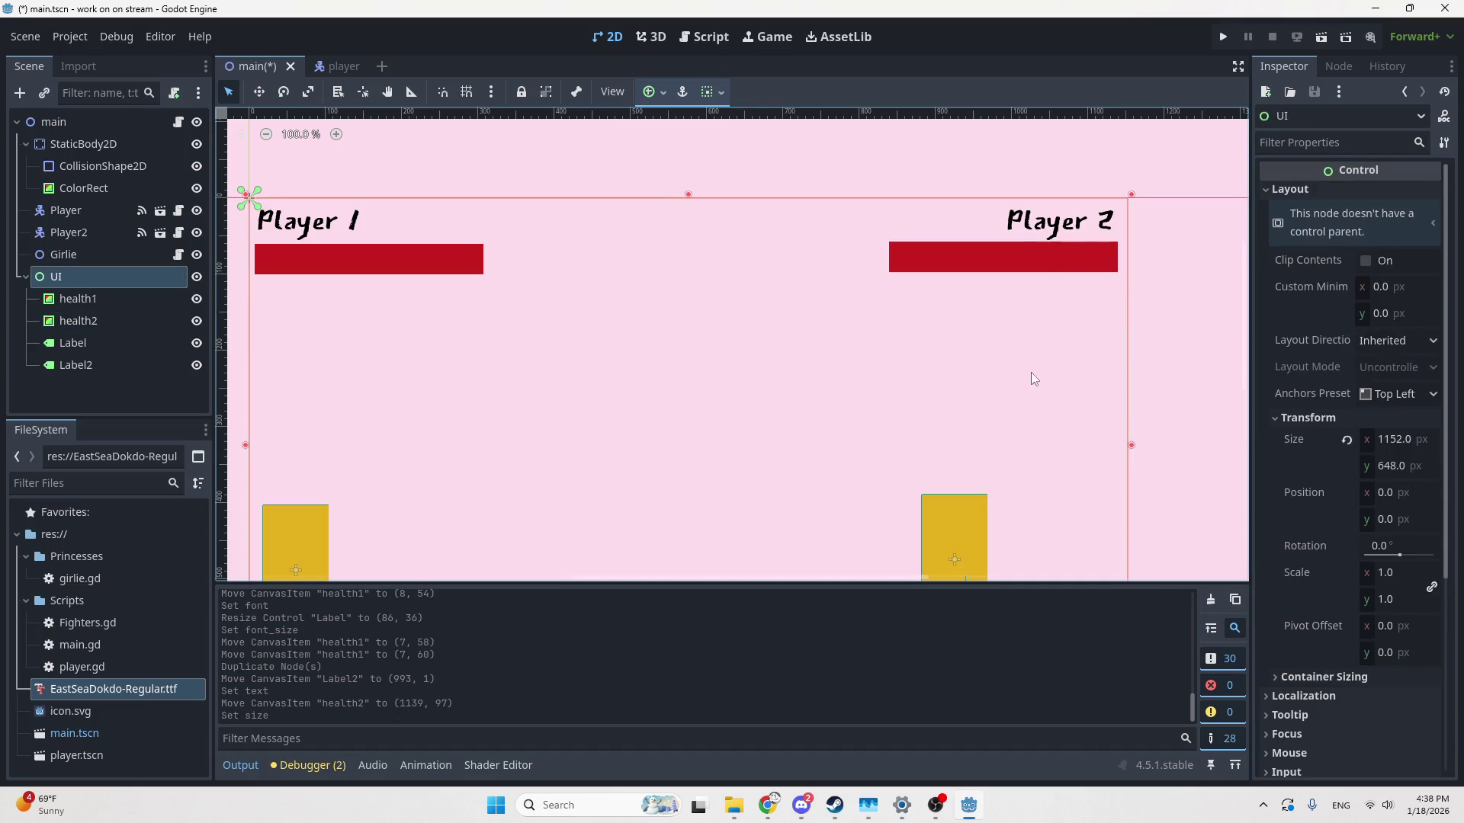
left_click(1027, 268)
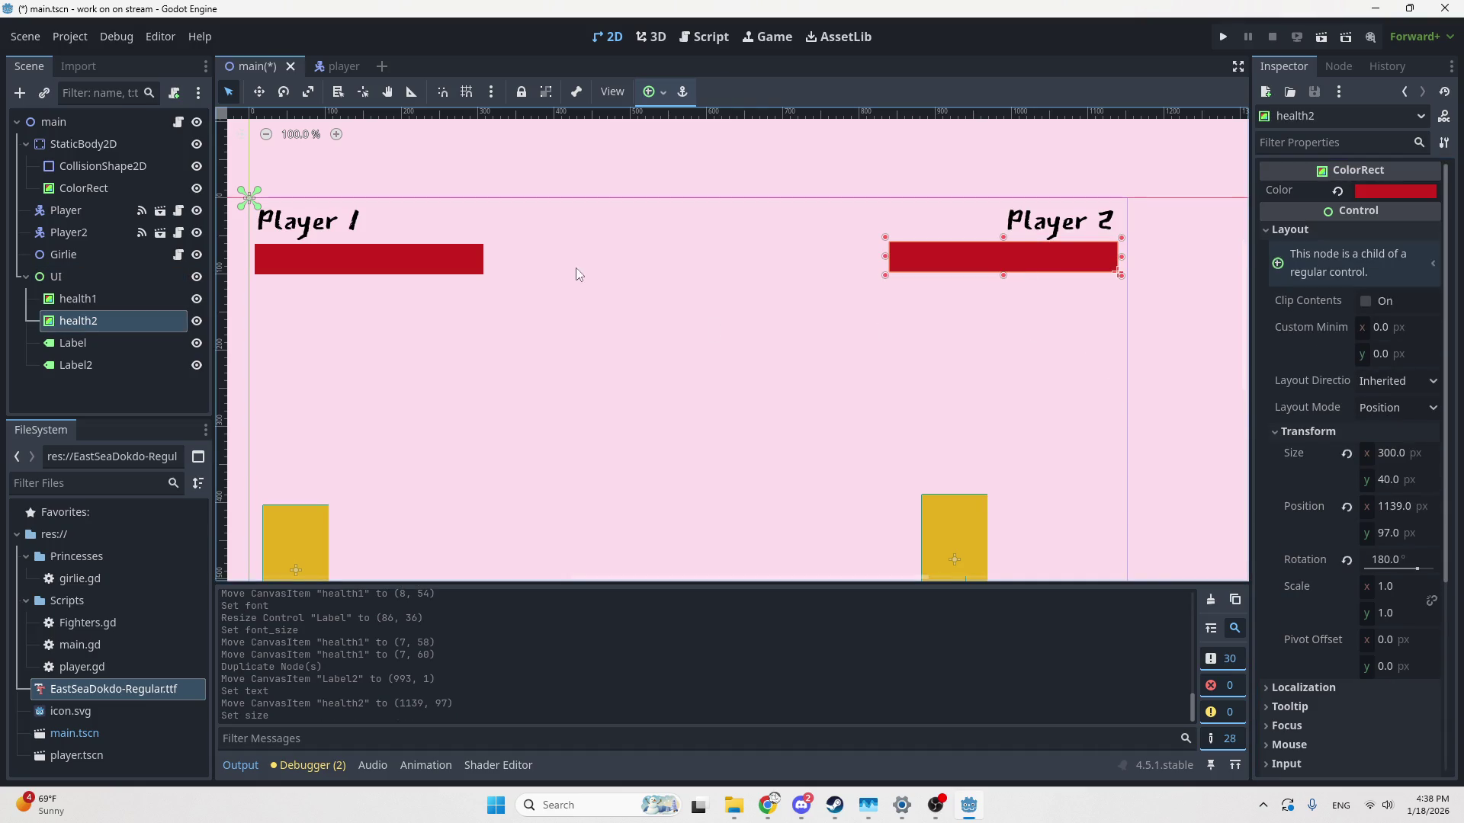
left_click(470, 258)
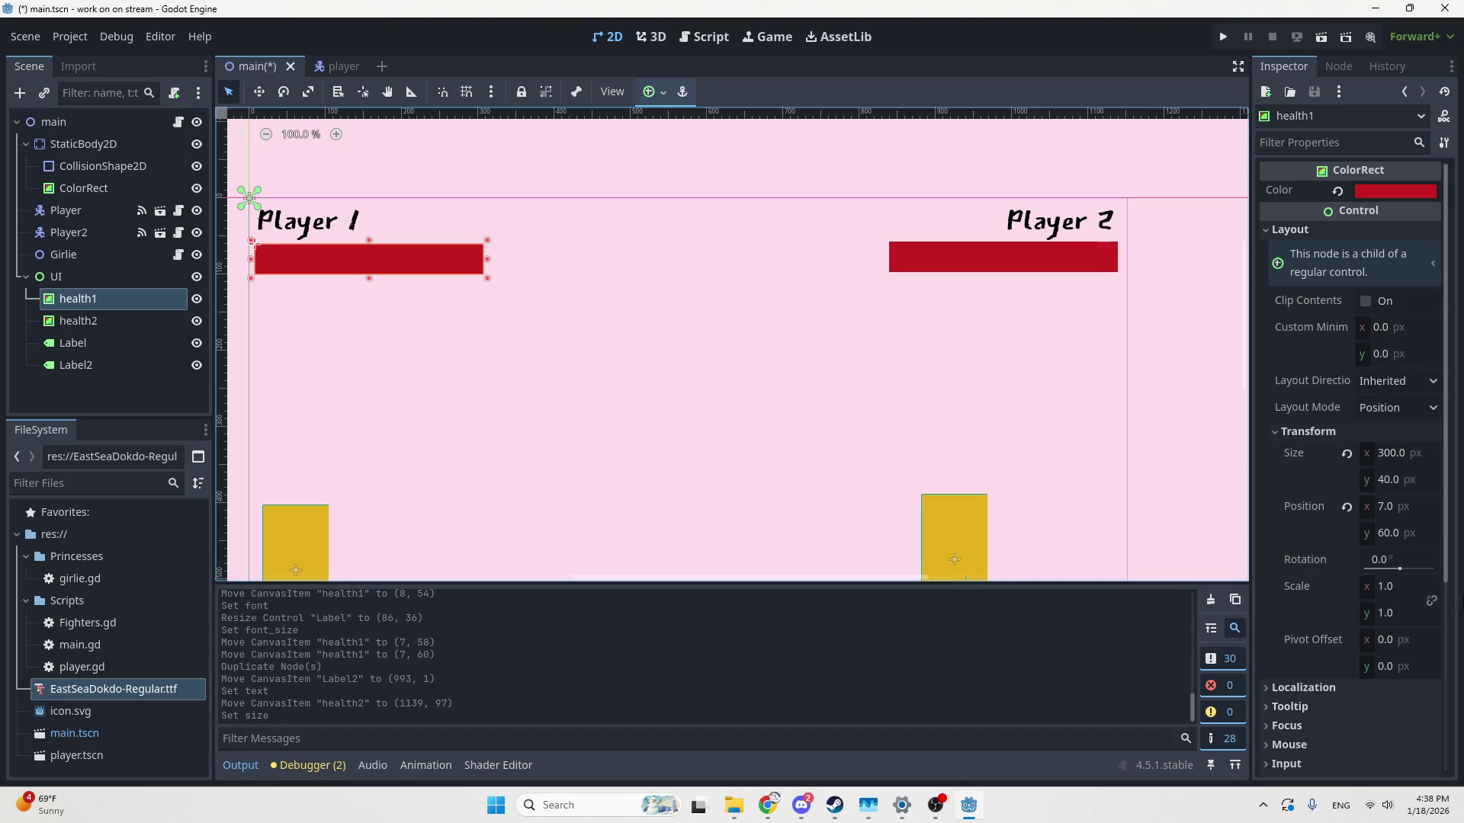
left_click(1026, 268)
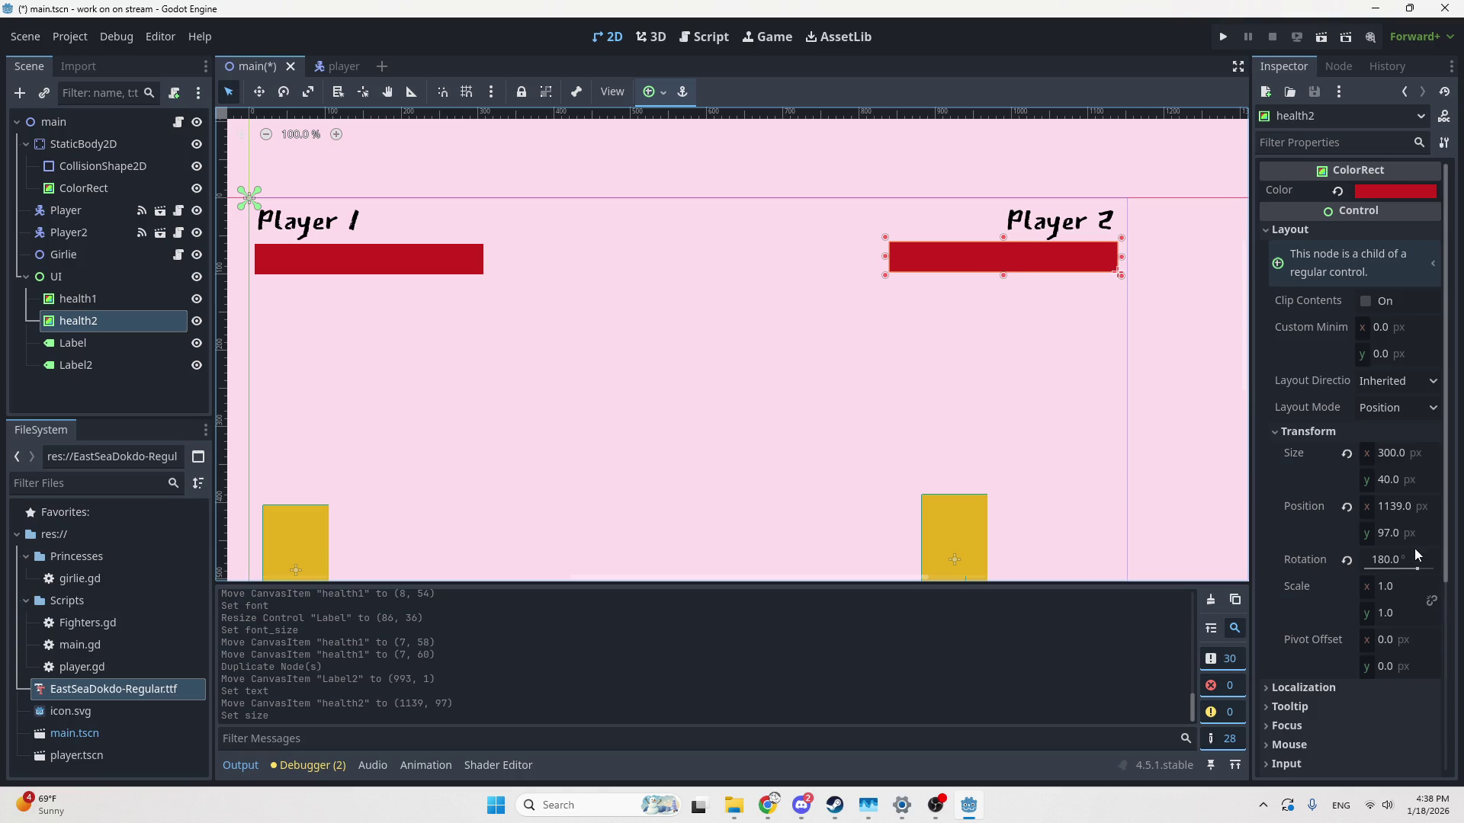
Set the Player 2 bar's position y to 100 and adjust its x to right-align it
left_click(1387, 534)
type("100")
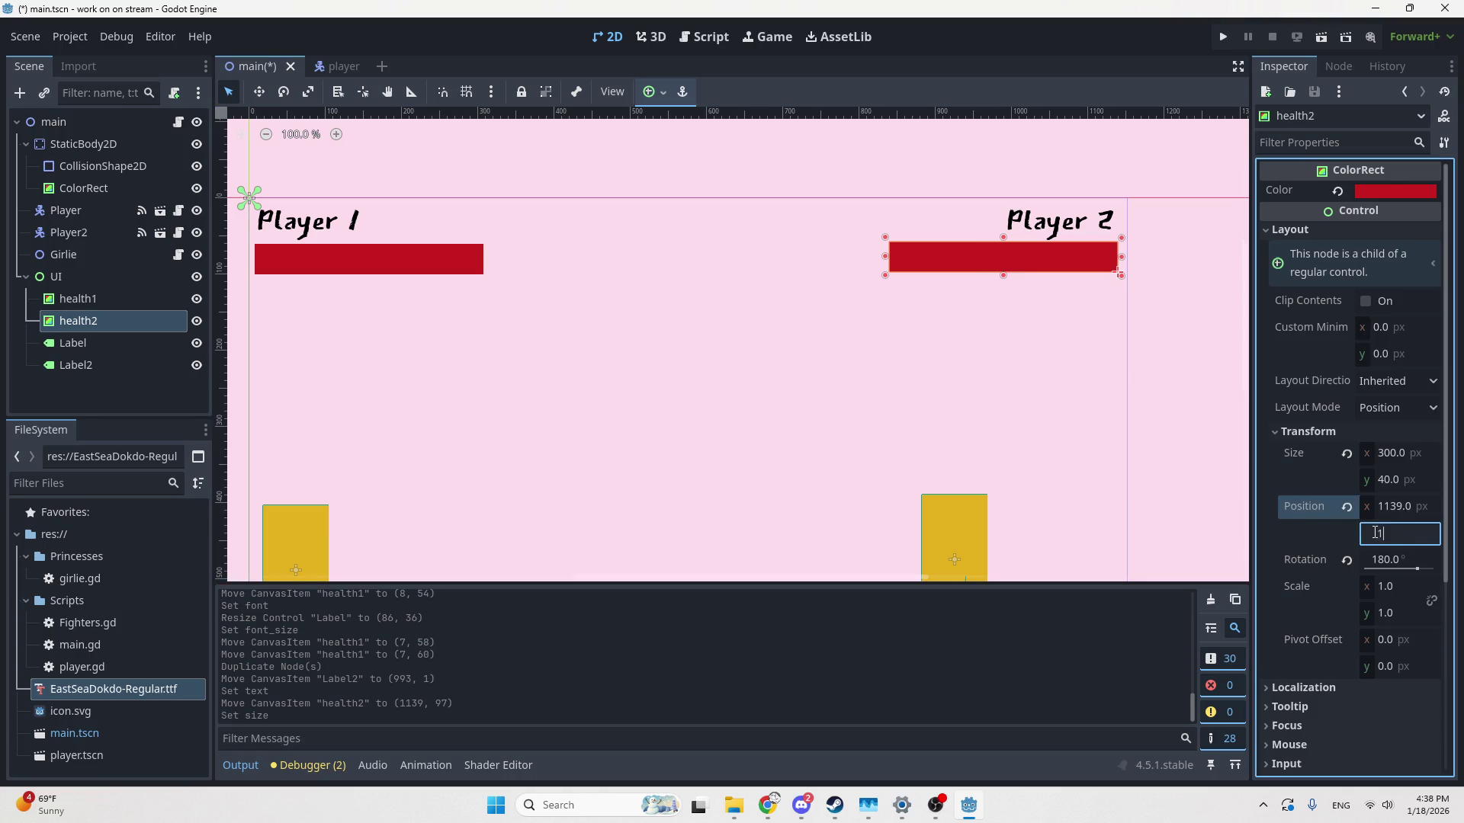
key("Return")
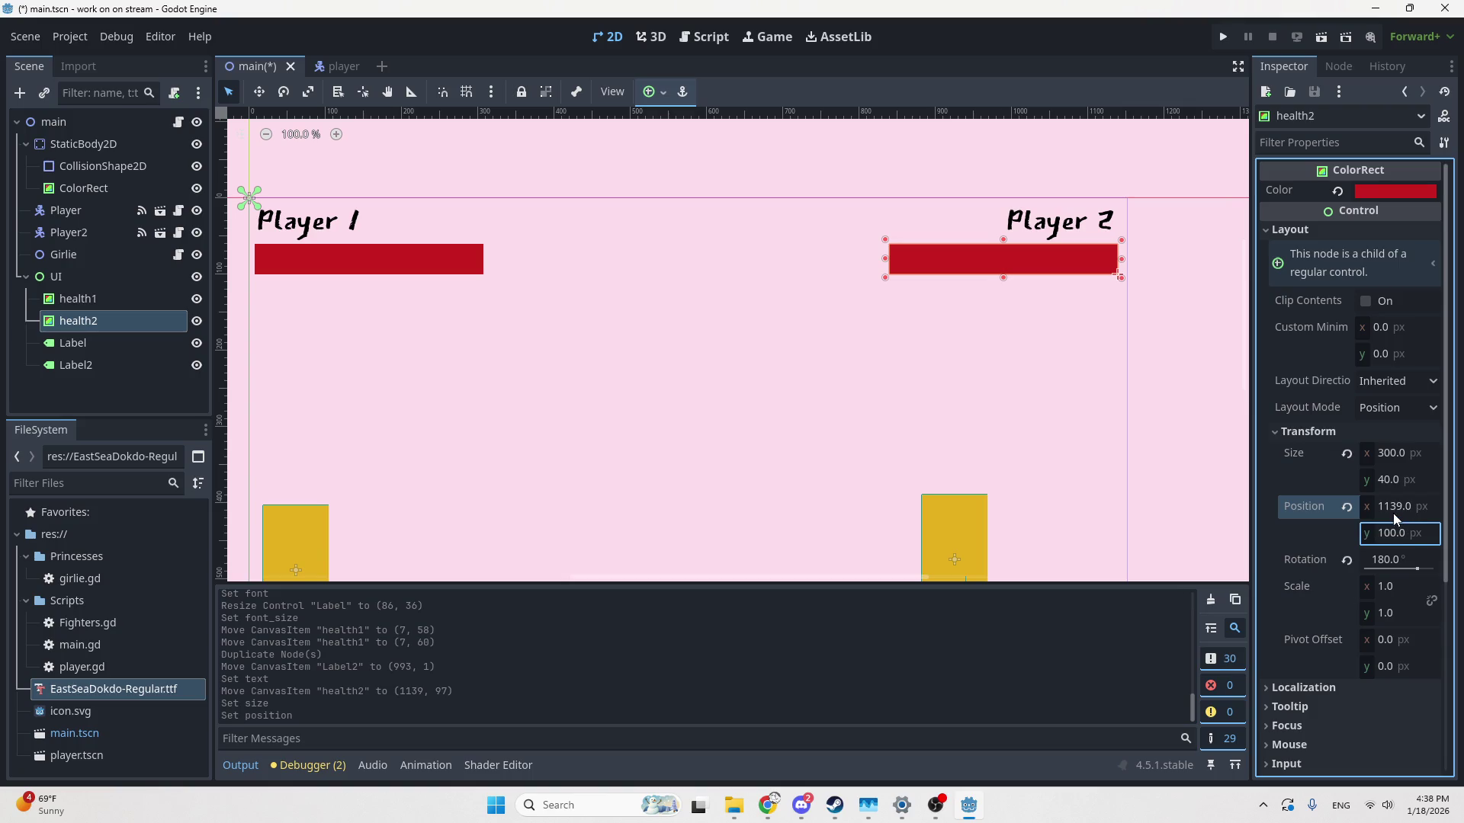
left_click(1401, 507)
key("BackSpace")
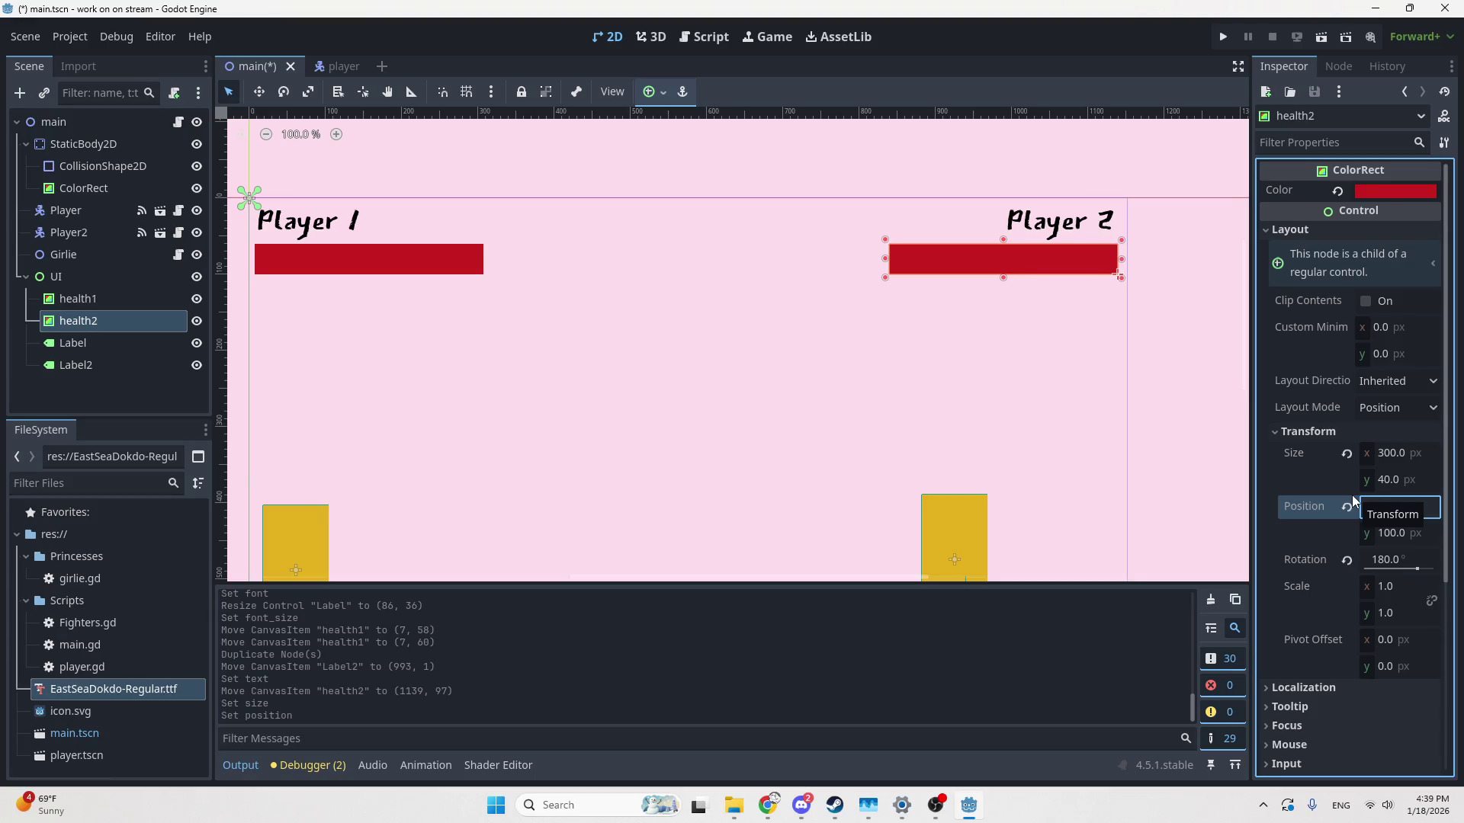
key("Return")
left_click(1165, 401)
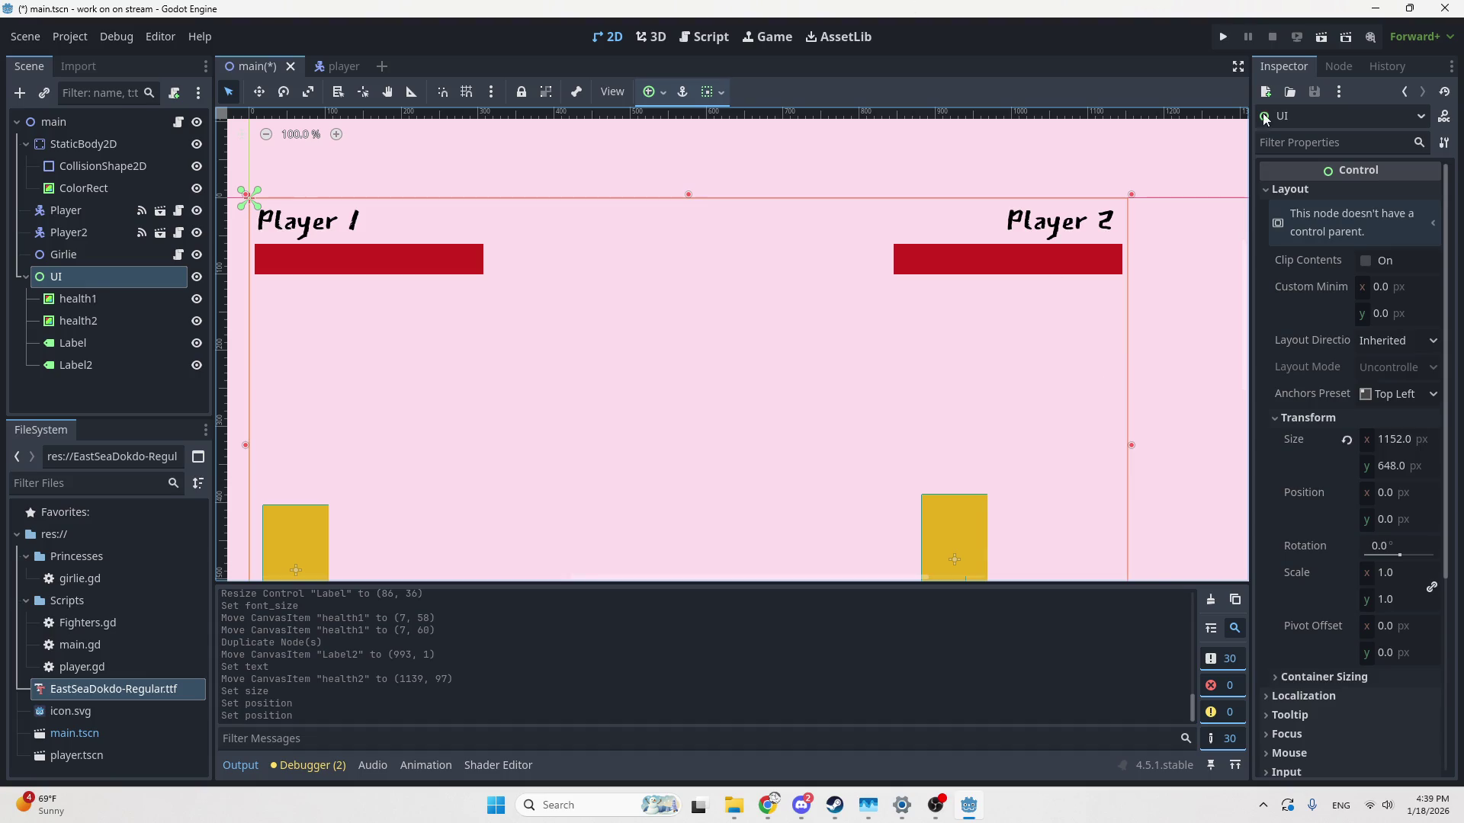
Check the Player 1 and Player 2 labels, then bring the Google Fonts browser window forward
left_click(1059, 224)
left_click(333, 218)
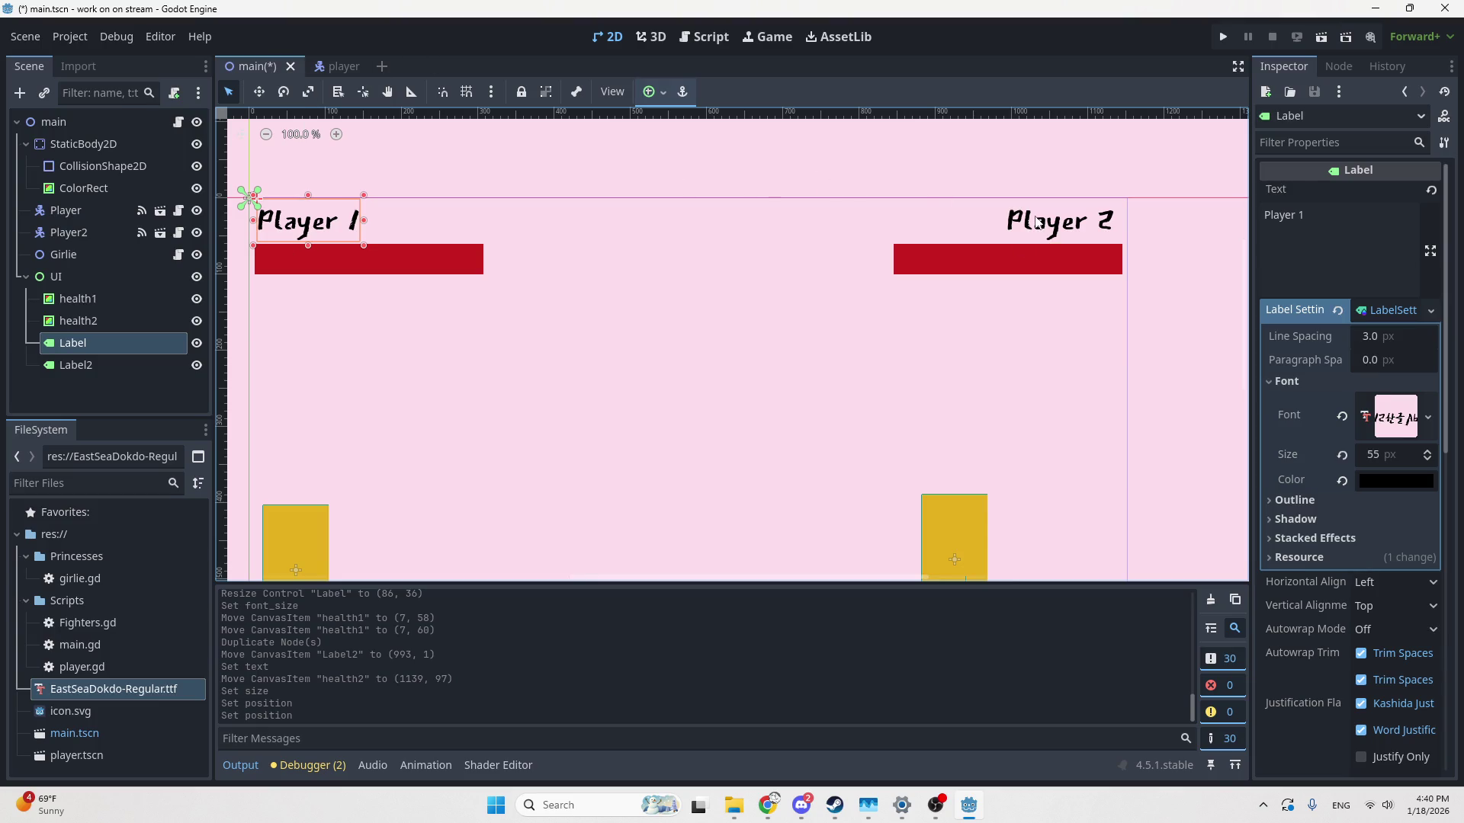
left_click(1002, 166)
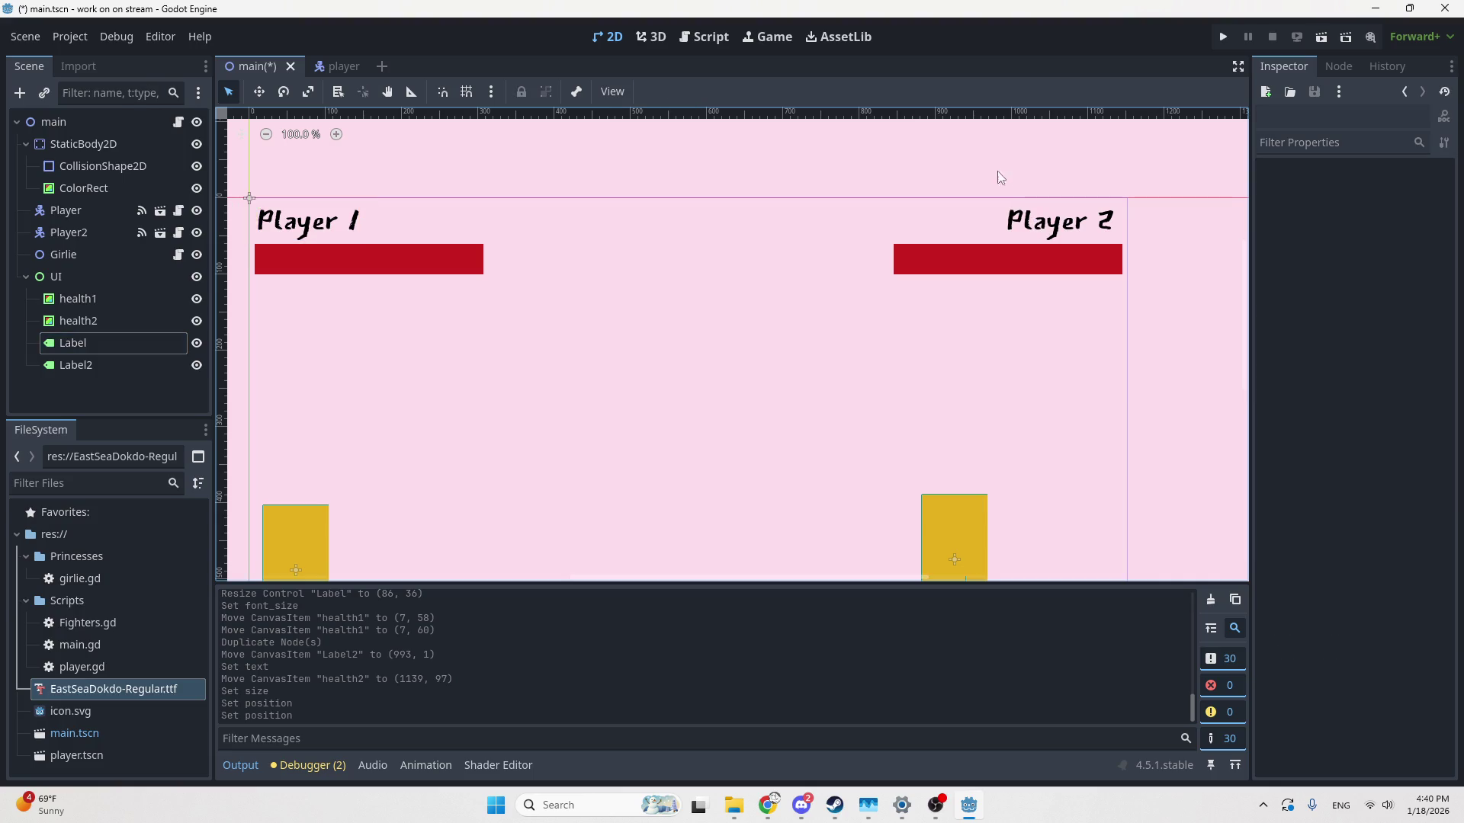
left_click(1020, 215)
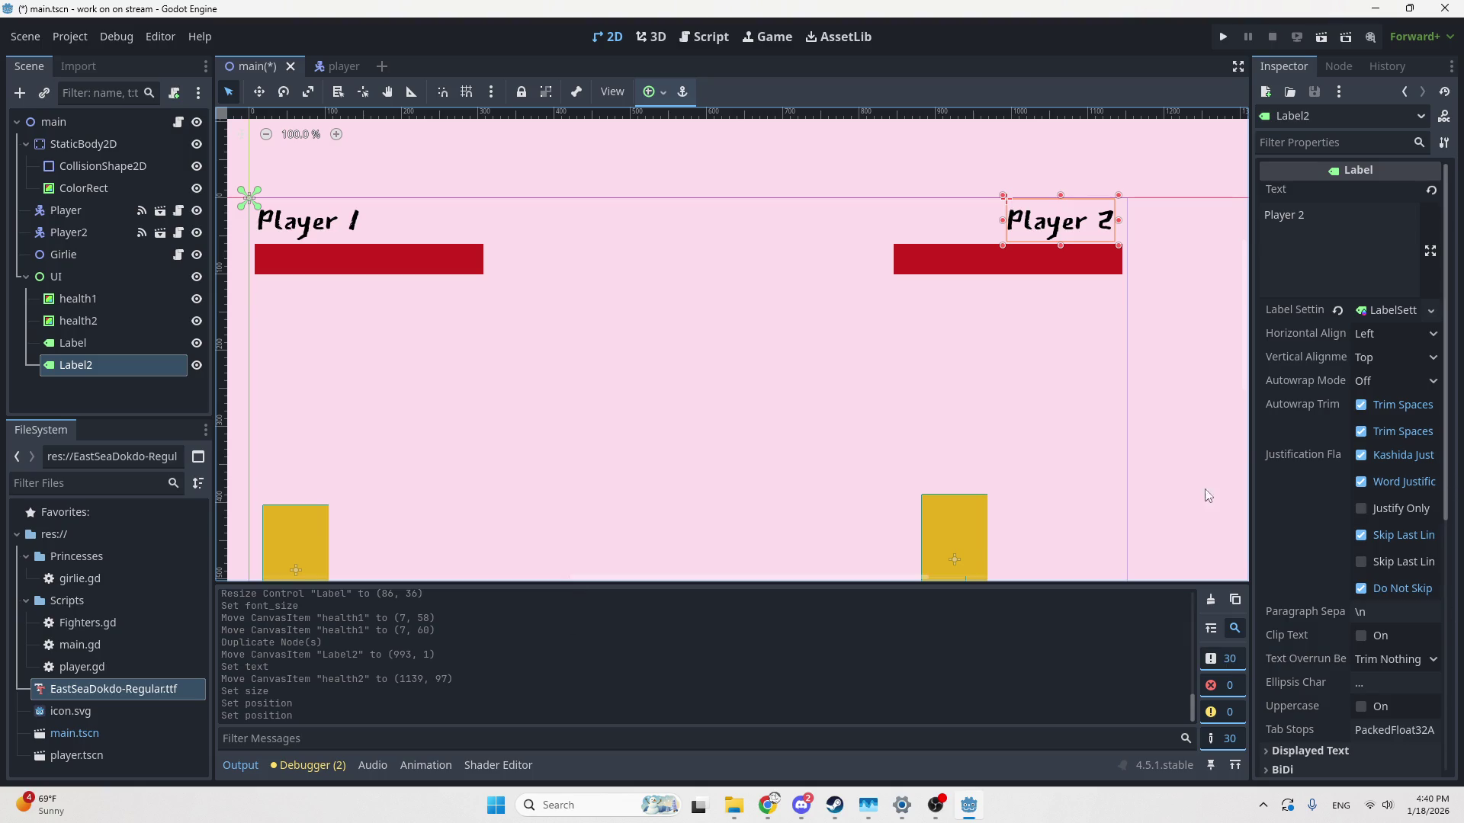
left_click(768, 817)
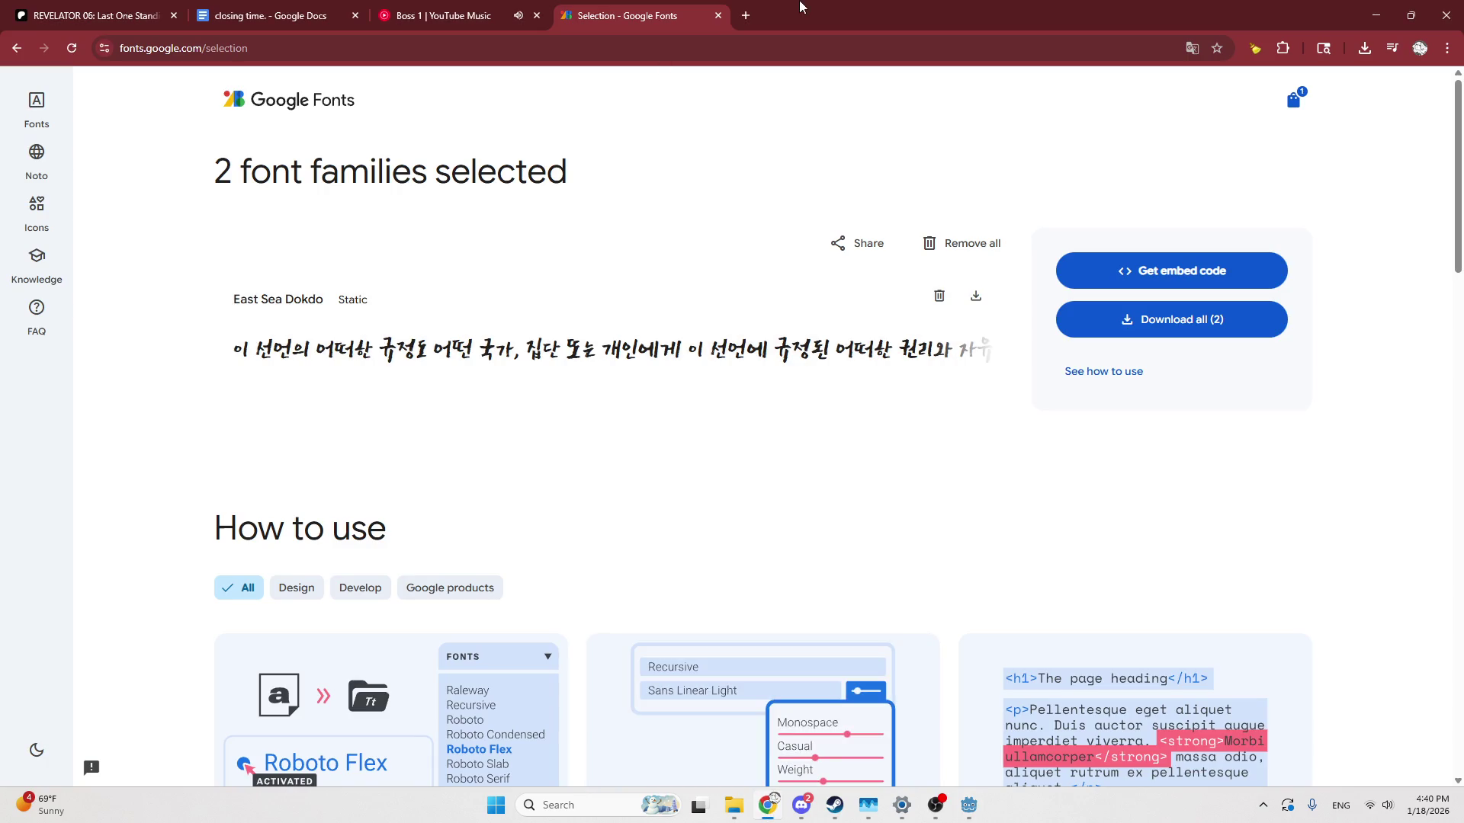
Replace the Google Fonts tab with Tumblr and browse its community and followed-blog lists
key("ctrl+t")
middle_click(679, 6)
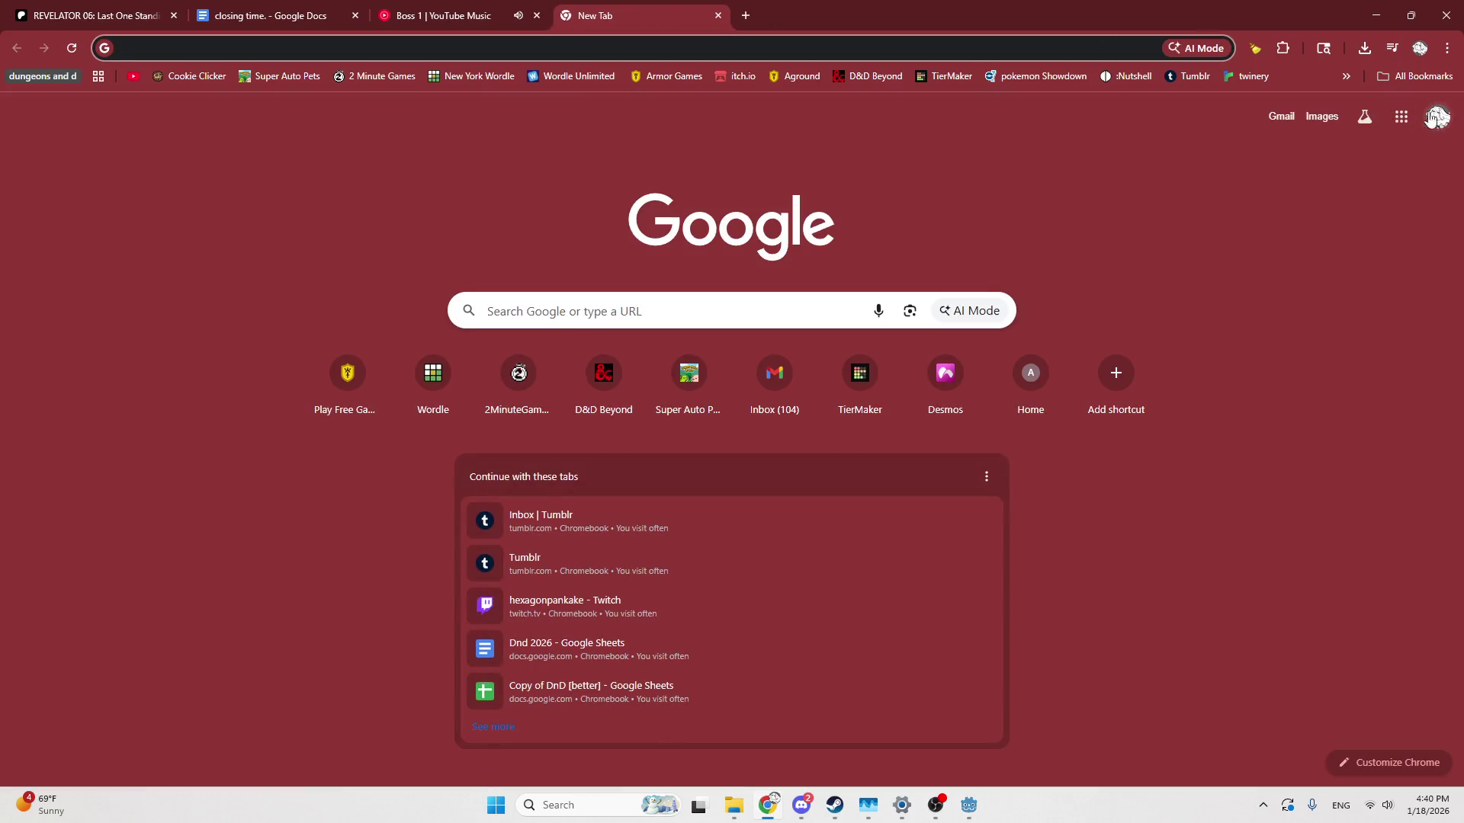
left_click(1192, 79)
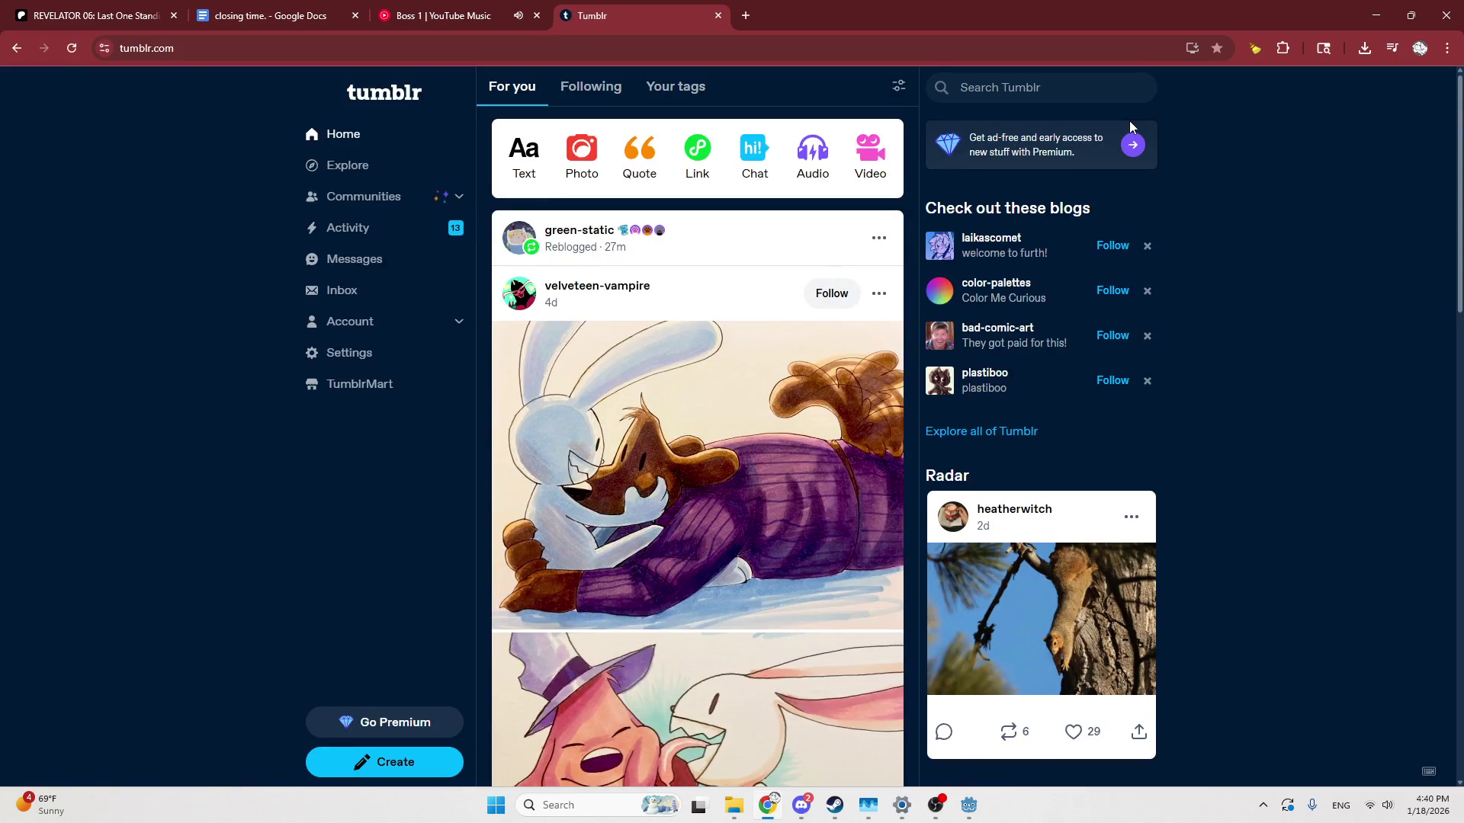
left_click(452, 197)
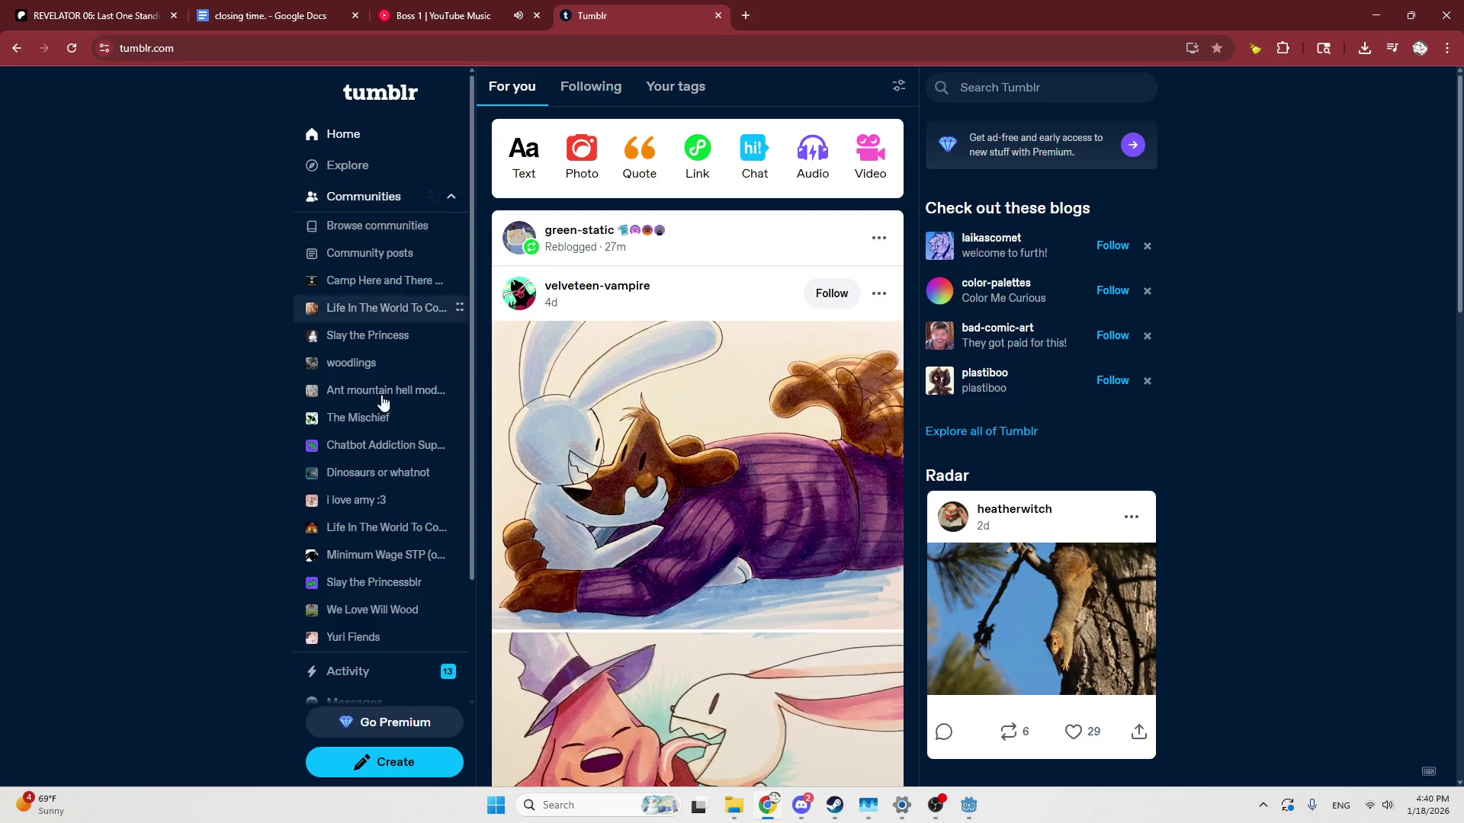
scroll(387, 385, "down", 2)
left_click(446, 617)
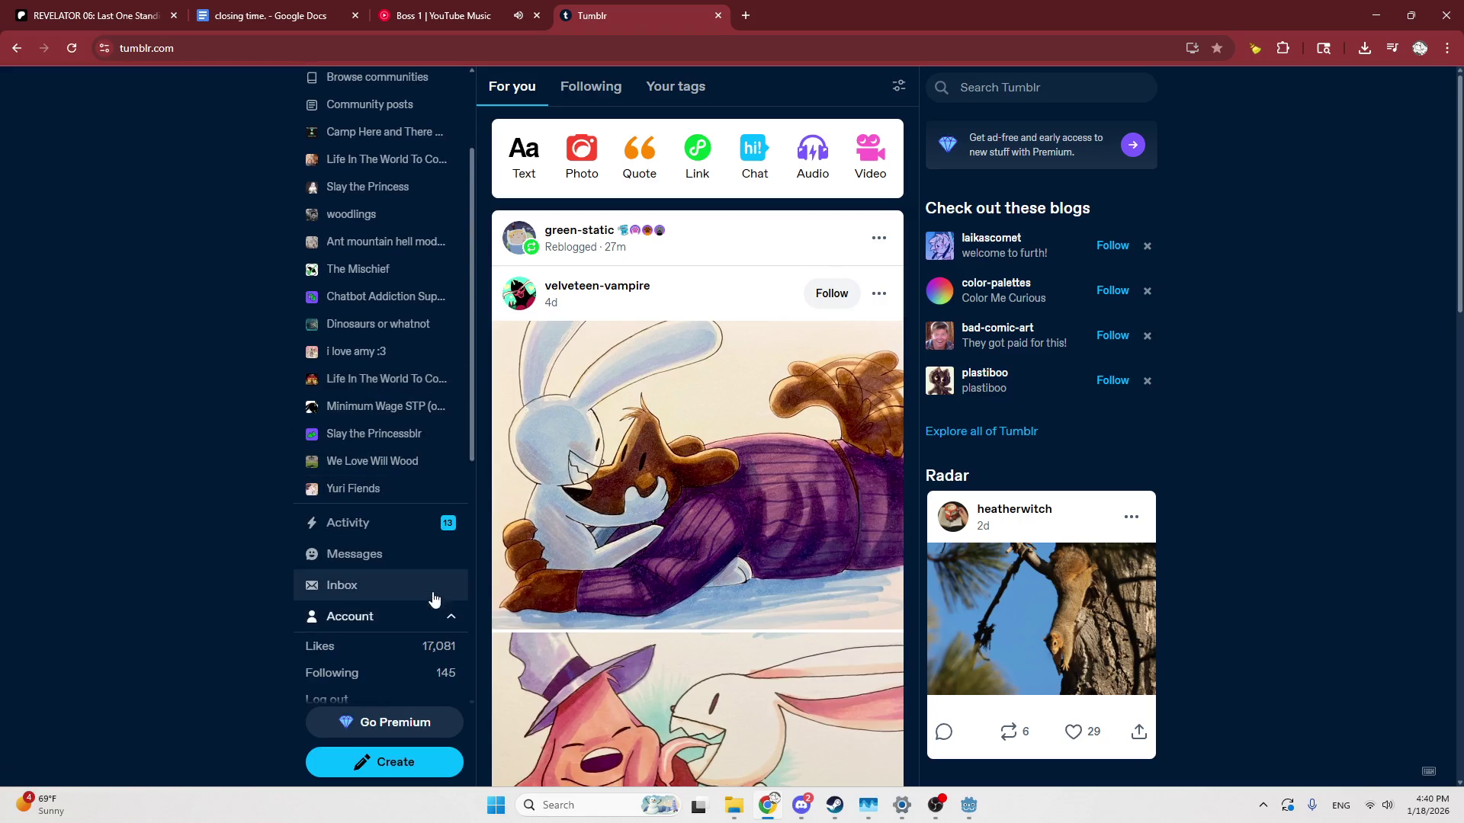
scroll(435, 601, "down", 3)
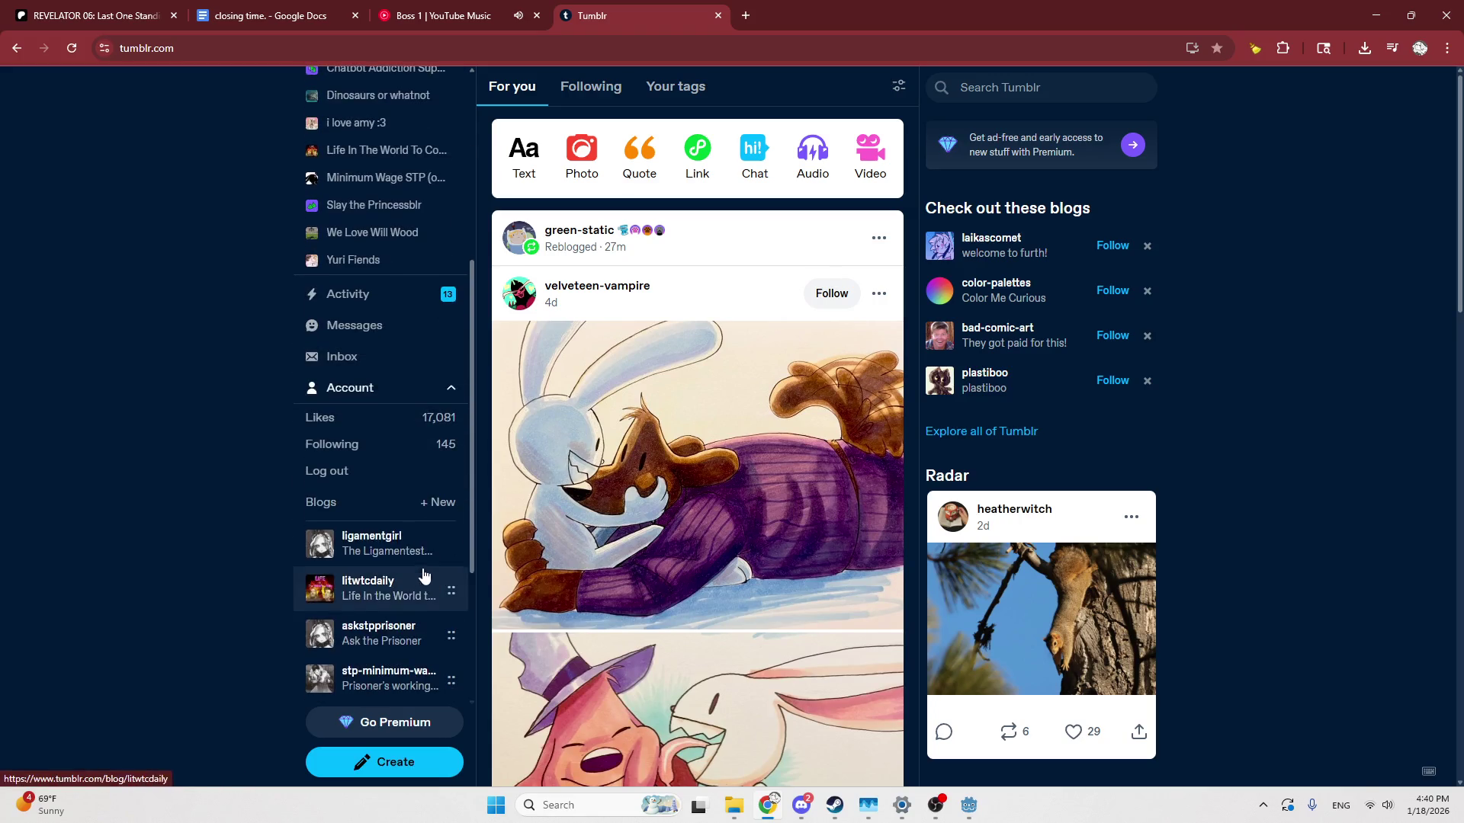
left_click(400, 453)
scroll(400, 488, "down", 3)
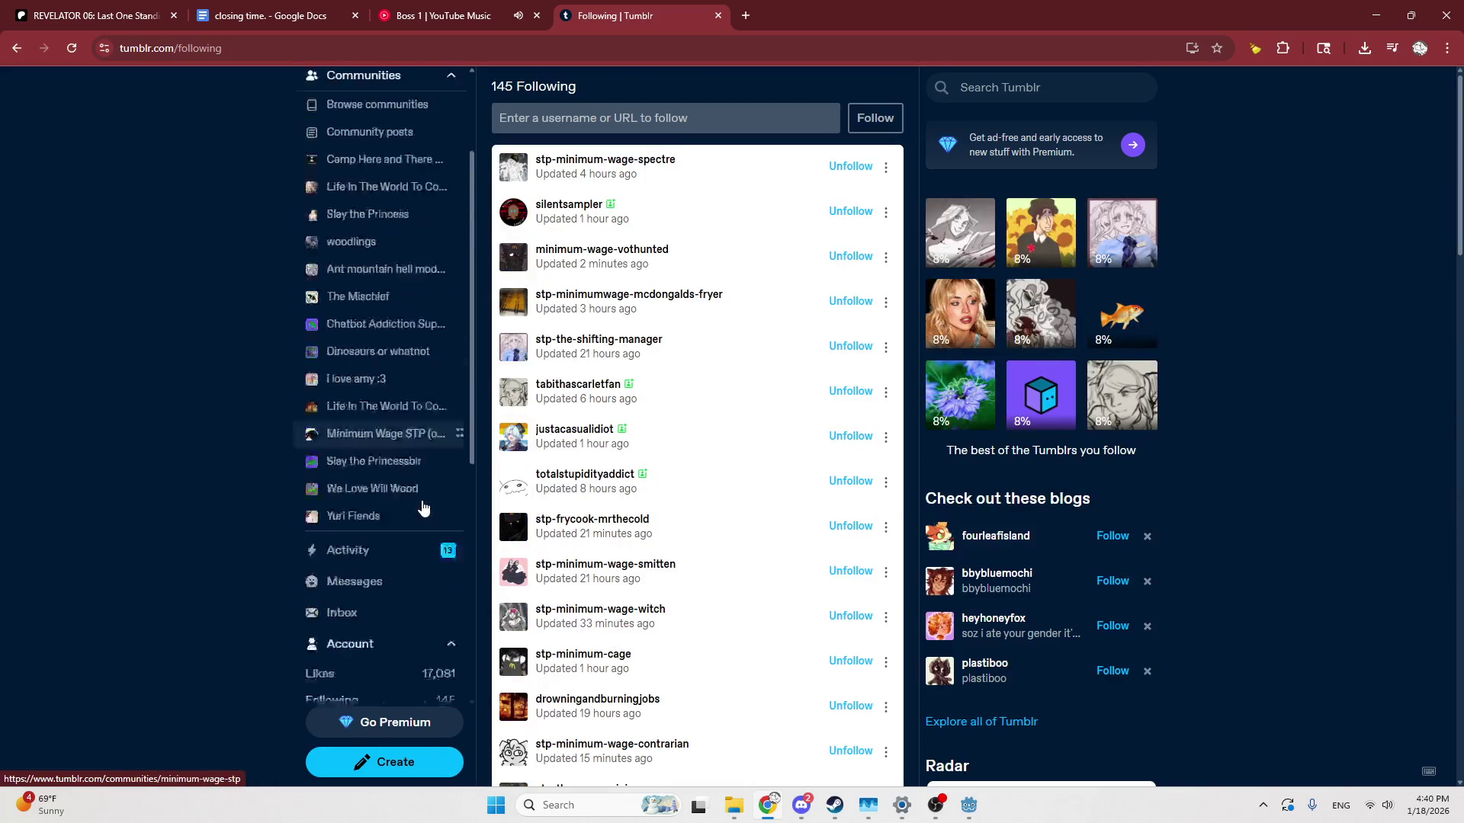
scroll(400, 515, "down", 1)
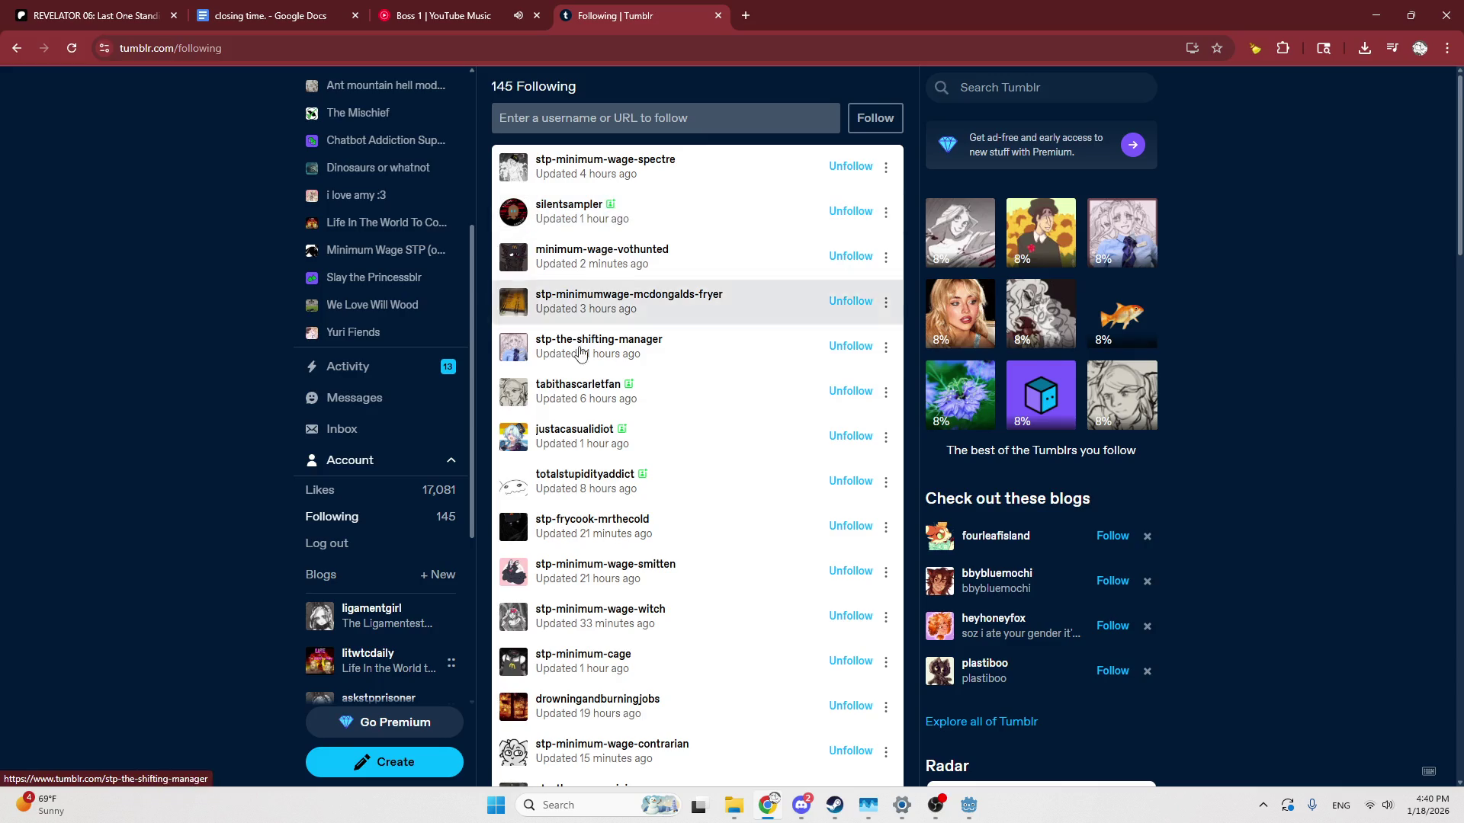
scroll(570, 496, "down", 1)
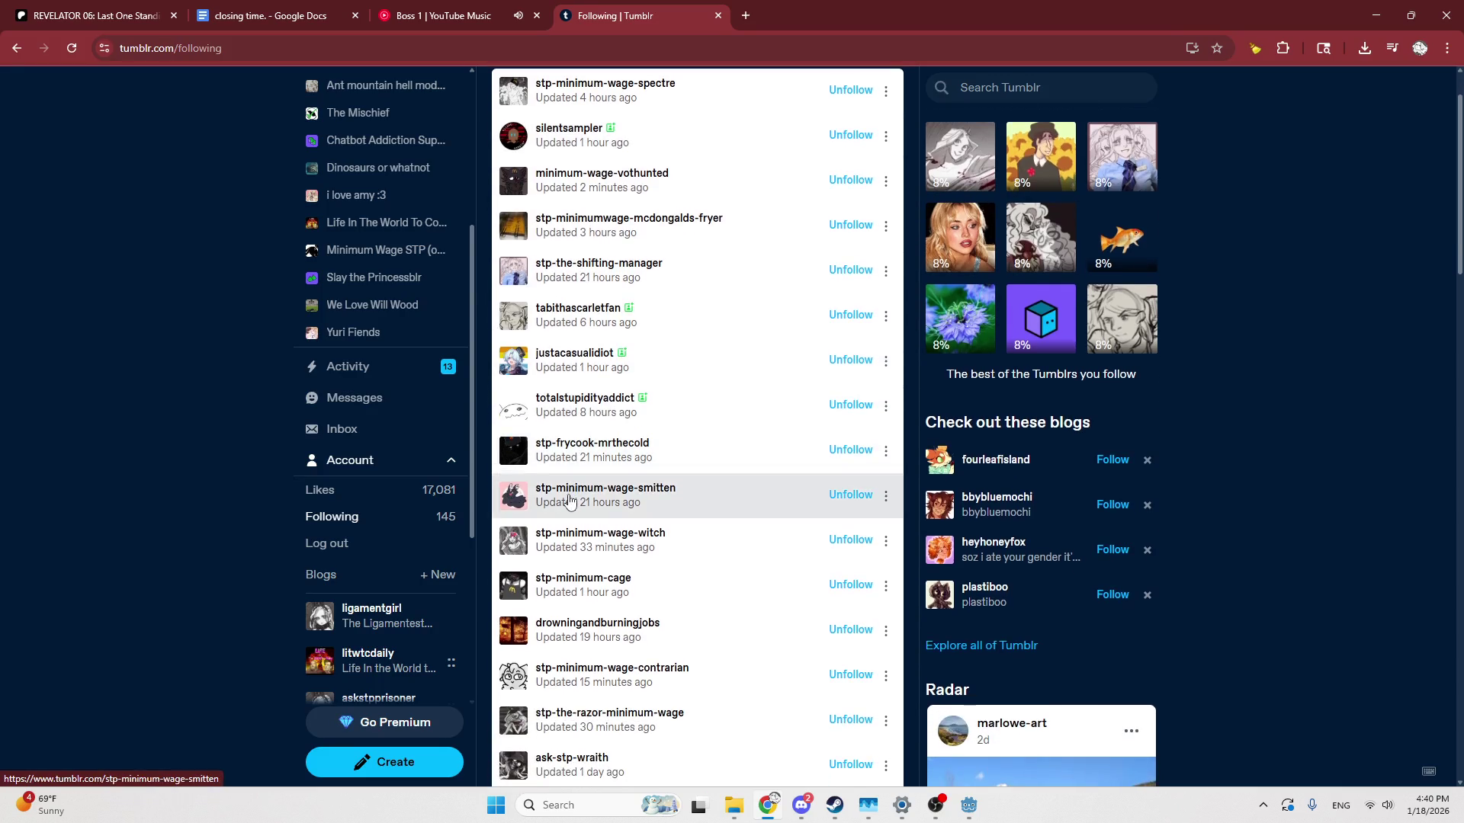
scroll(571, 501, "up", 1)
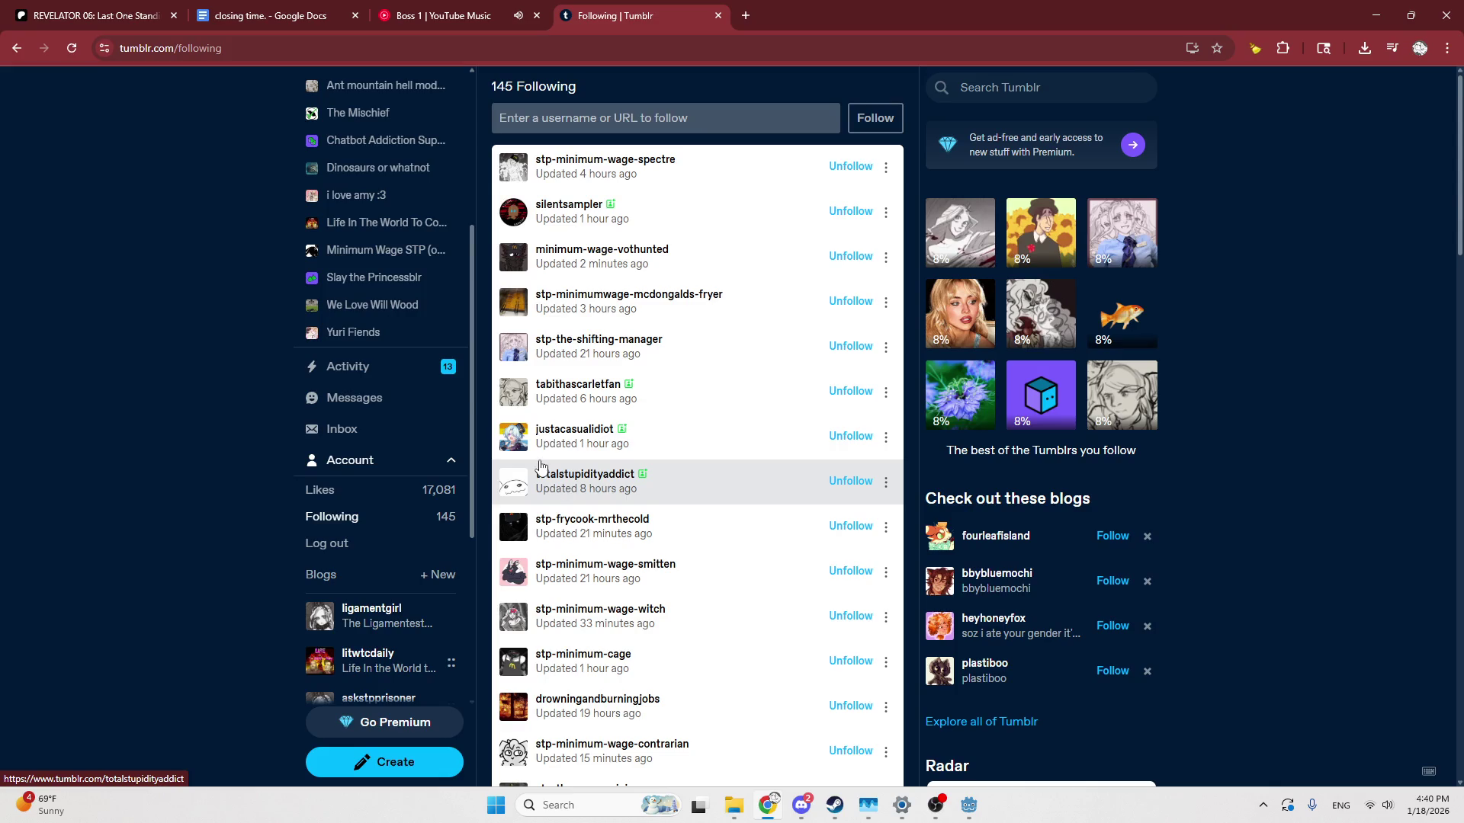
Scroll through the Minimum Wage STP community posts, then return to Godot and select UI
left_click(403, 259)
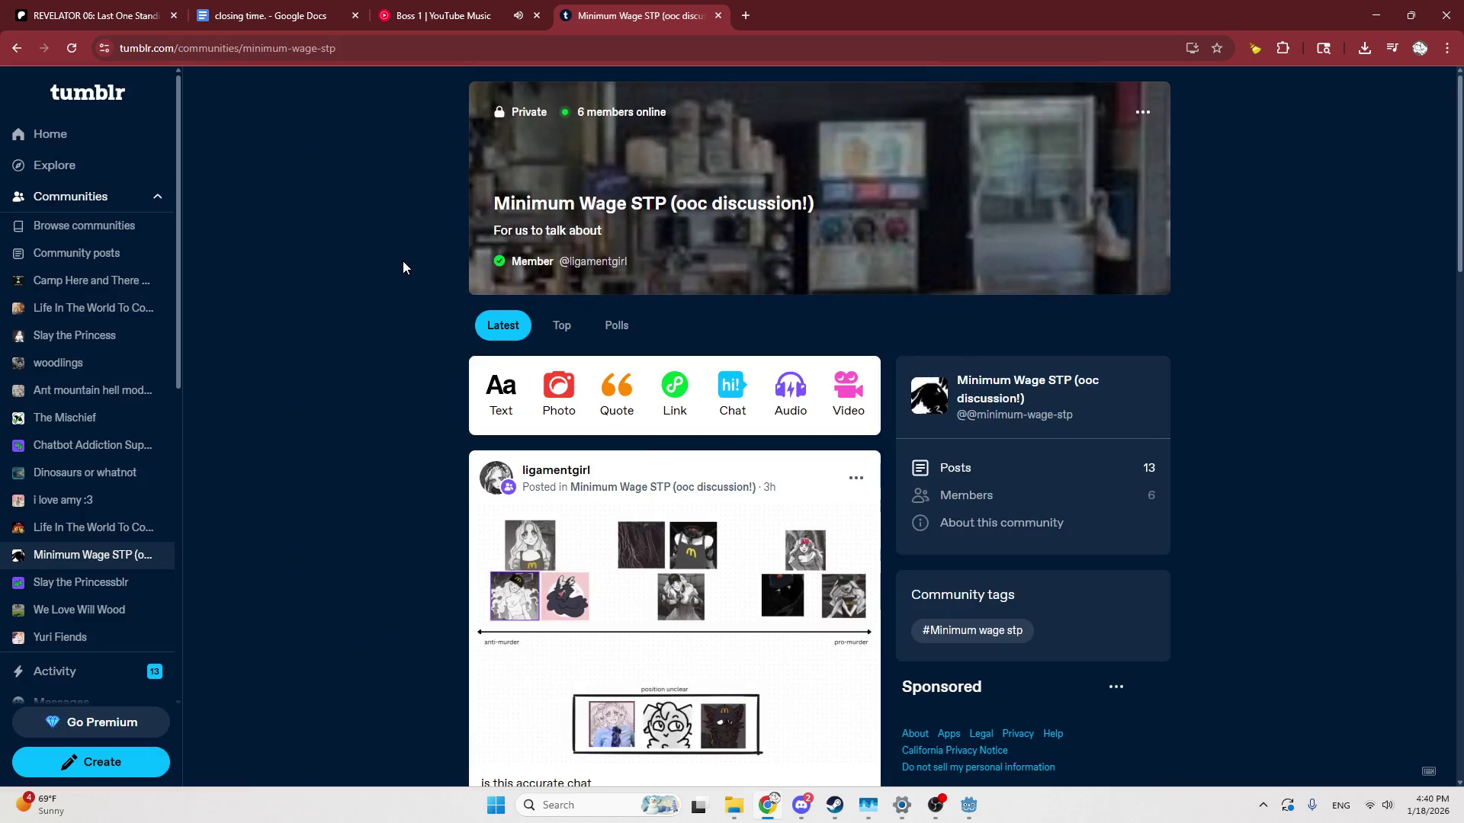
scroll(402, 262, "down", 3)
scroll(402, 267, "down", 1)
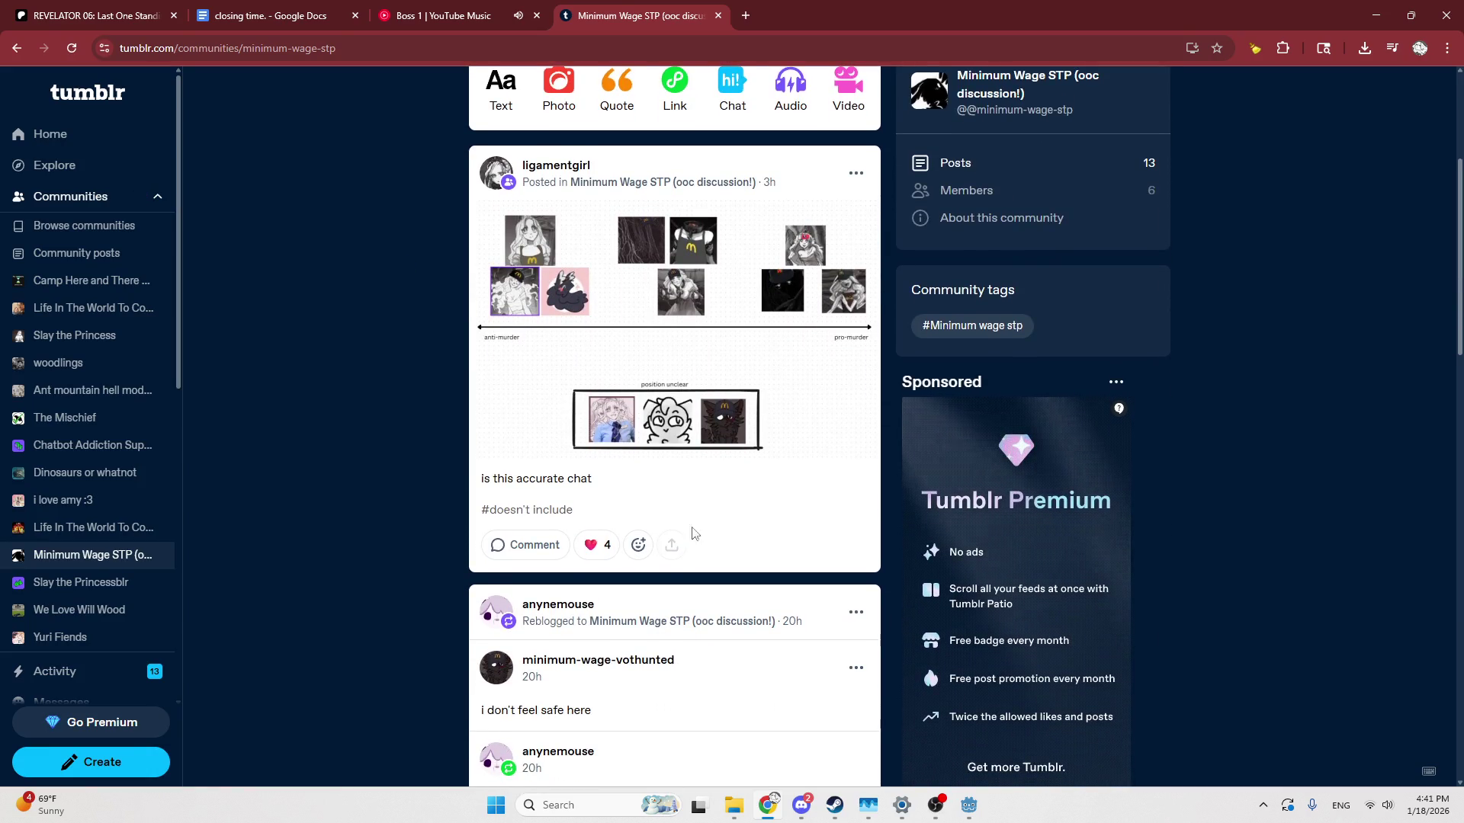
left_click(974, 808)
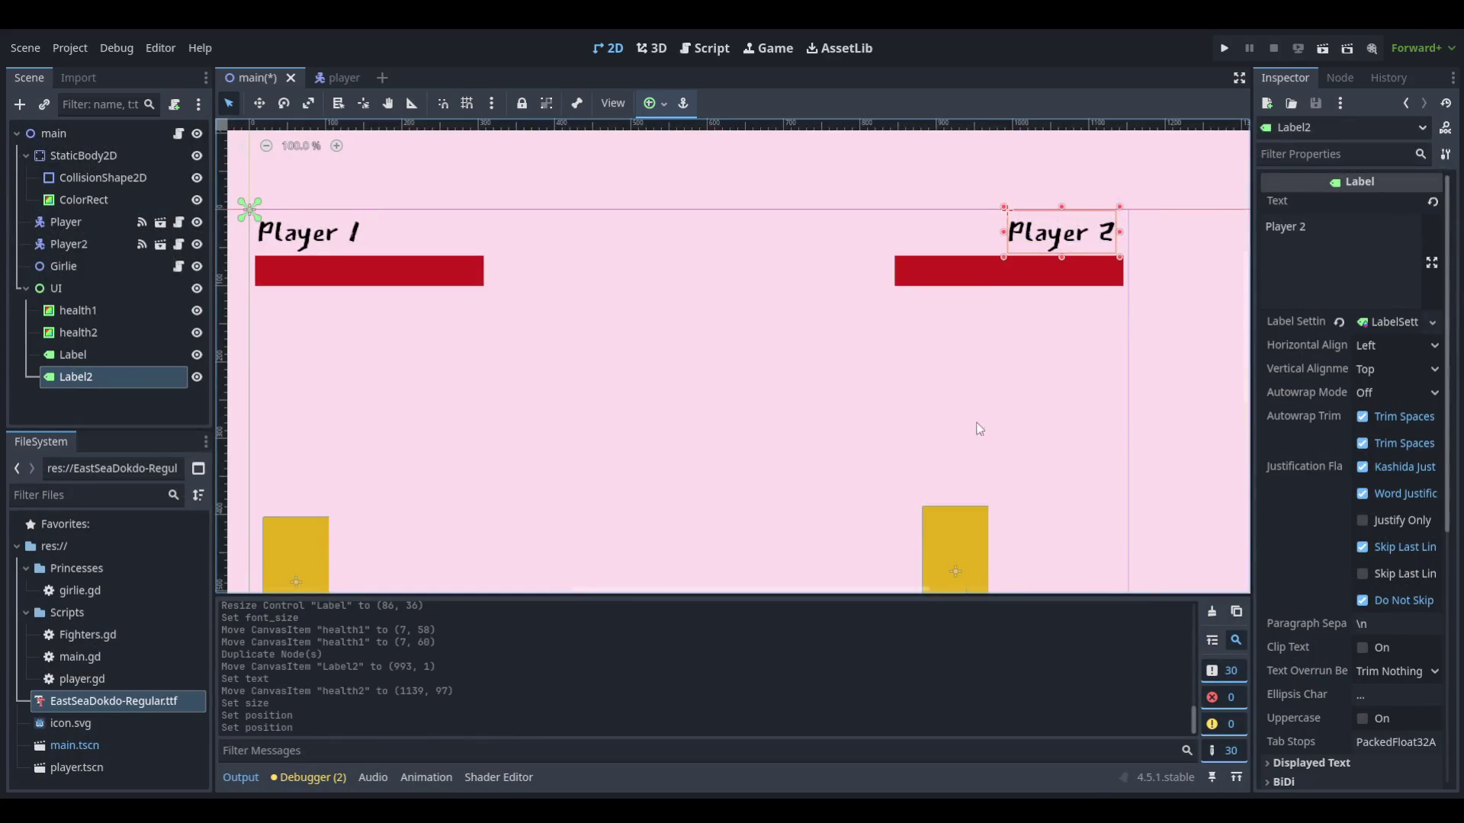
left_click(1101, 322)
Run the fighting game, play until both players print 100, then stop the debug session
left_click(1232, 50)
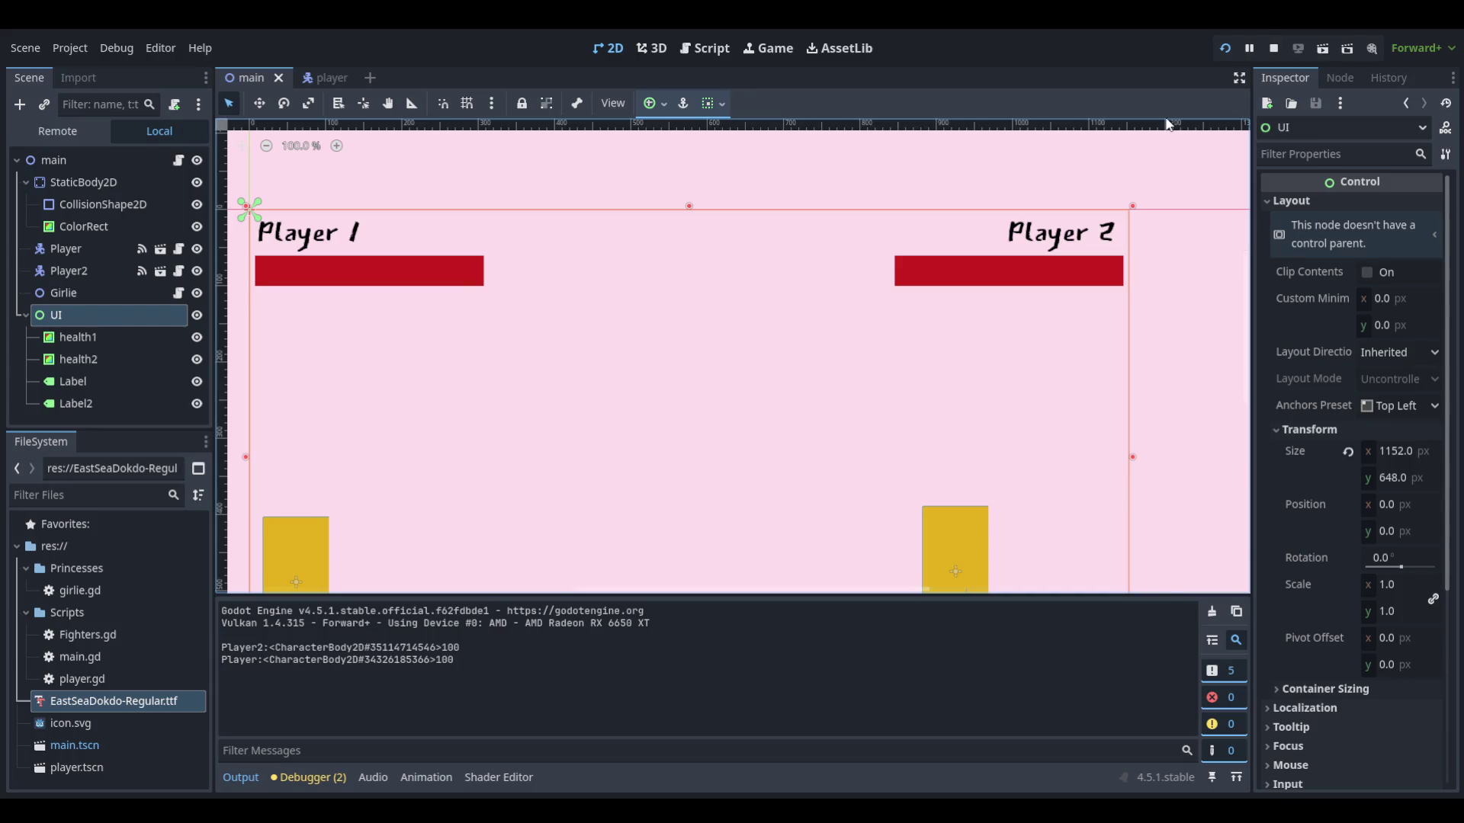
scroll(778, 344, "down", 2)
scroll(777, 341, "up", 1)
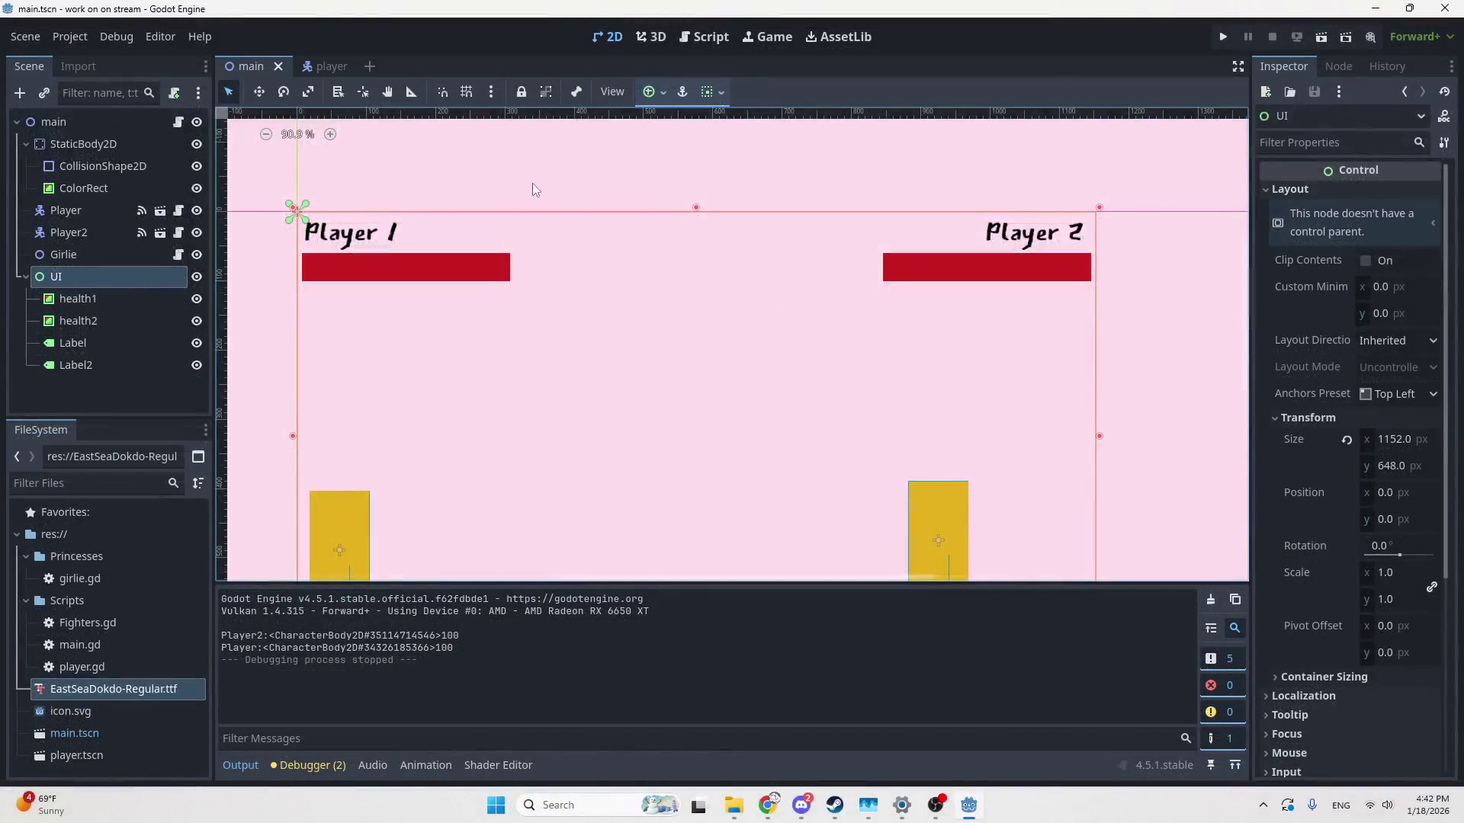
Relaunch the game, bring both players to the centre, and trade attacks to drain Player 1's health
left_click(1222, 37)
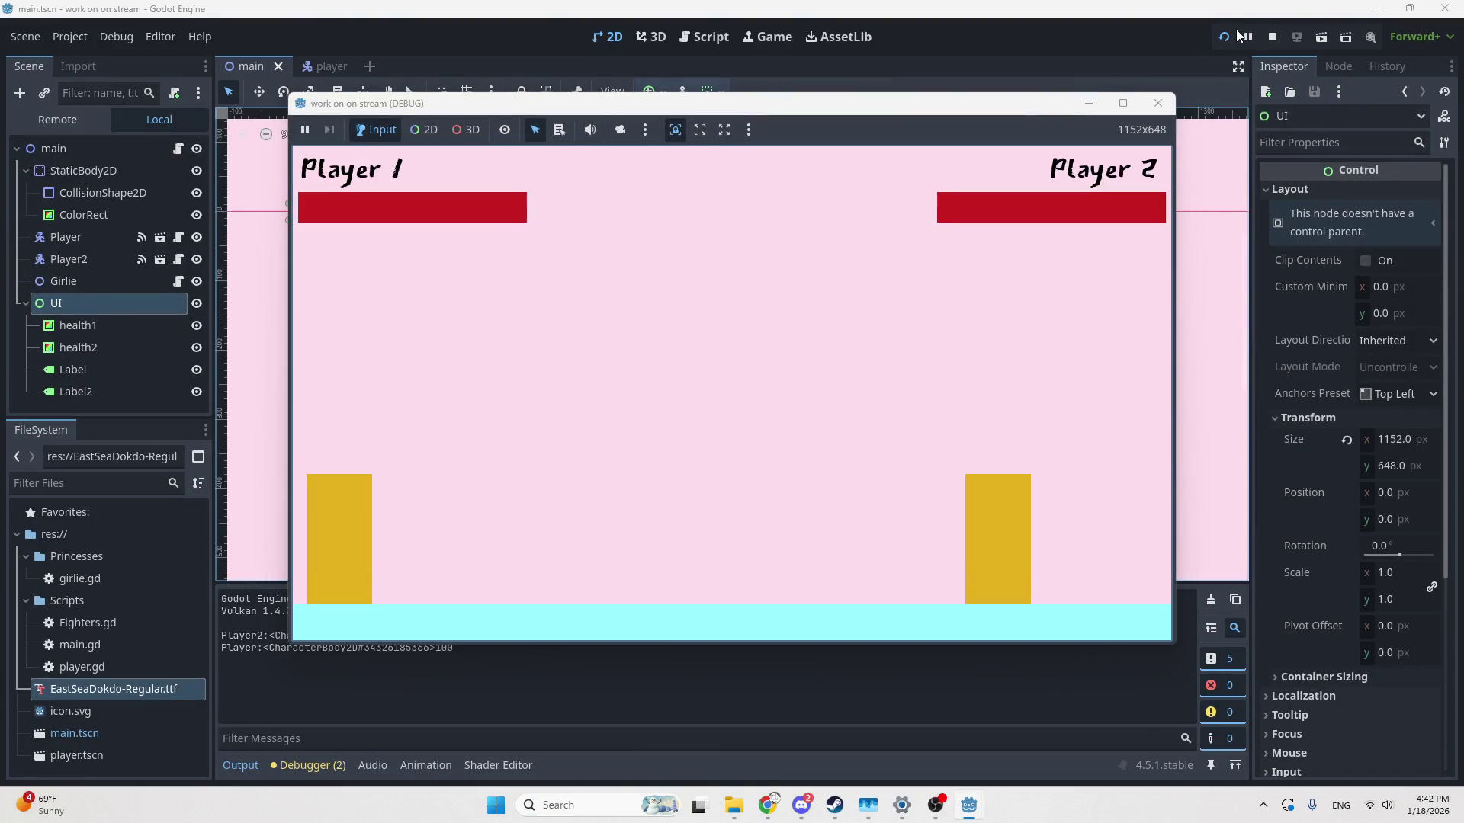
key("Left")
key("d")
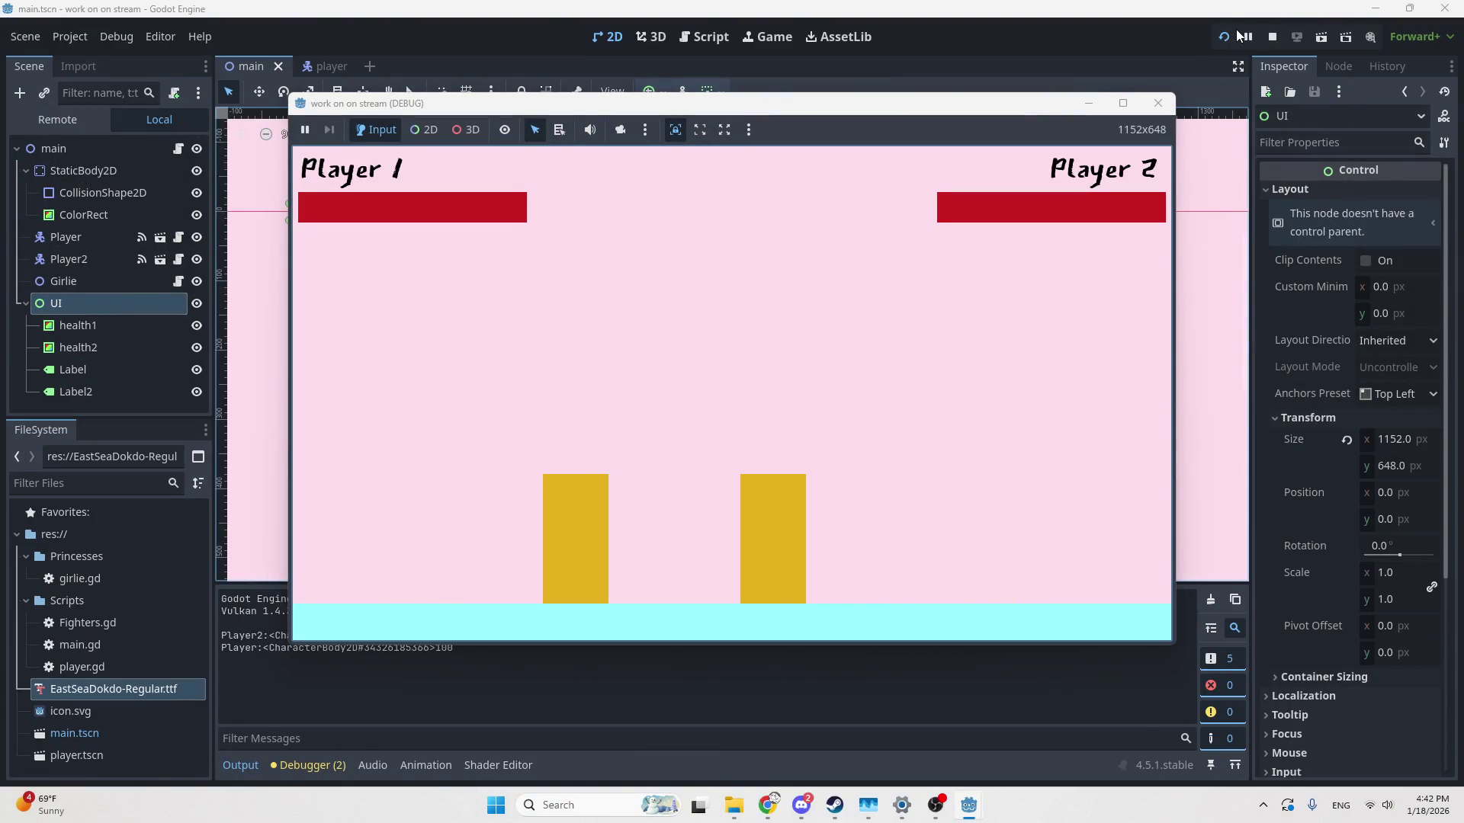
key("space")
key("space")
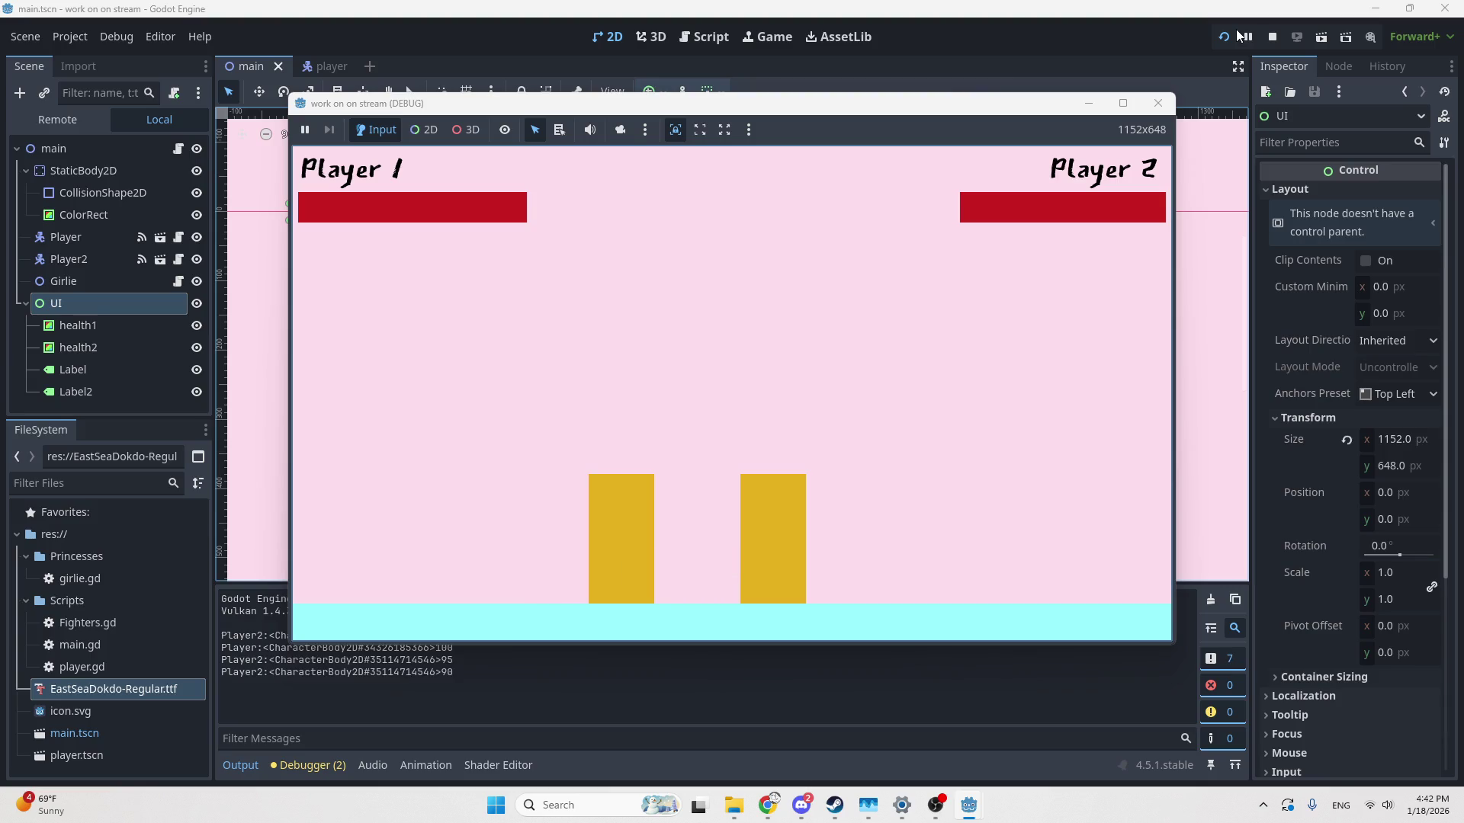
key("Return")
key("Return")
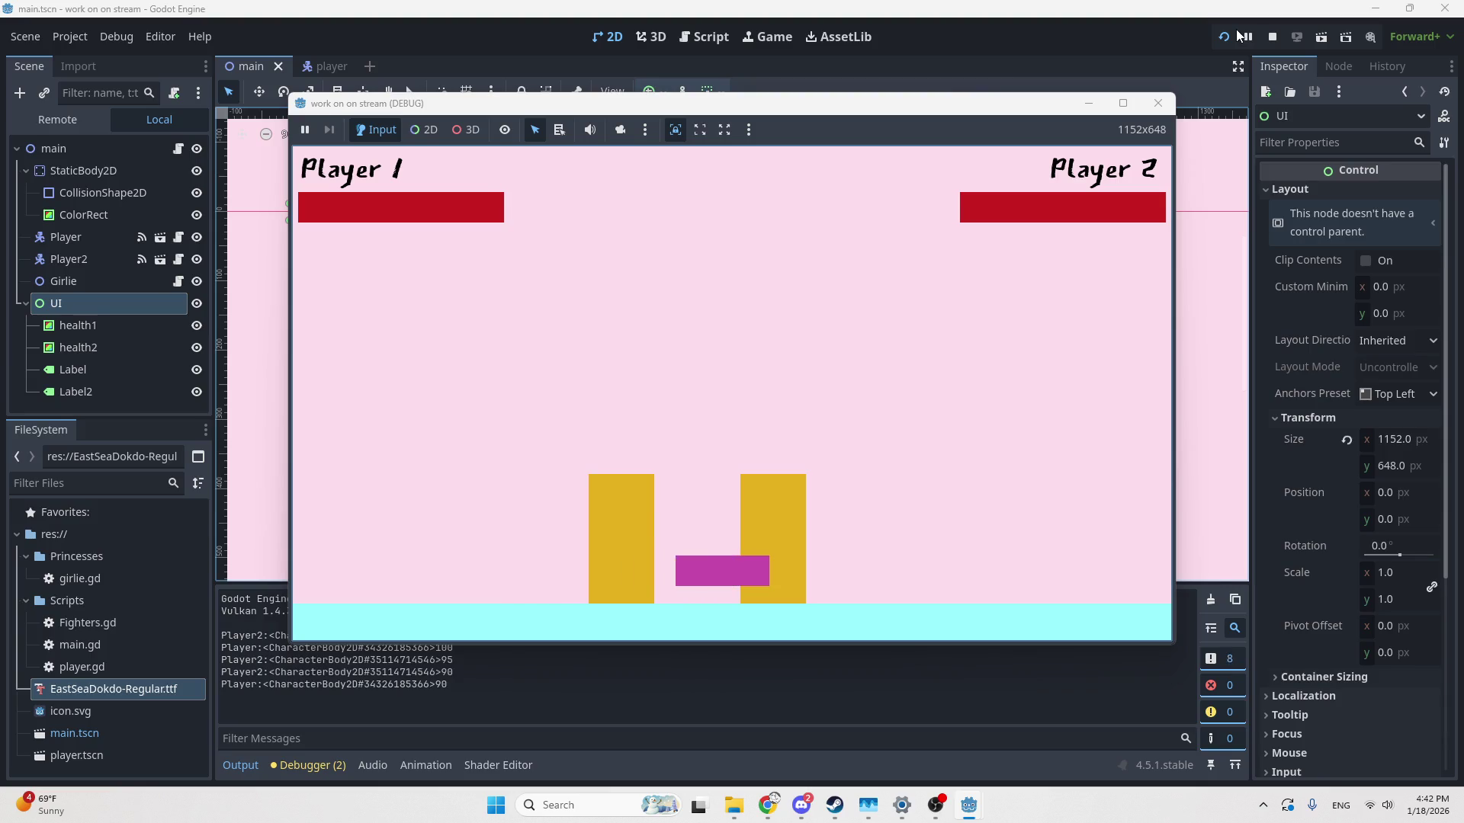
key("Return")
key("Return")
key("Return")
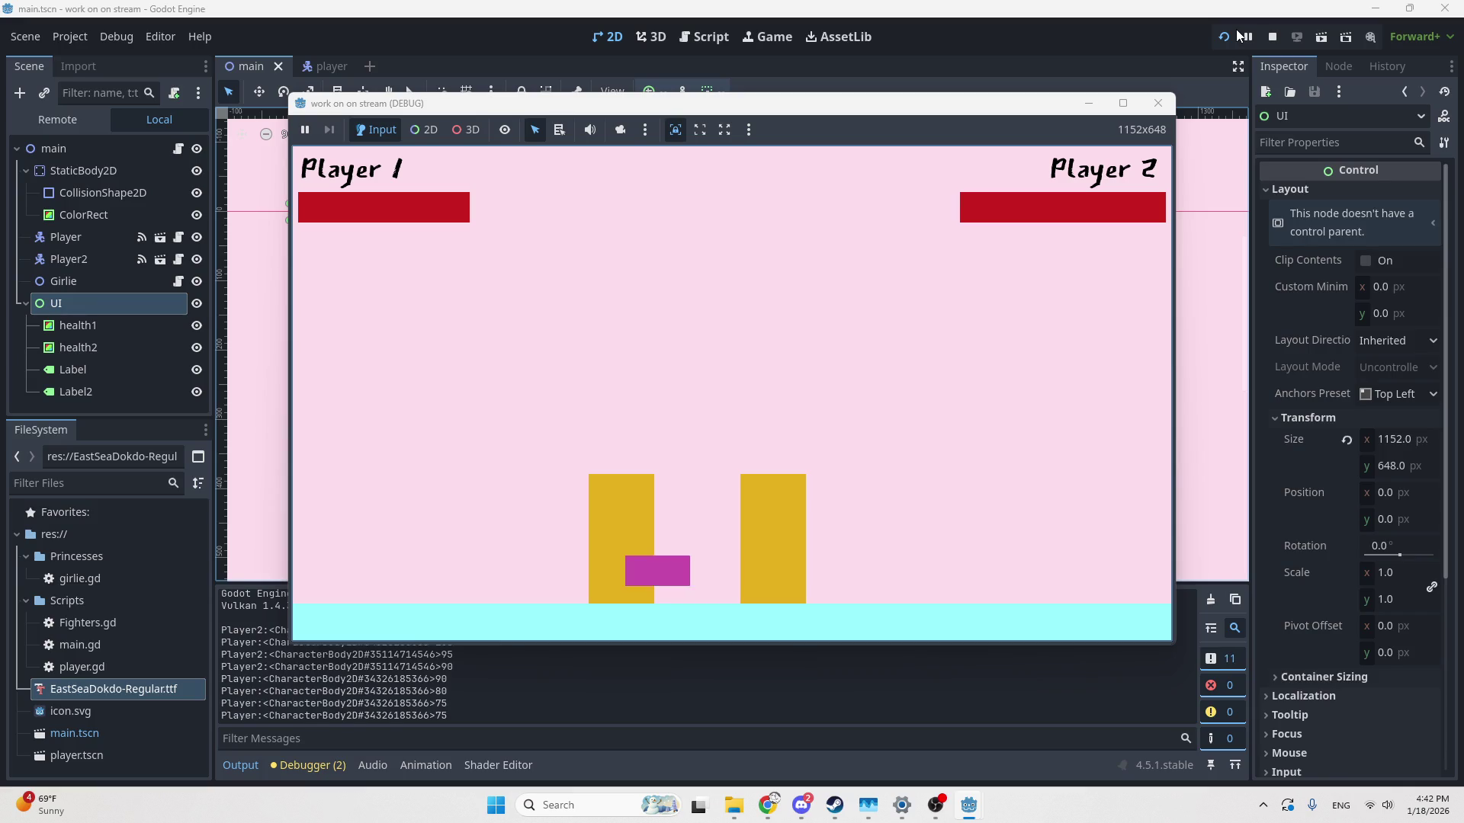
key("d")
key("Return")
key("Return")
key("Return")
key("Return")
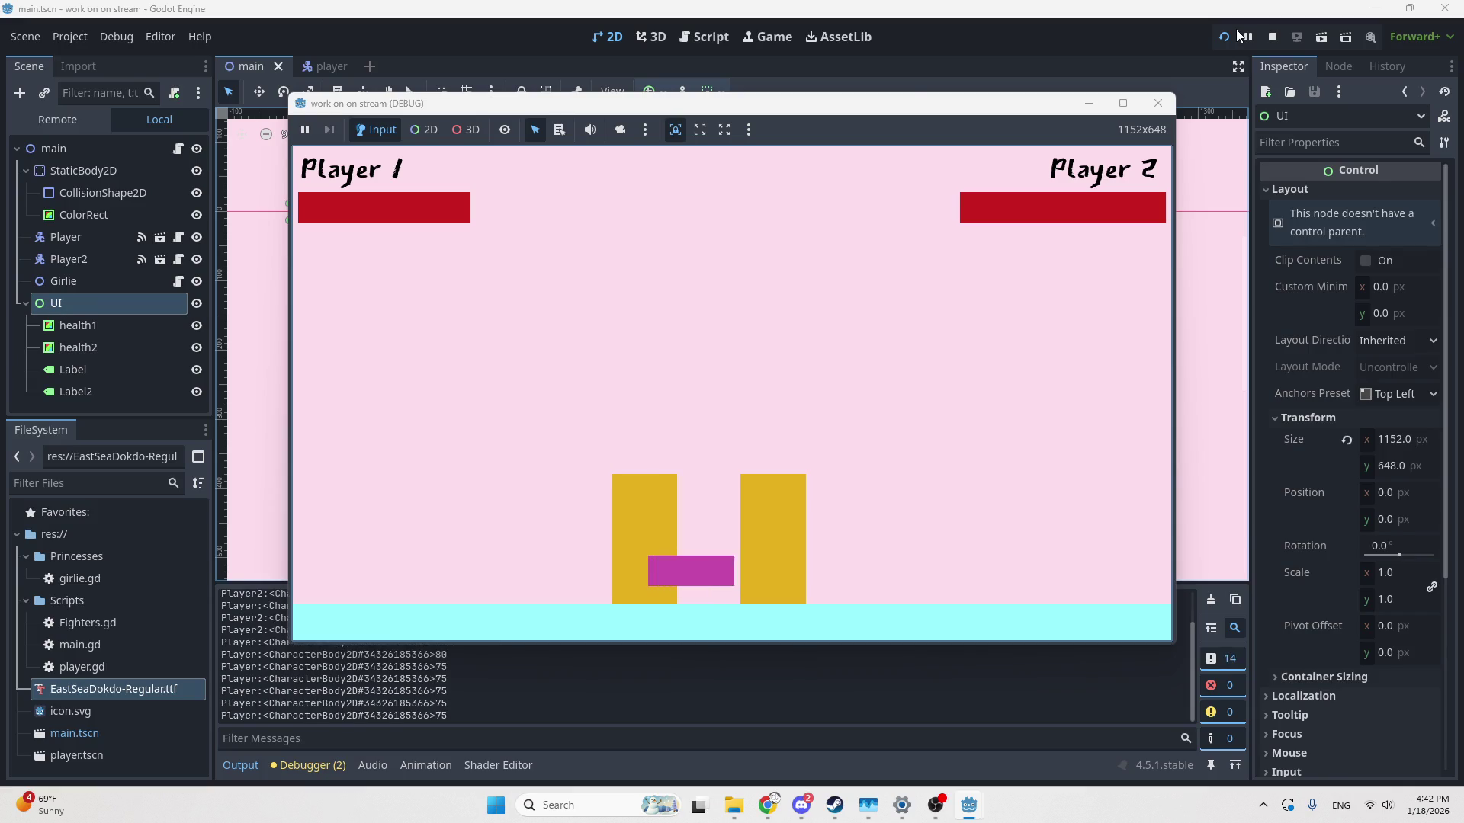
key("Return")
key("d")
key("Return")
key("Return")
key("Return")
key("Return")
key("Return")
key("Return")
key("Return")
key("Return")
key("Return")
key("Return")
key("Return")
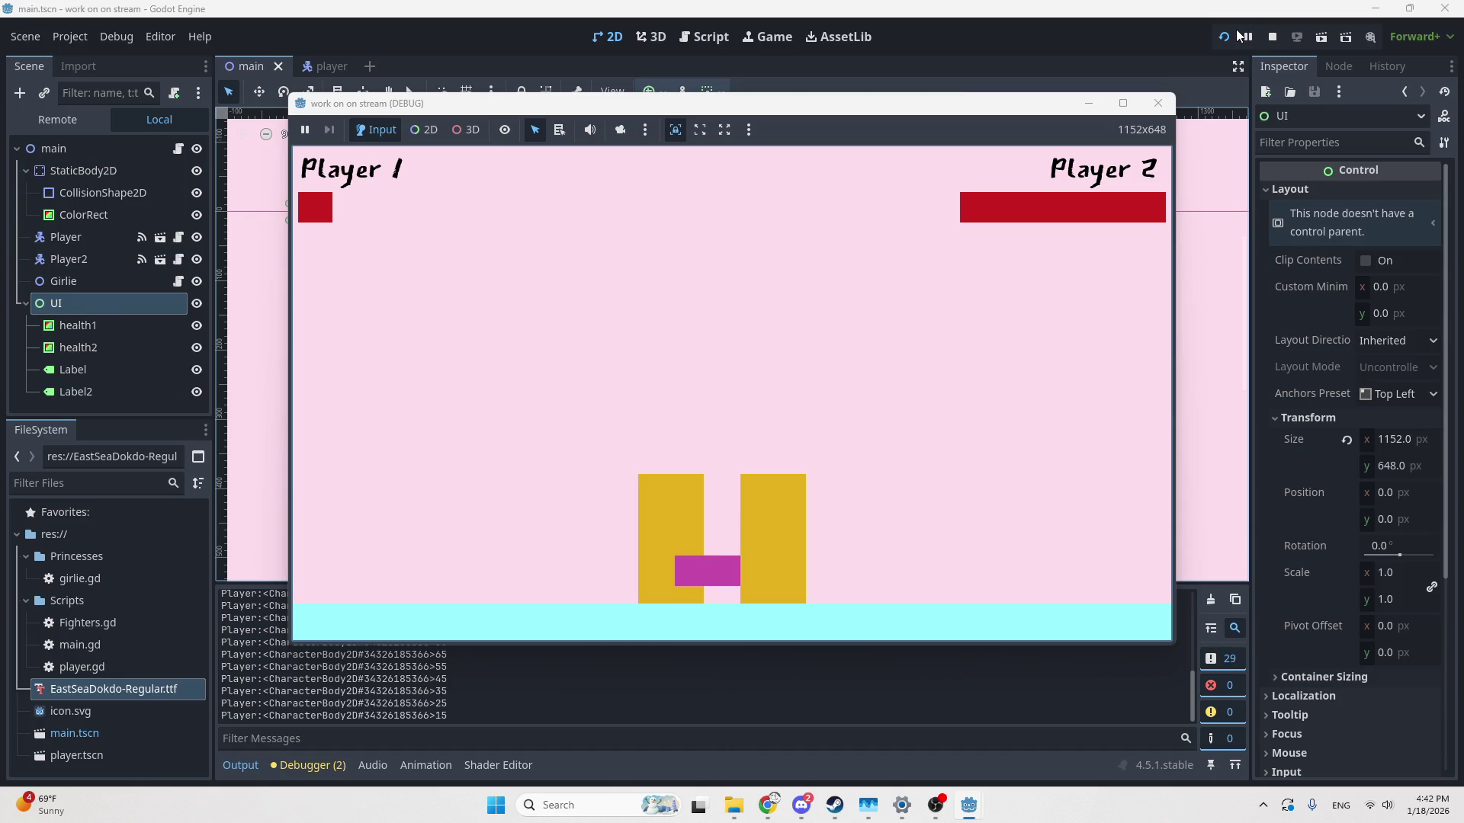
key("Return")
key("Return")
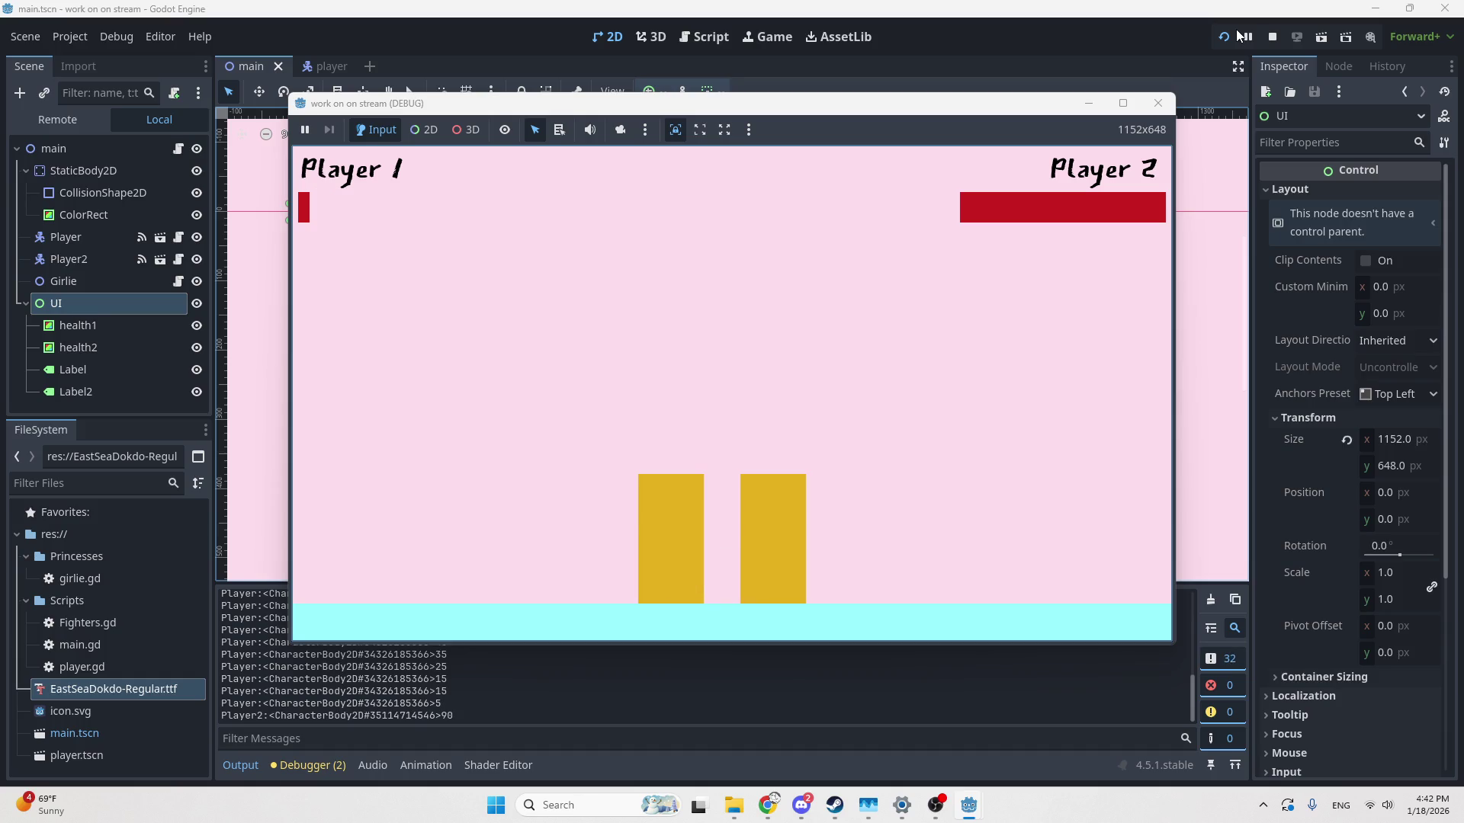
key("Return")
Move, jump and attack with both fighters, then close the running game window
key("Return")
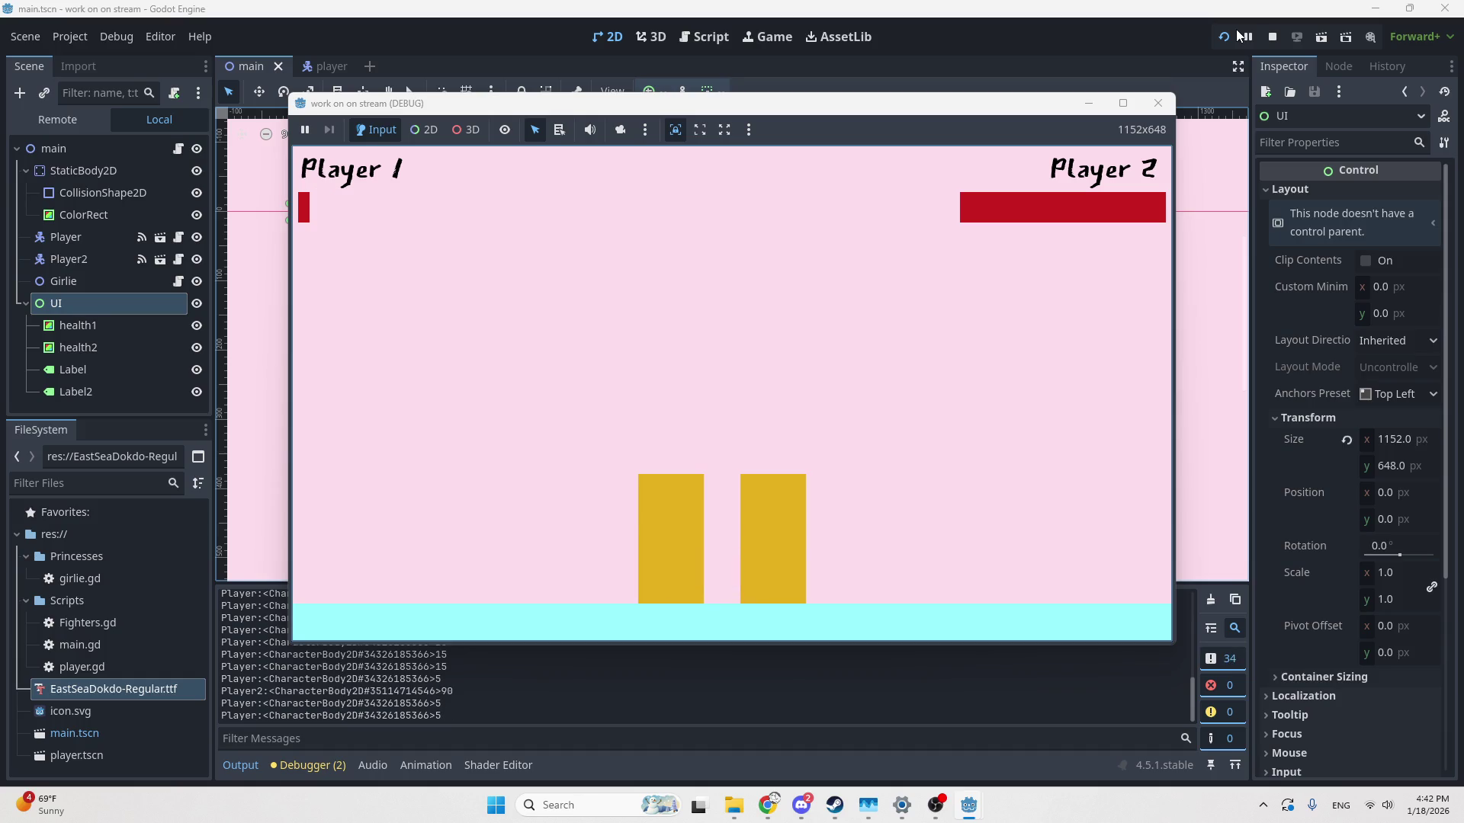
key("a")
key("Return")
key("d")
key("w")
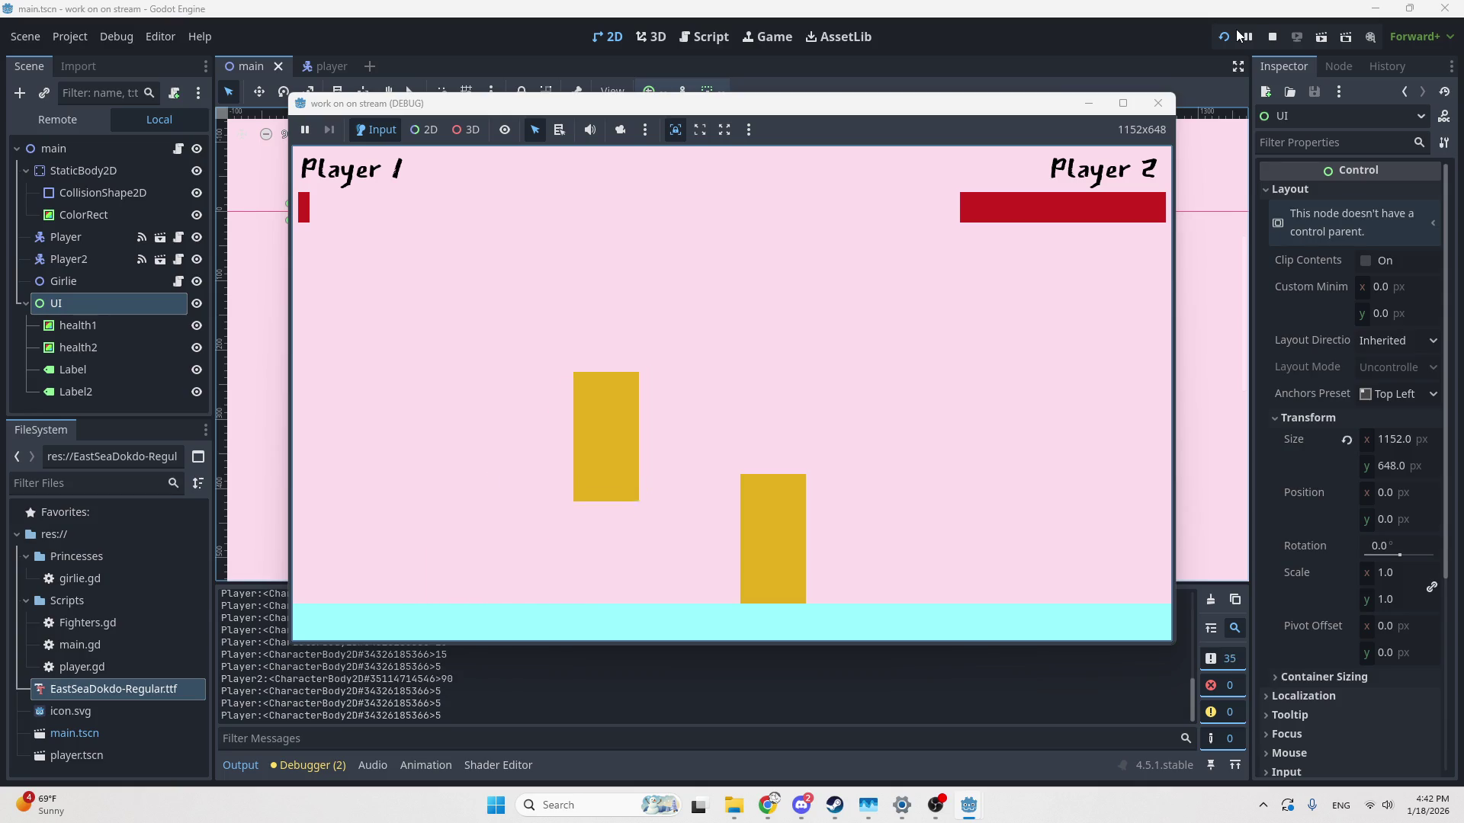
key("Return")
key("Return")
key("Up")
key("Left")
key("Return")
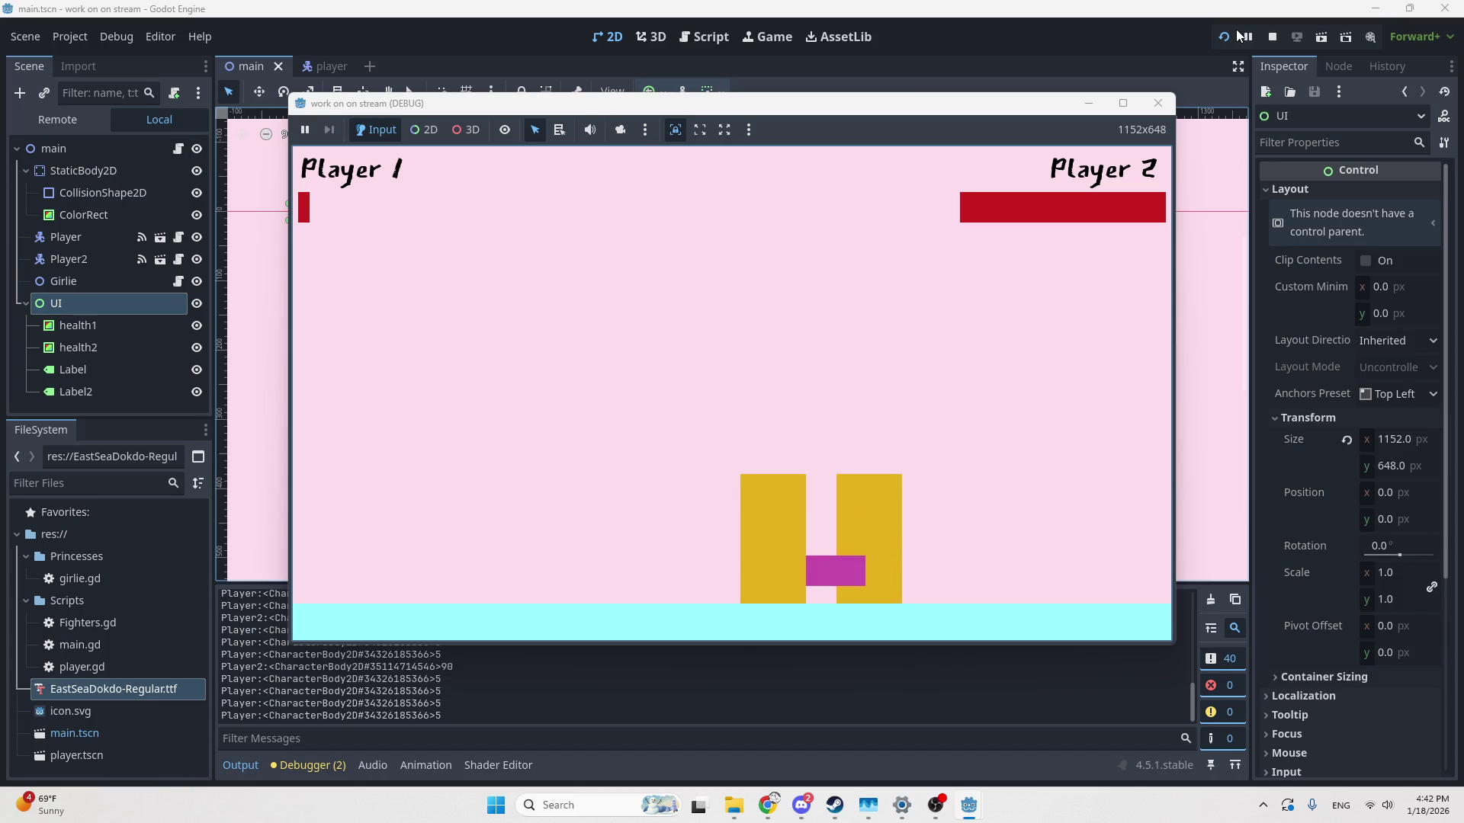
key("Right")
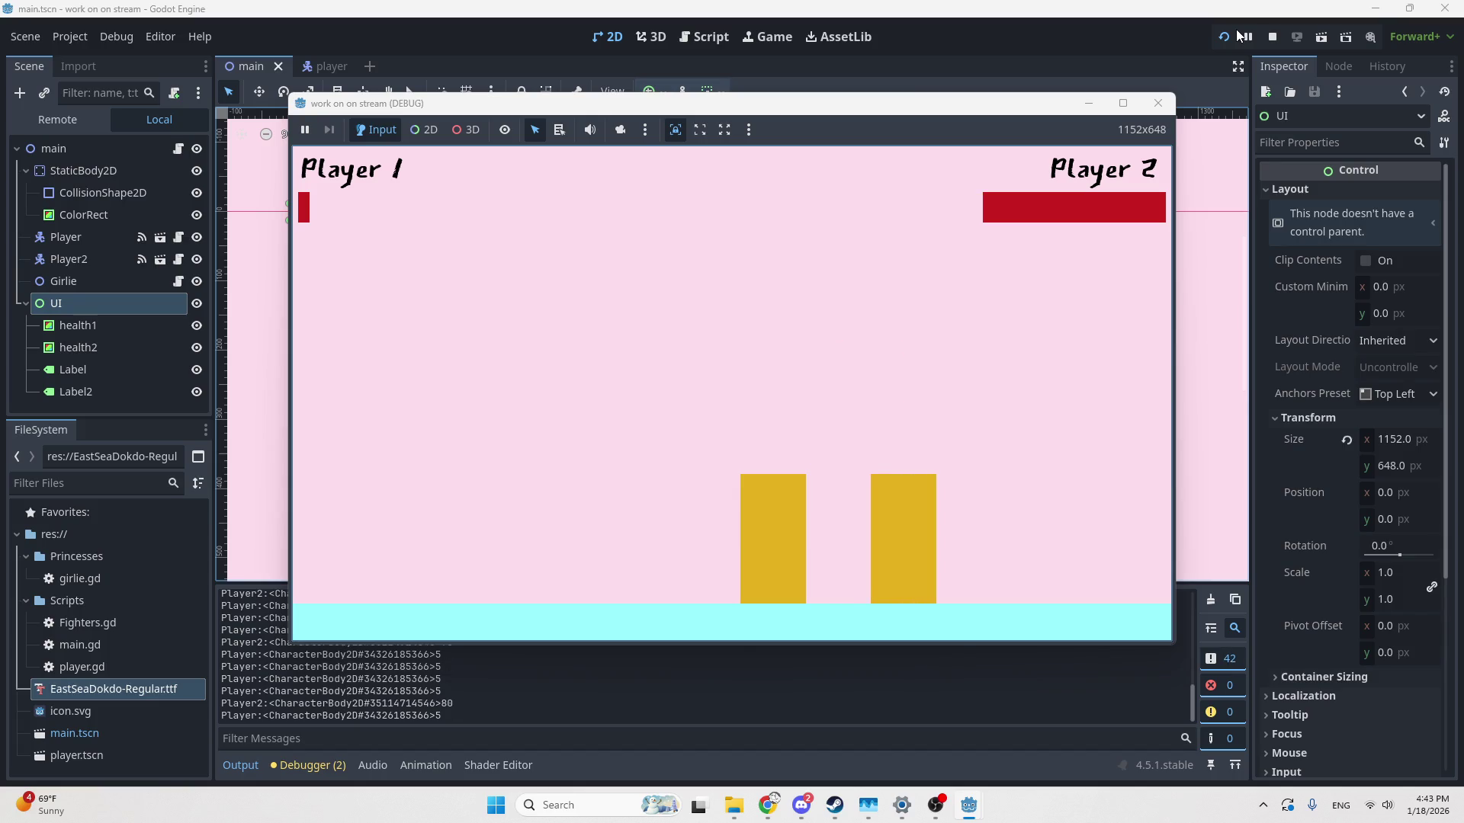
key("Up")
key("Left")
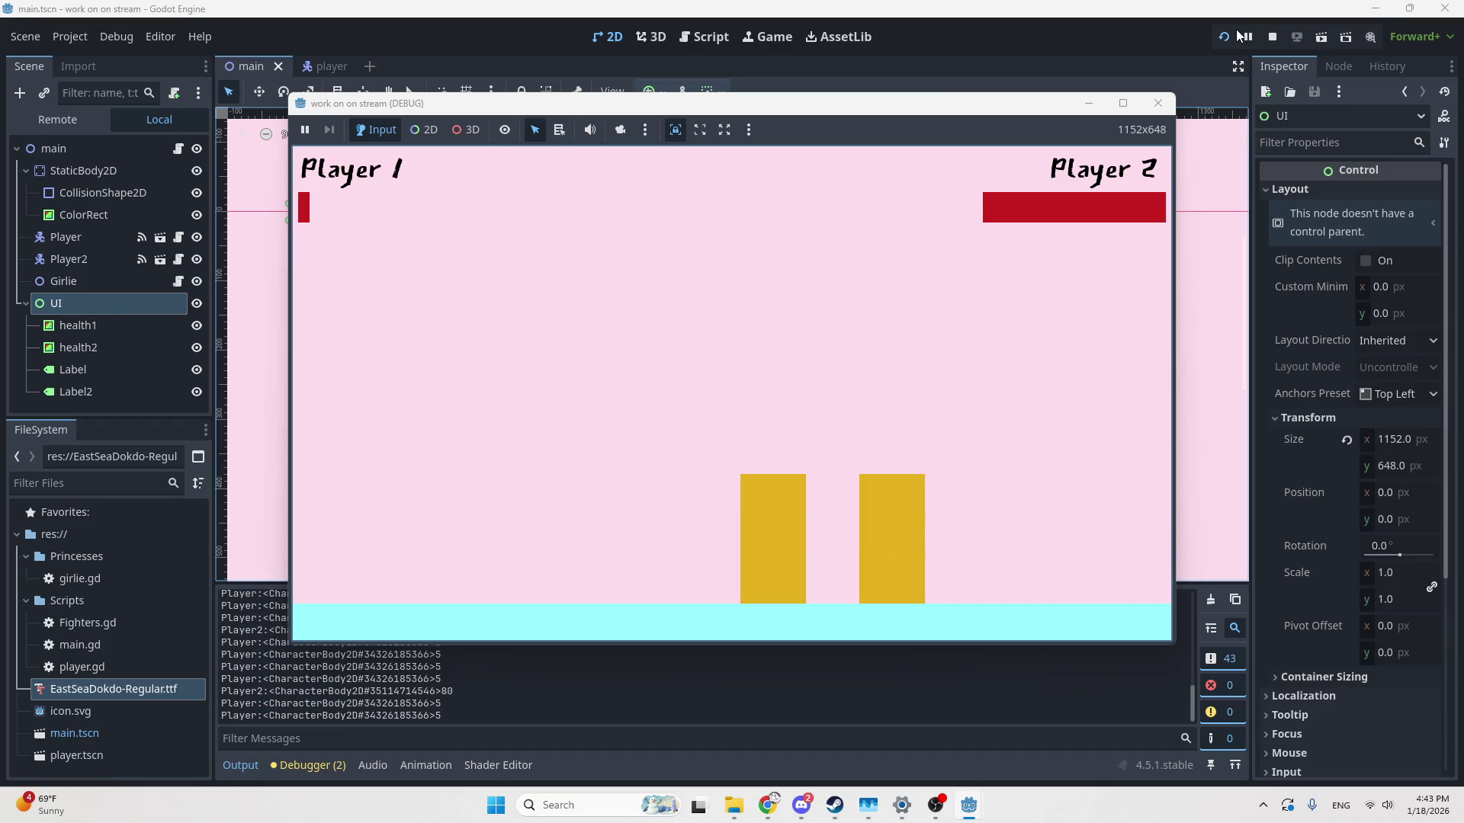
left_click(1158, 103)
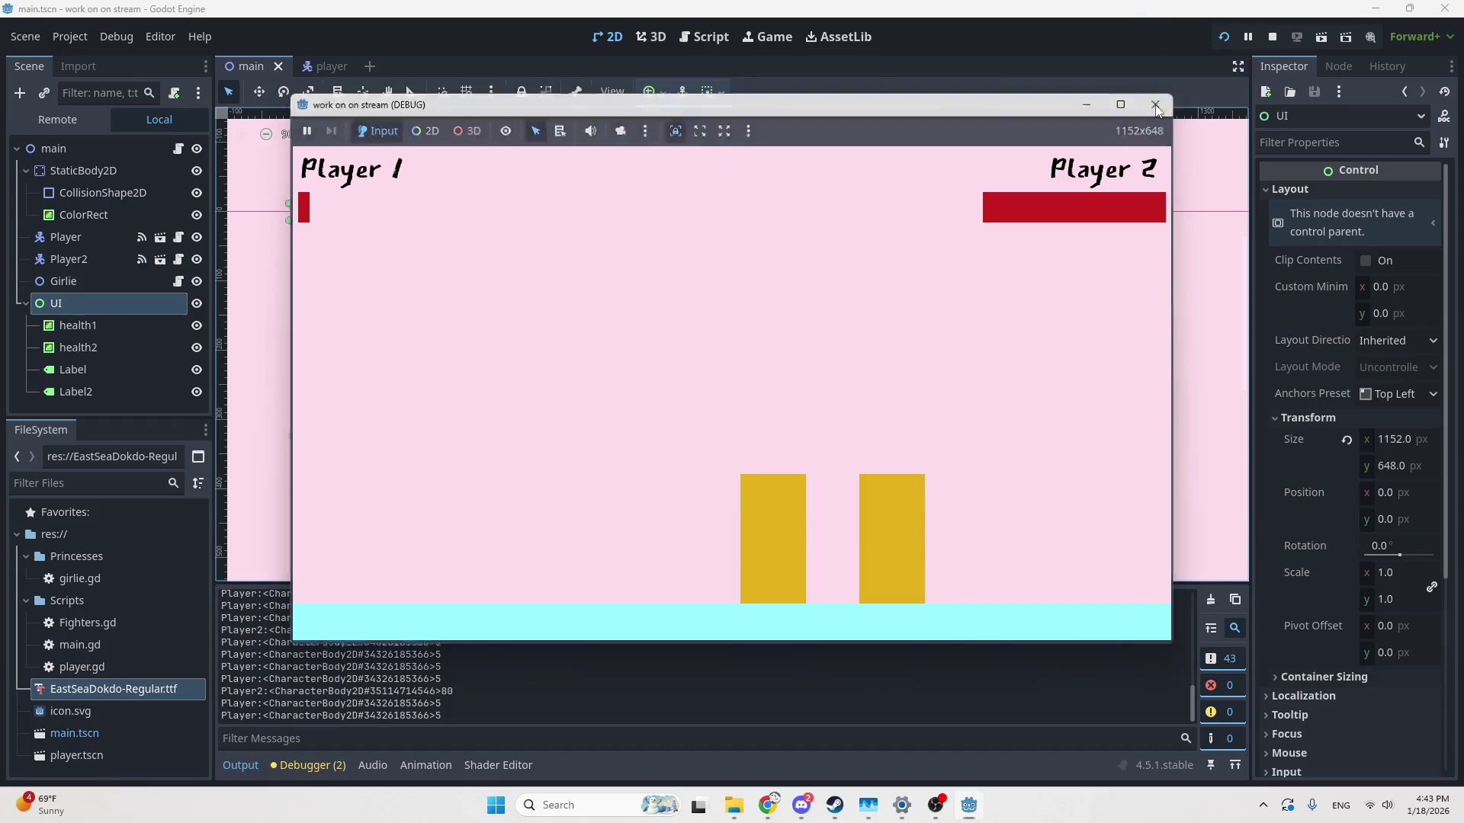
Inspect the Player node's Transform and its collision layers and masks
left_click(45, 212)
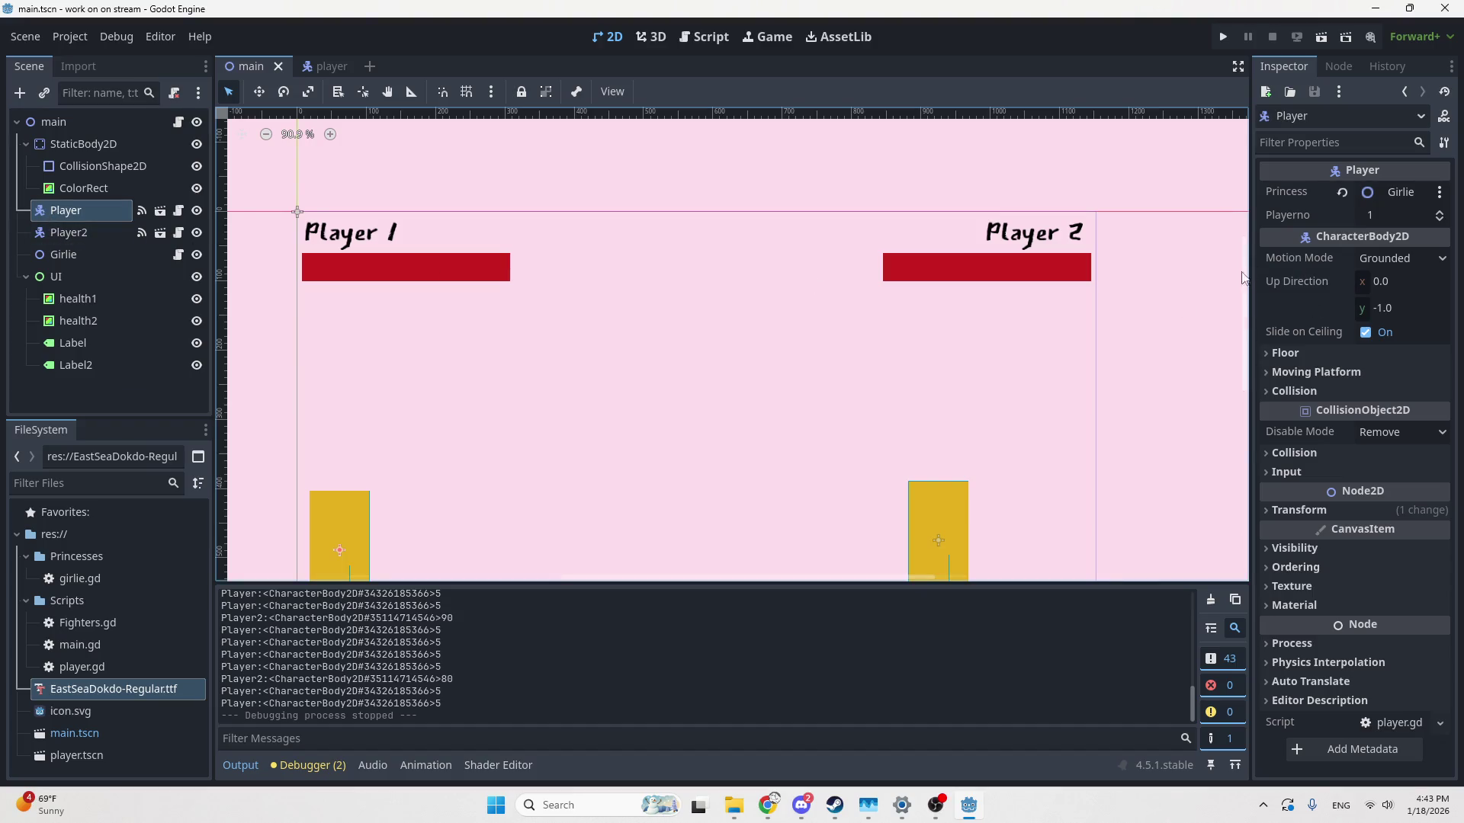
left_click(1288, 510)
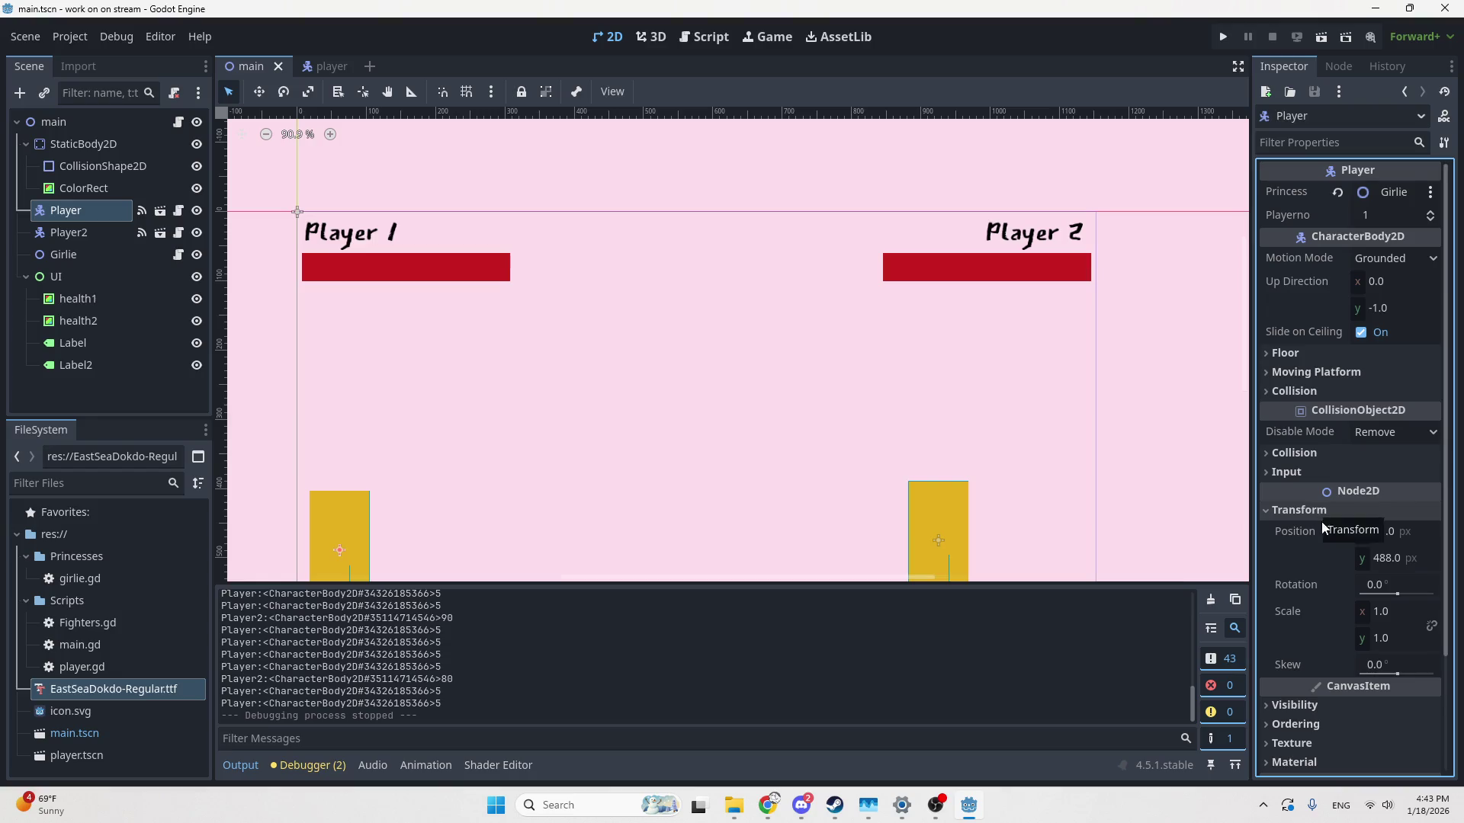
left_click(1305, 394)
left_click(1305, 394)
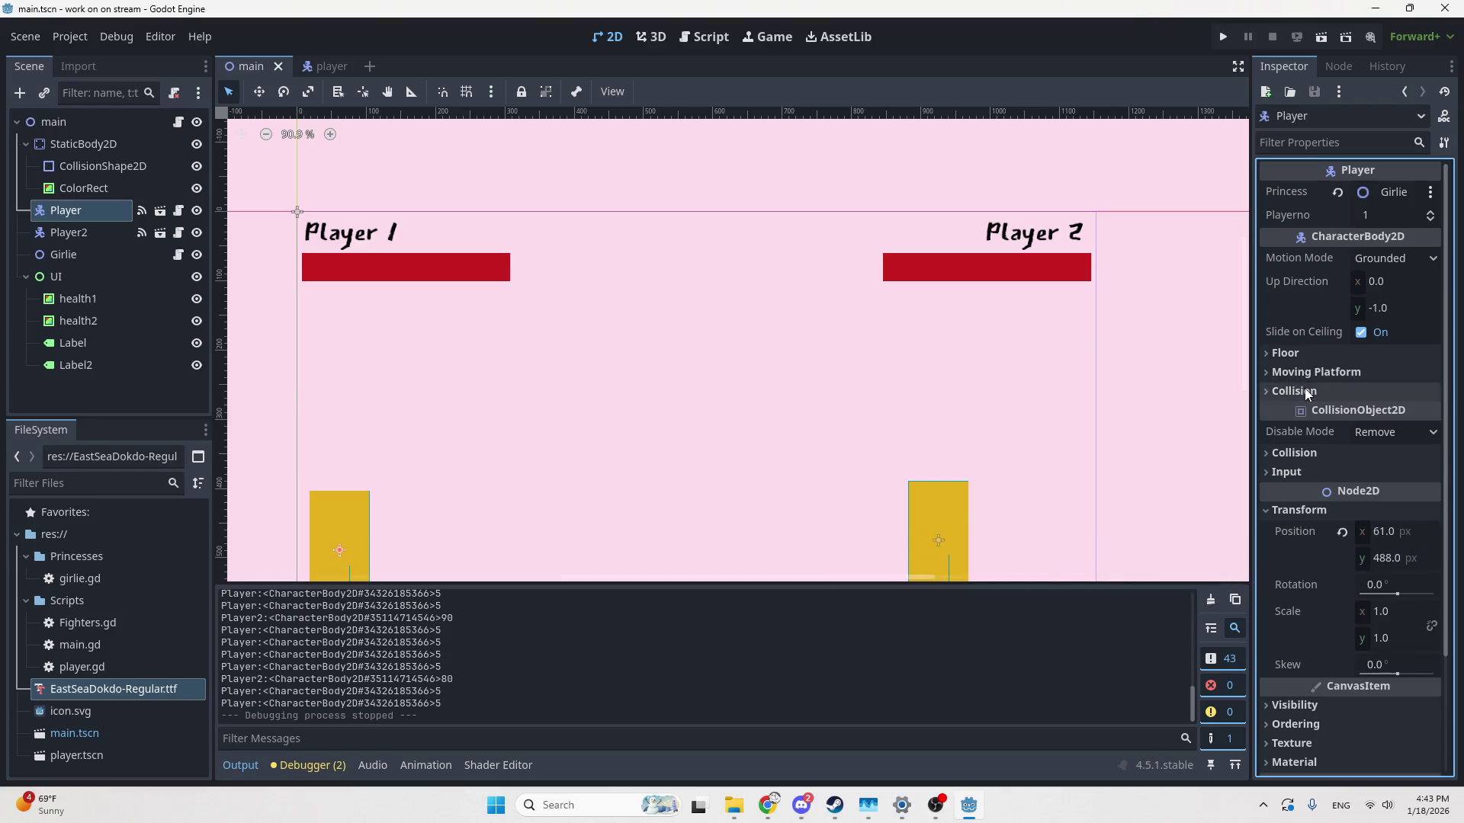
left_click(1294, 453)
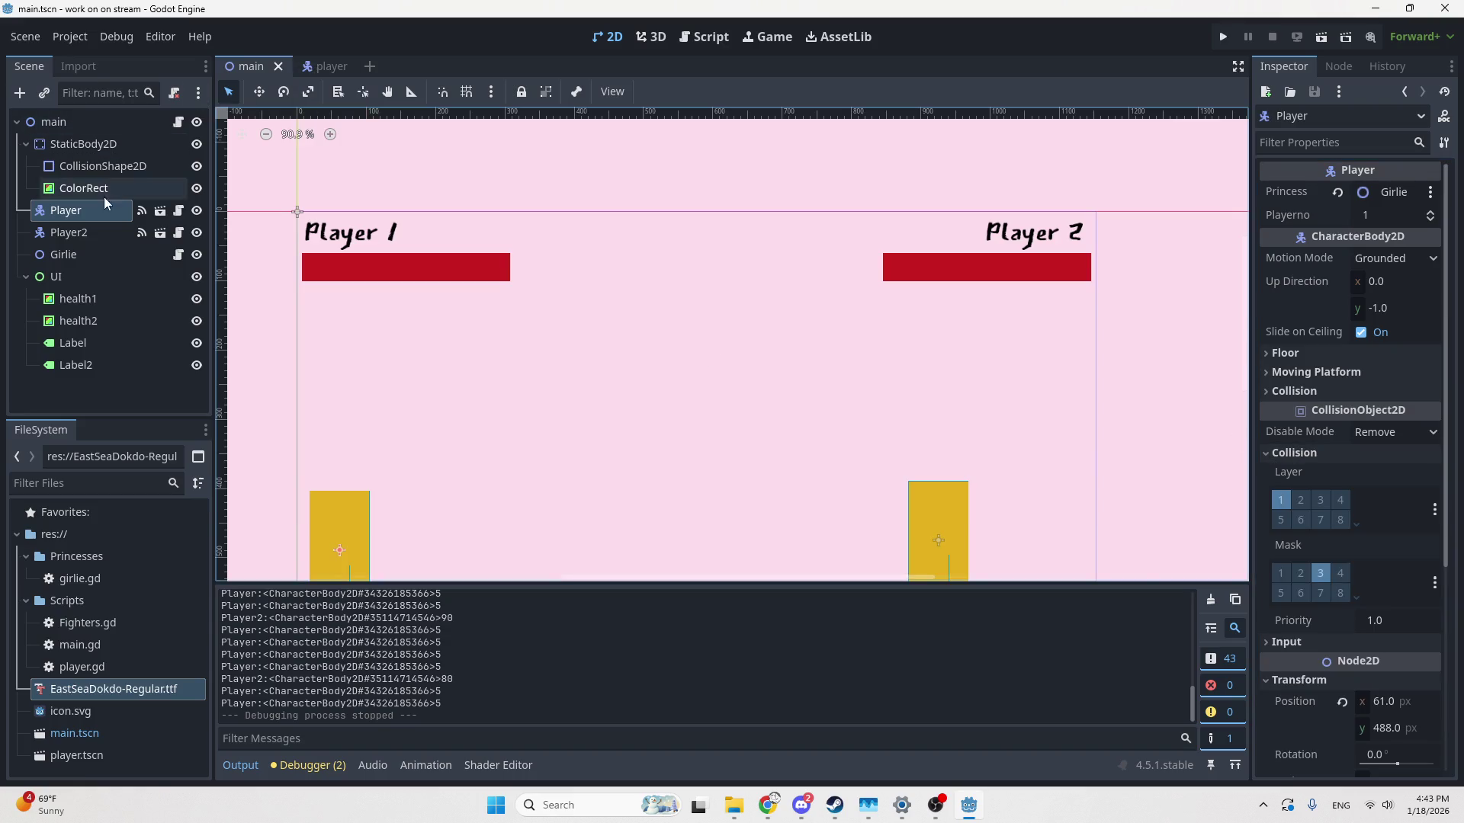
Compare Player2's collision settings with Player's, then open the main.gd script
left_click(49, 235)
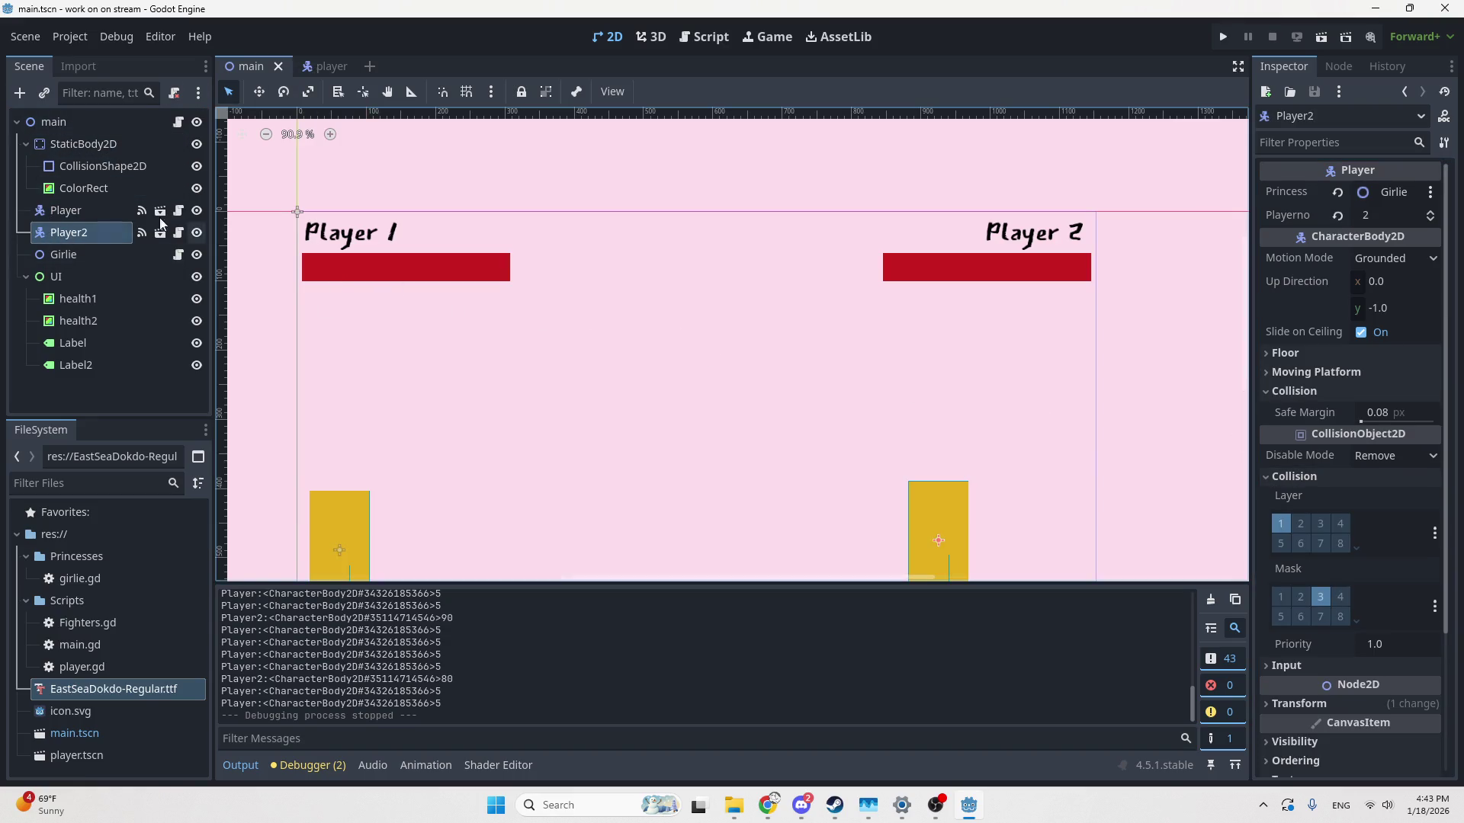
left_click(58, 220)
left_click(85, 233)
left_click(83, 212)
left_click(84, 232)
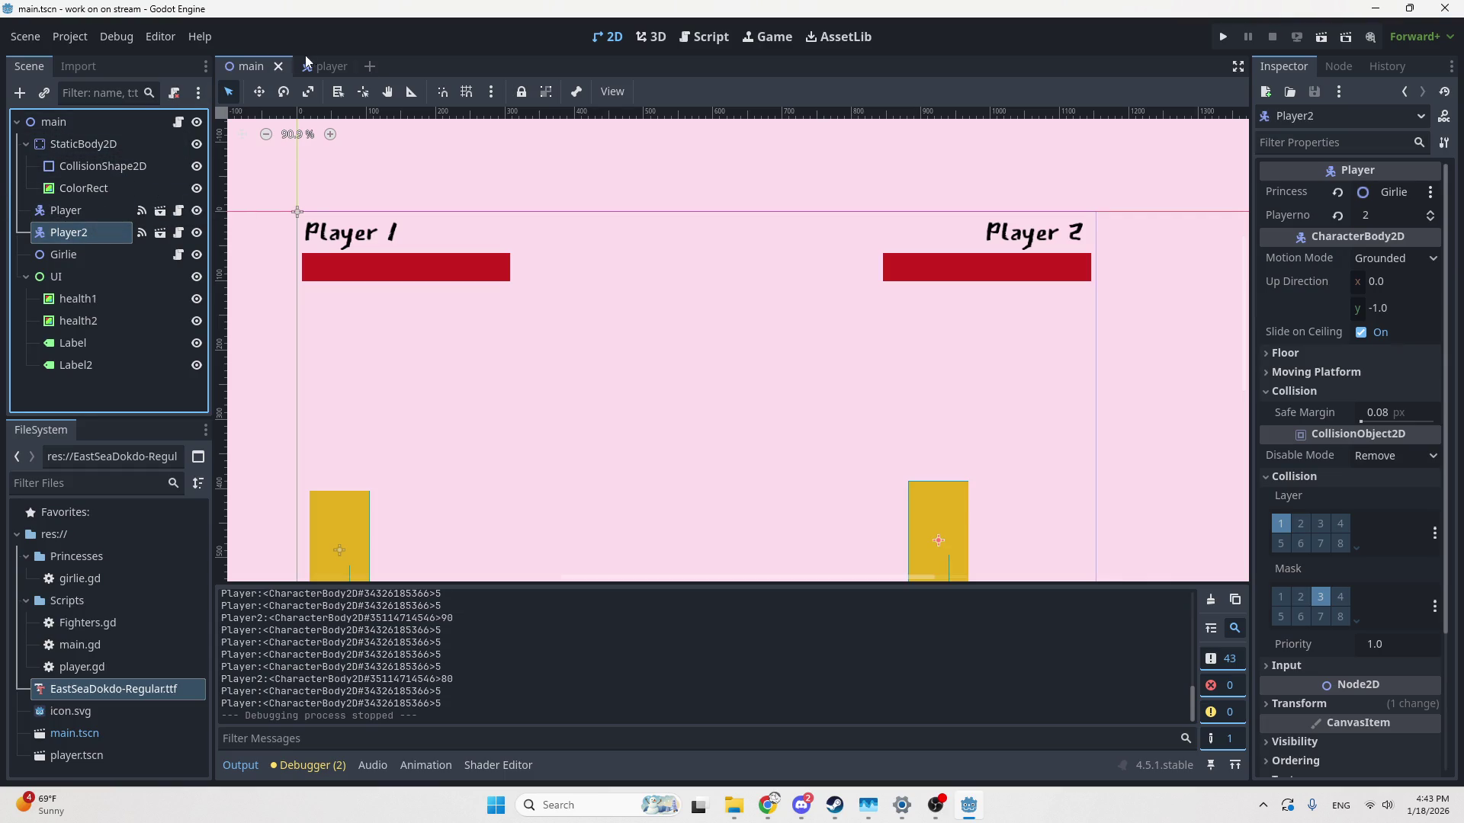
left_click(703, 36)
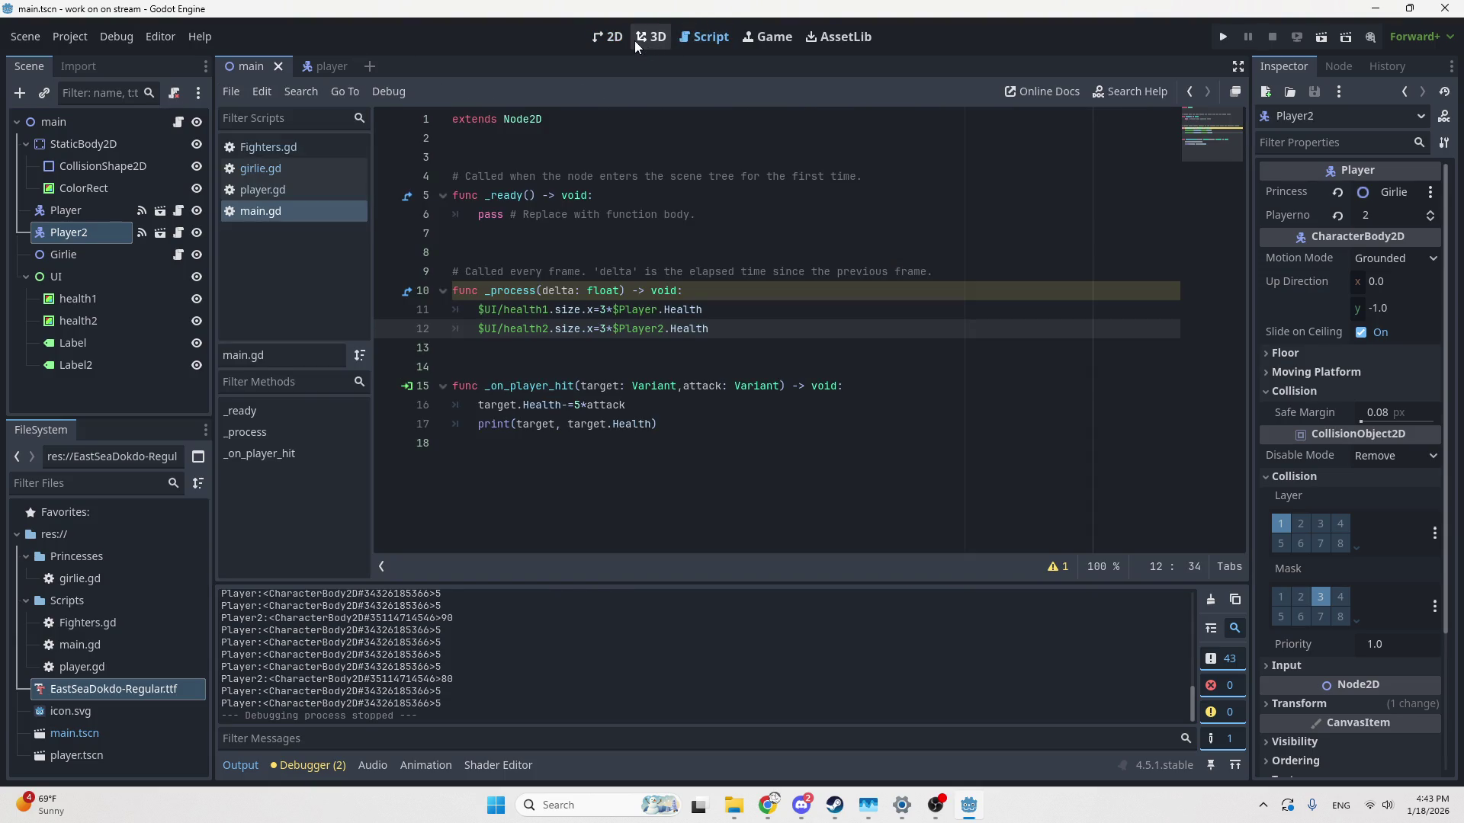
Switch from the Godot player scene to Chrome and open a new tab
left_click(322, 67)
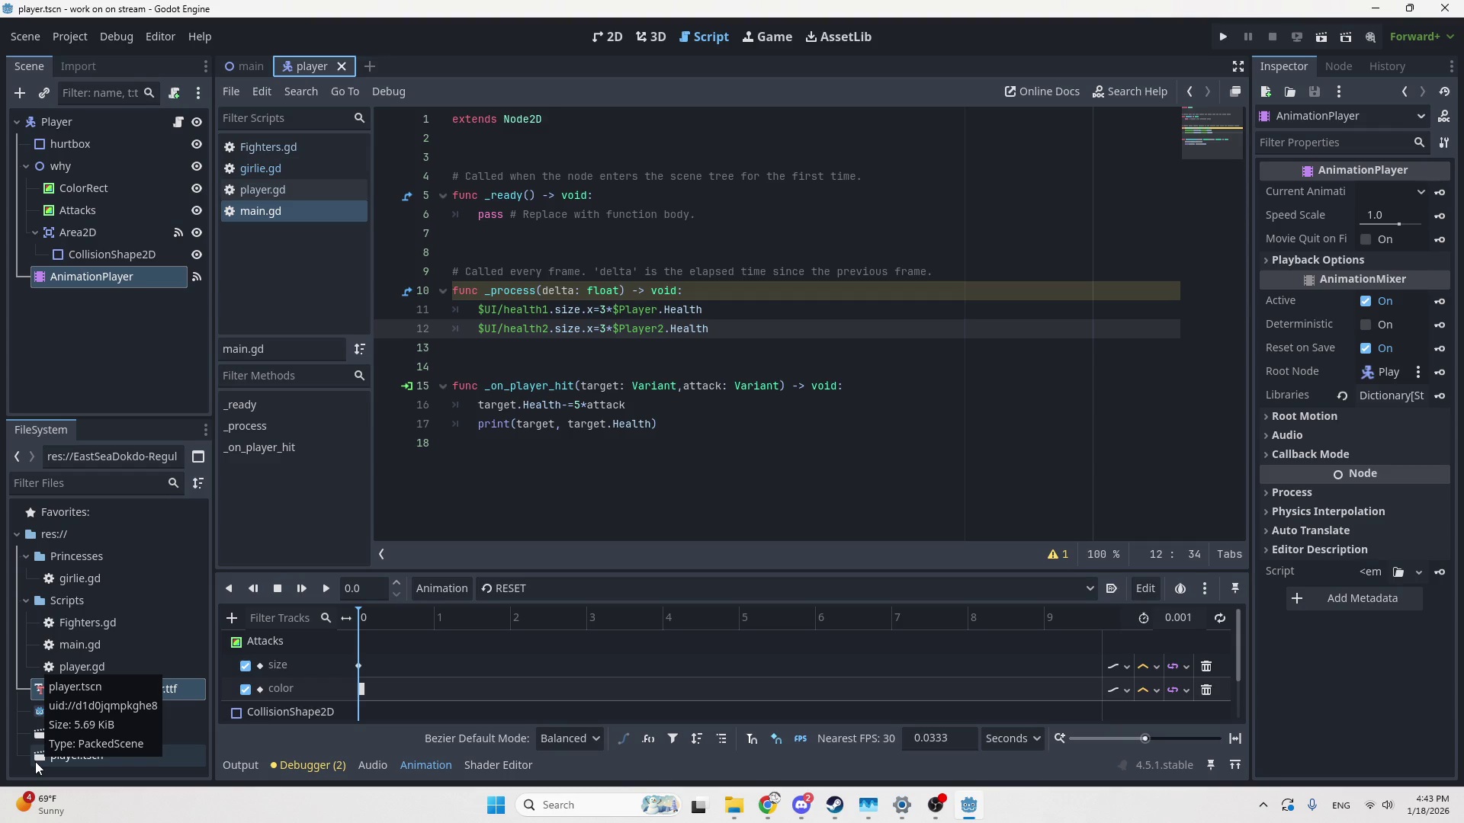
key("alt+Tab")
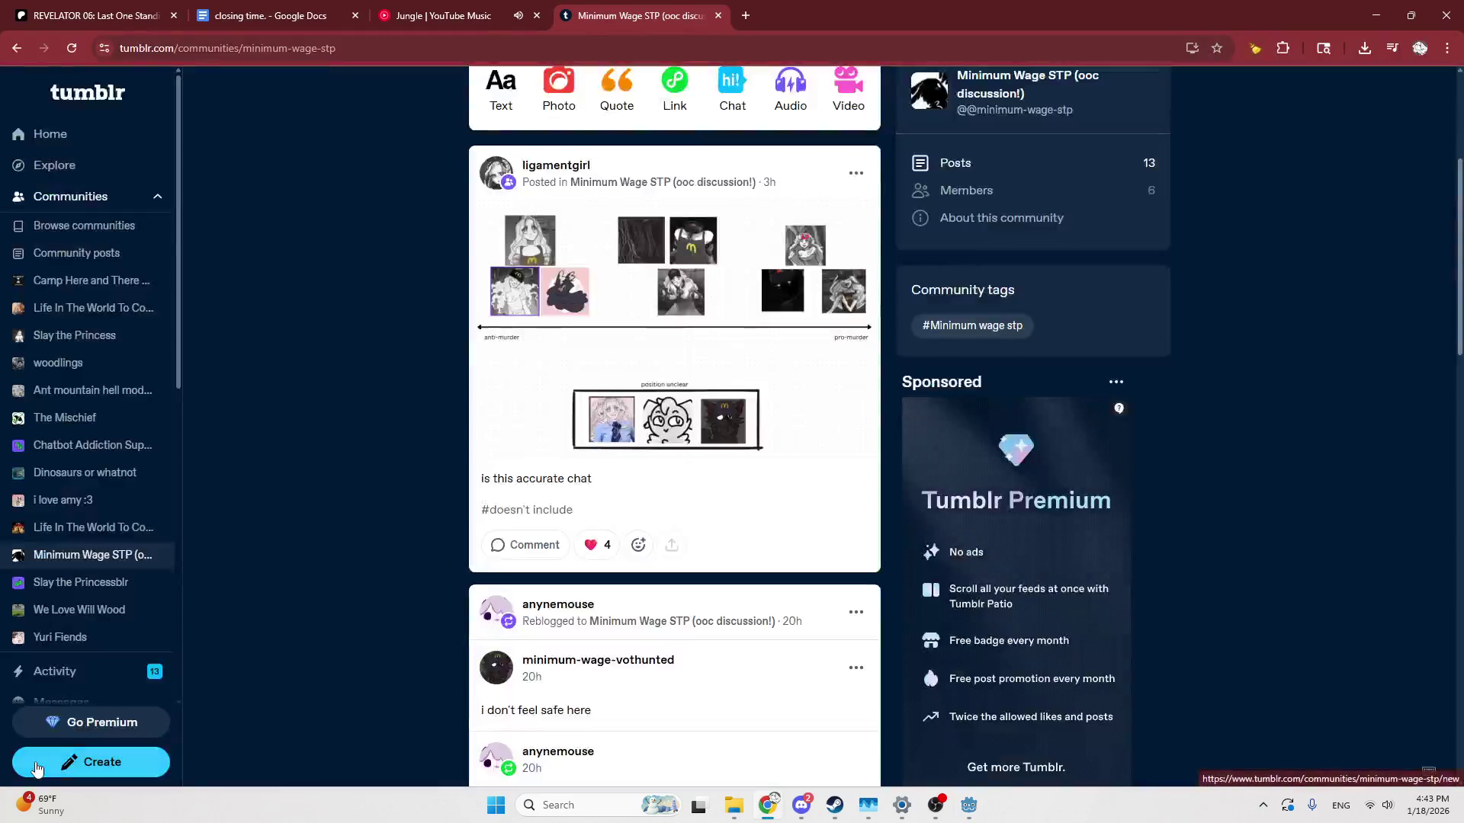
key("ctrl+t")
Search Google for 'wawa', view its image results, then return to Godot's main.gd
type("wawa")
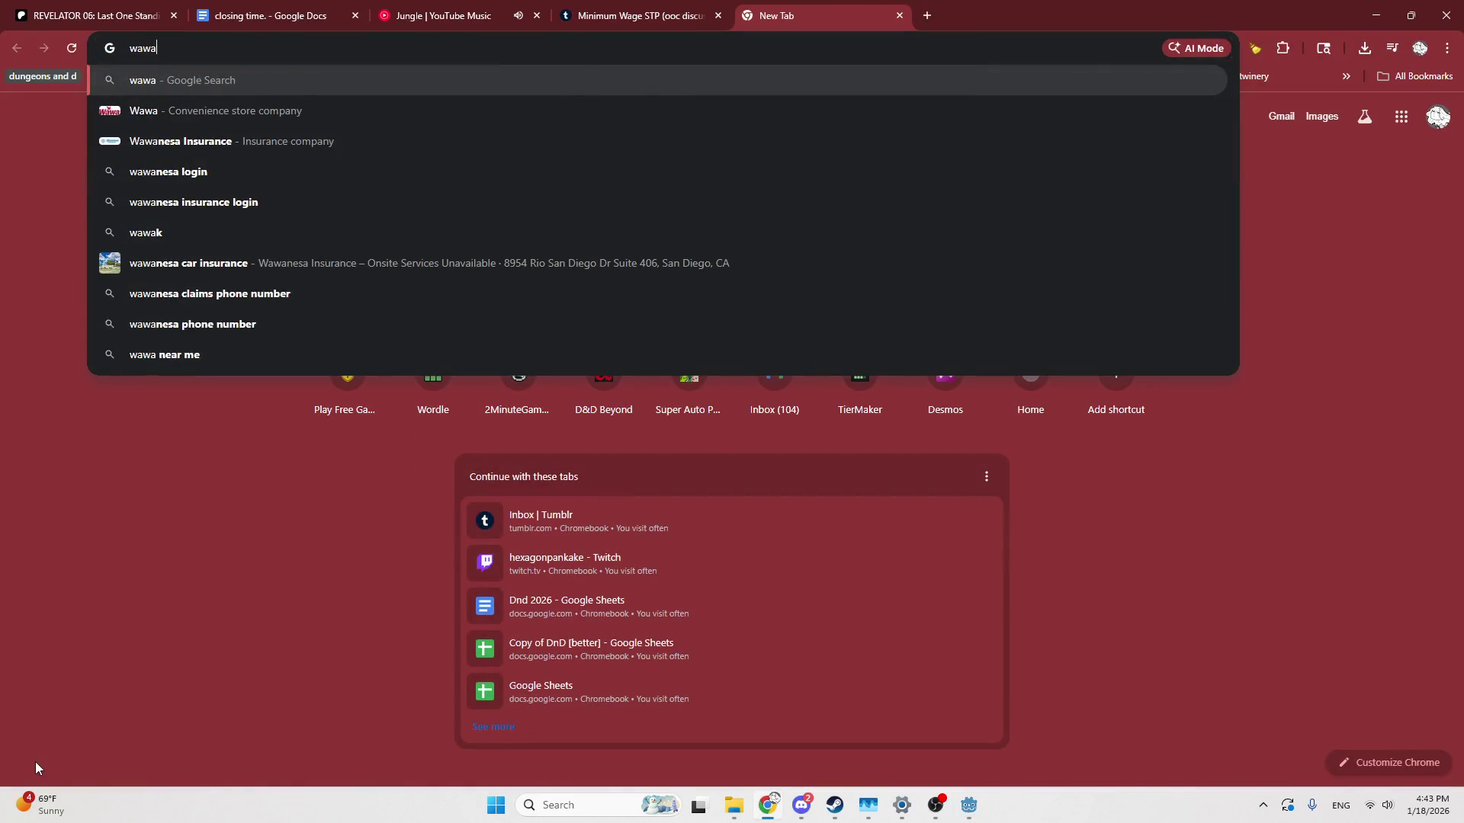
key("Return")
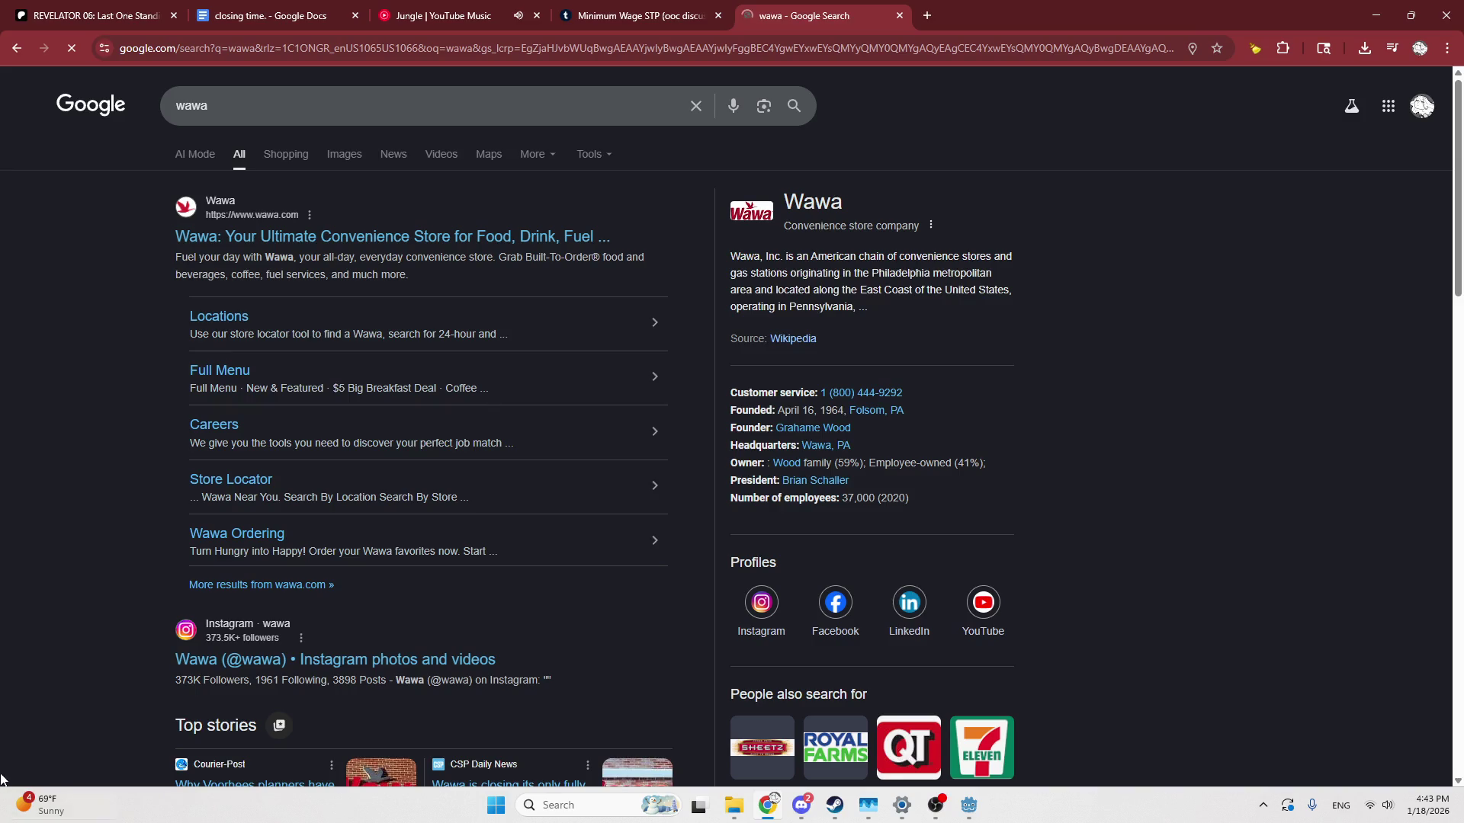
left_click(349, 155)
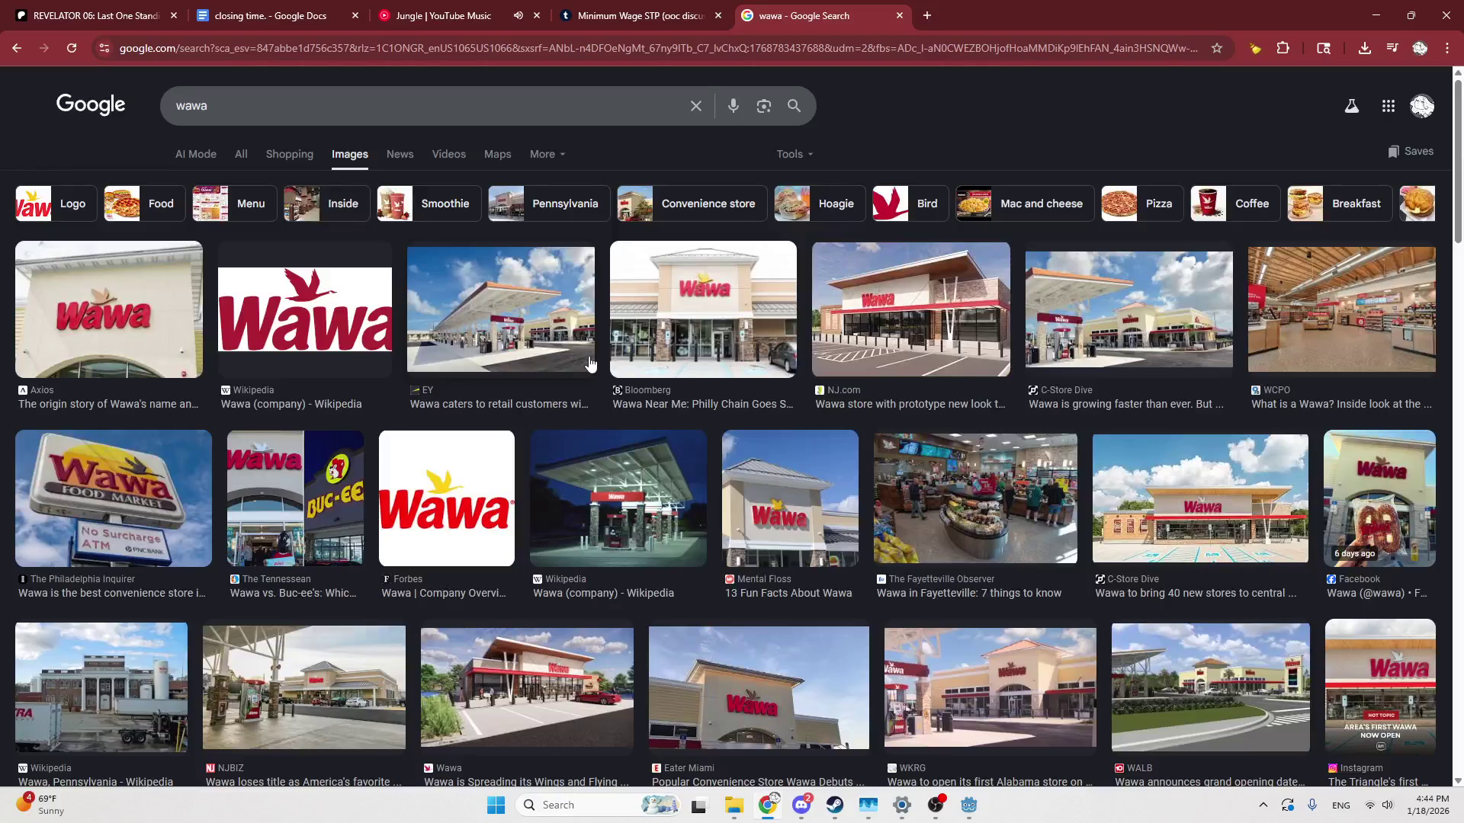
key("ctrl+shift+Tab")
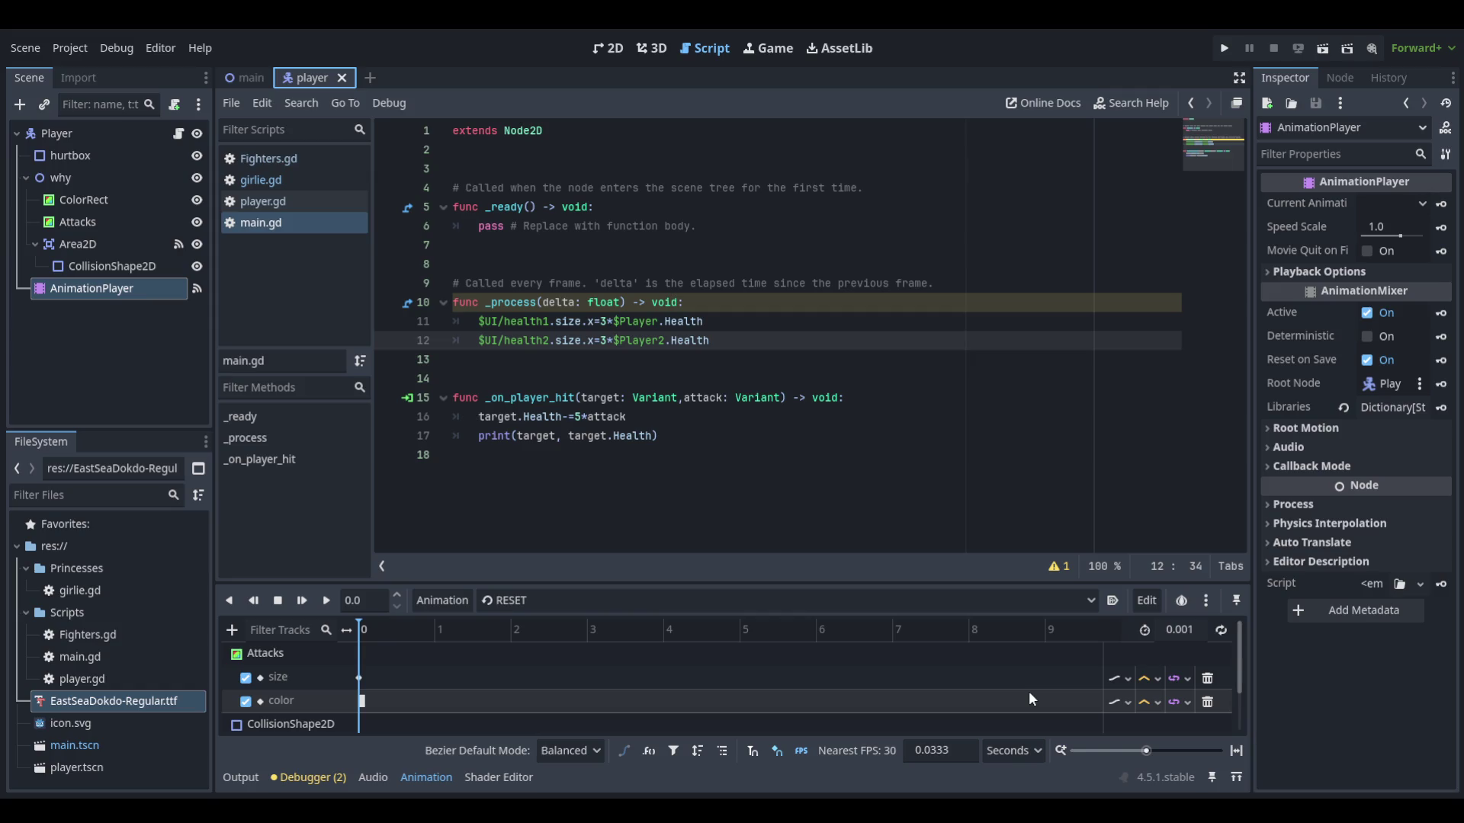
Switch to the 2D view, open the main scene, and zoom out over the arena
left_click(602, 49)
scroll(721, 304, "down", 10)
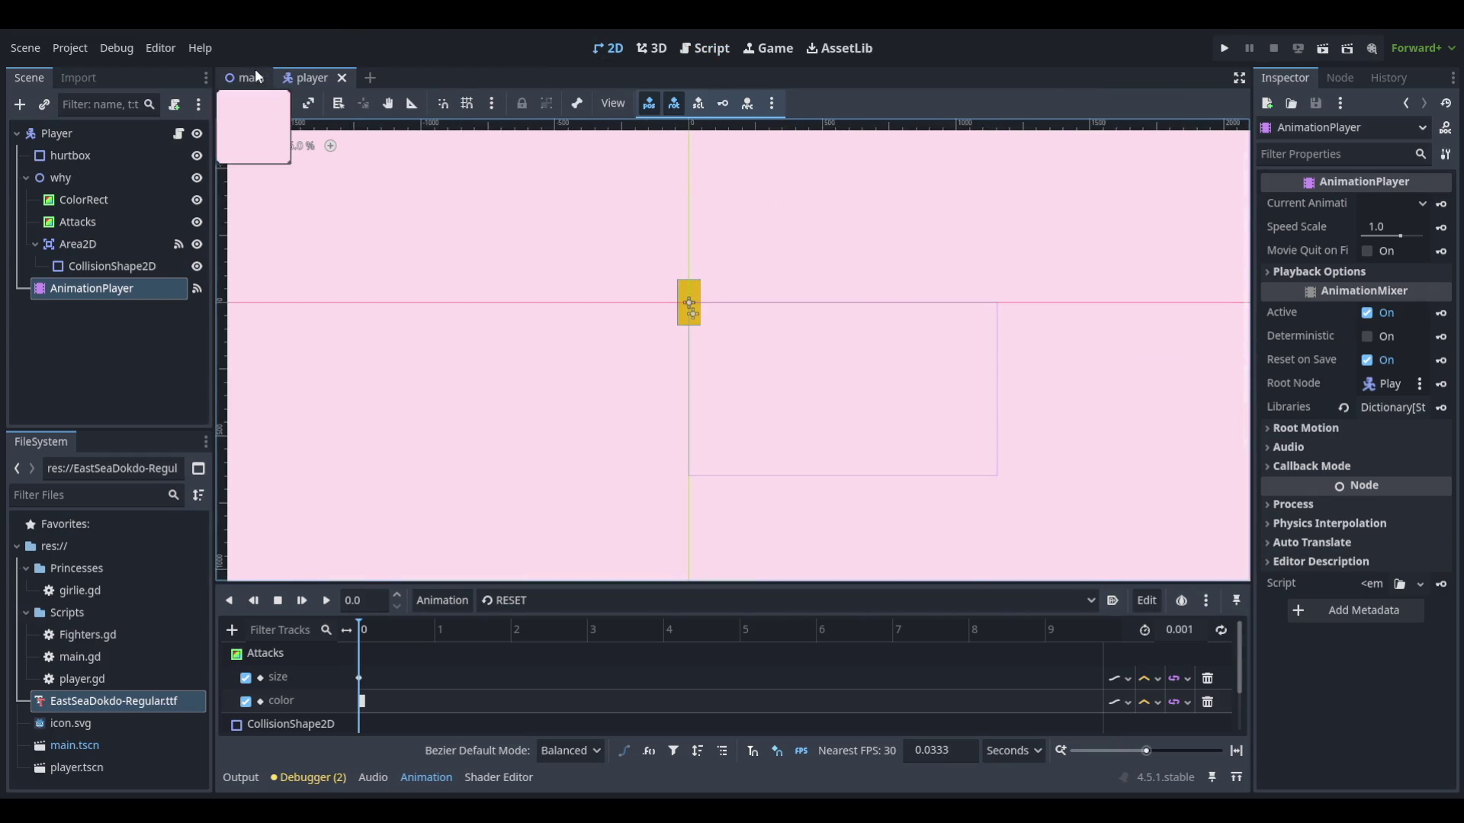
left_click(248, 77)
scroll(667, 360, "down", 4)
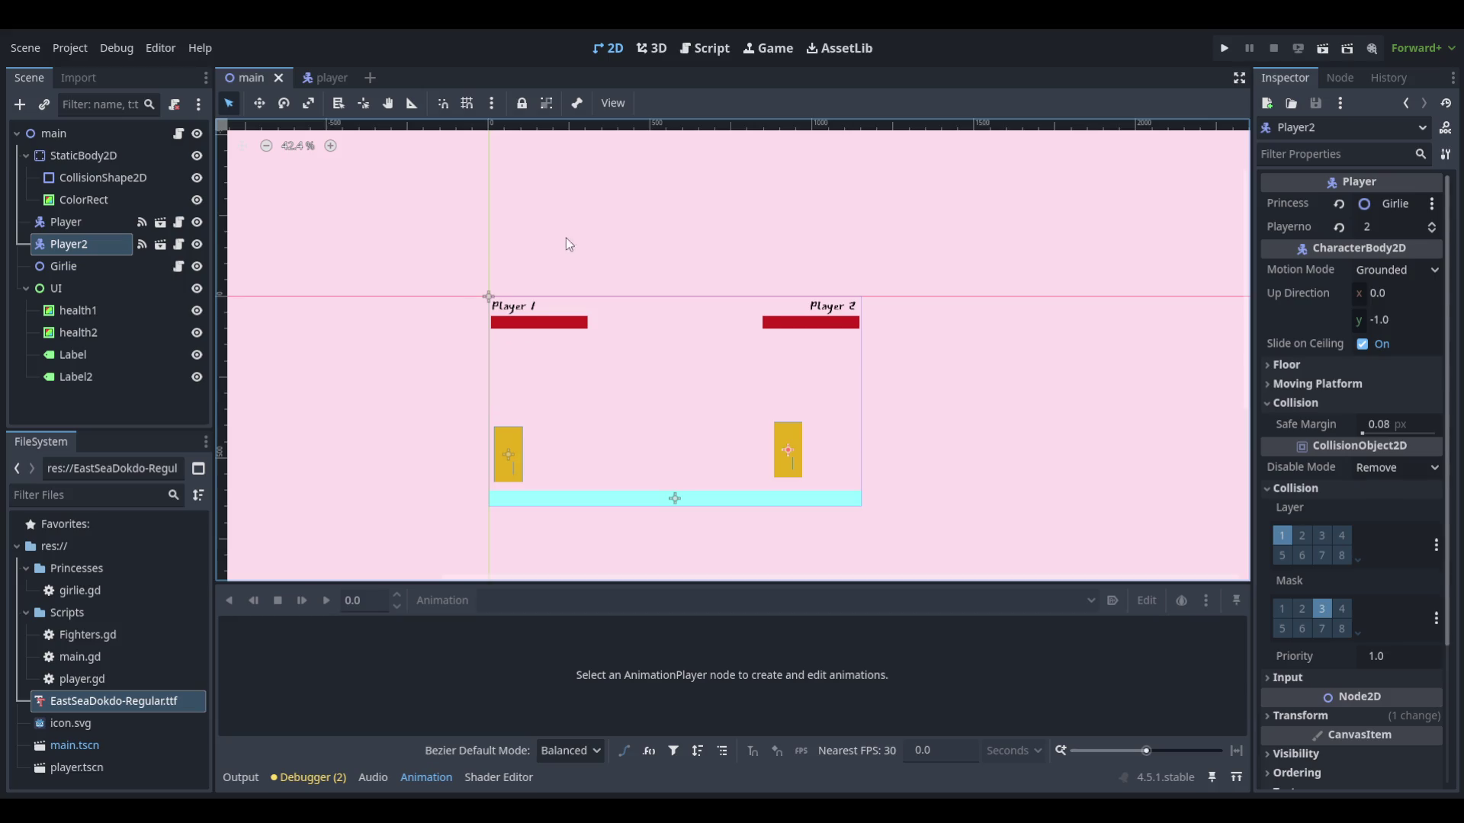
Undo an accidental UI drag, hide the UI layer, and nudge Player 1 to 80, 496
scroll(609, 407, "up", 4)
left_click_drag(875, 444, 919, 449)
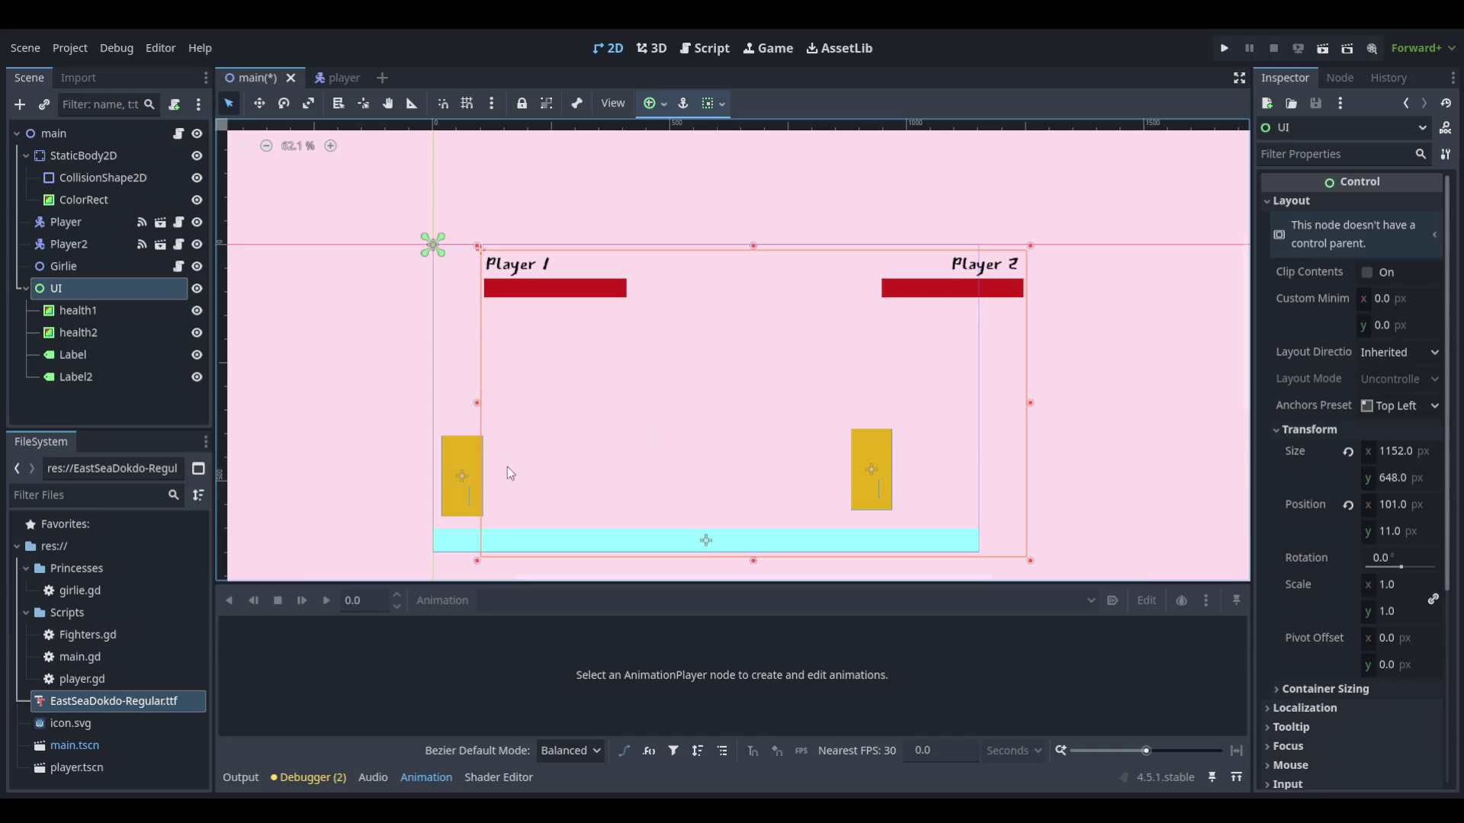
key("ctrl+z")
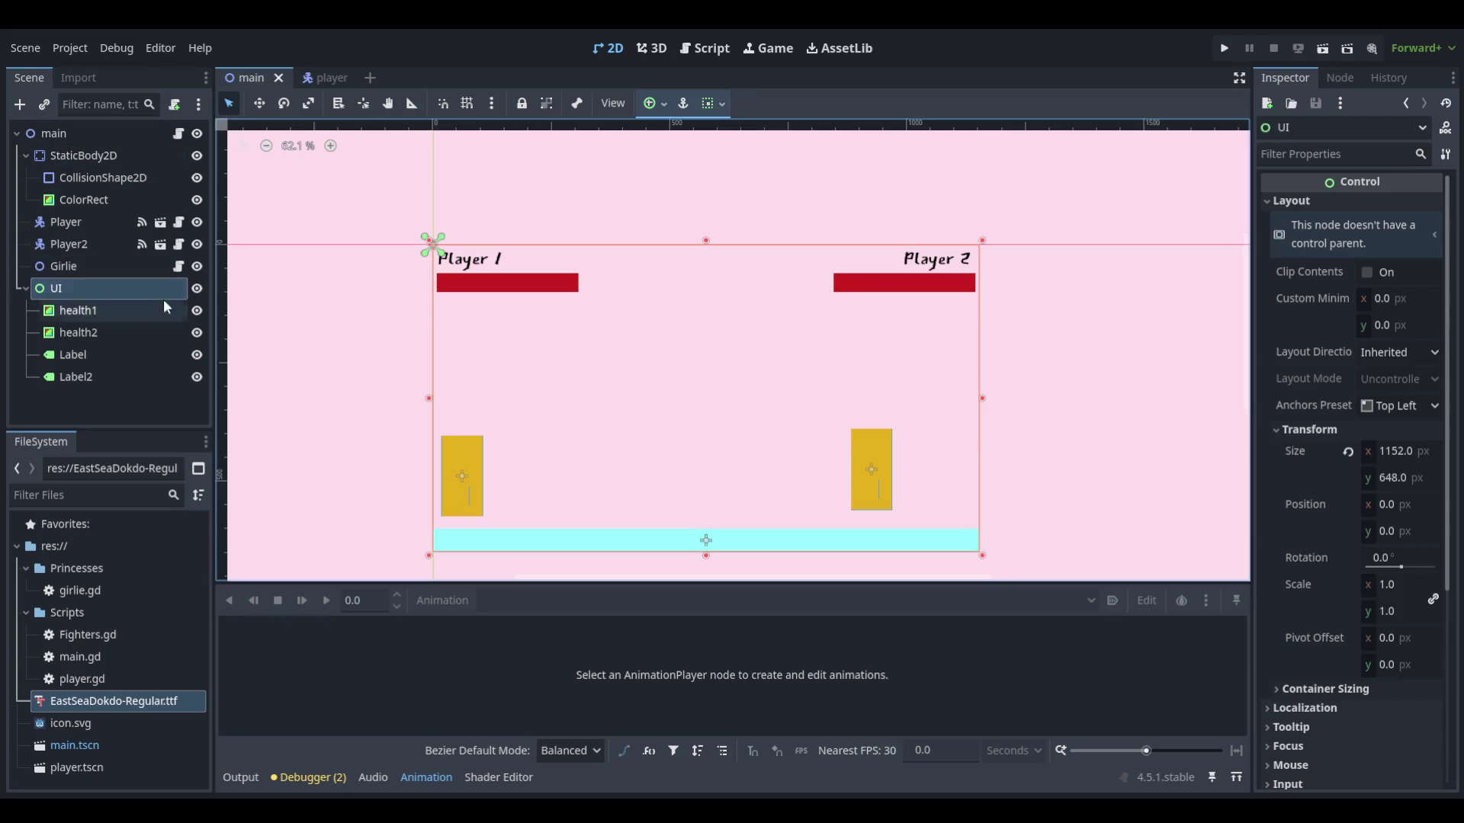
left_click(196, 288)
mouse_move(458, 468)
left_mouse_down()
mouse_move(865, 464)
mouse_move(805, 458)
mouse_move(855, 479)
mouse_move(824, 461)
mouse_move(450, 479)
left_mouse_up()
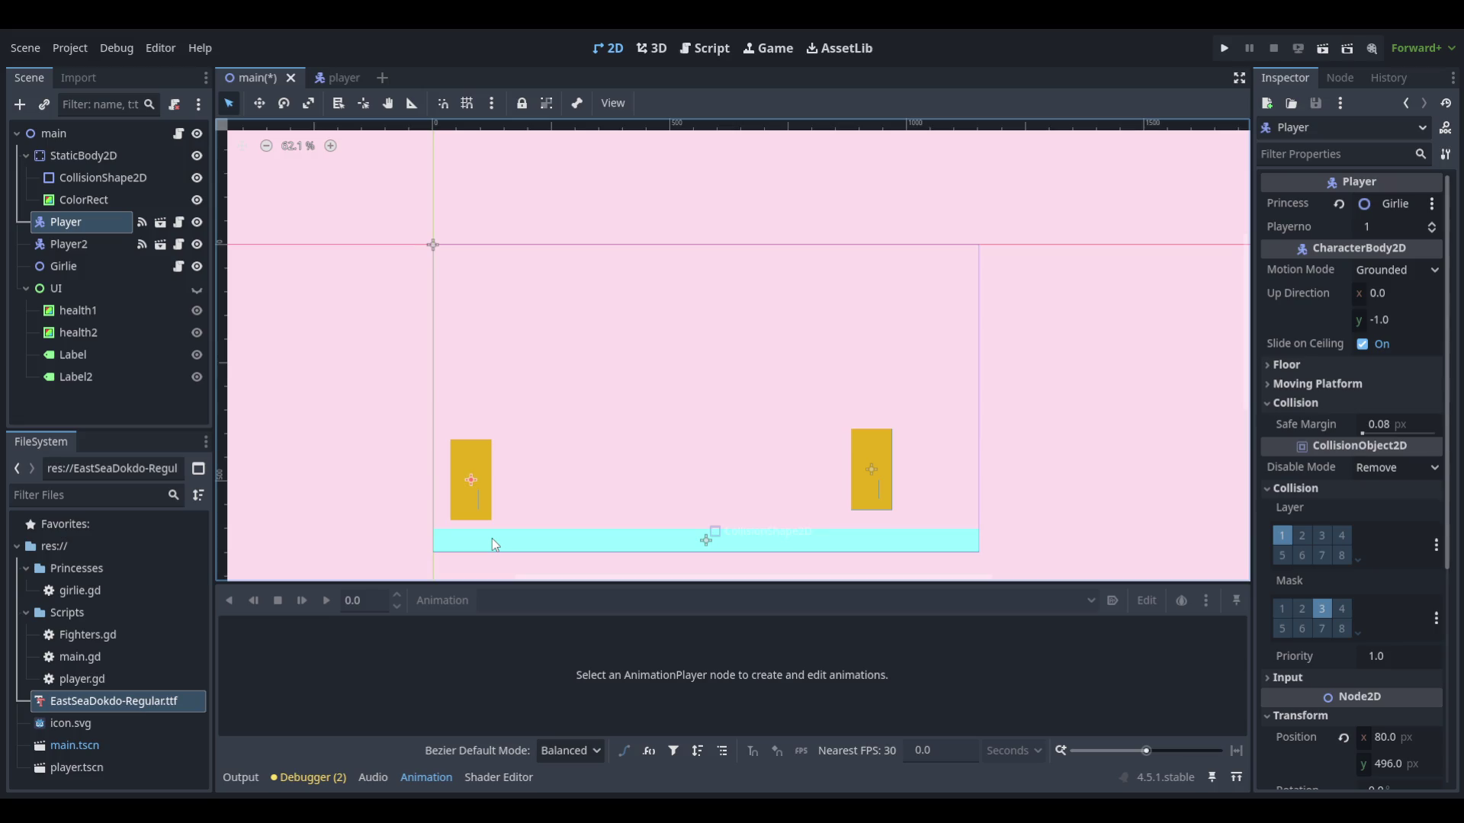
Drag Player2 to the arena's right edge, then box-select and clear the selection
left_click_drag(867, 439, 934, 448)
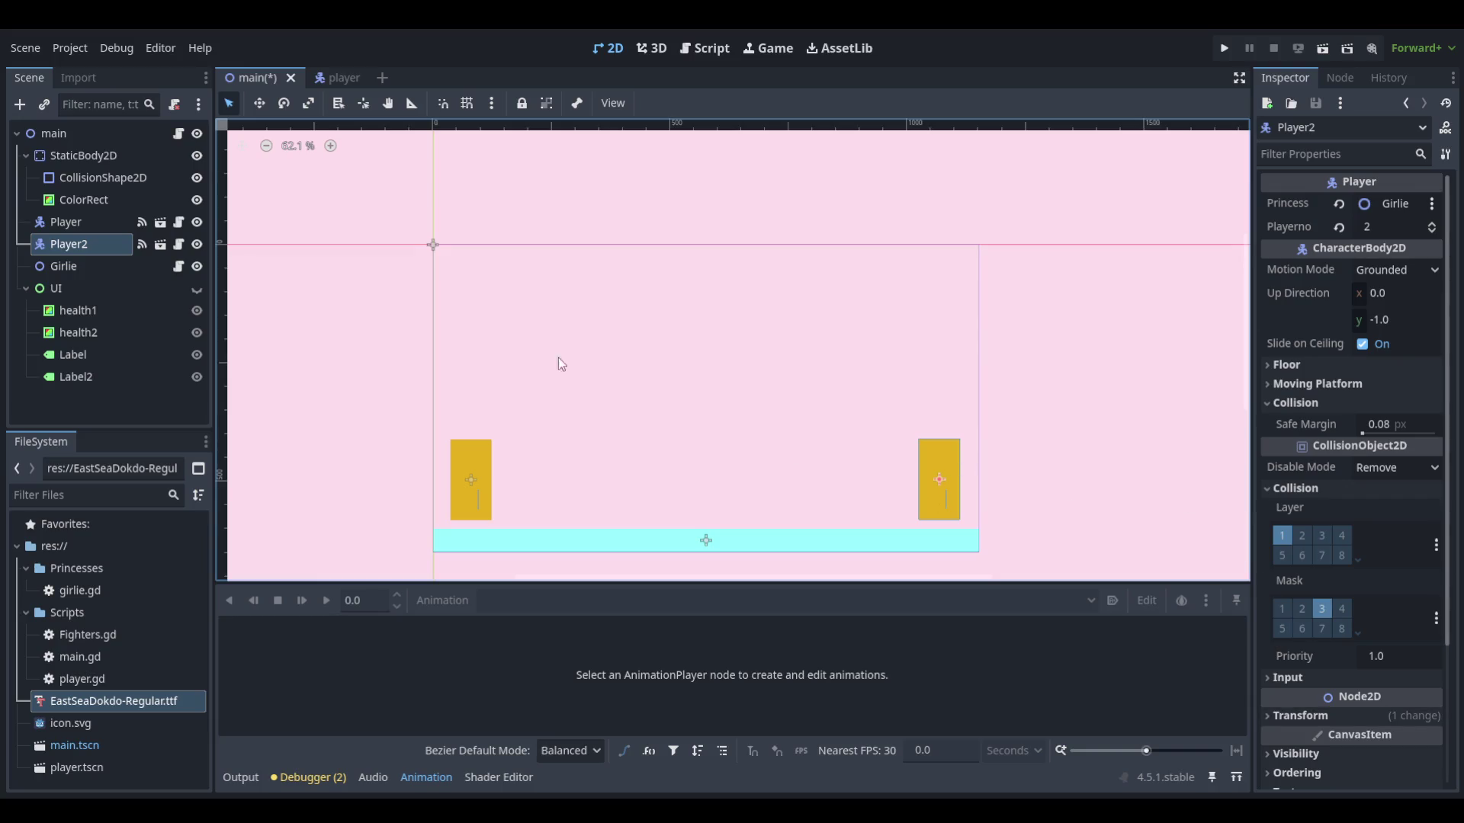
left_click_drag(404, 208, 608, 400)
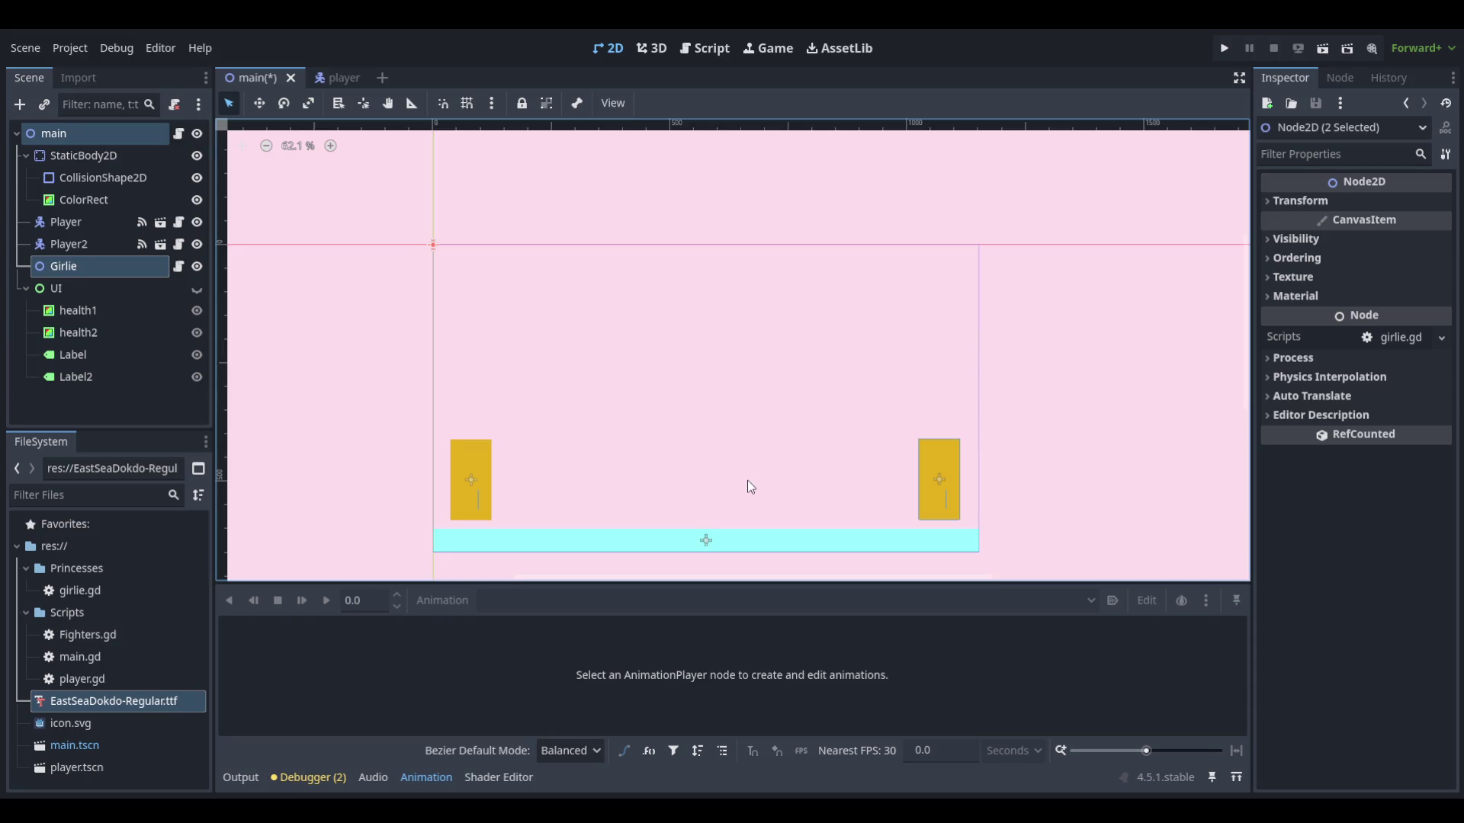
left_click(657, 299)
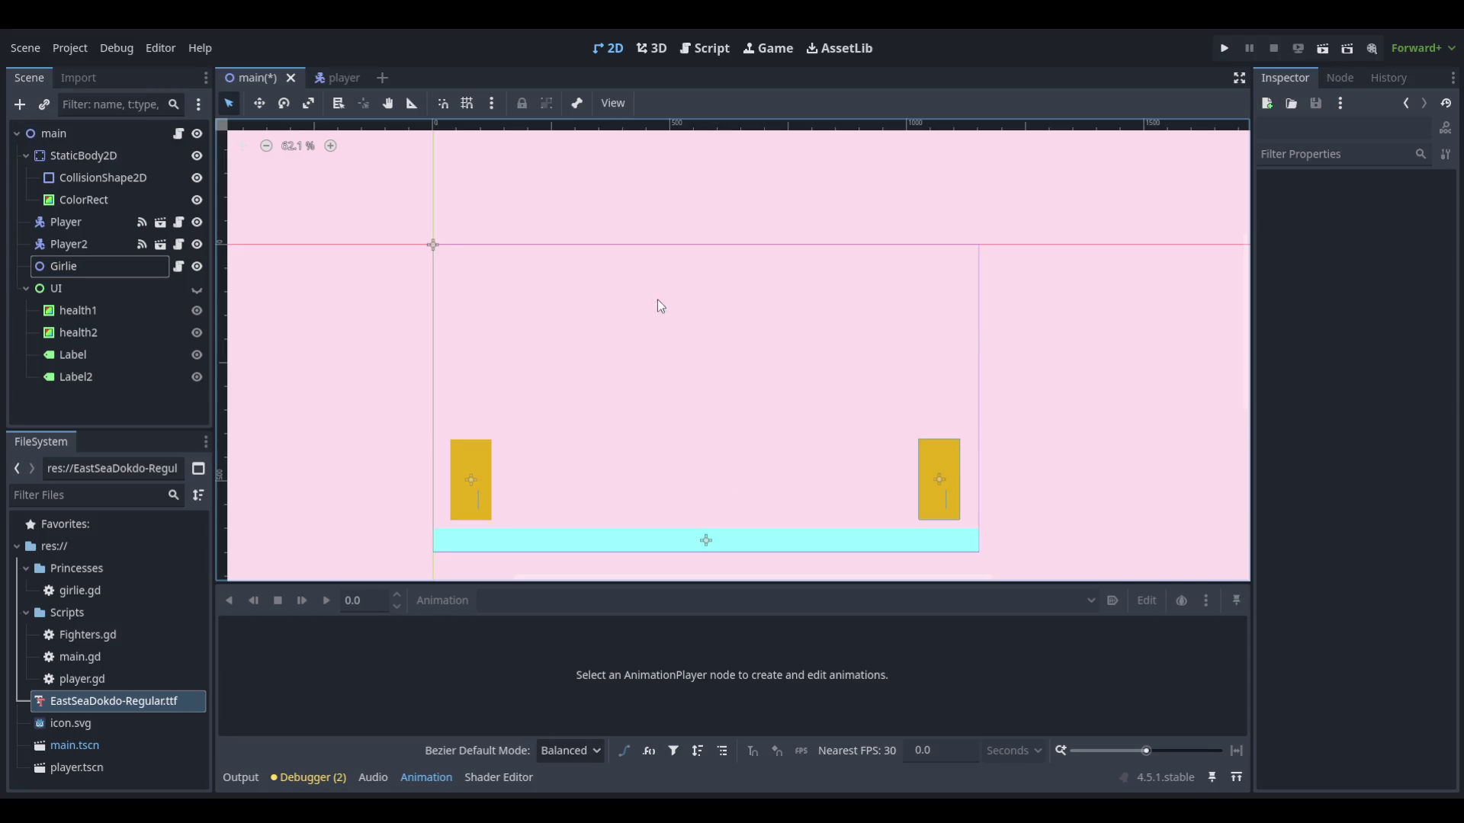
Unhide the UI layer and start a new scene with an Other Node root, opening the Scene menu
left_click(196, 289)
left_click(382, 78)
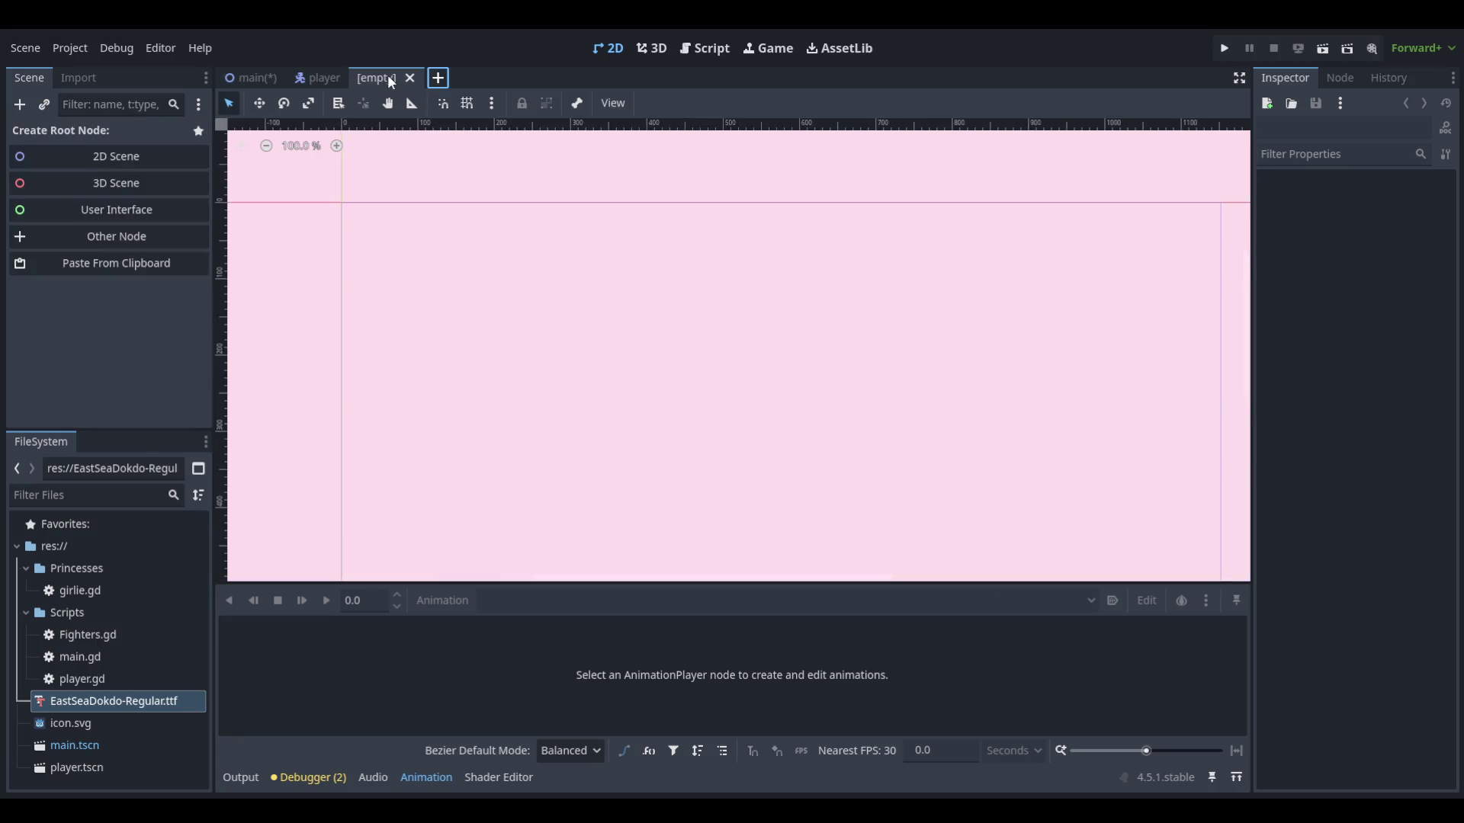
left_click(103, 250)
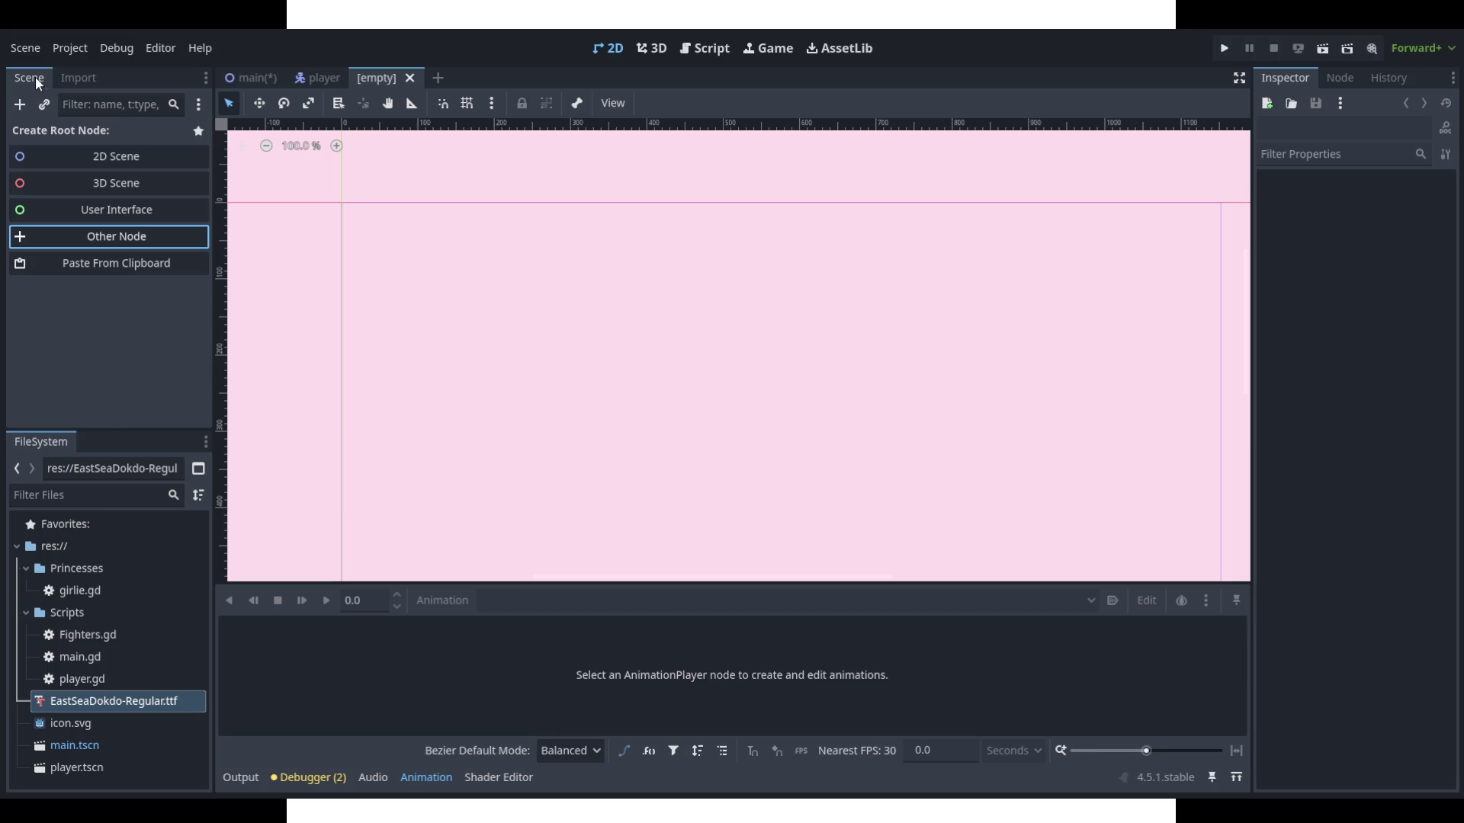
left_click(1049, 156)
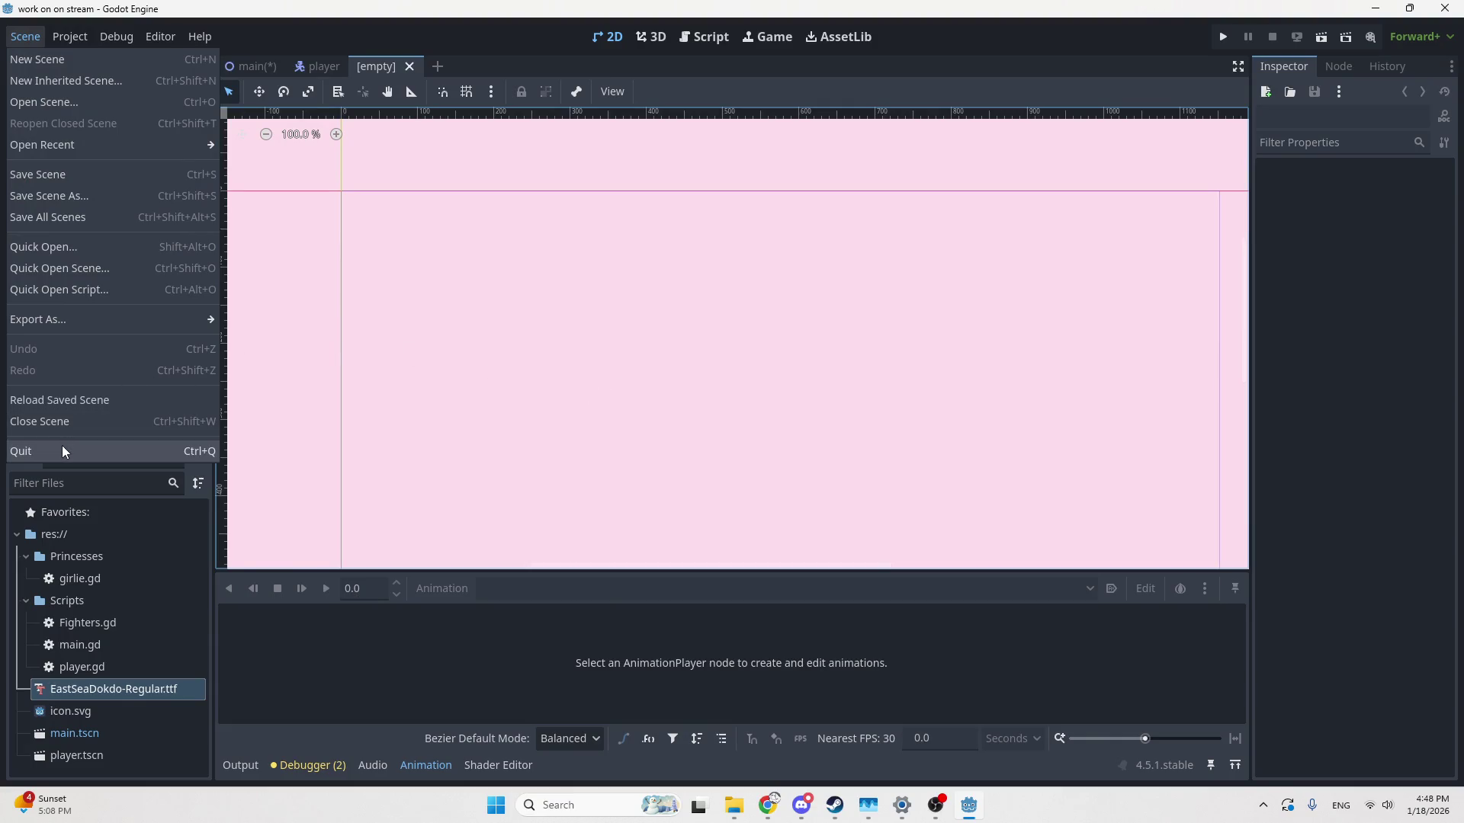
Quit the editor via Scene > Quit, choosing Save & Close to save main.tscn
left_click(516, 276)
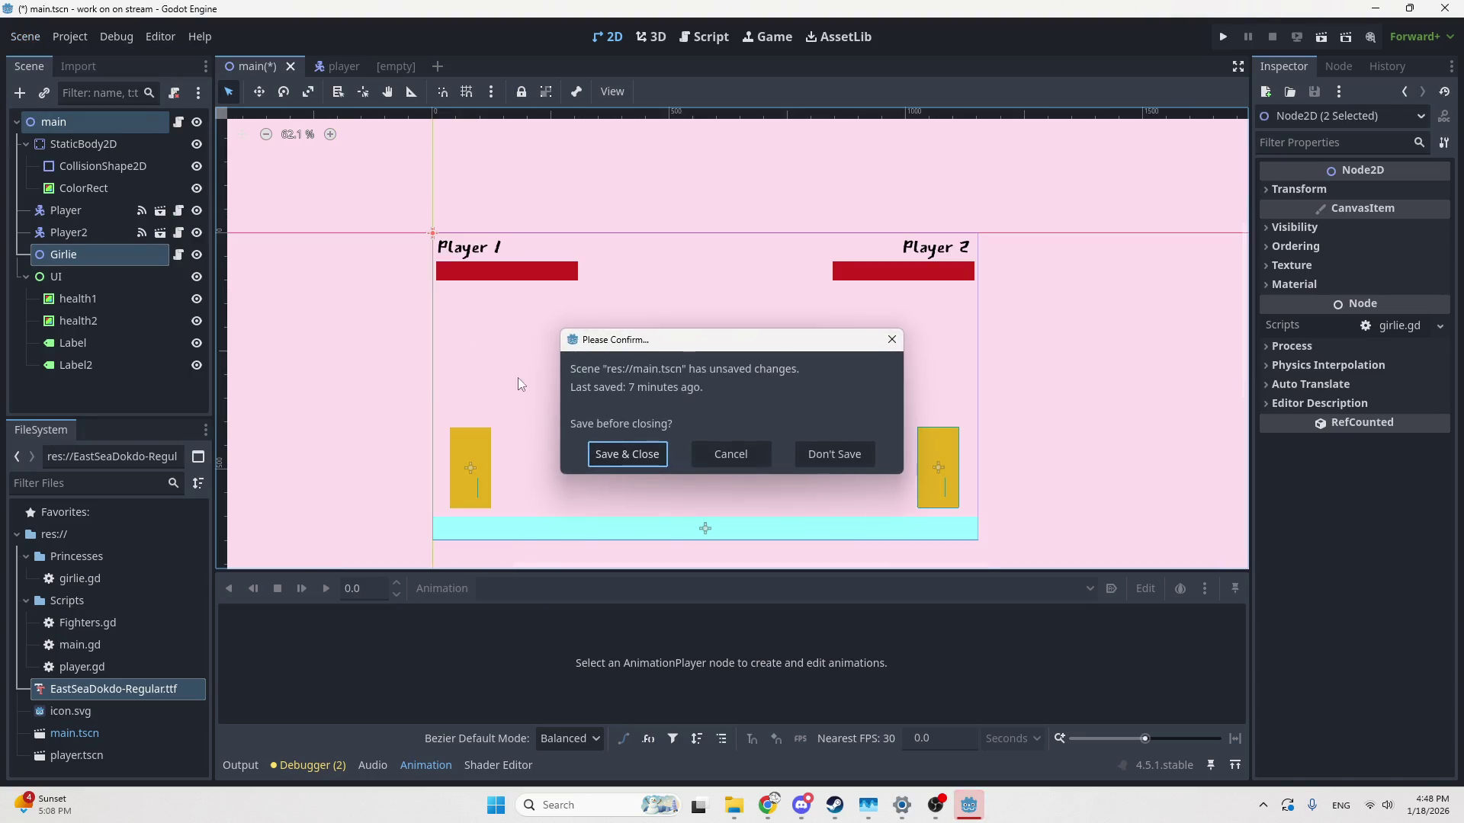
left_click(653, 452)
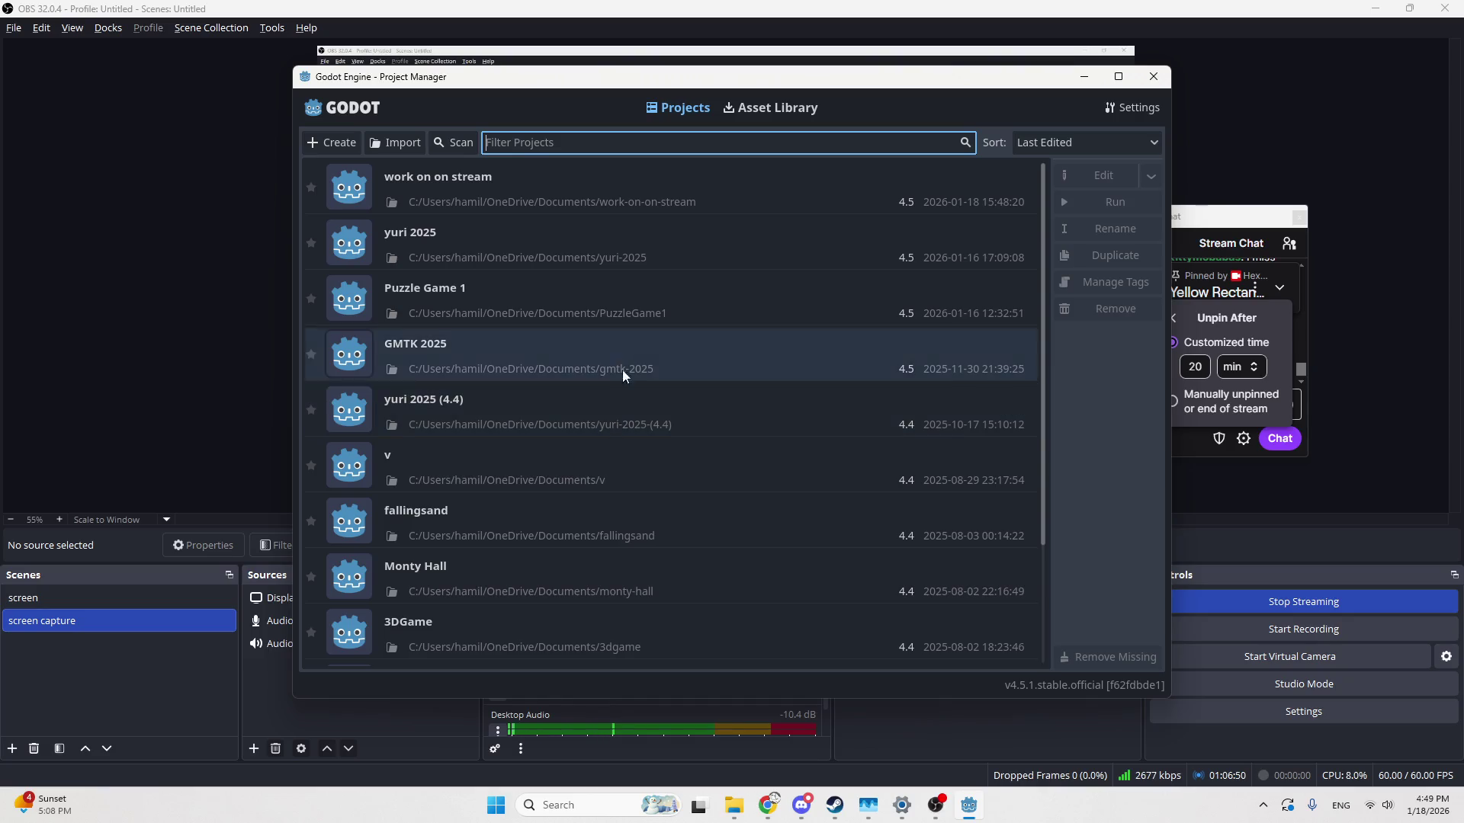
Reopen the yuri 2025 project's music scene, switch the stream to a hold-on screen, and clear the address bar
double_click(488, 232)
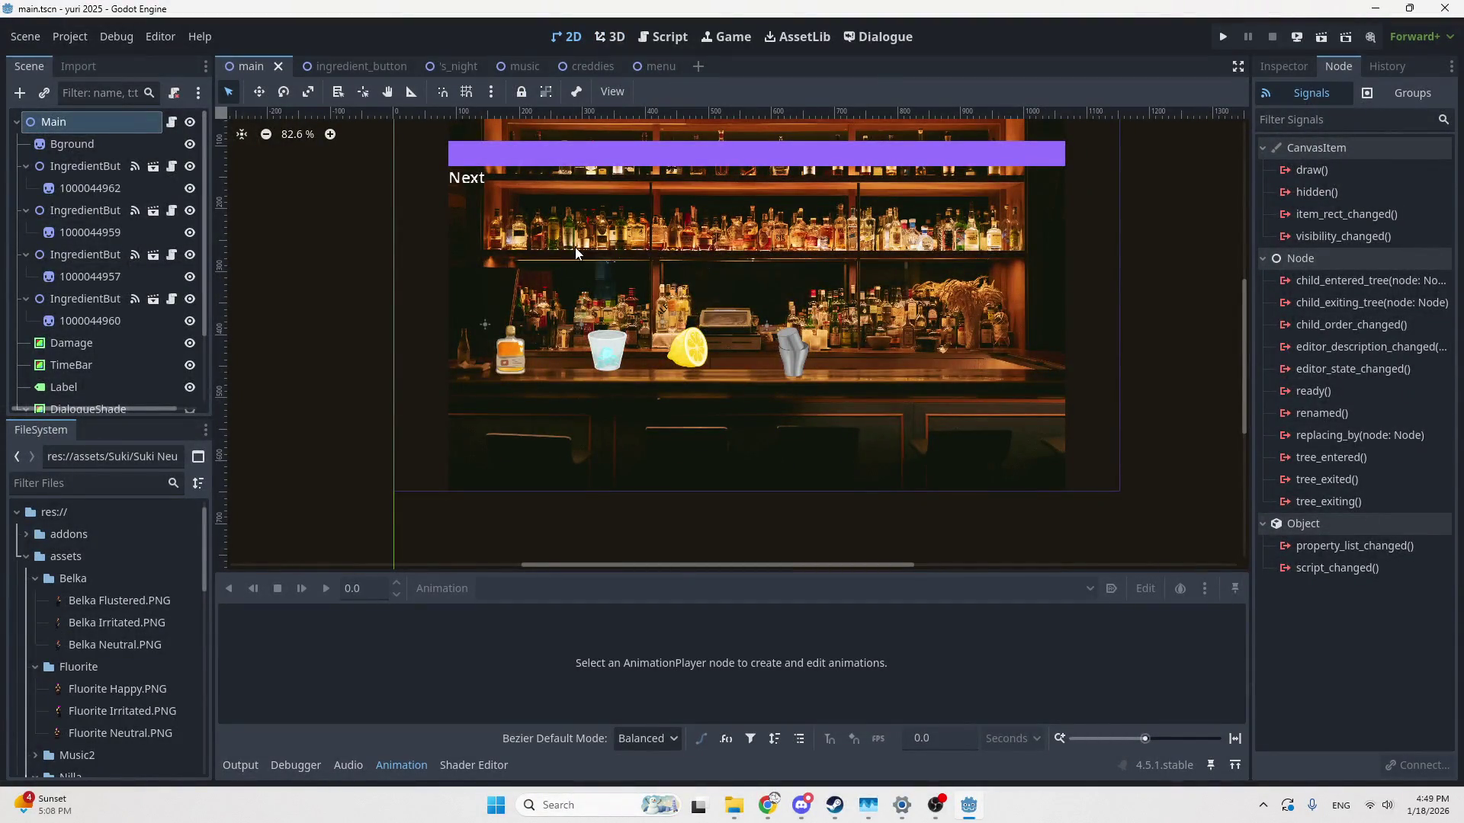
left_click(509, 67)
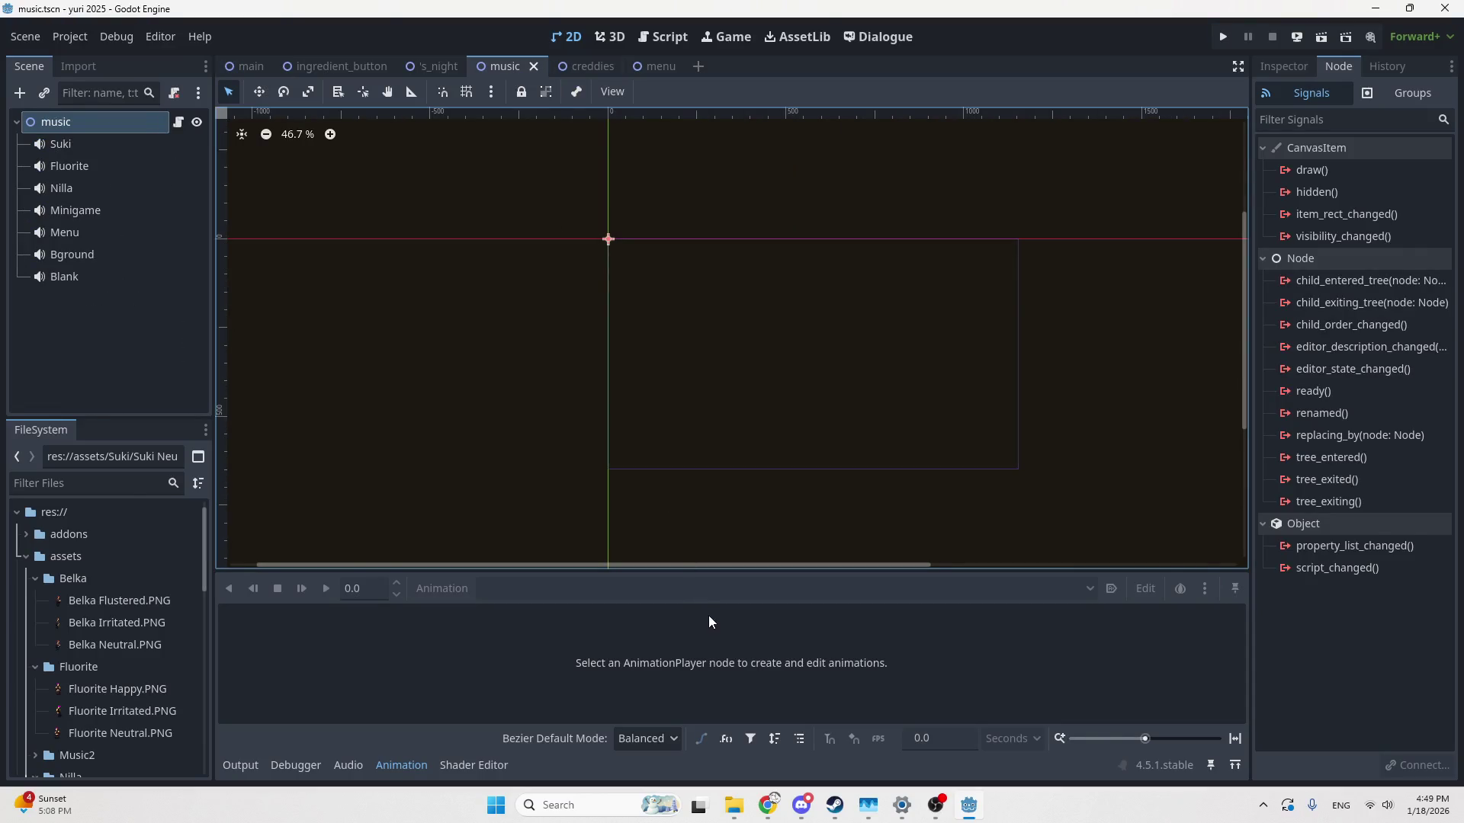
left_click(936, 807)
left_click(185, 593)
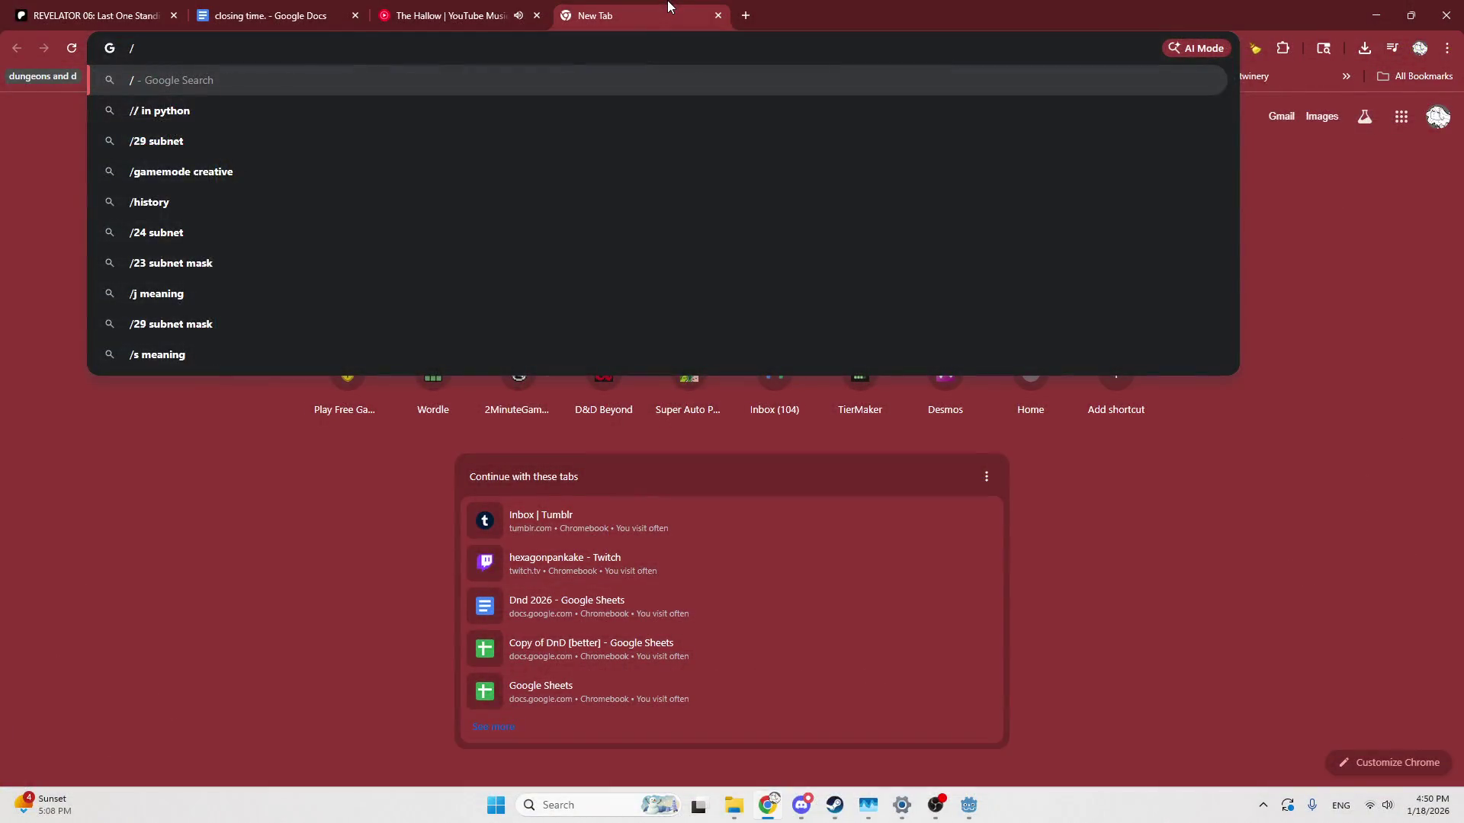
key("BackSpace")
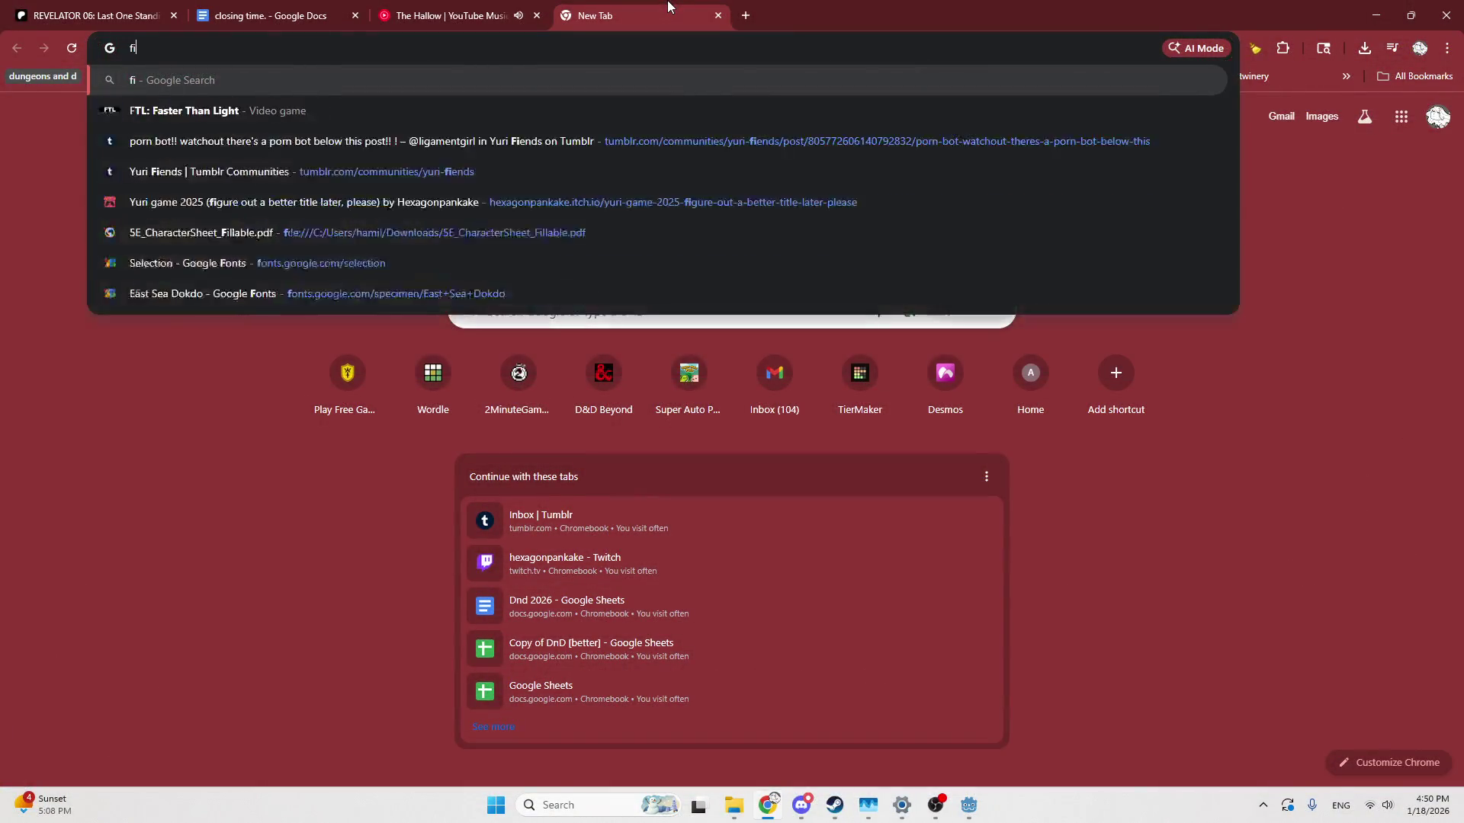
Search Google Images for 'fiiz', view the FiiZ Kid's Drinks menu, then close the tab
type("fiiz")
key("Return")
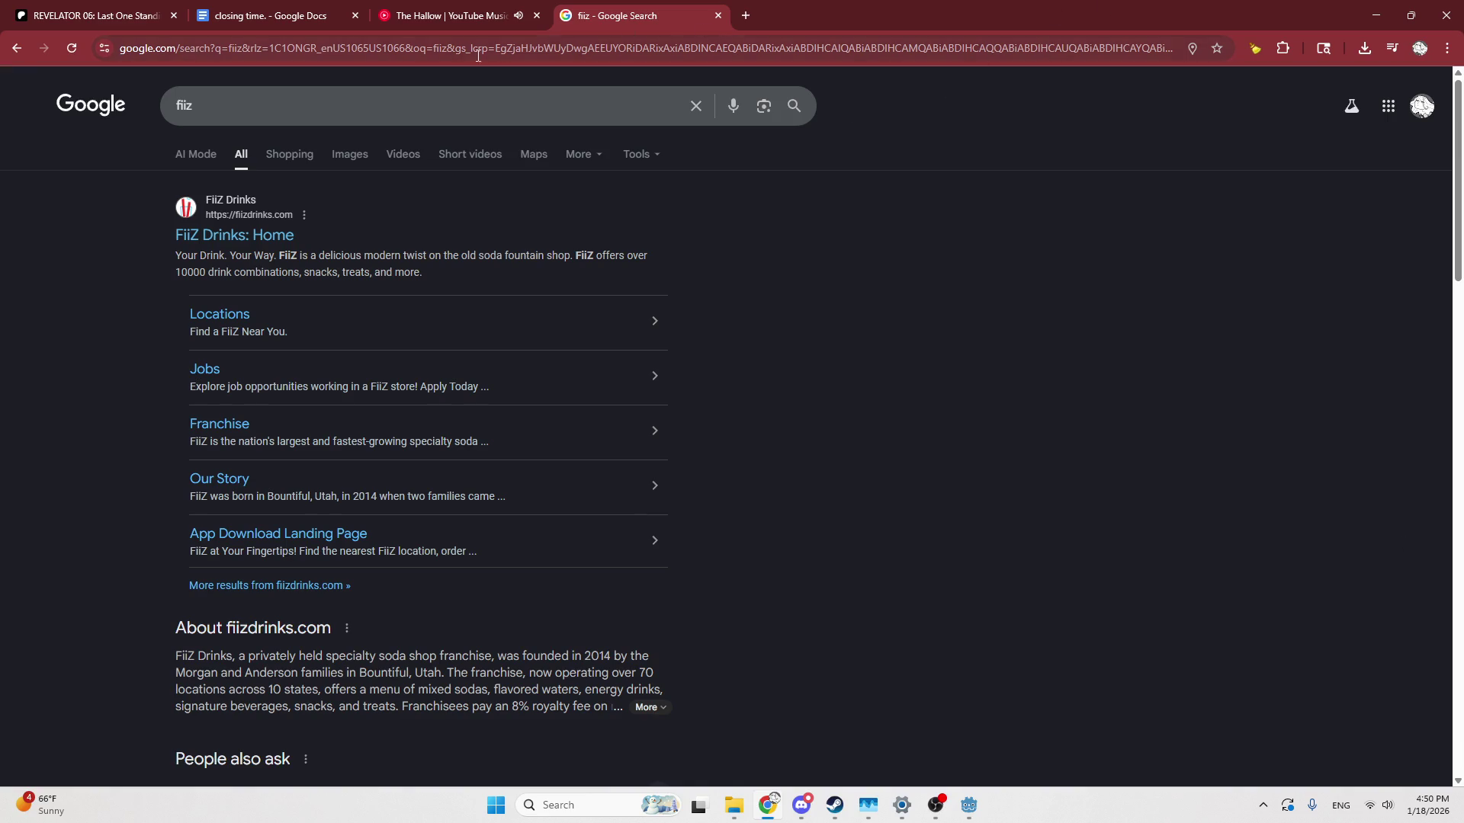
left_click(363, 159)
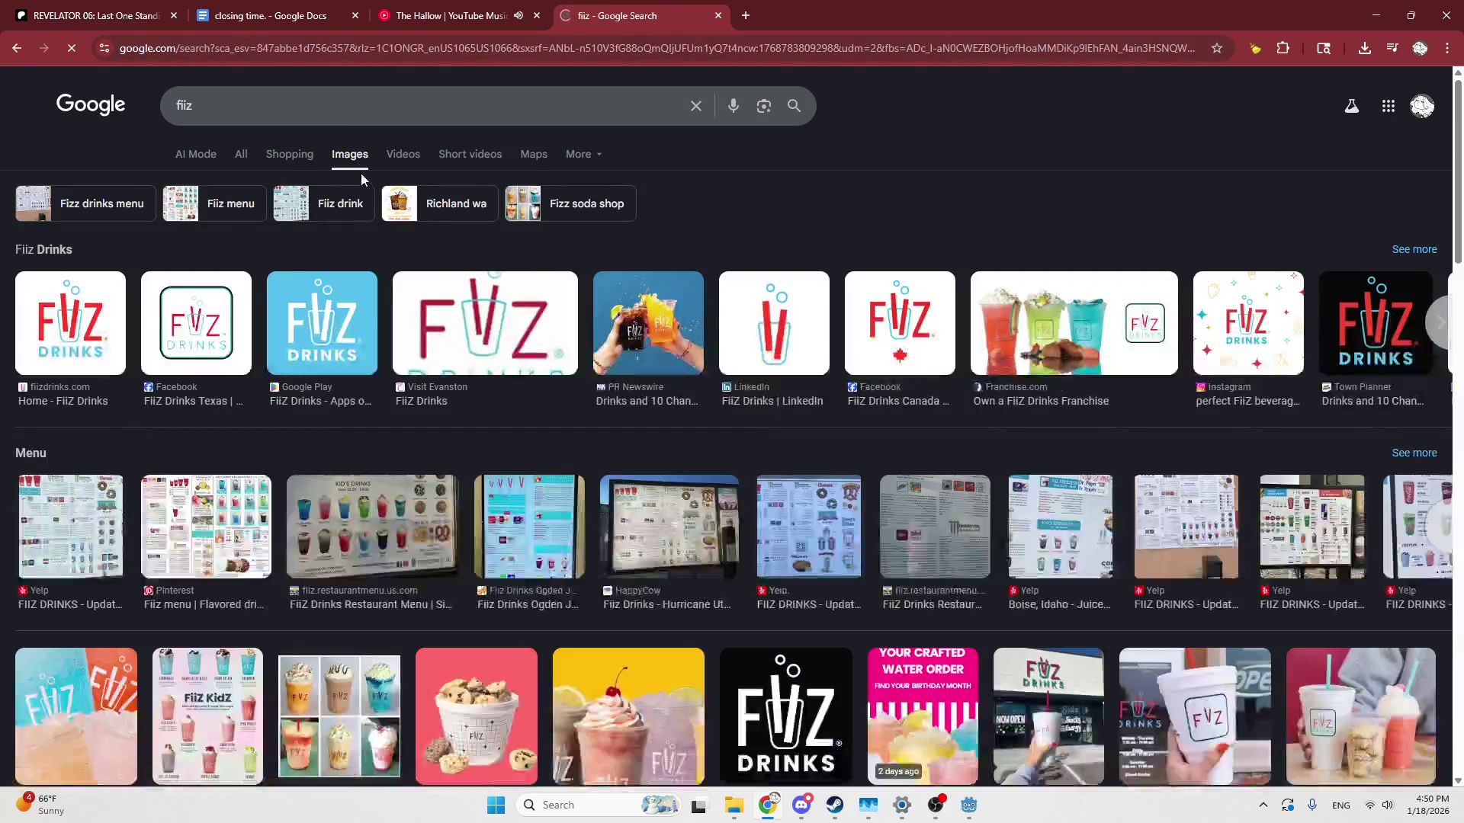
left_click(371, 495)
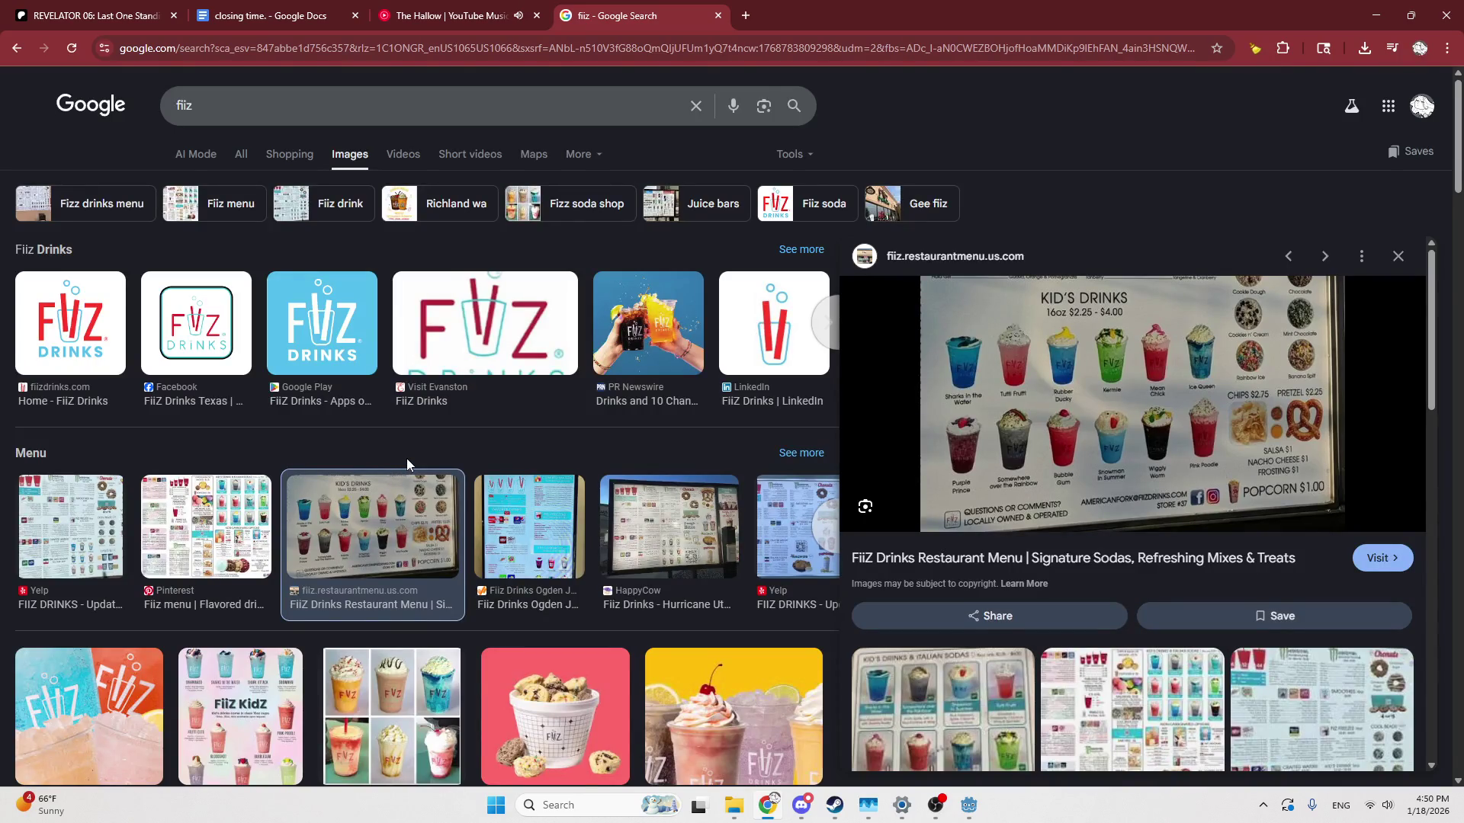
scroll(407, 462, "down", 4)
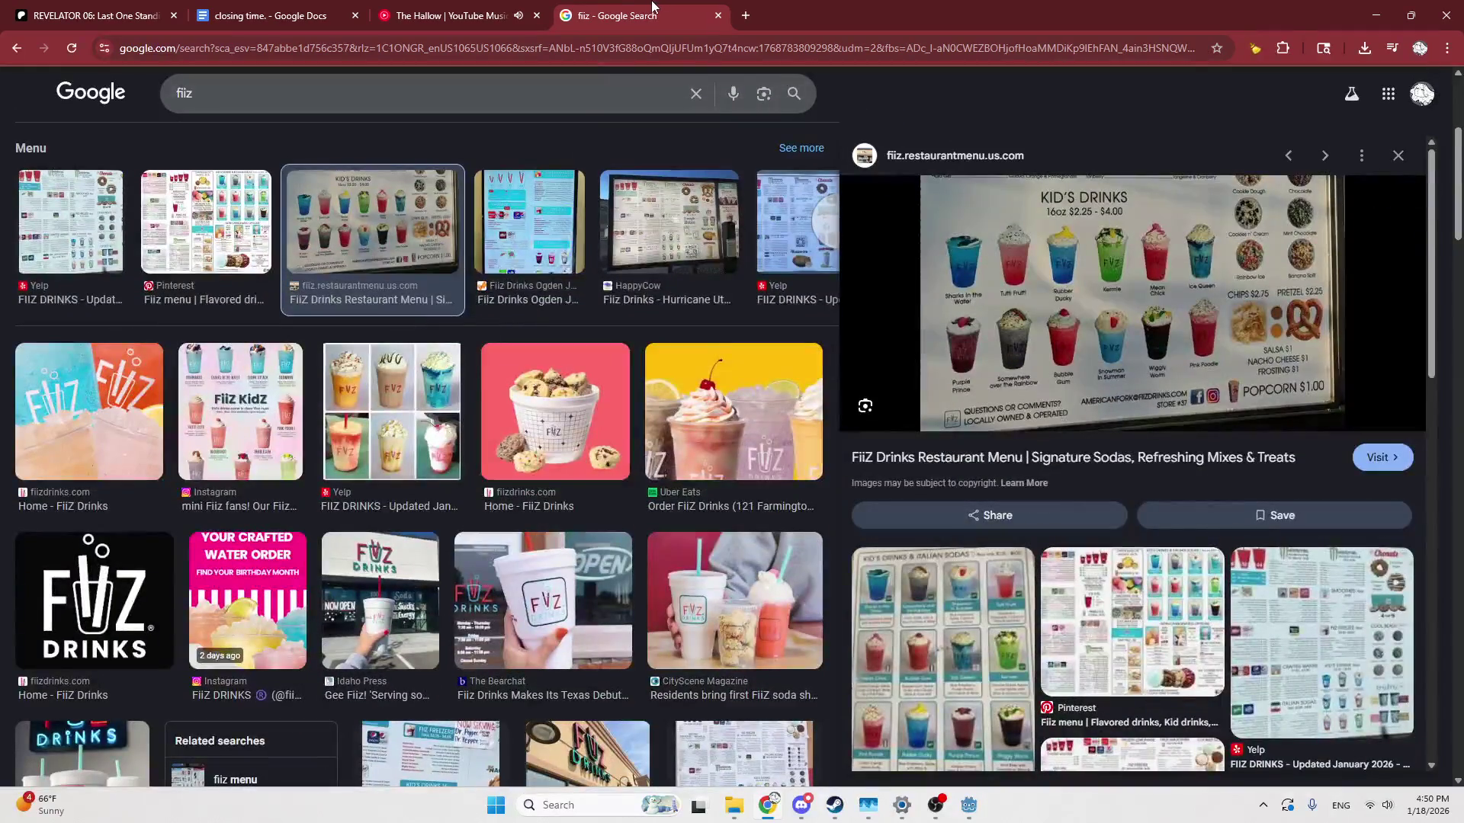
middle_click(648, 11)
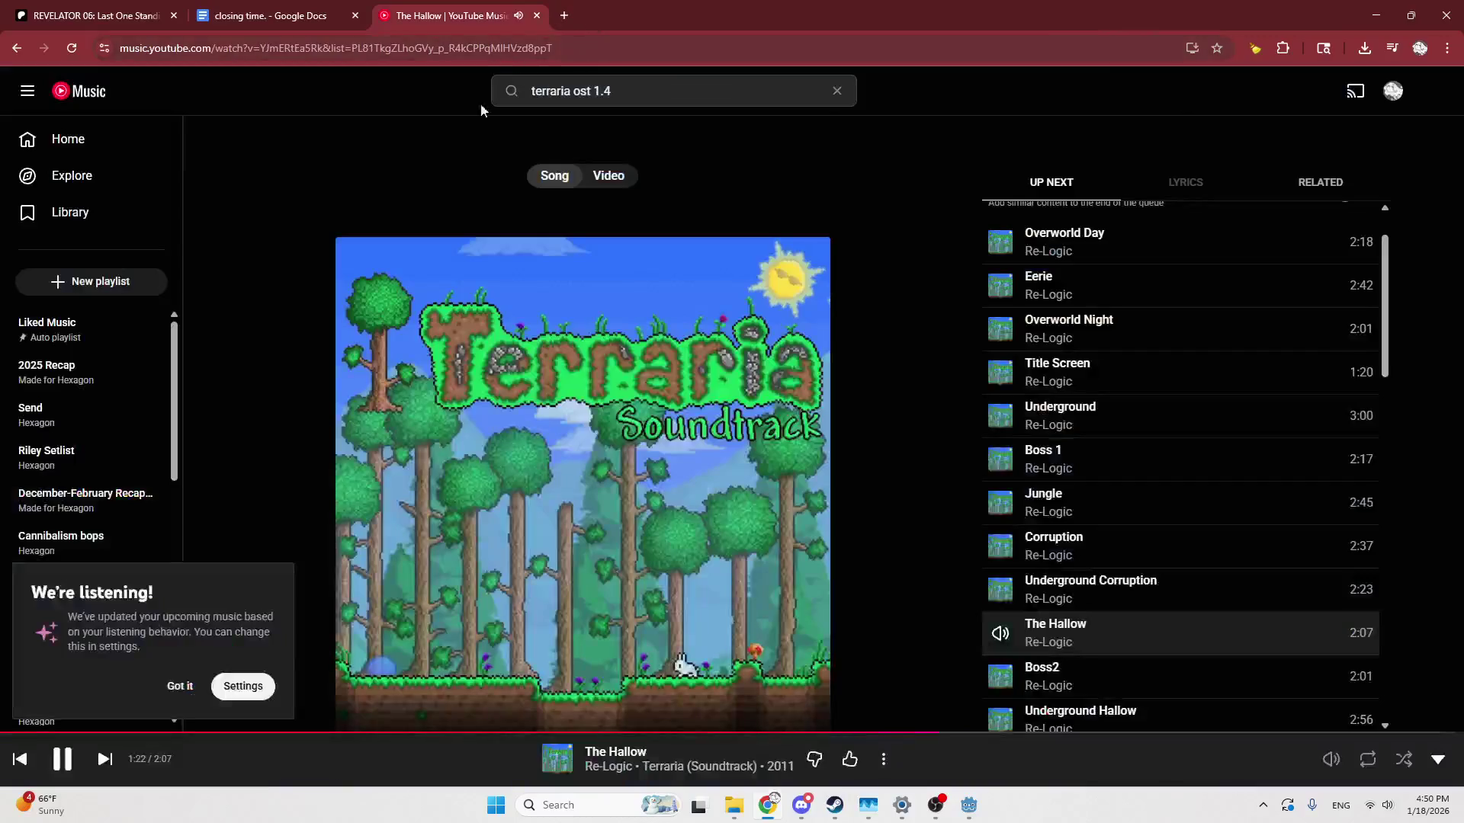
Pause 'The Hallow' in YouTube Music and return to the Godot editor
left_click(63, 758)
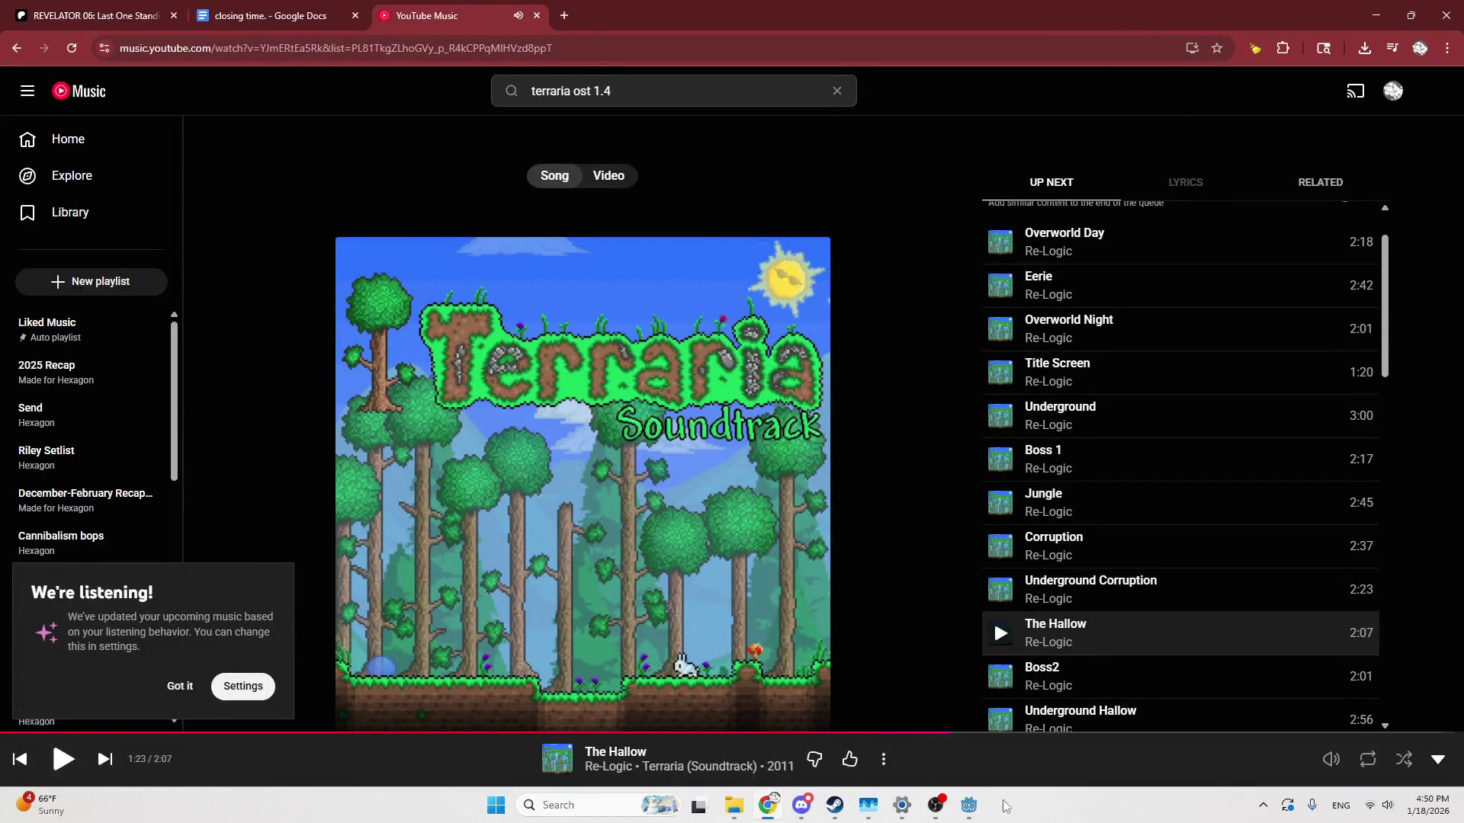
left_click(969, 808)
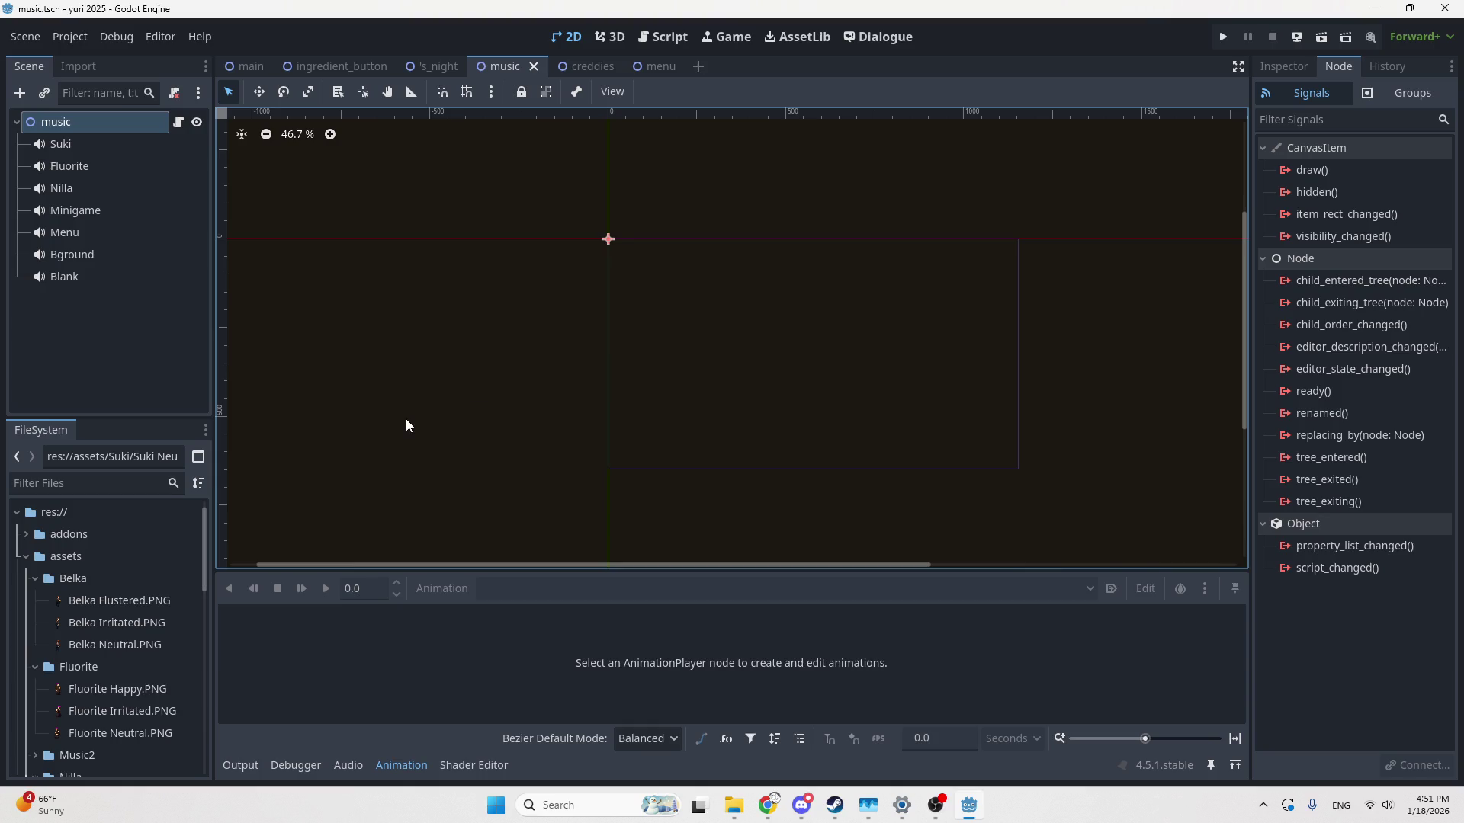
Look over the music scene's Suki and root nodes, checking the script and 2D views
mouse_move(621, 149)
left_mouse_down()
mouse_move(330, 138)
mouse_move(484, 199)
mouse_move(451, 541)
mouse_move(477, 254)
mouse_move(533, 236)
left_mouse_up()
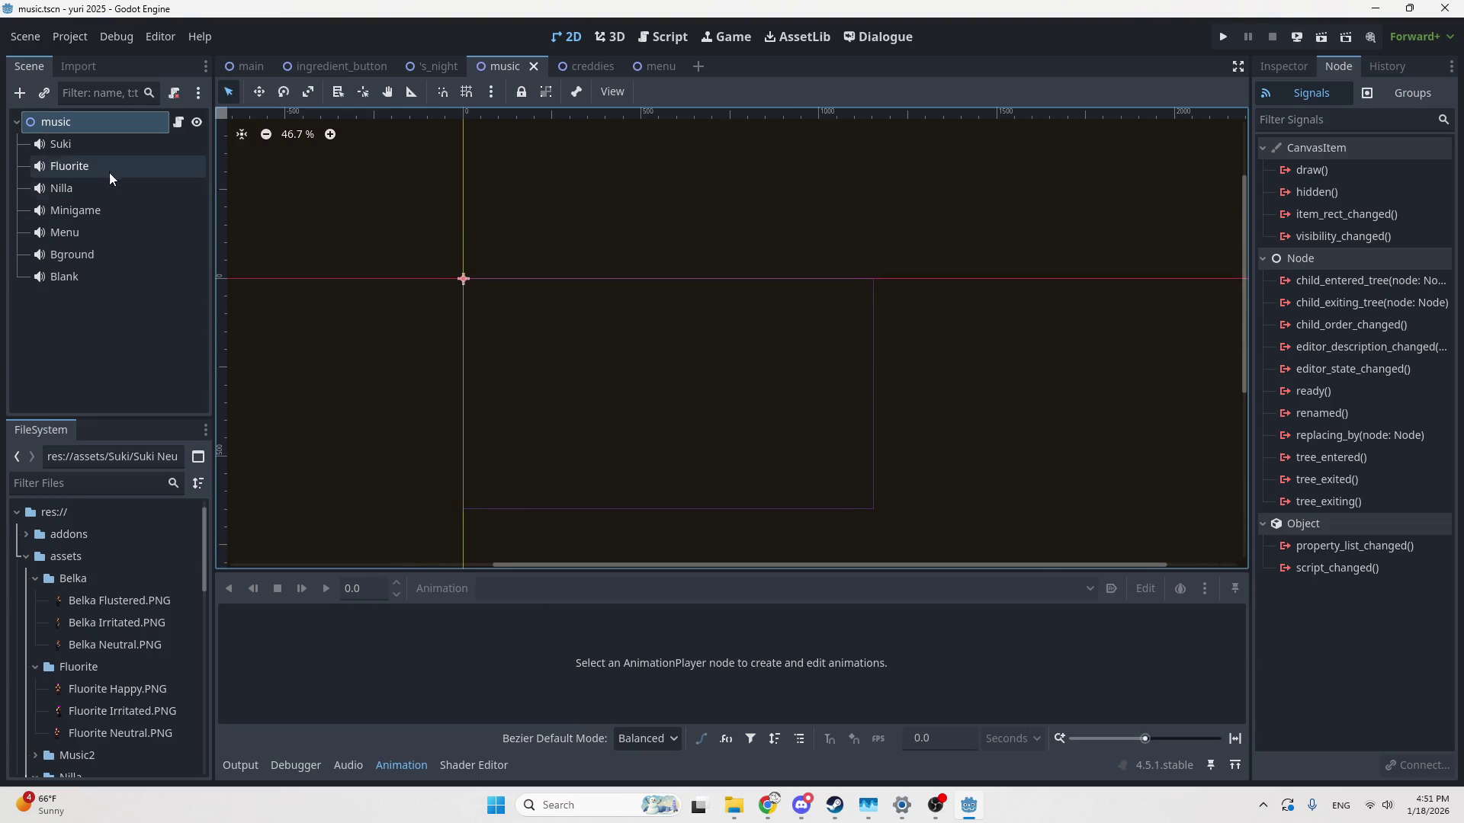
left_click(89, 166)
left_click(88, 150)
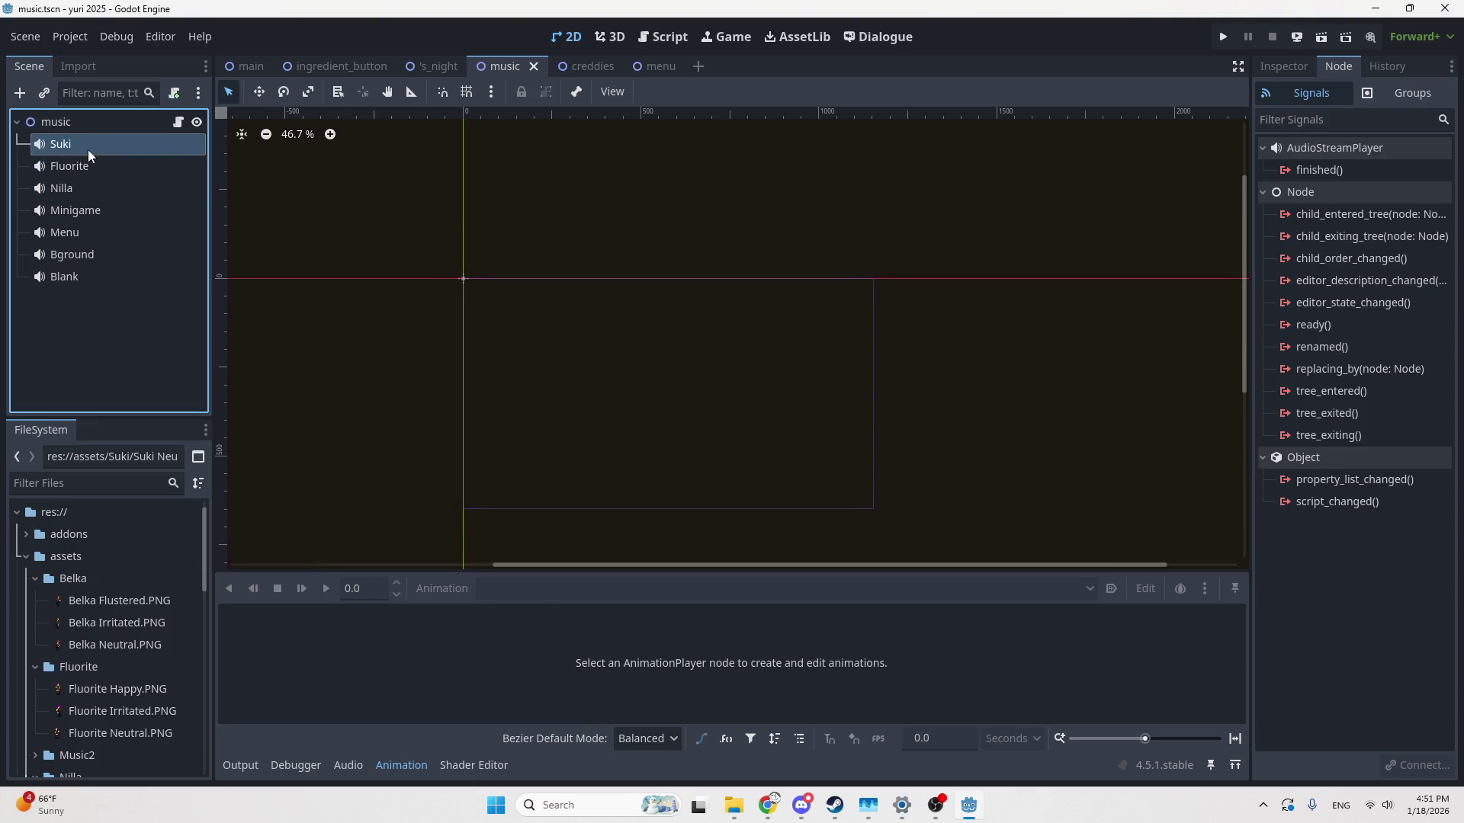
left_click(102, 124)
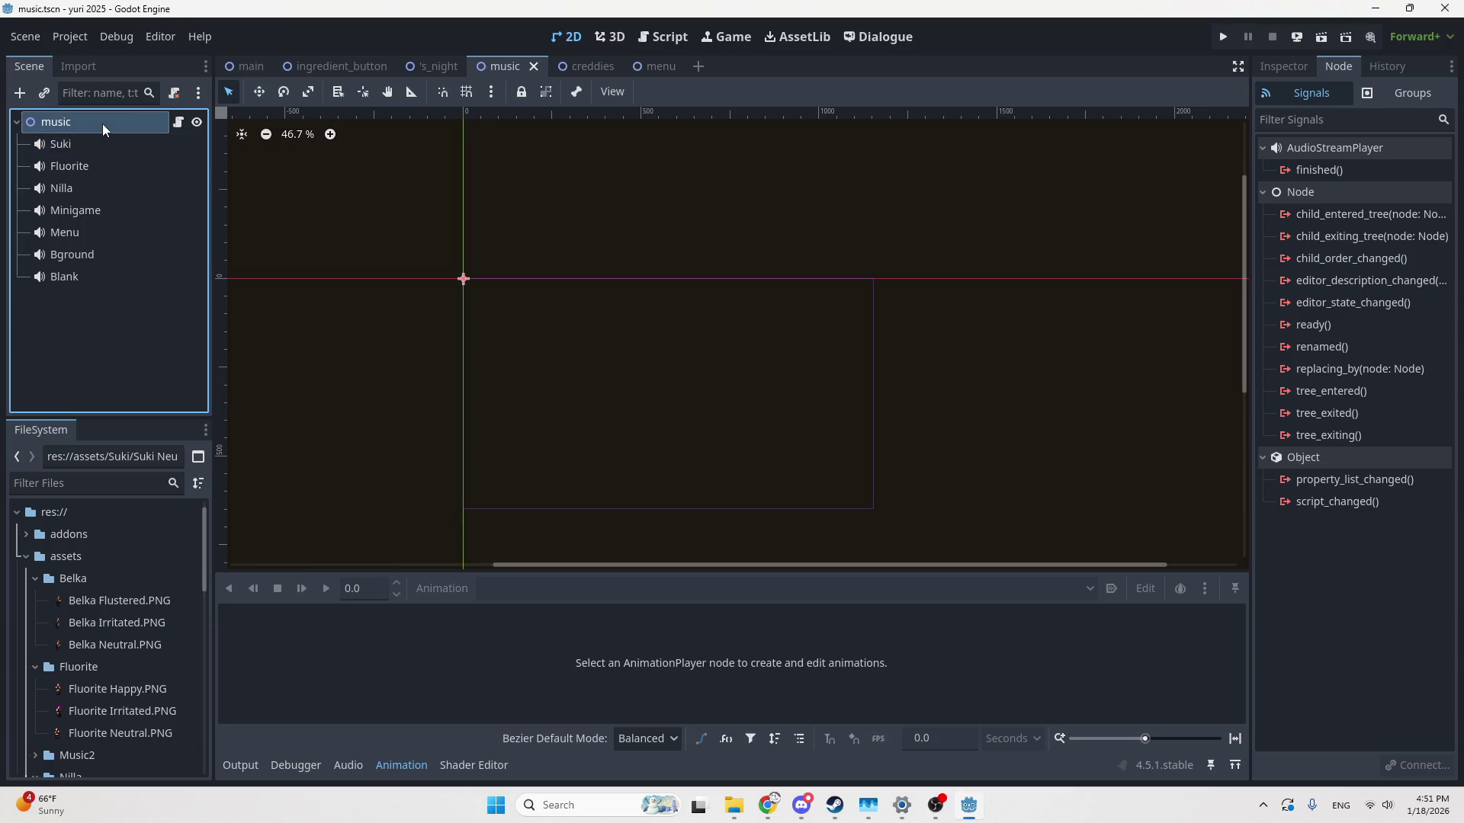
left_click(726, 39)
left_click(654, 43)
left_click(566, 36)
Check the Autoload globals in Project Settings, then close the dialog
left_click(58, 41)
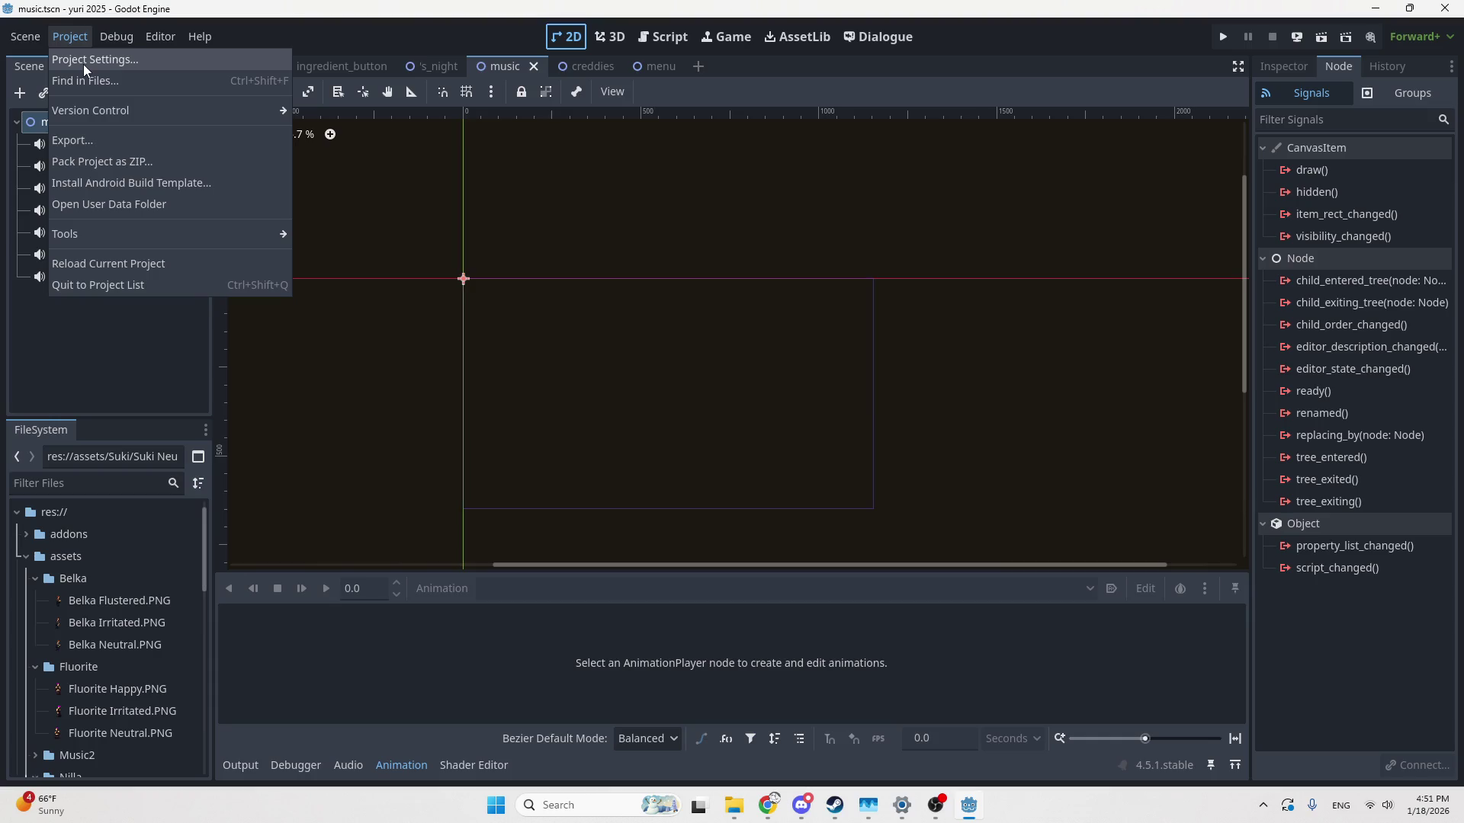
left_click(84, 61)
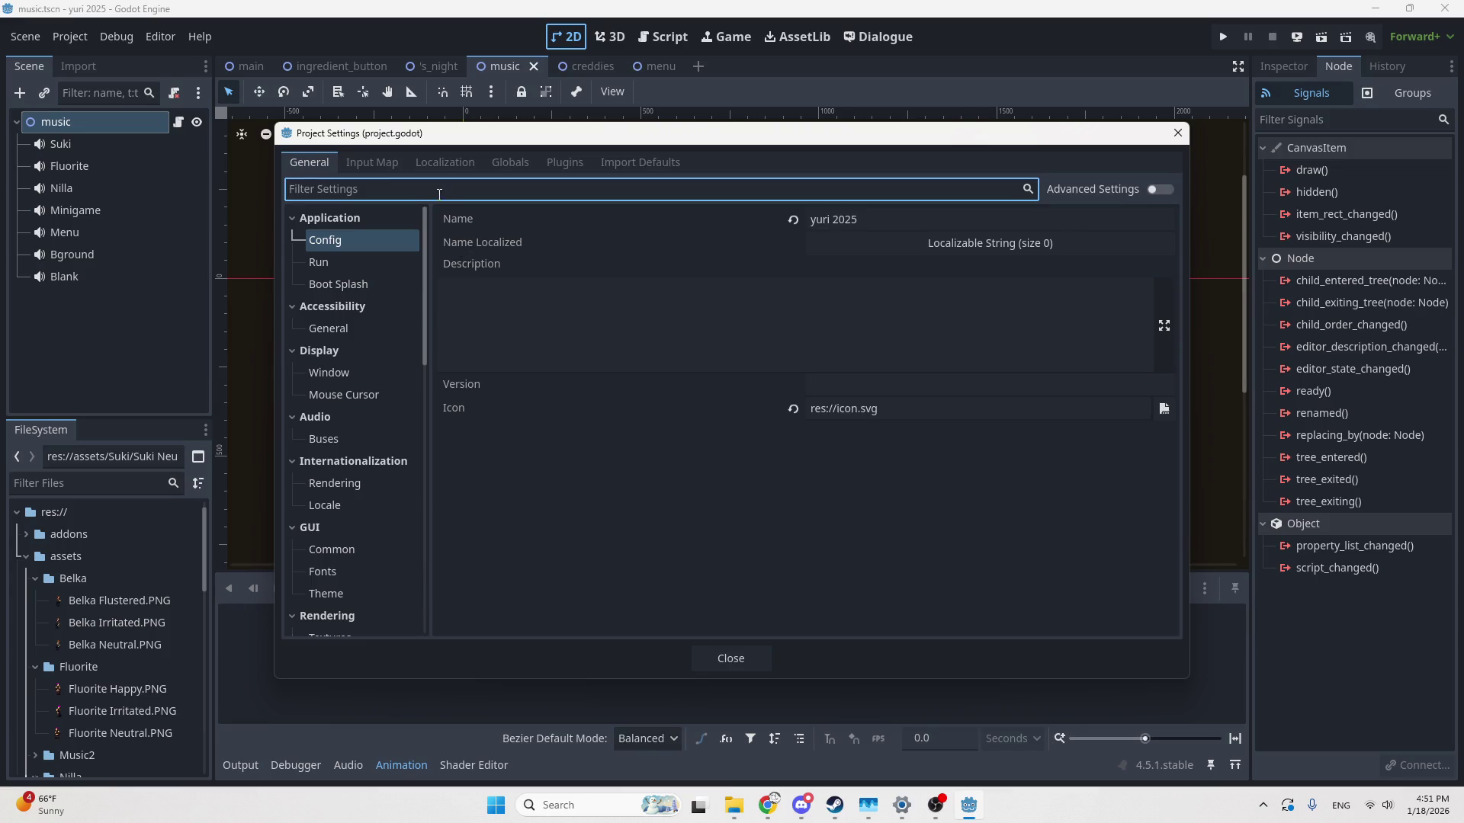
left_click(505, 161)
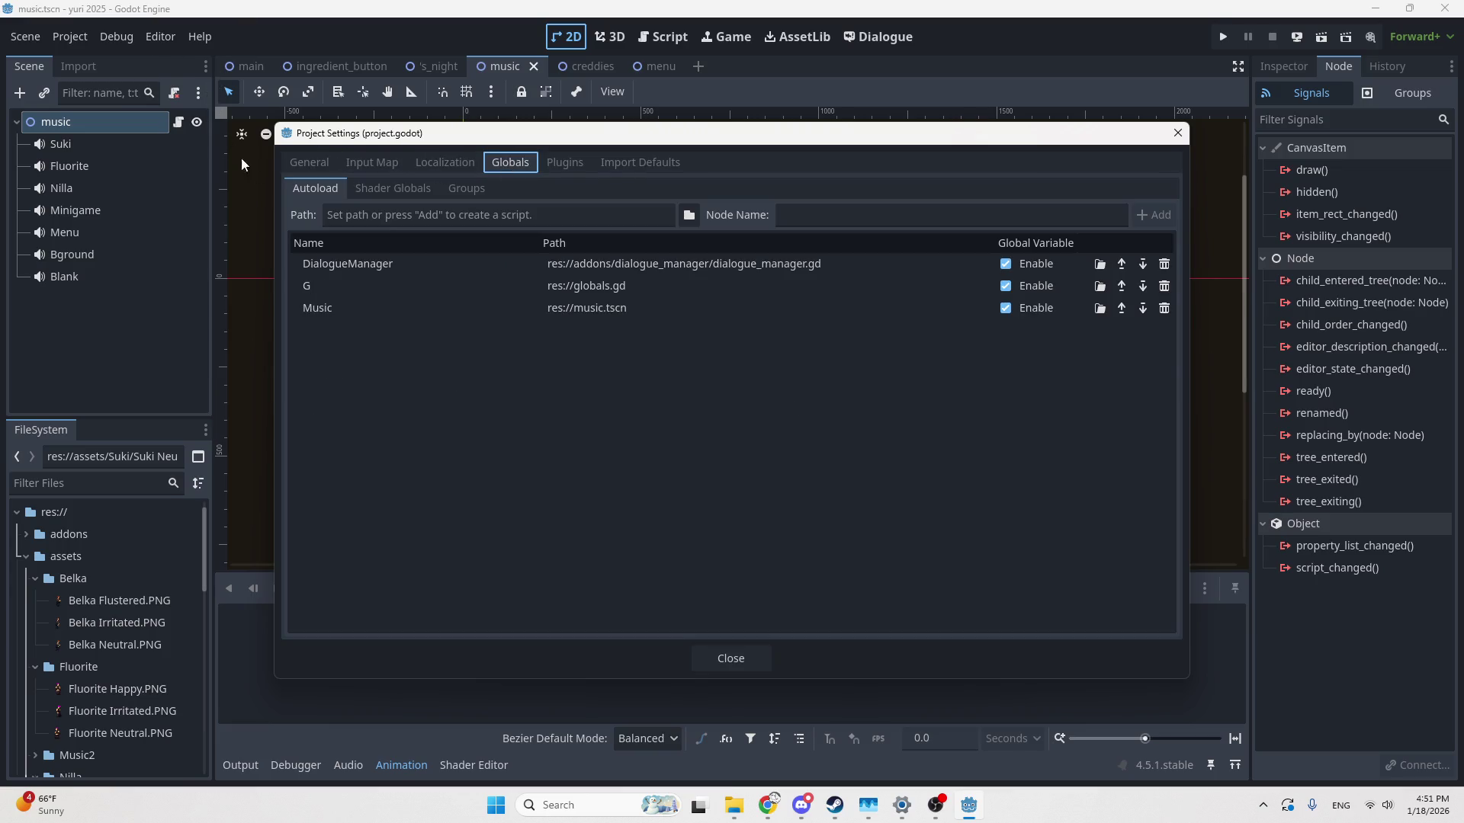
left_click(1175, 136)
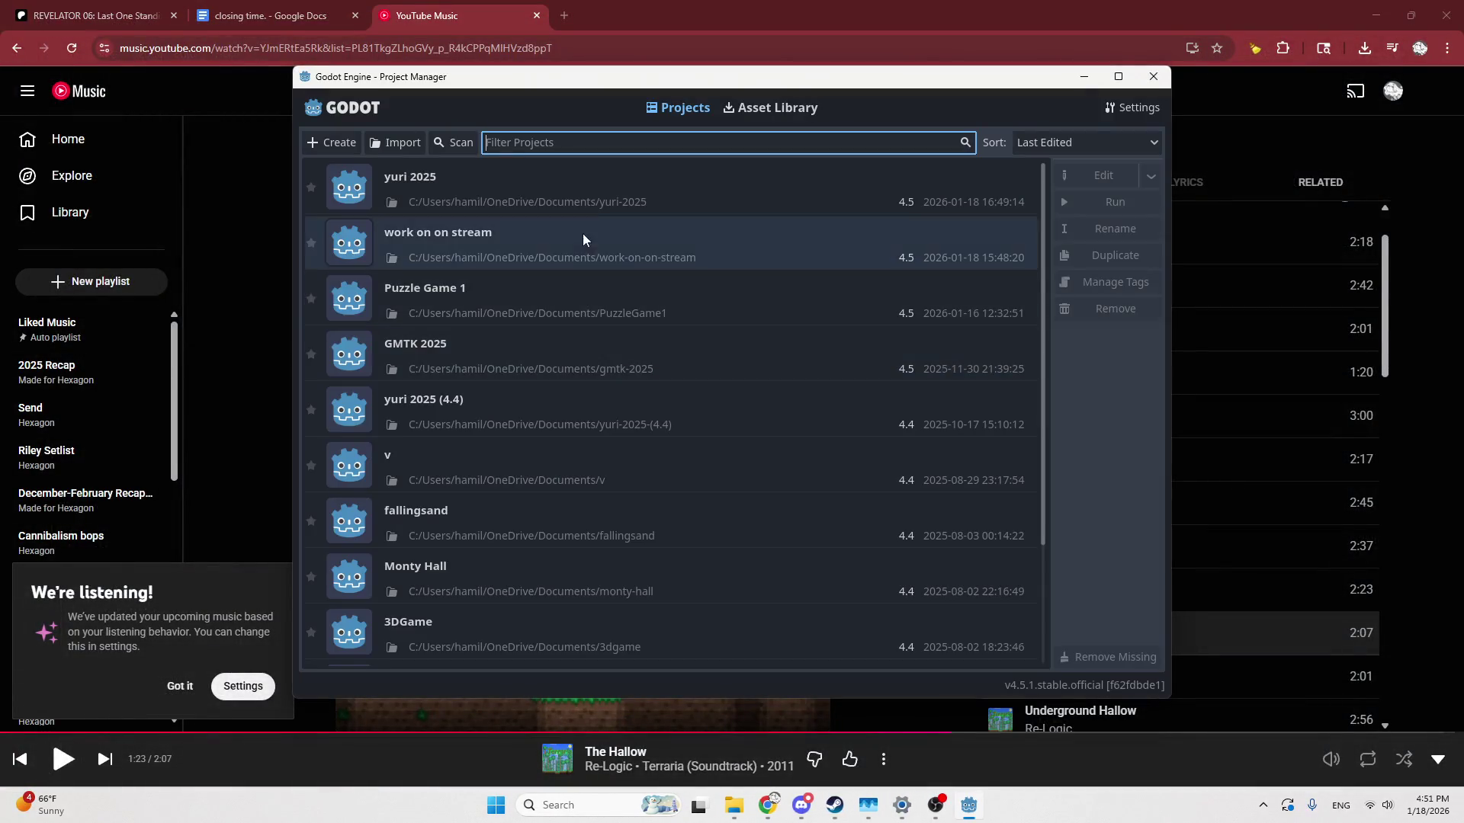
Open the 'work on on stream' project and start a new empty scene
double_click(552, 227)
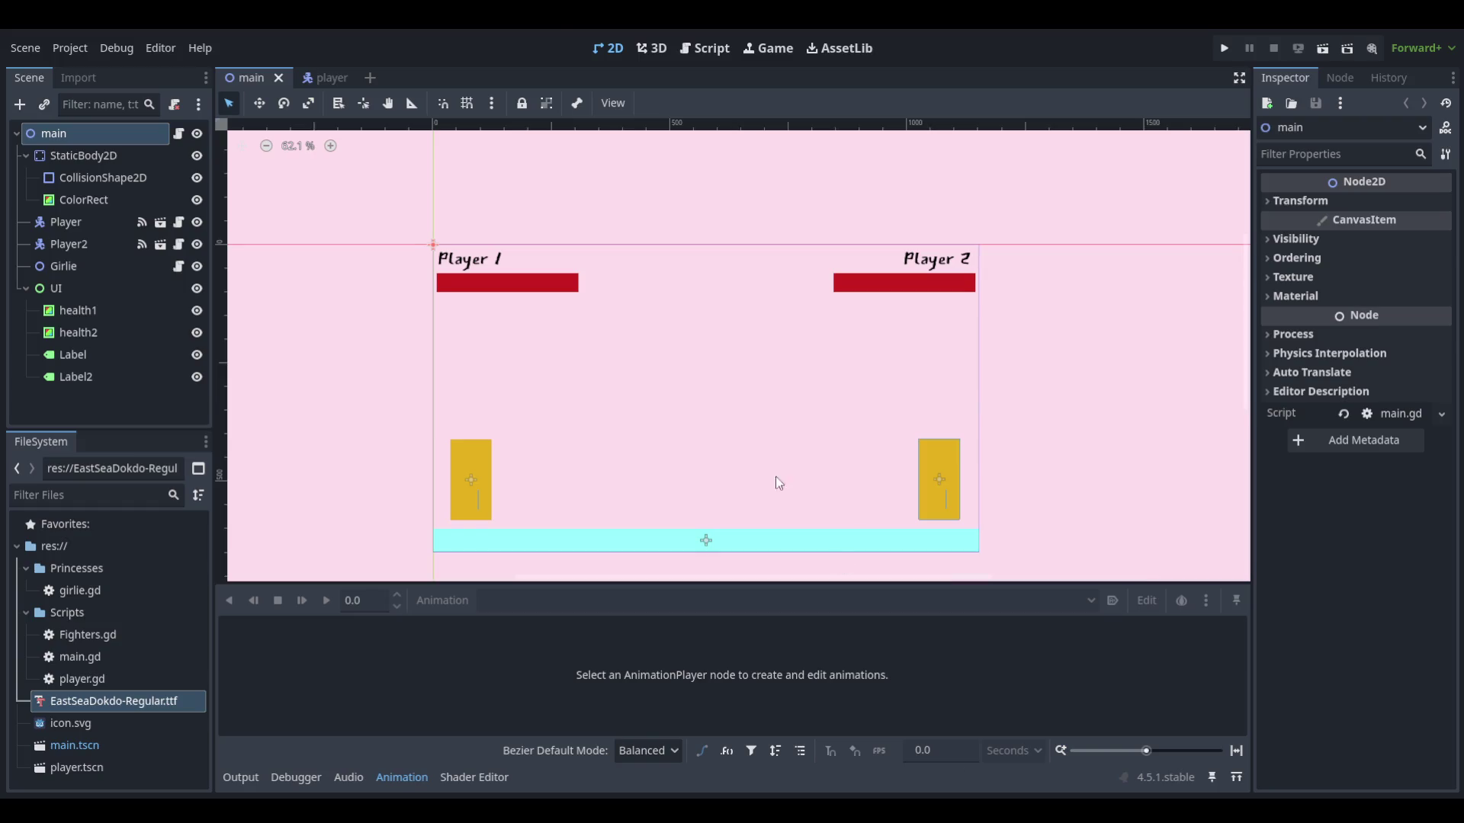
left_click(370, 77)
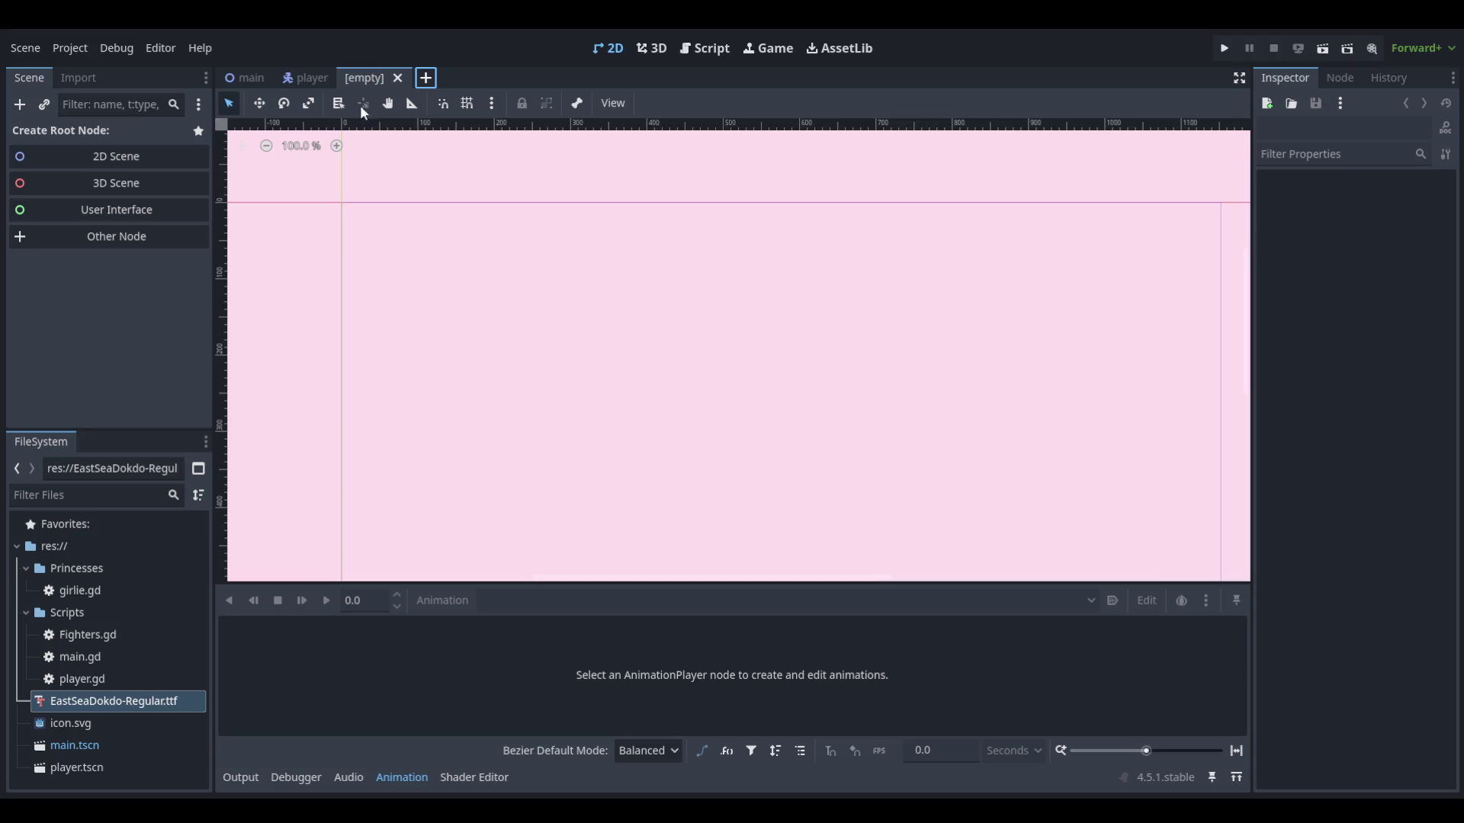
Make a 2D scene with its root renamed Sound and a new sound.gd script attached
left_click(120, 158)
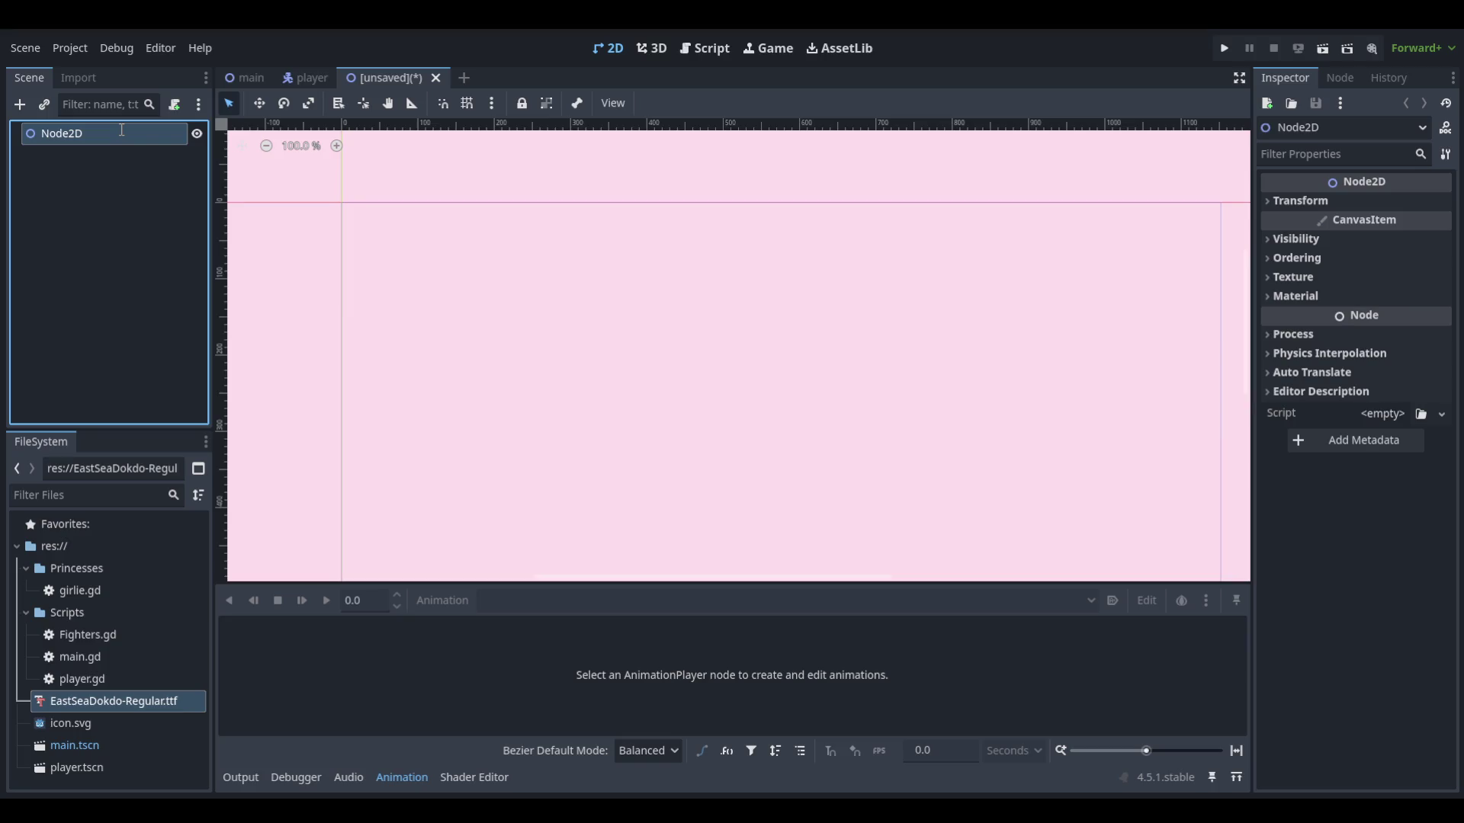
type("Sound")
key("Return")
left_click(175, 111)
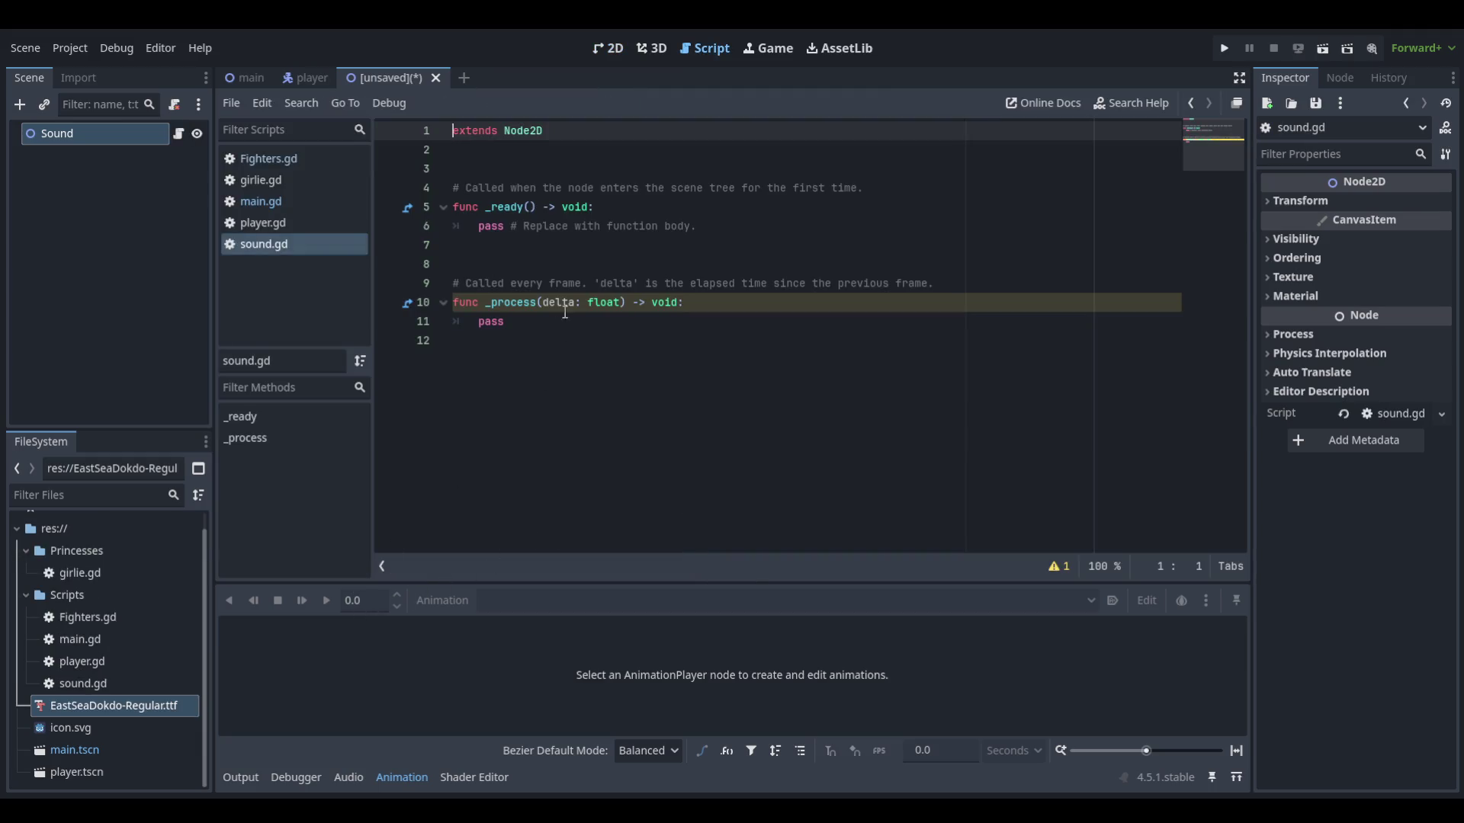
left_click(533, 150)
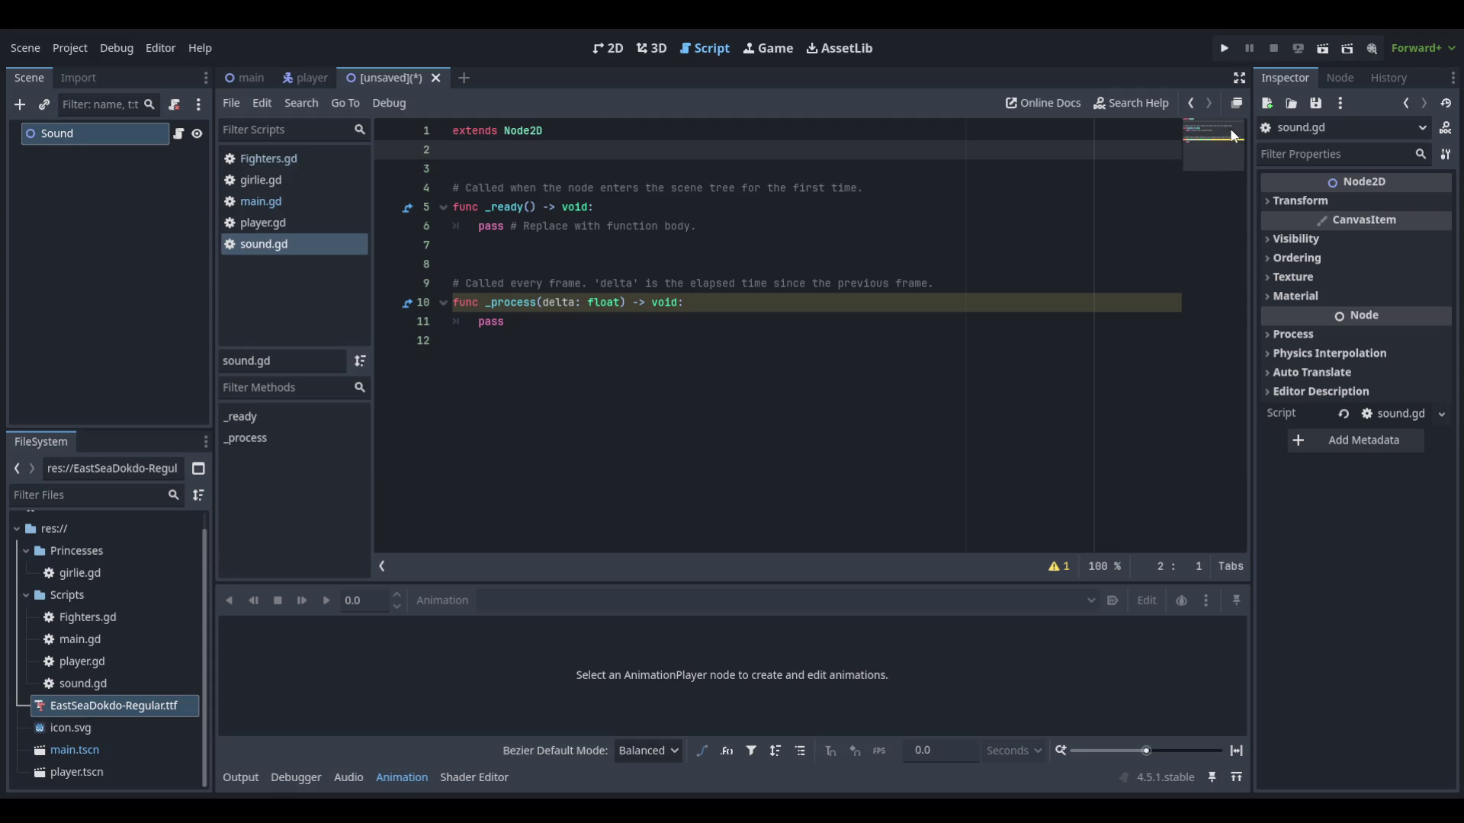
Save the new scene as sound.tscn
key("ctrl+s")
key("Return")
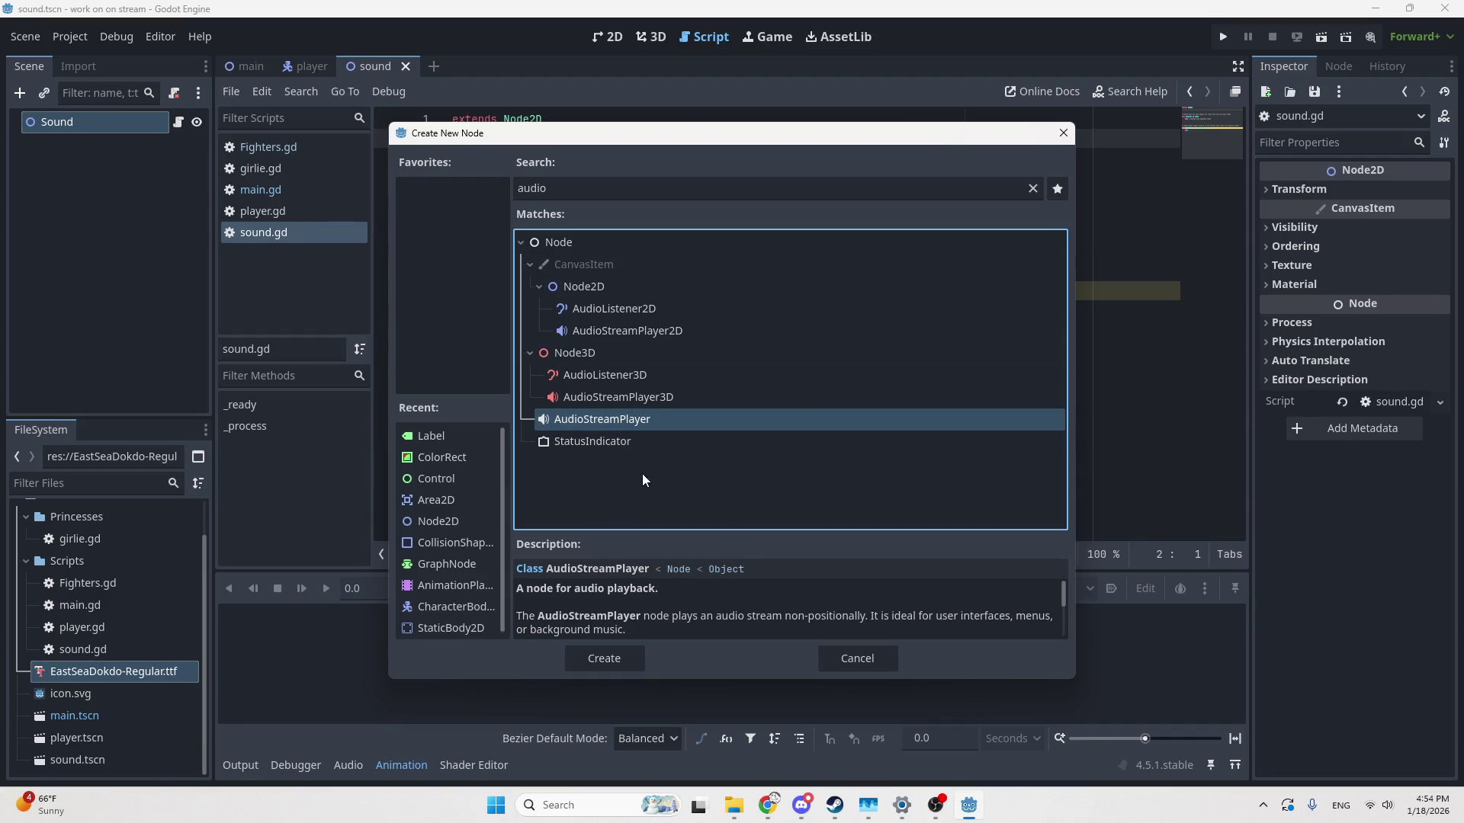
Add an AudioStreamPlayer child under Sound and rename it Music
left_click(610, 657)
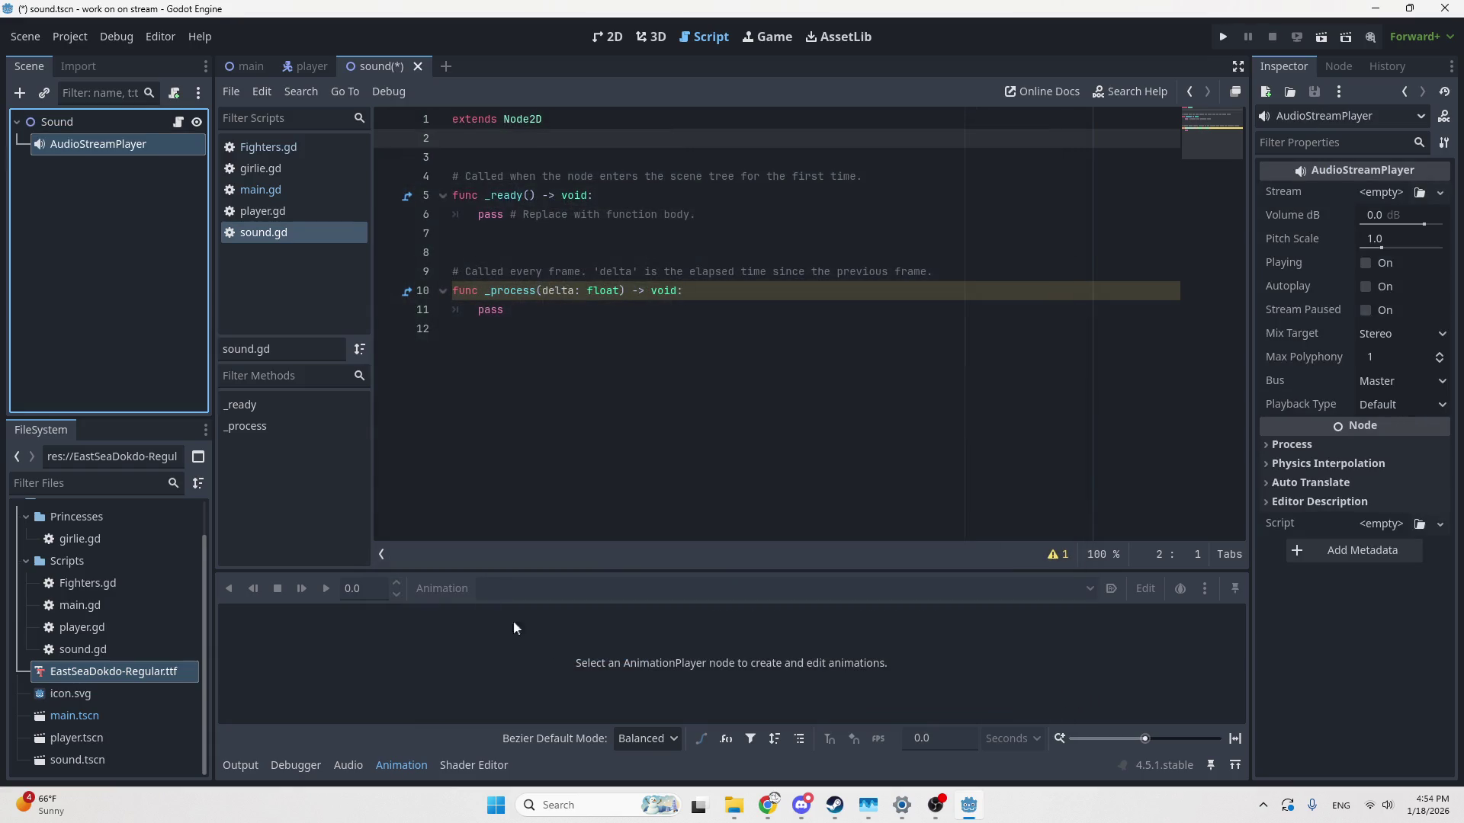
double_click(93, 142)
double_click(101, 142)
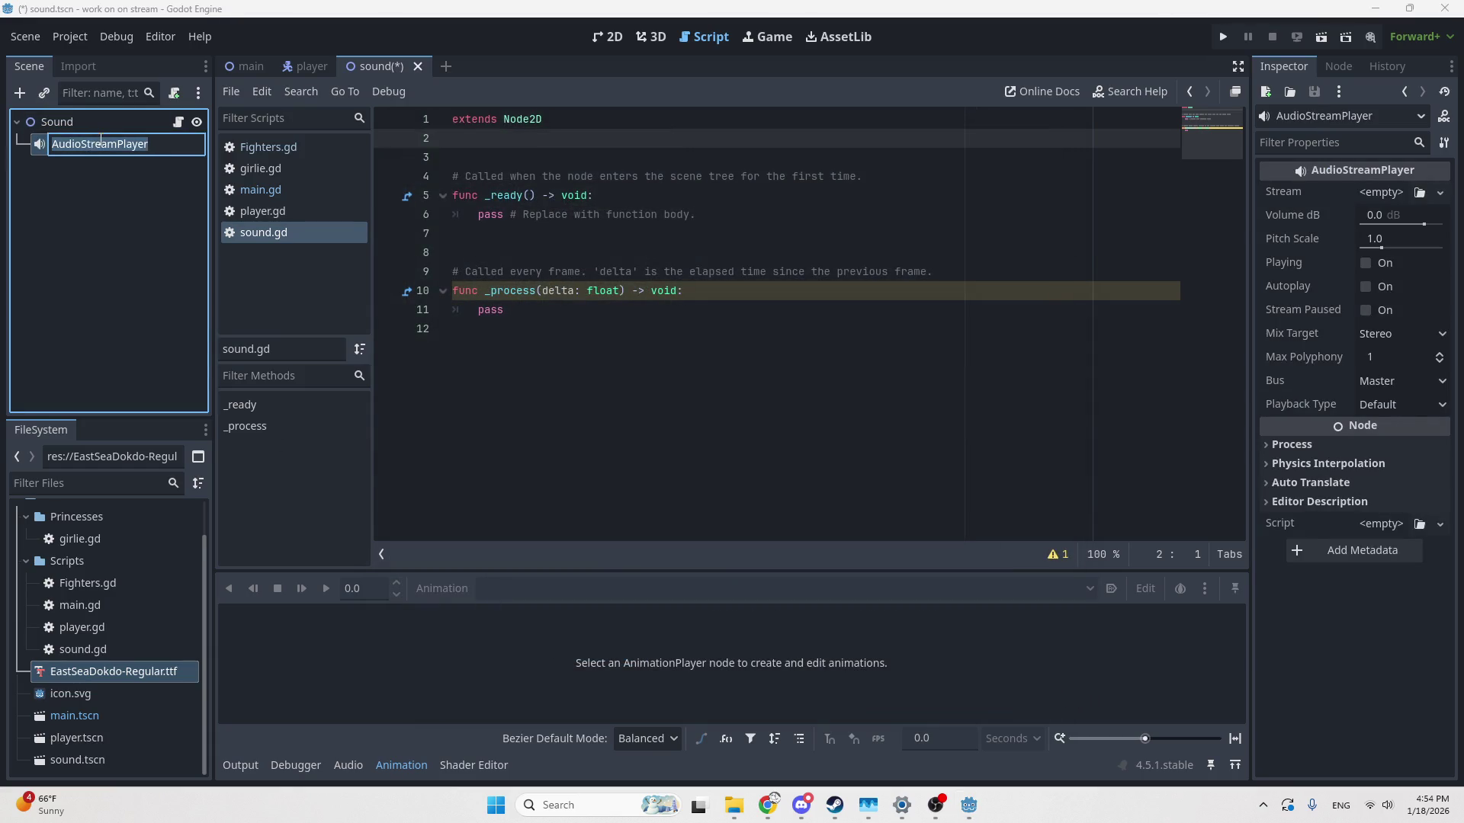
type("Music")
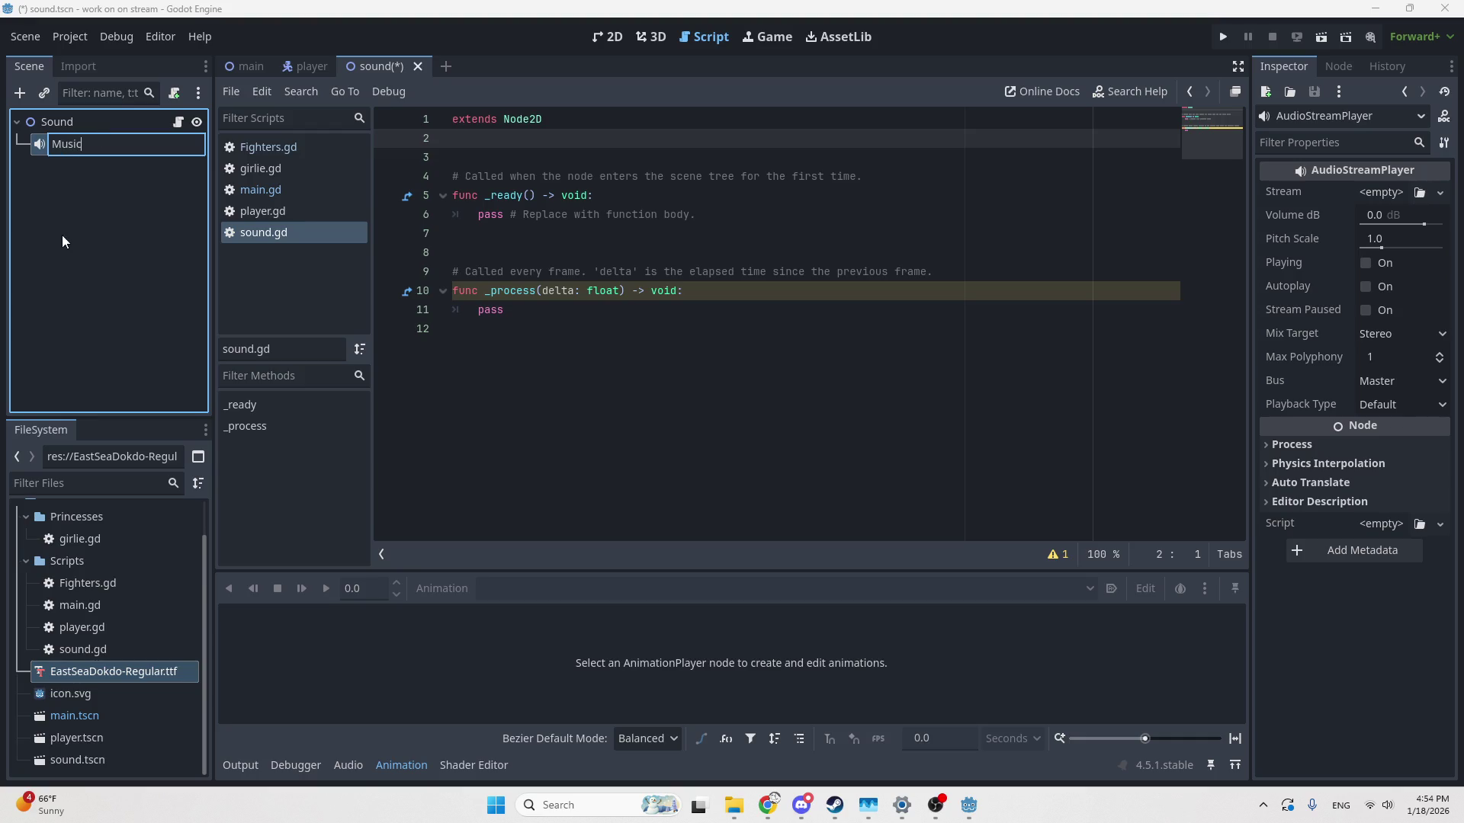
key("Return")
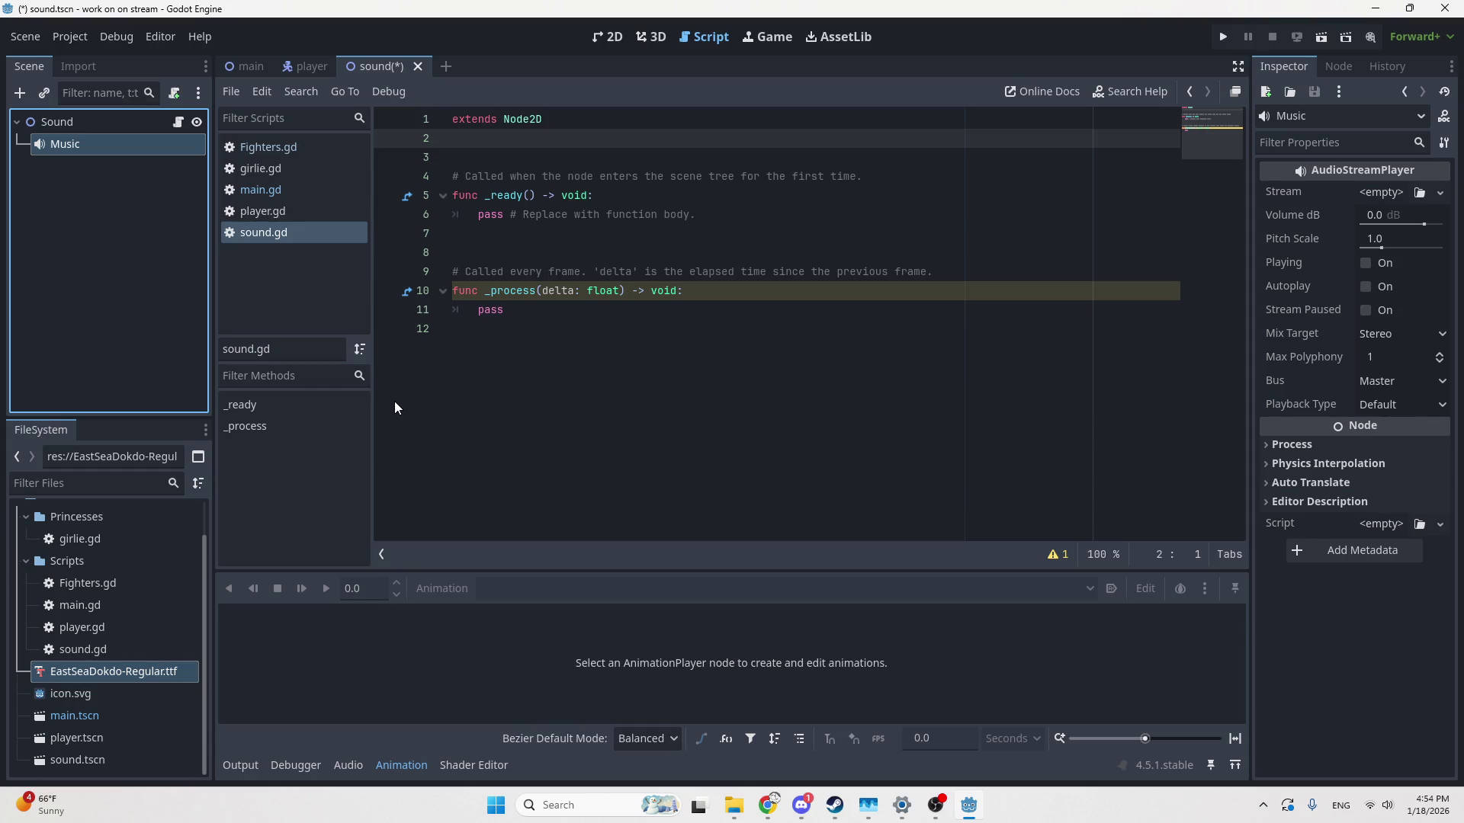
Download CyberpunkTheme.mp3 from the browser into the project folder and return to Godot
left_click(526, 177)
key("Up")
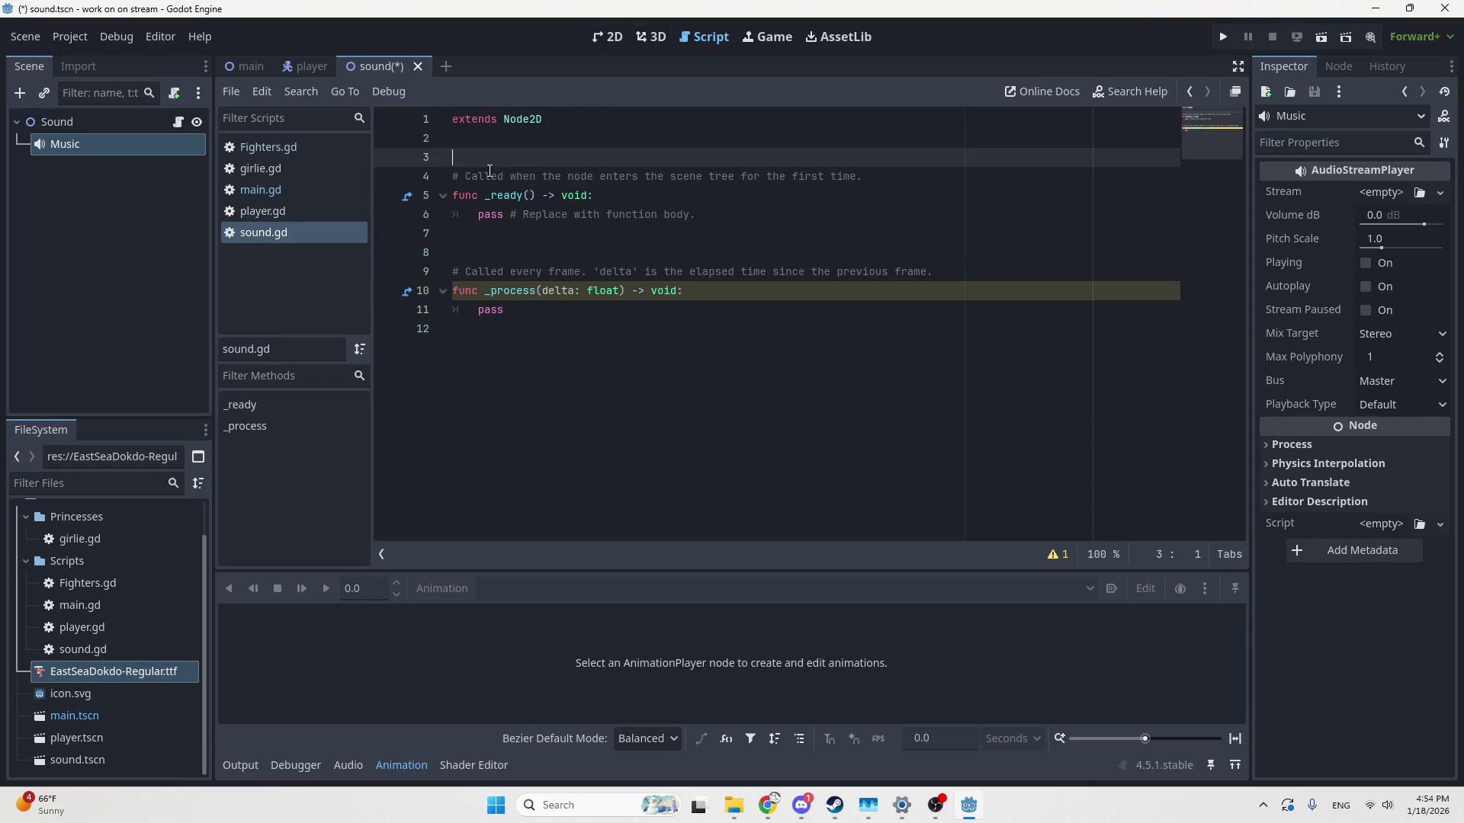
left_click(115, 169)
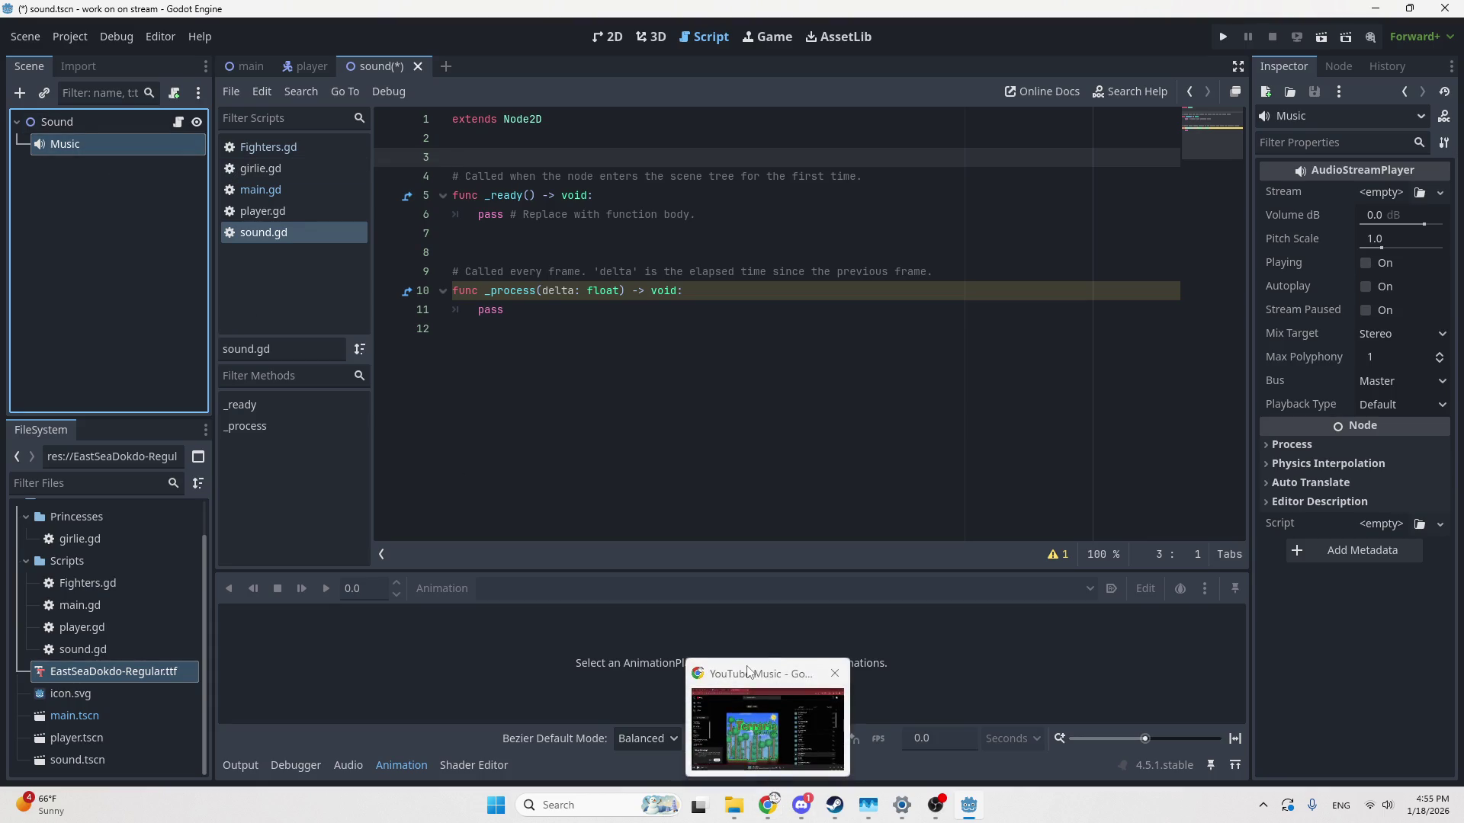
left_click(747, 675)
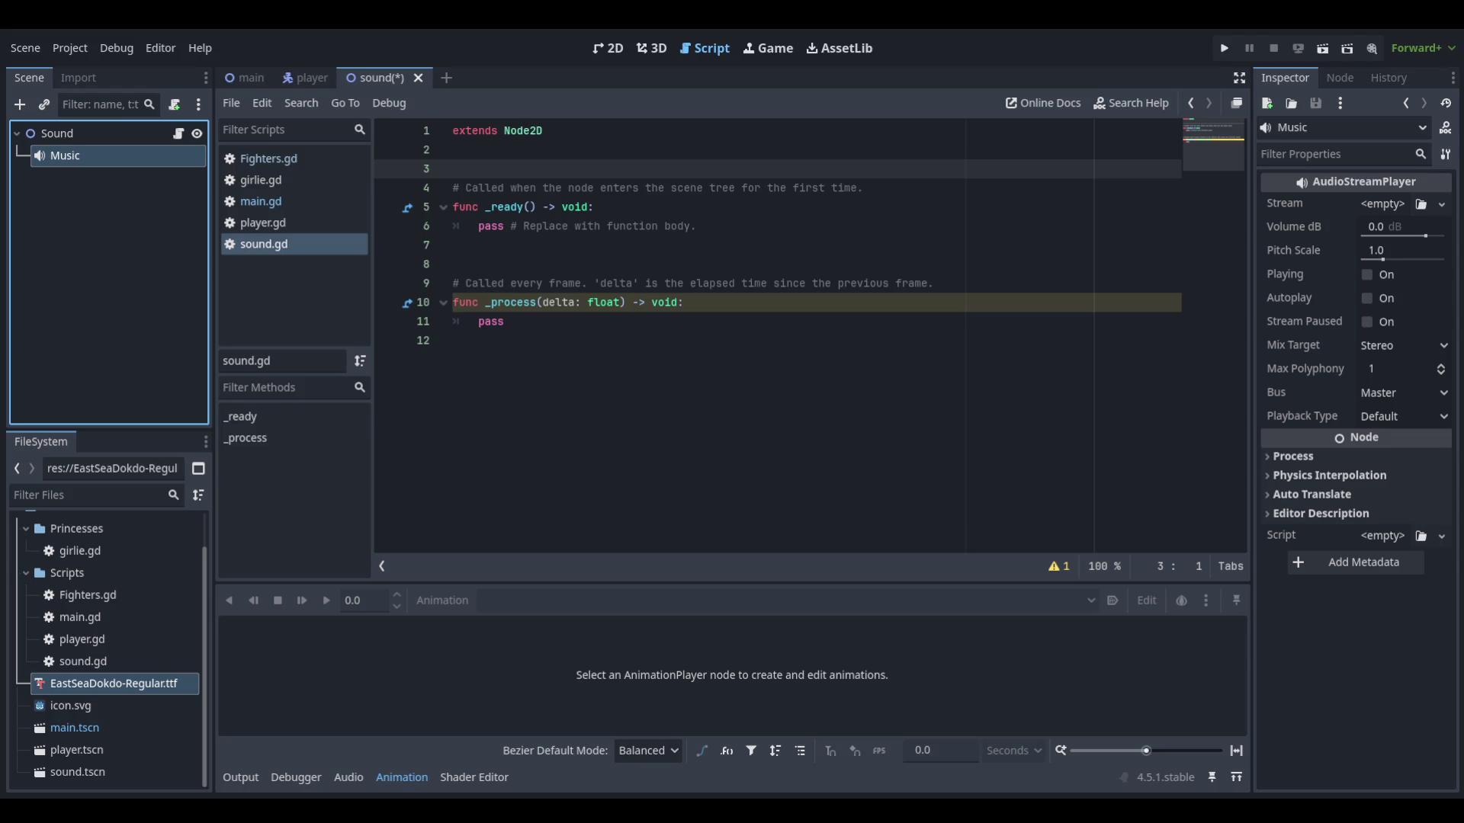
type("/")
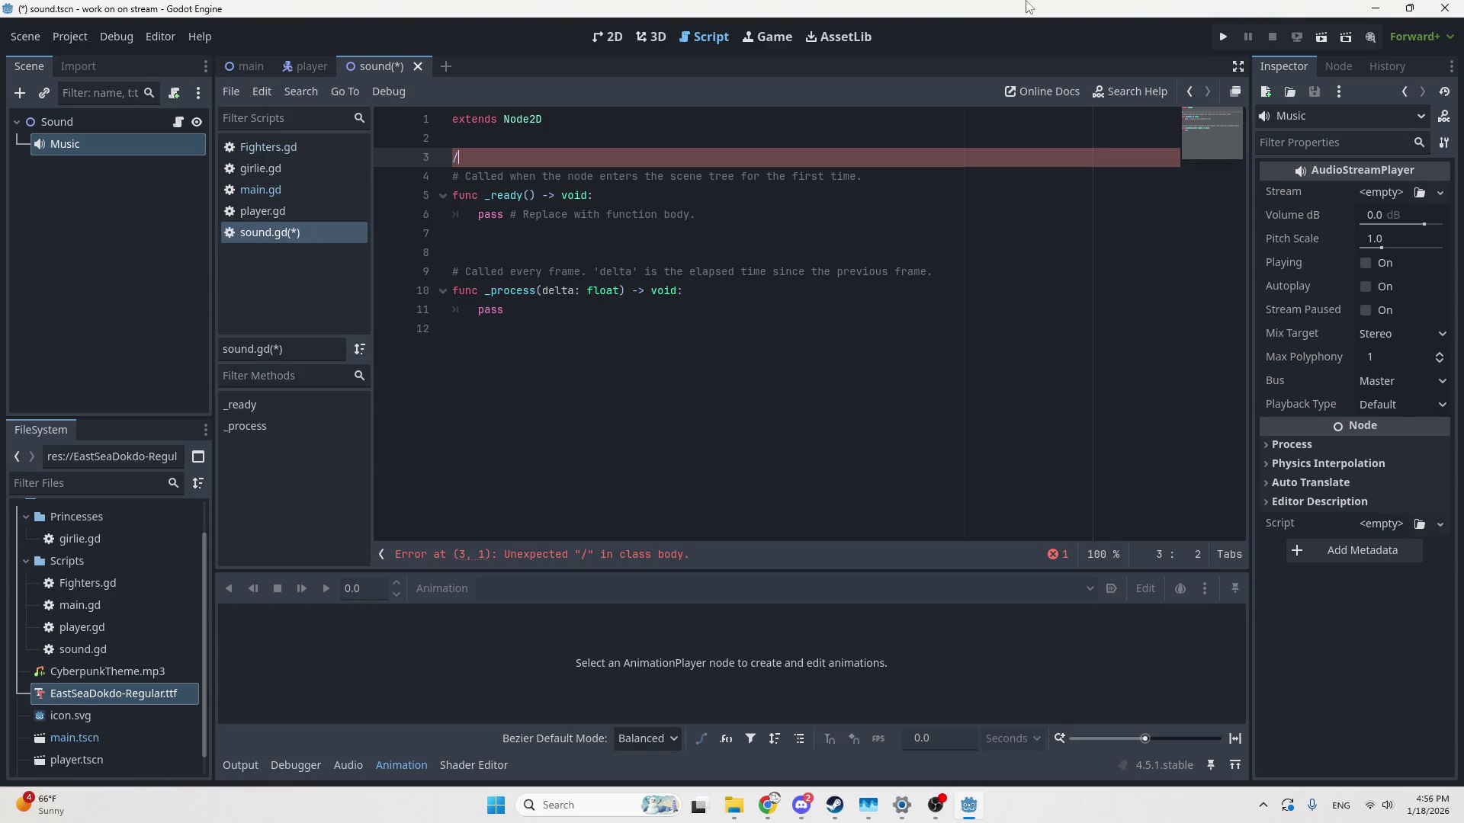
Delete the stray '/' line in sound.gd and set CyberpunkTheme.mp3 as the Music player's Stream
key("BackSpace")
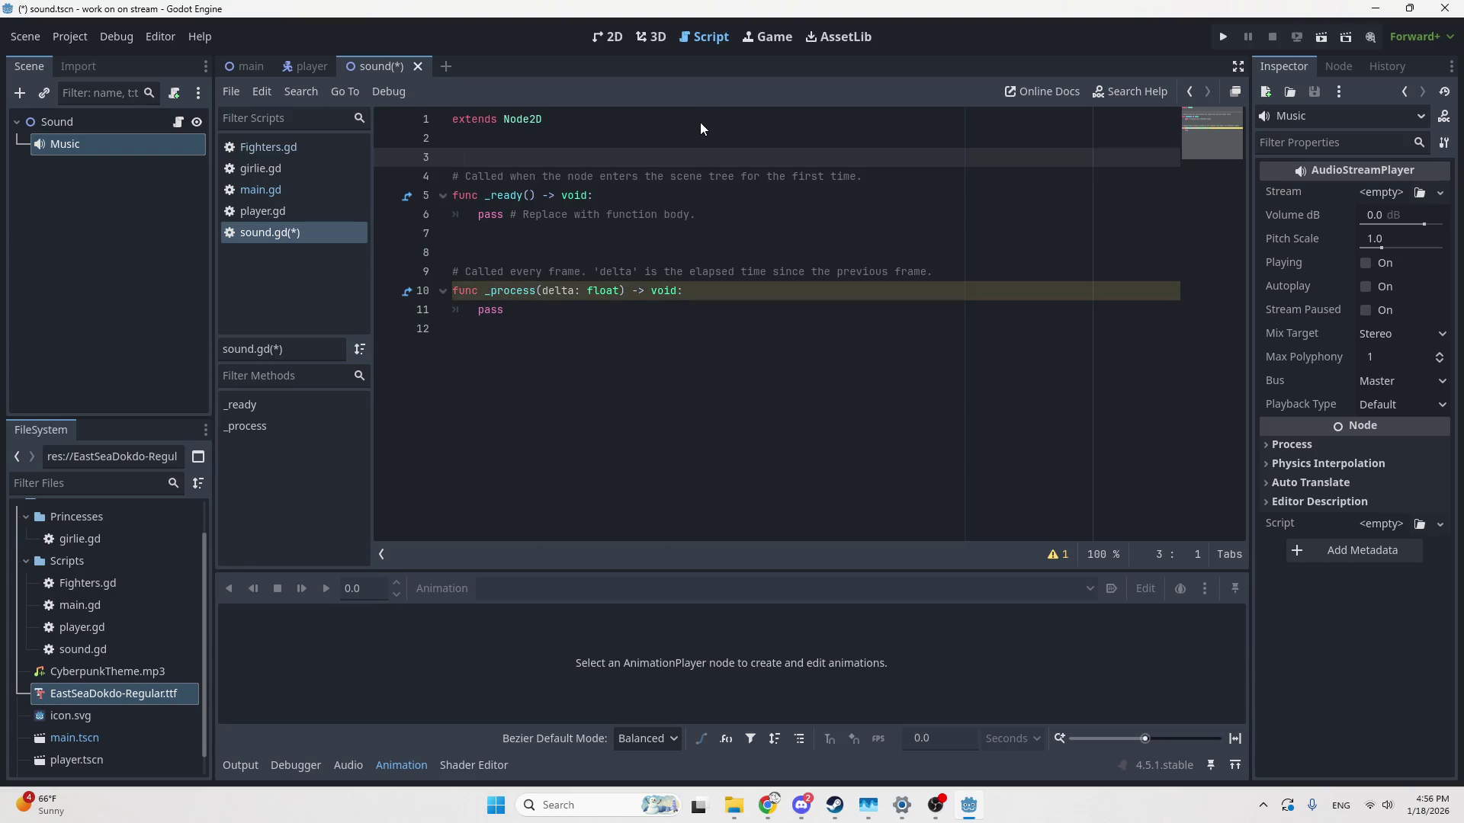
key("BackSpace")
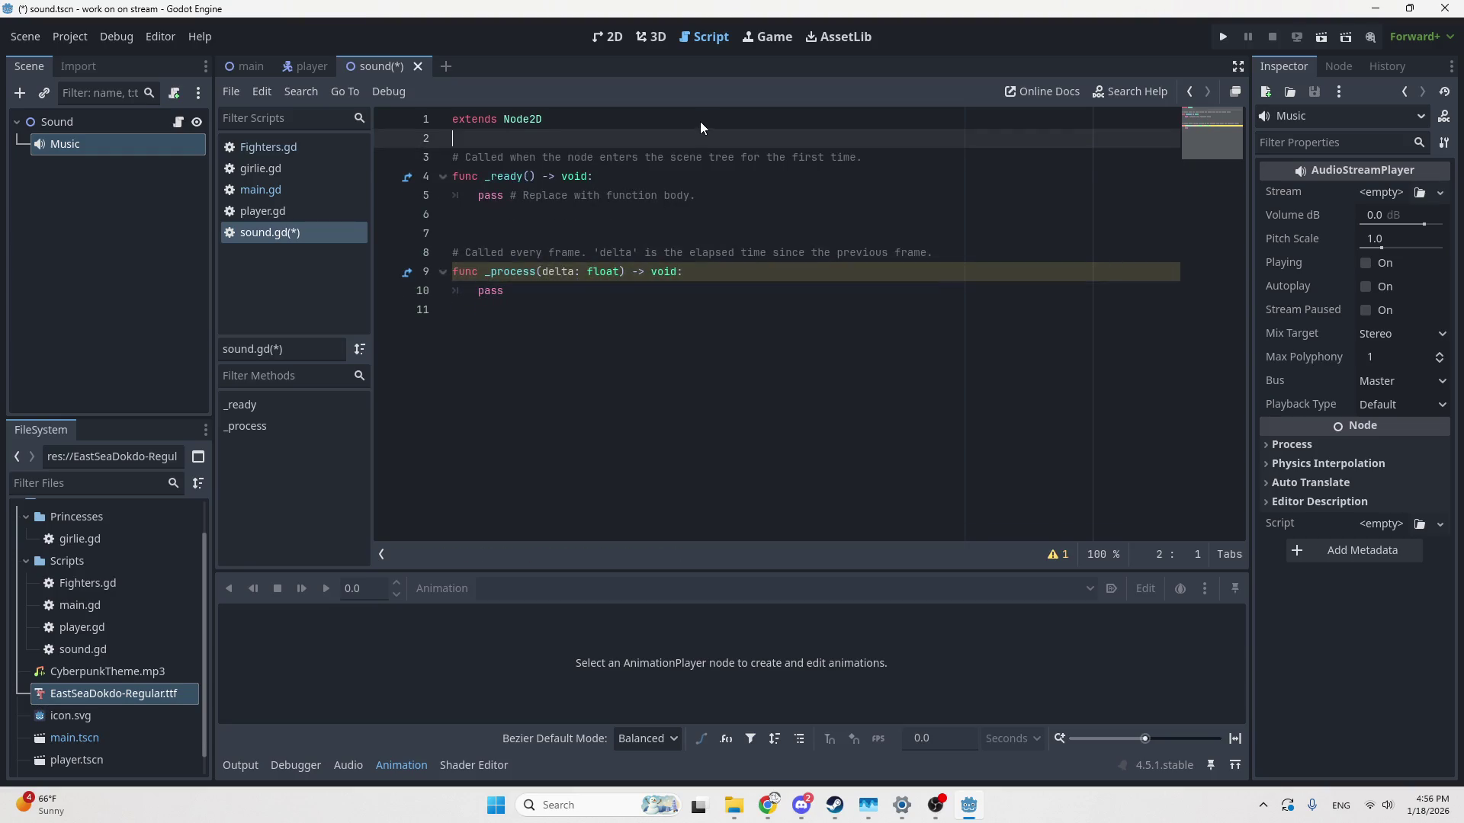
left_click(1379, 193)
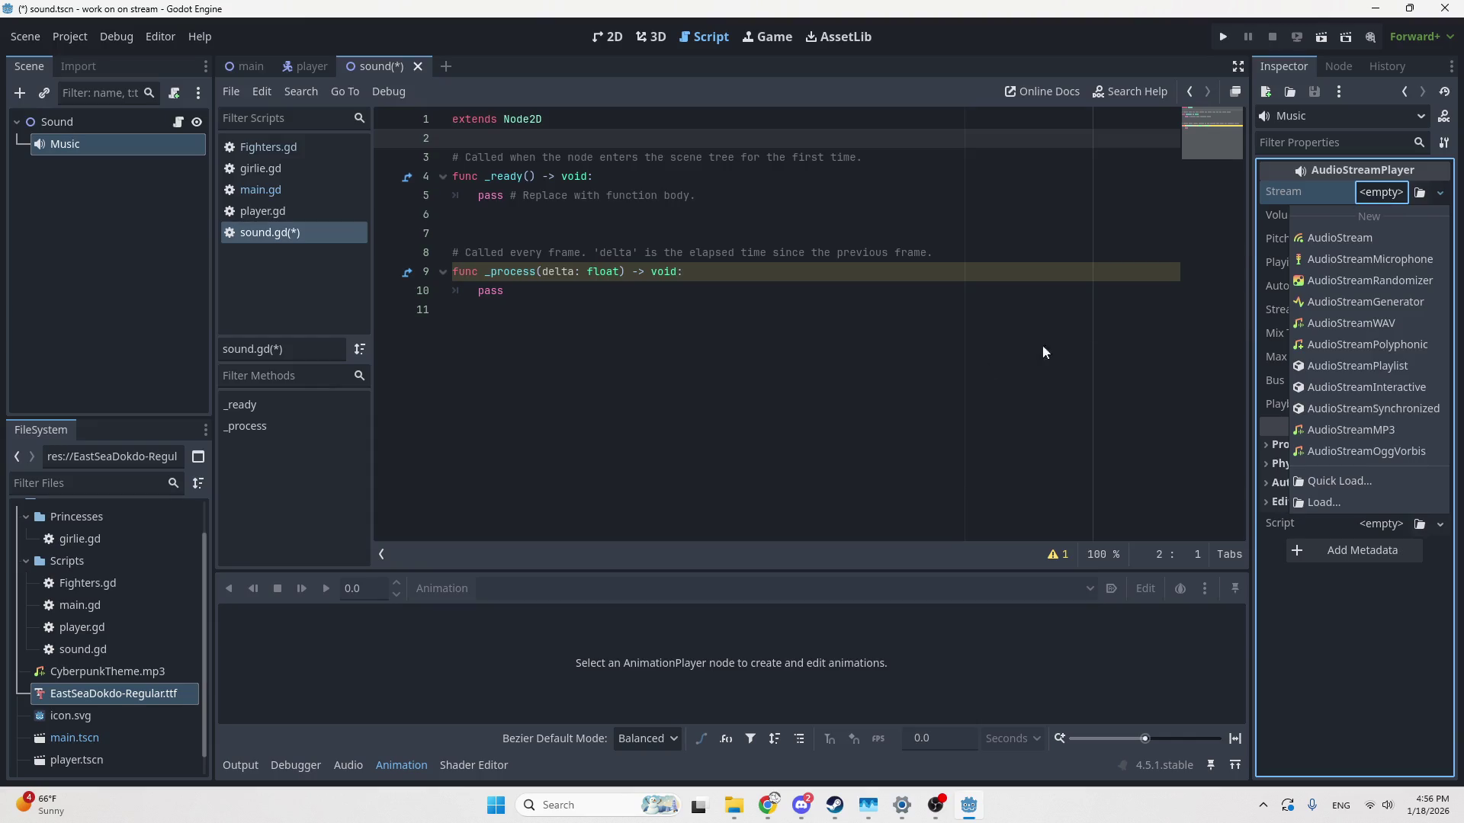
left_click(120, 679)
mouse_move(145, 674)
left_mouse_down()
mouse_move(399, 640)
mouse_move(1285, 273)
mouse_move(1365, 202)
mouse_move(1395, 197)
left_mouse_up()
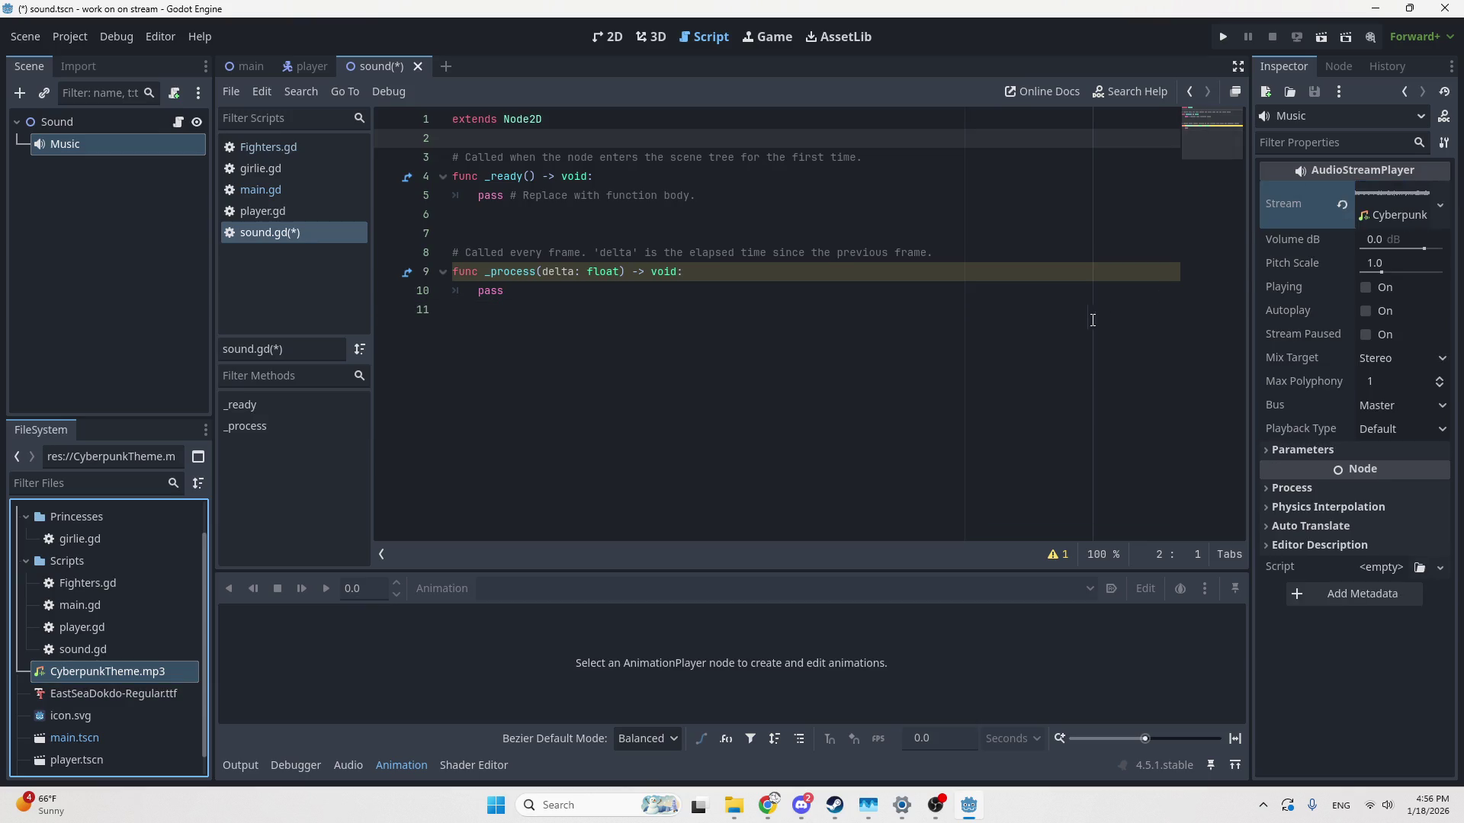
left_click(1377, 198)
double_click(1377, 198)
left_click(1377, 198)
Review CyberpunkTheme.mp3's import settings, then open the project folder in File Explorer
double_click(98, 663)
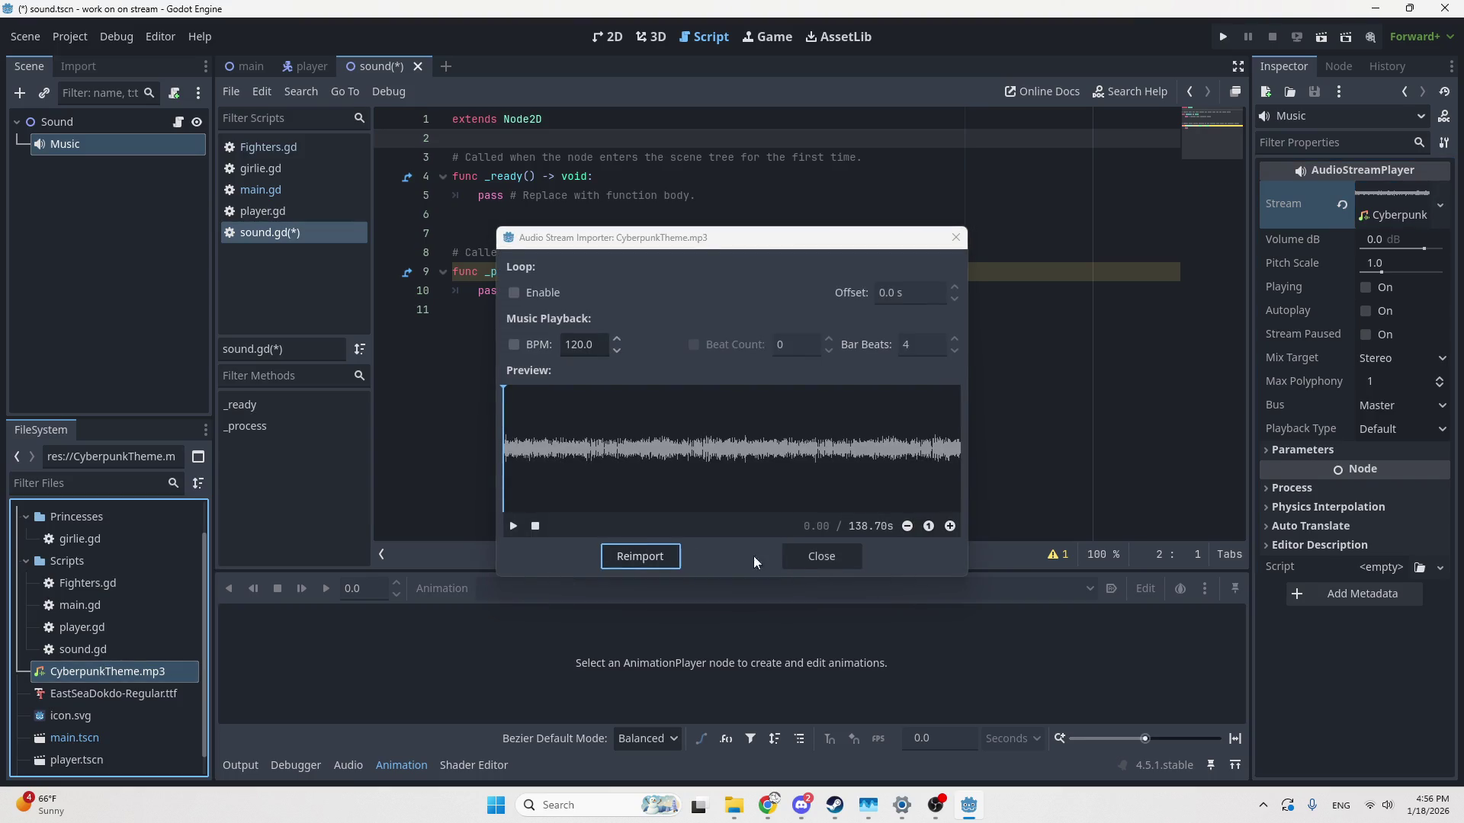
left_click(813, 561)
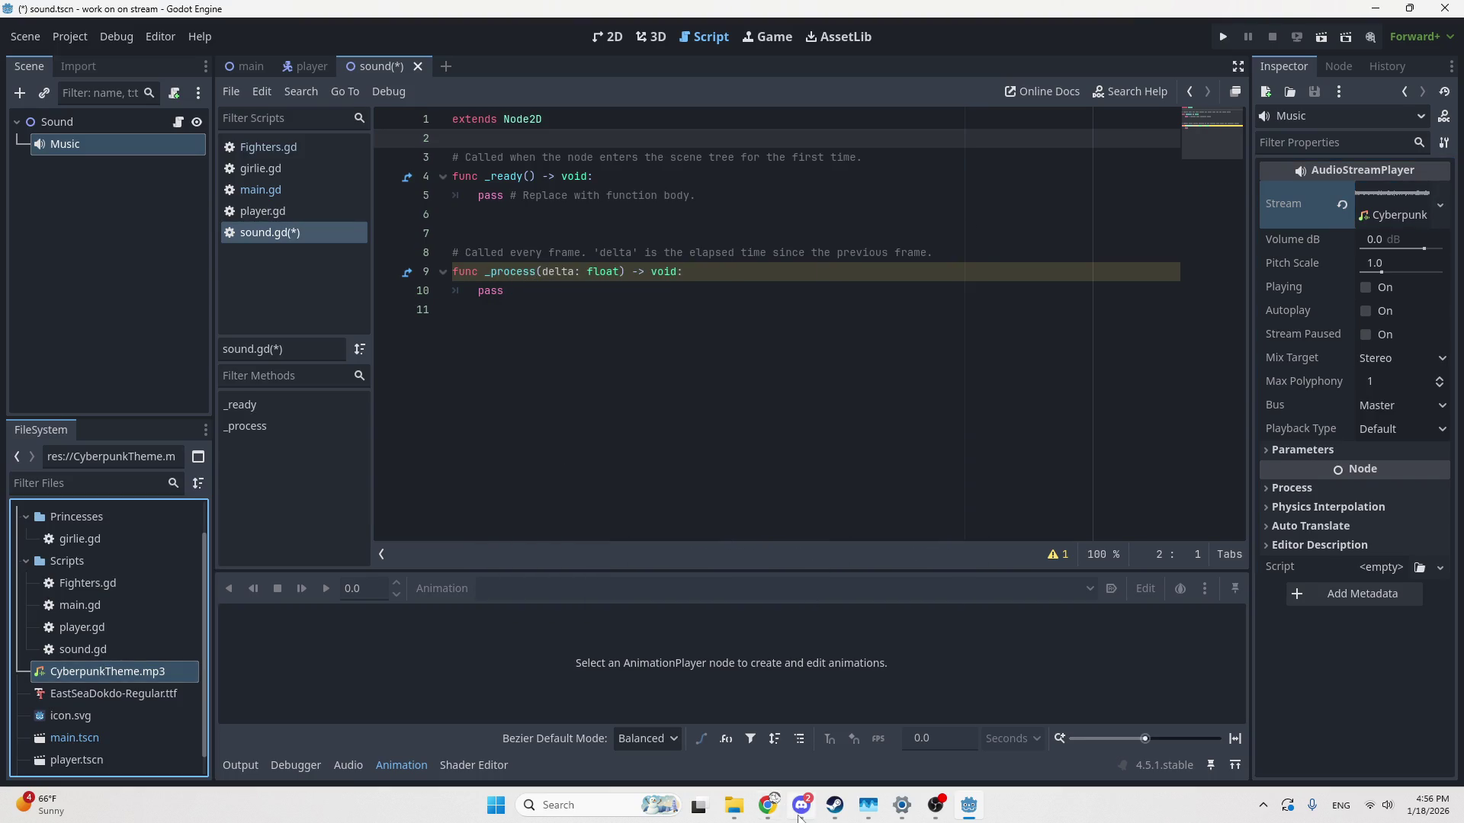
left_click(737, 814)
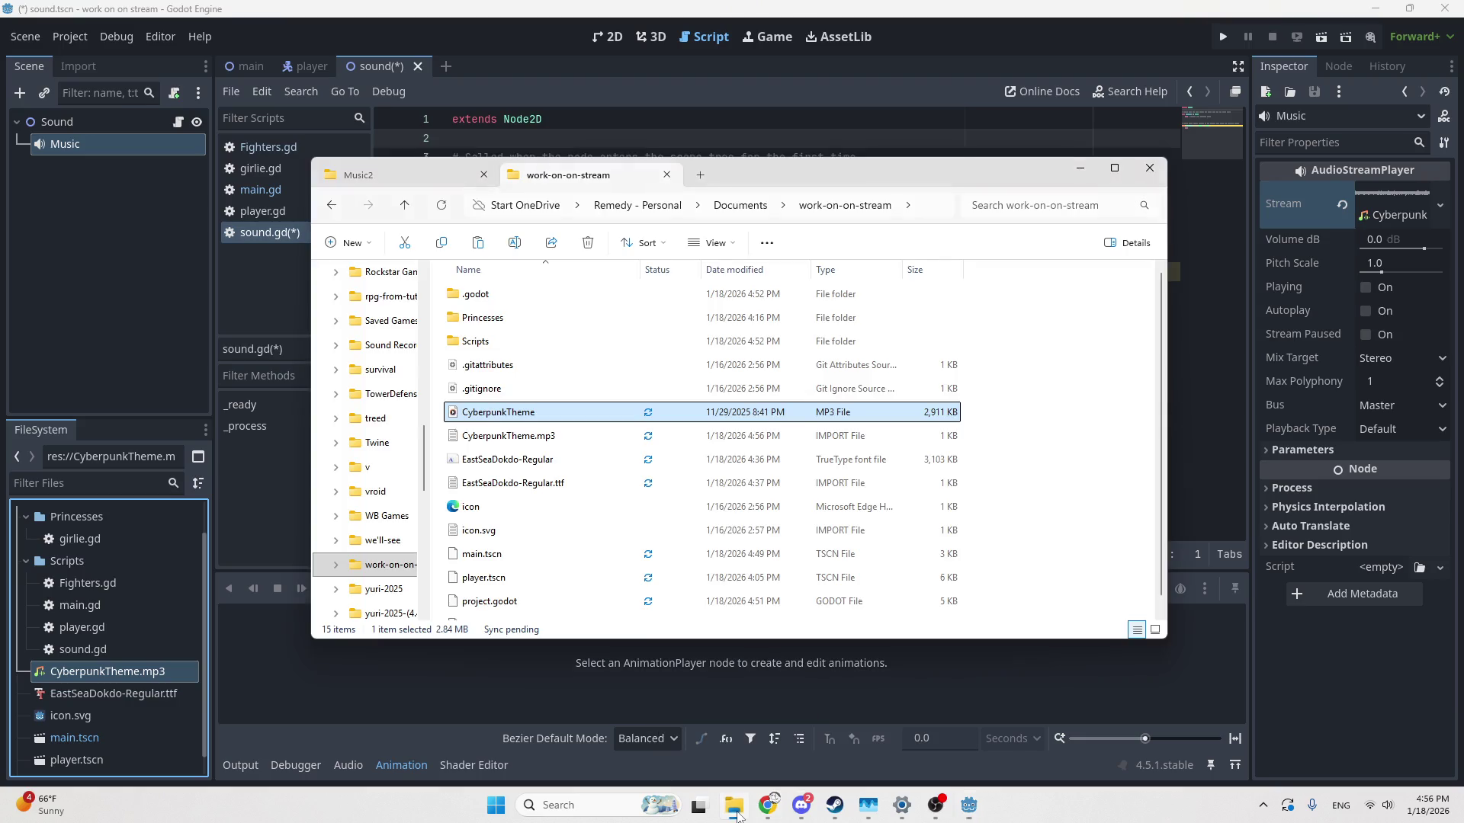
Play CyberpunkTheme.mp3 in Media Player from the work-on-on-stream folder
double_click(475, 414)
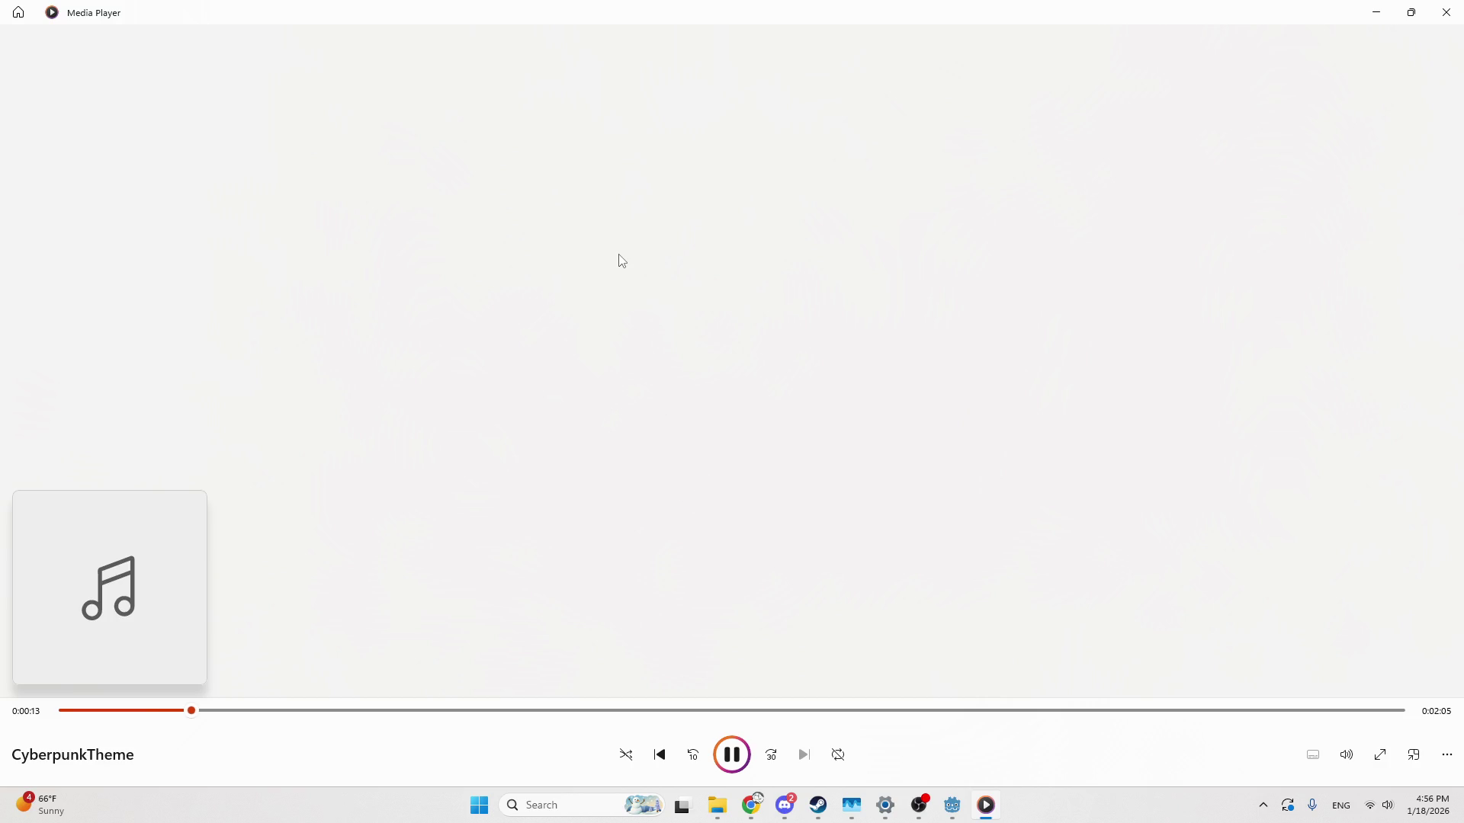
Turn the CyberpunkTheme playback volume in Media Player down to 34, then return to Godot
left_click(957, 814)
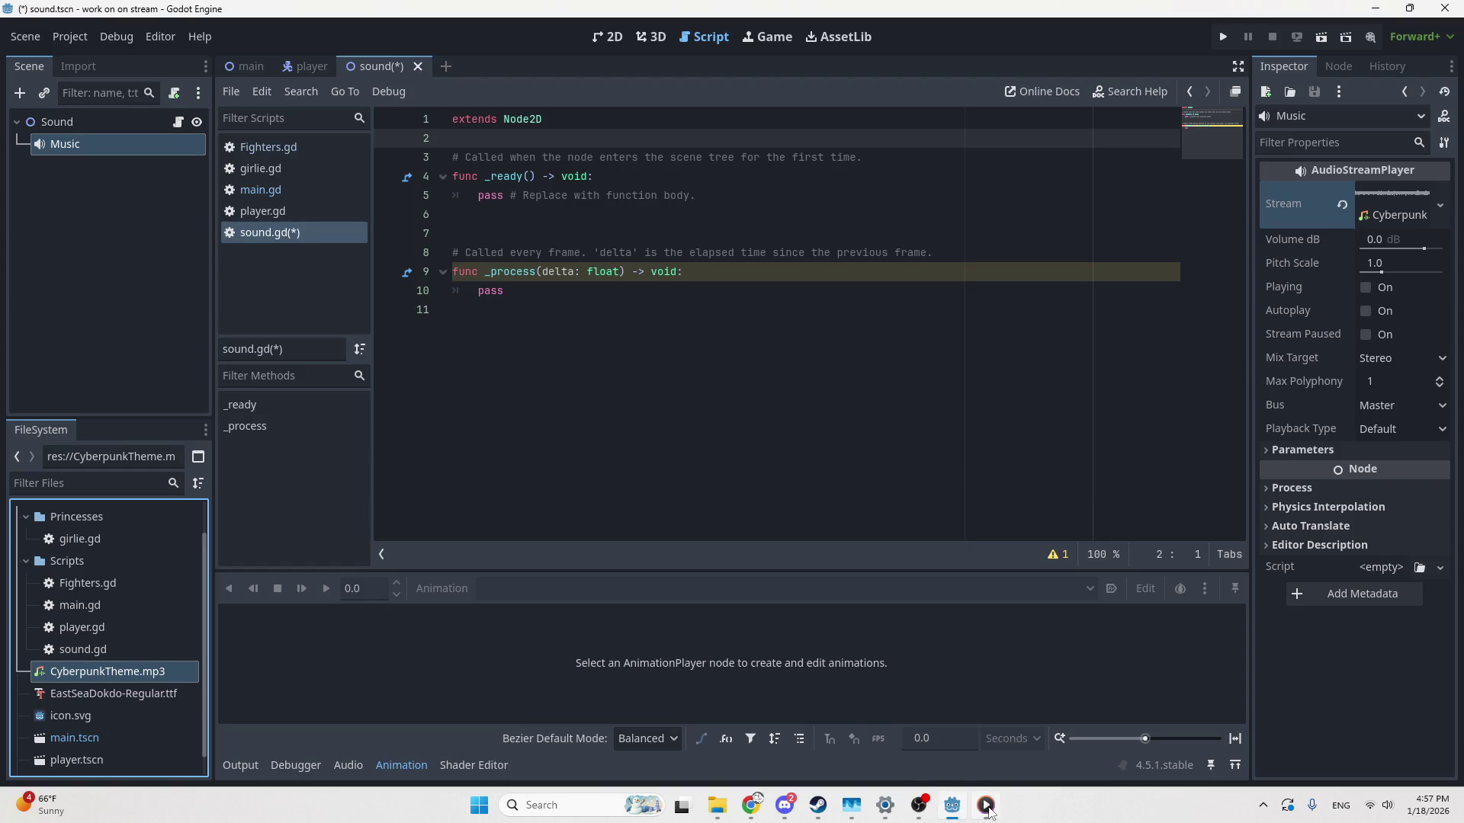
left_click(986, 805)
left_click(1345, 754)
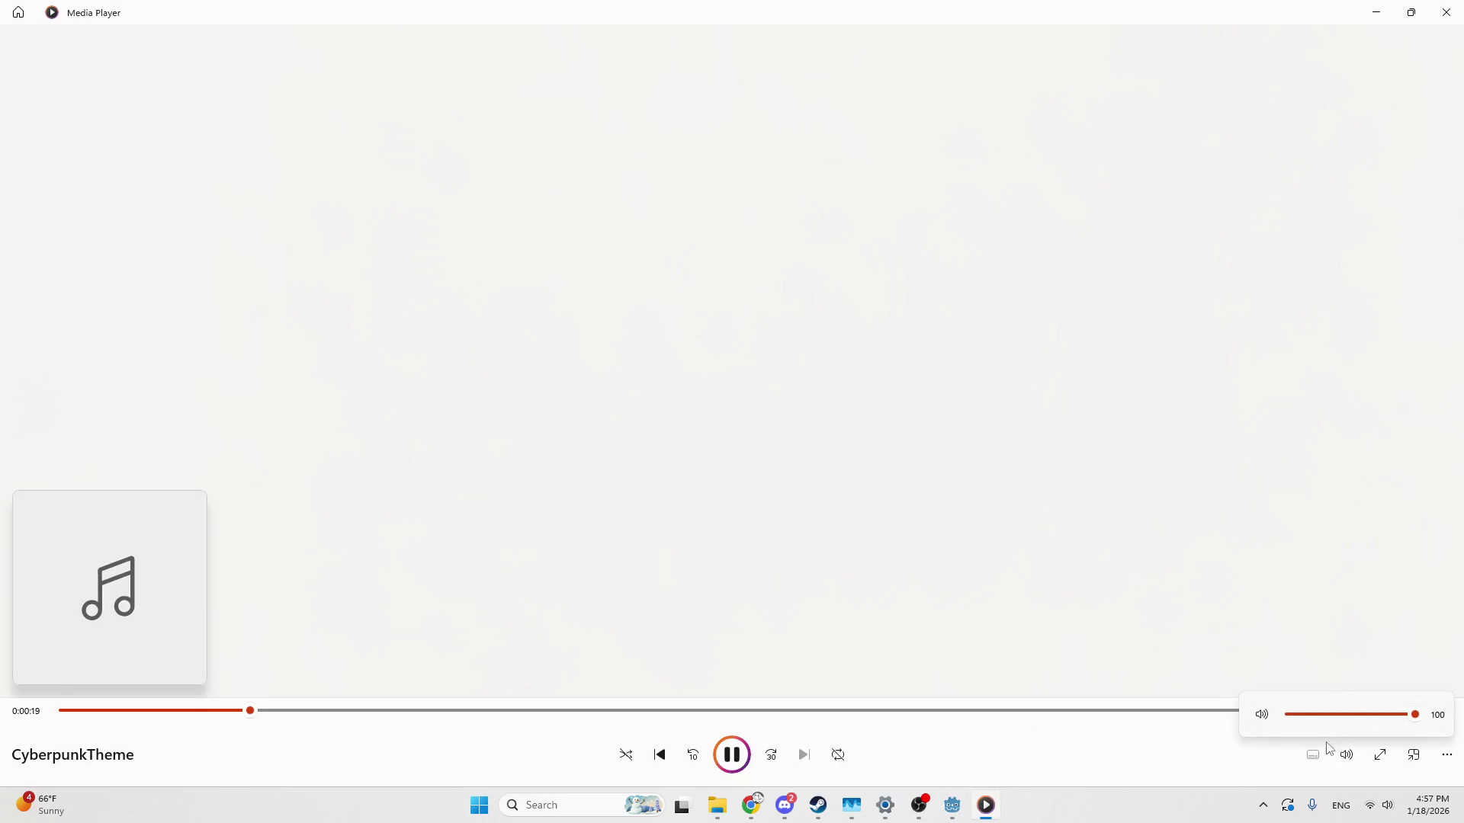
left_click_drag(1418, 716, 1333, 724)
mouse_move(956, 815)
left_click(954, 814)
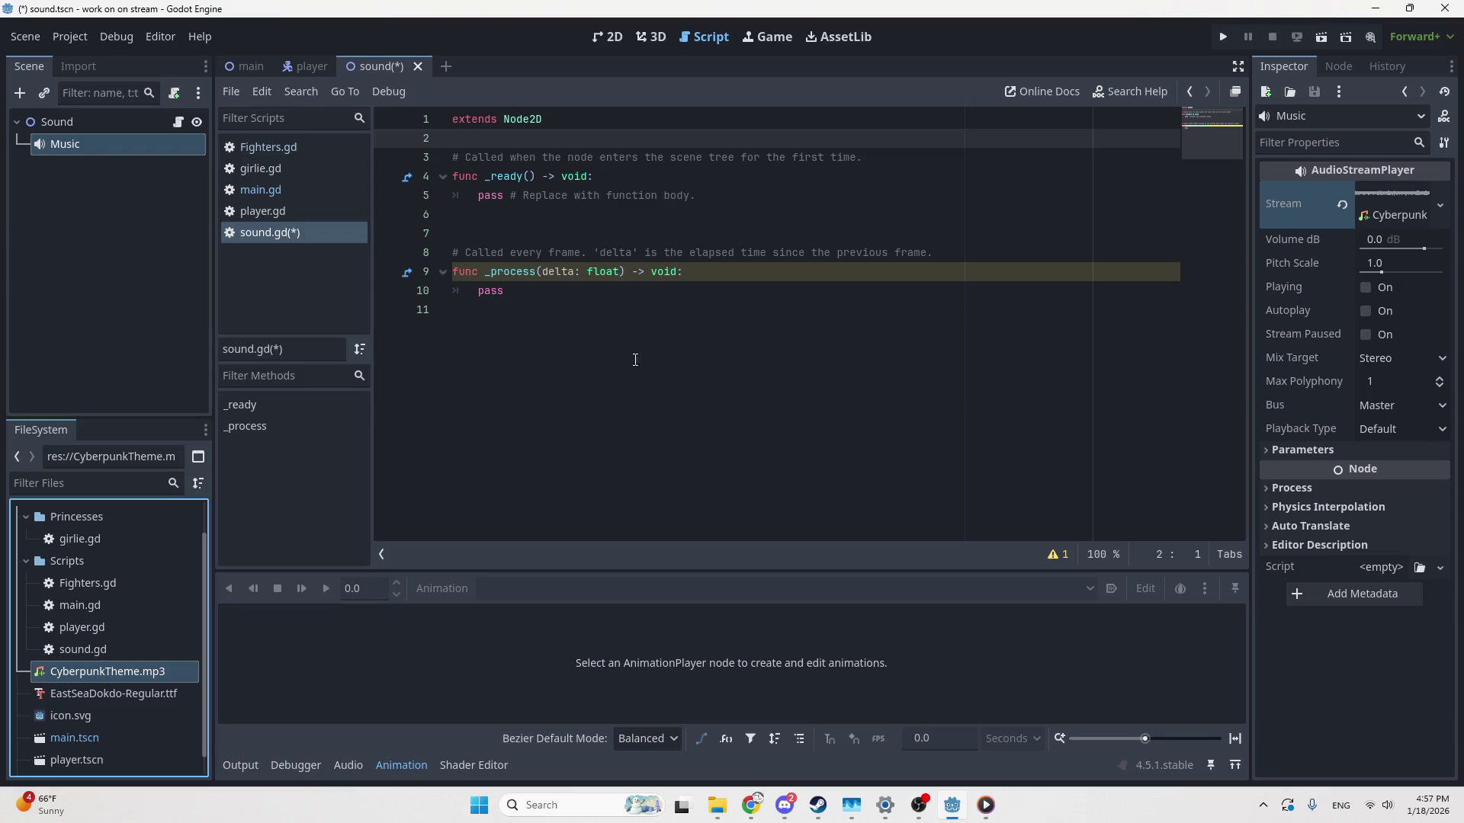
Delete the template comment and empty line above the _ready function in sound.gd
left_click(686, 234)
left_click_drag(869, 157, 844, 141)
key("Return")
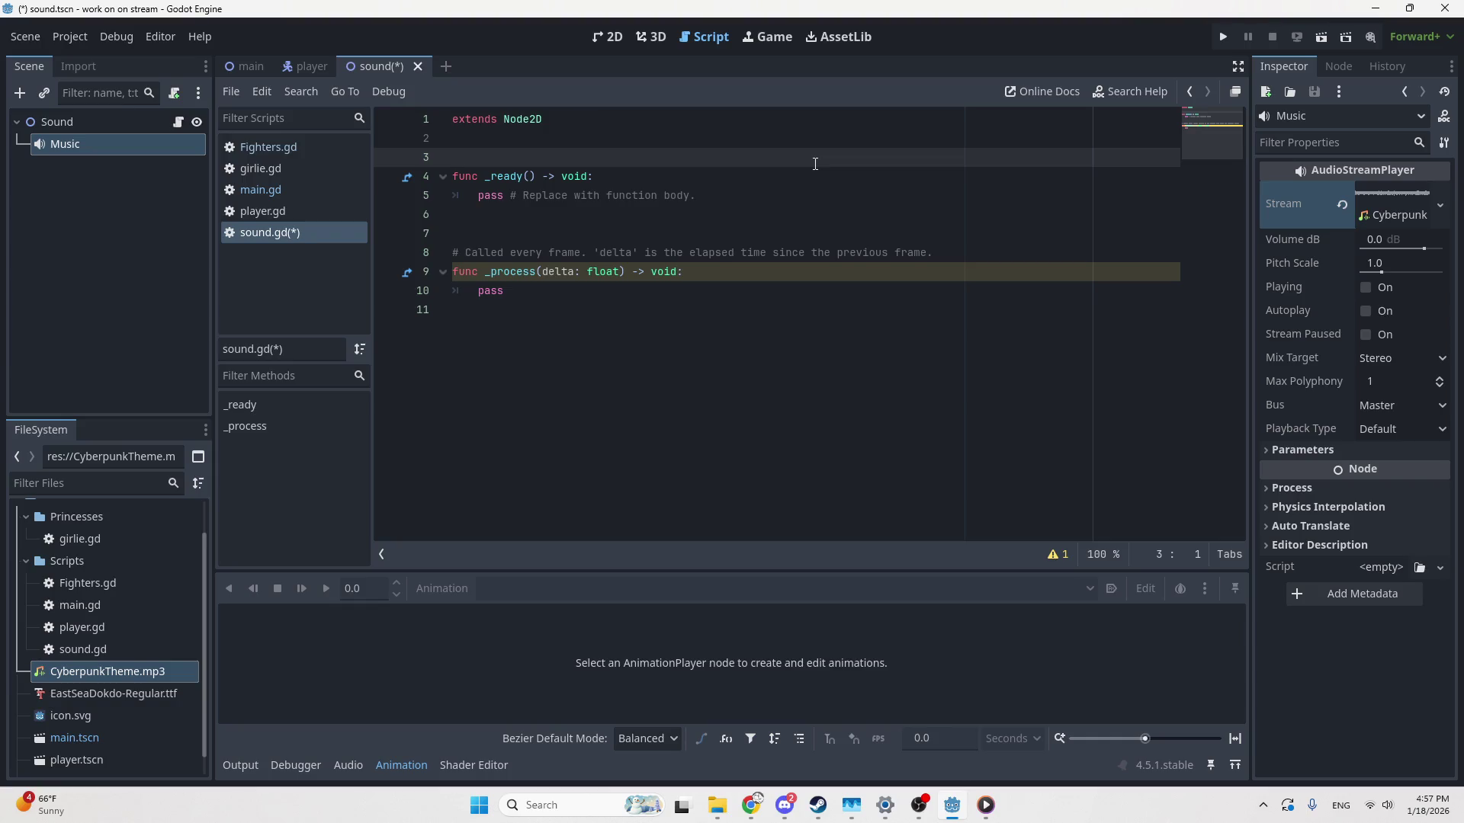
key("BackSpace")
Replace 'pass' in _ready with $Music.play() using autocomplete
mouse_move(709, 176)
left_mouse_down()
mouse_move(472, 195)
mouse_move(481, 180)
left_mouse_up()
type("$")
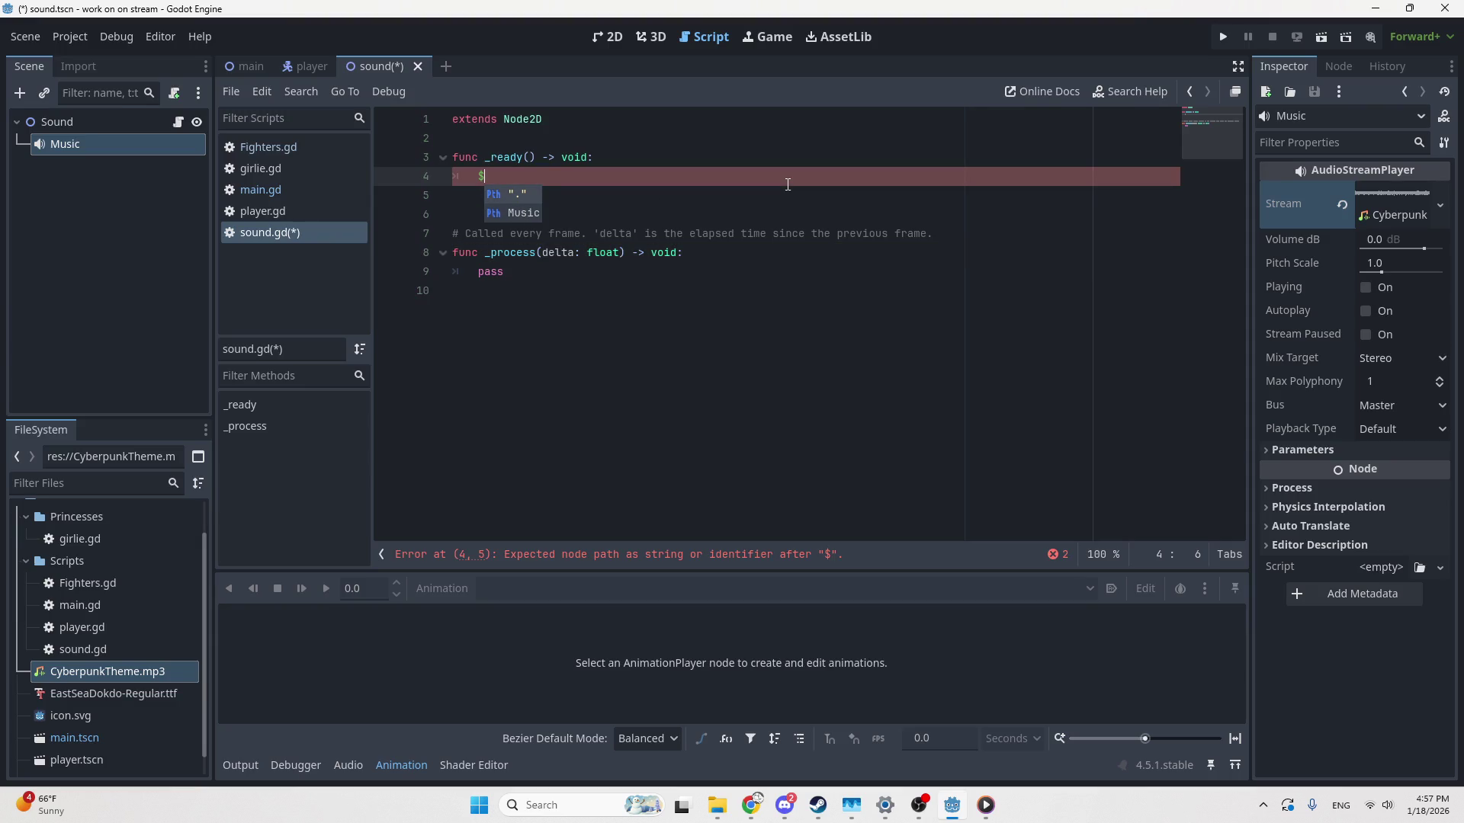
key("Return")
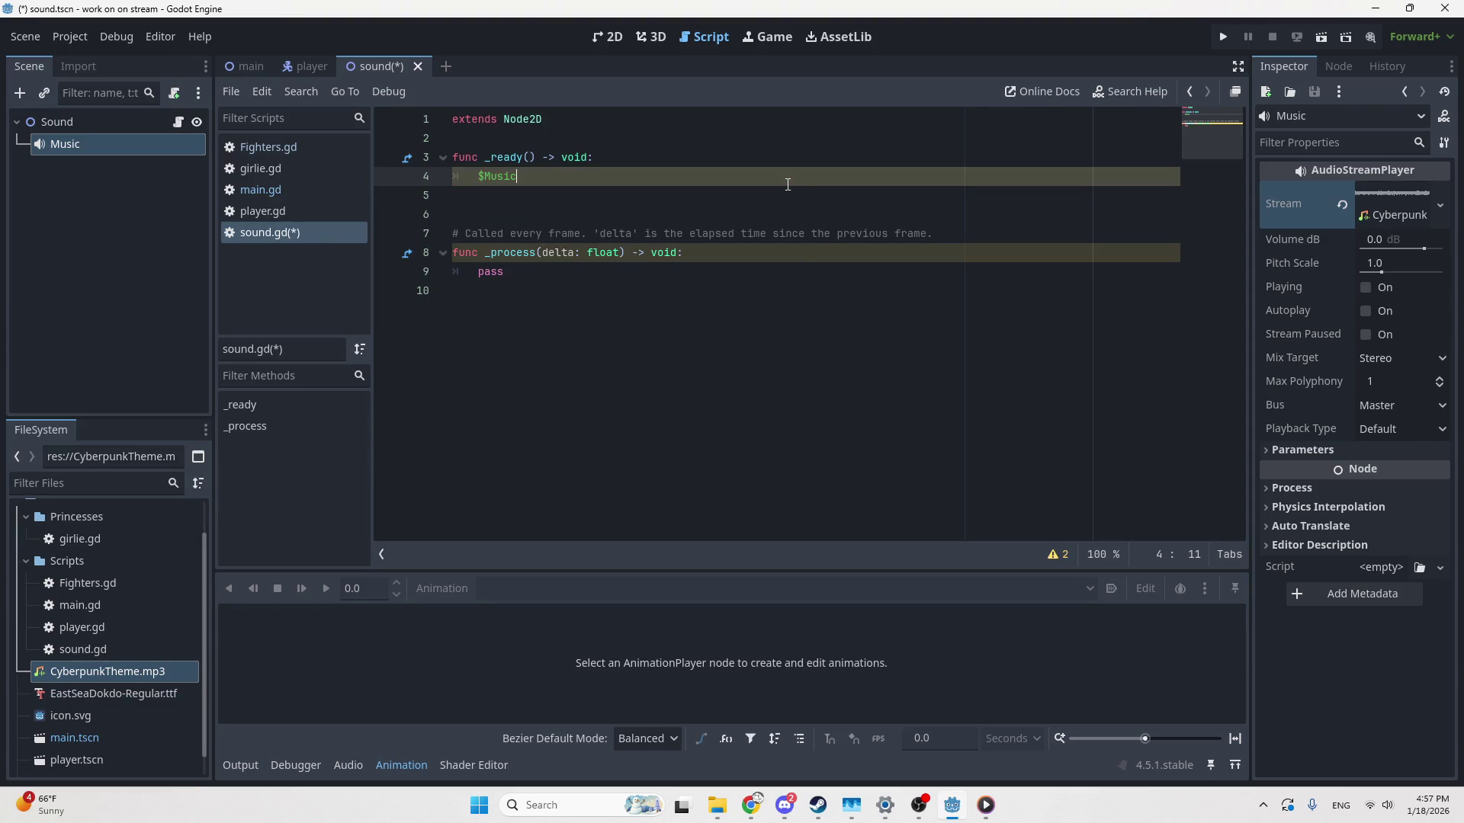
type(".o")
key("BackSpace")
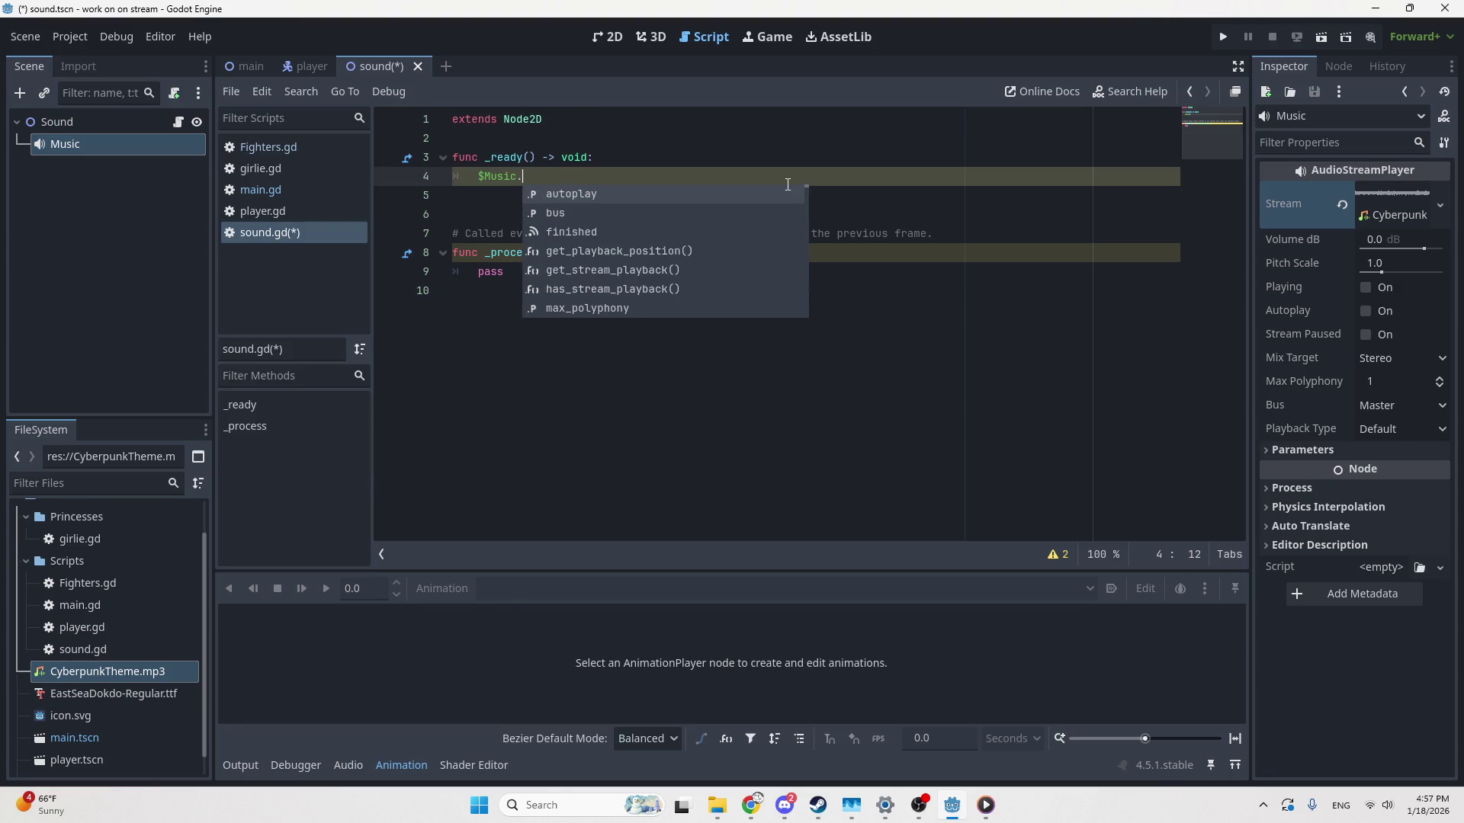
type("pla")
key("Return")
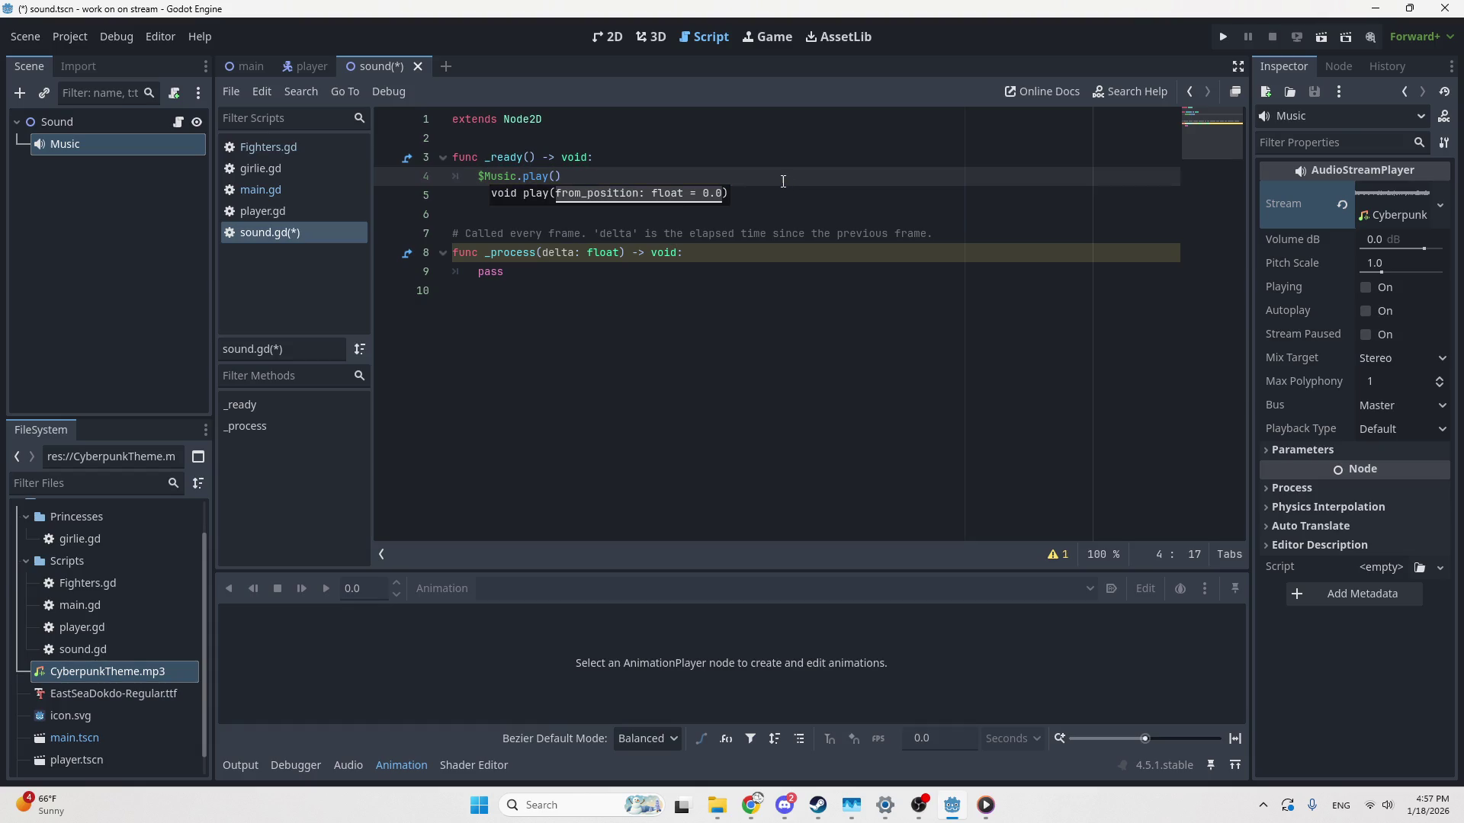
left_click(770, 186)
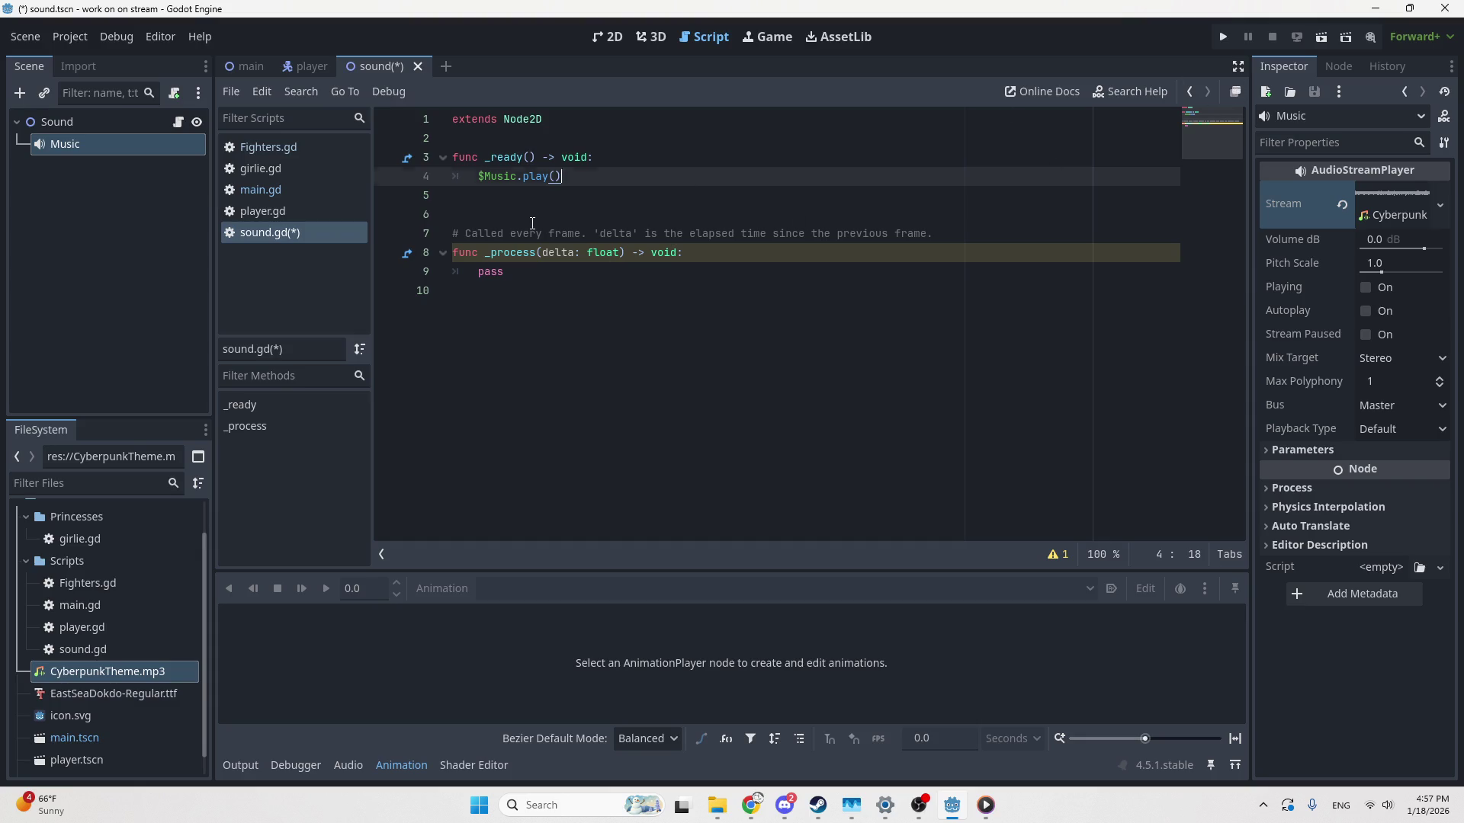
Remove the extra blank line and the every-frame _process comment
left_click(595, 221)
key("BackSpace")
left_click(926, 214, "shift")
key("BackSpace")
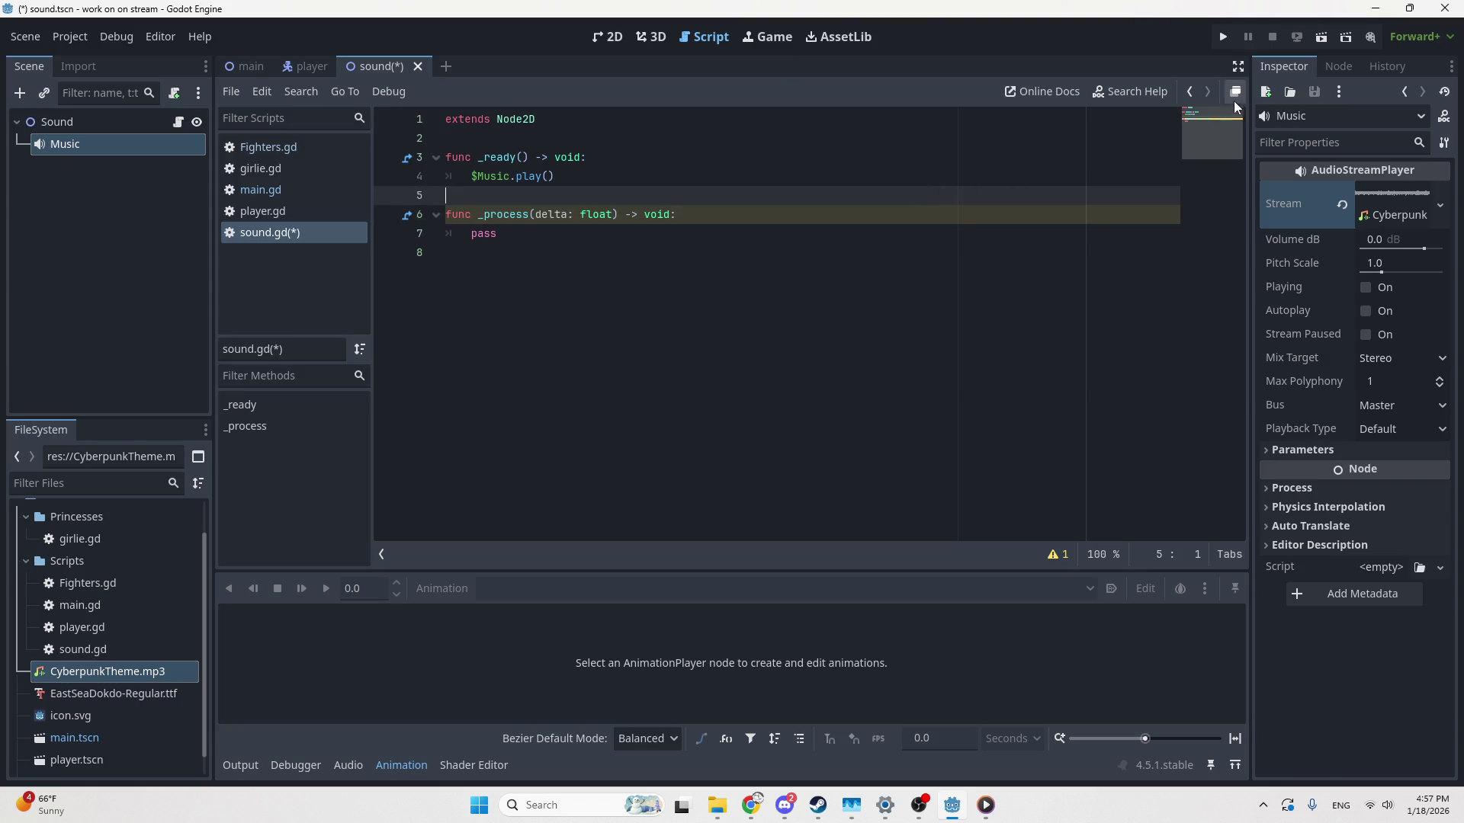
left_click(823, 288)
Connect the Music node's finished() signal to the Sound script
left_click(1339, 67)
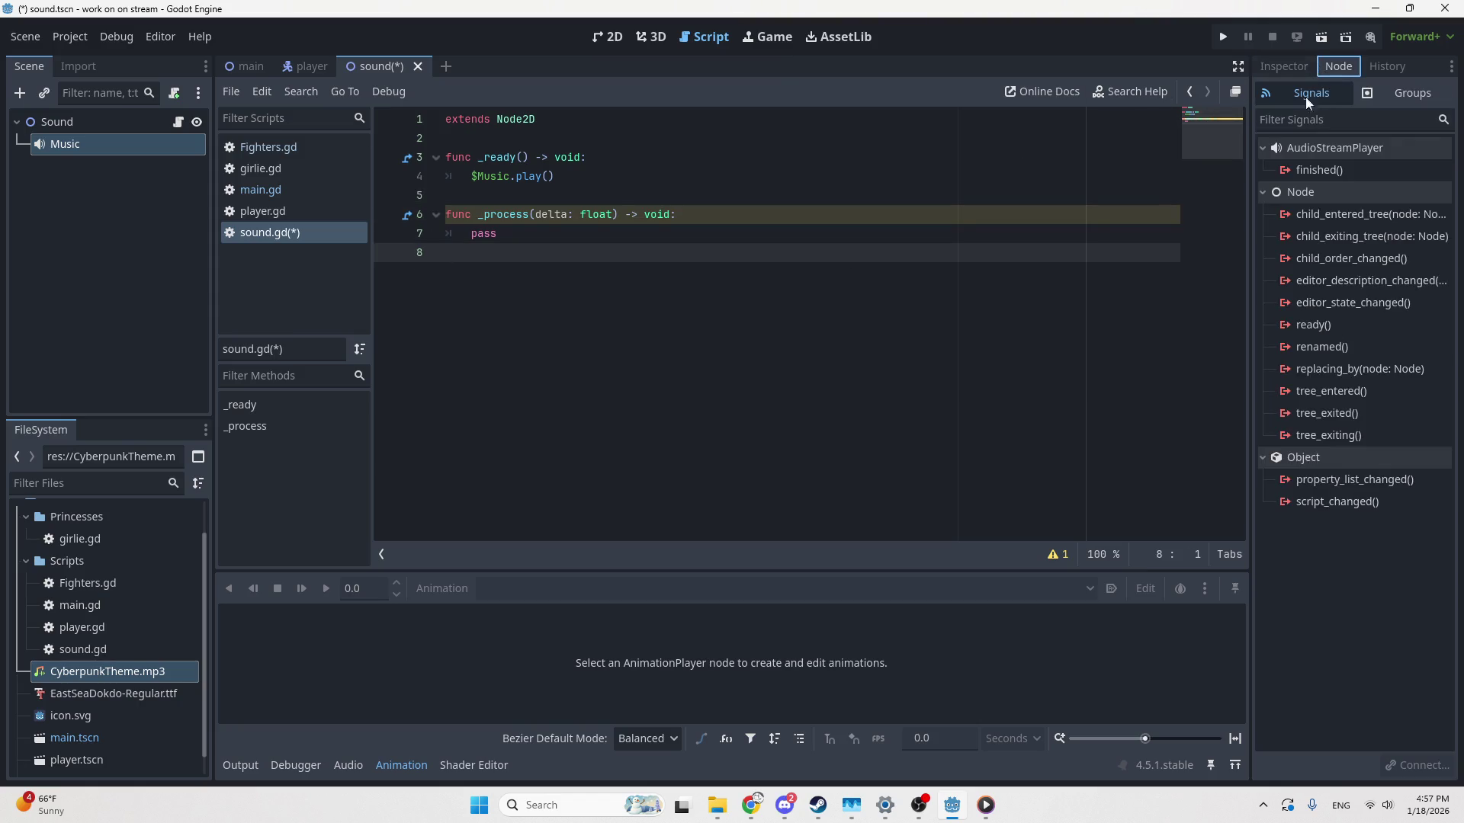
left_click(1318, 169)
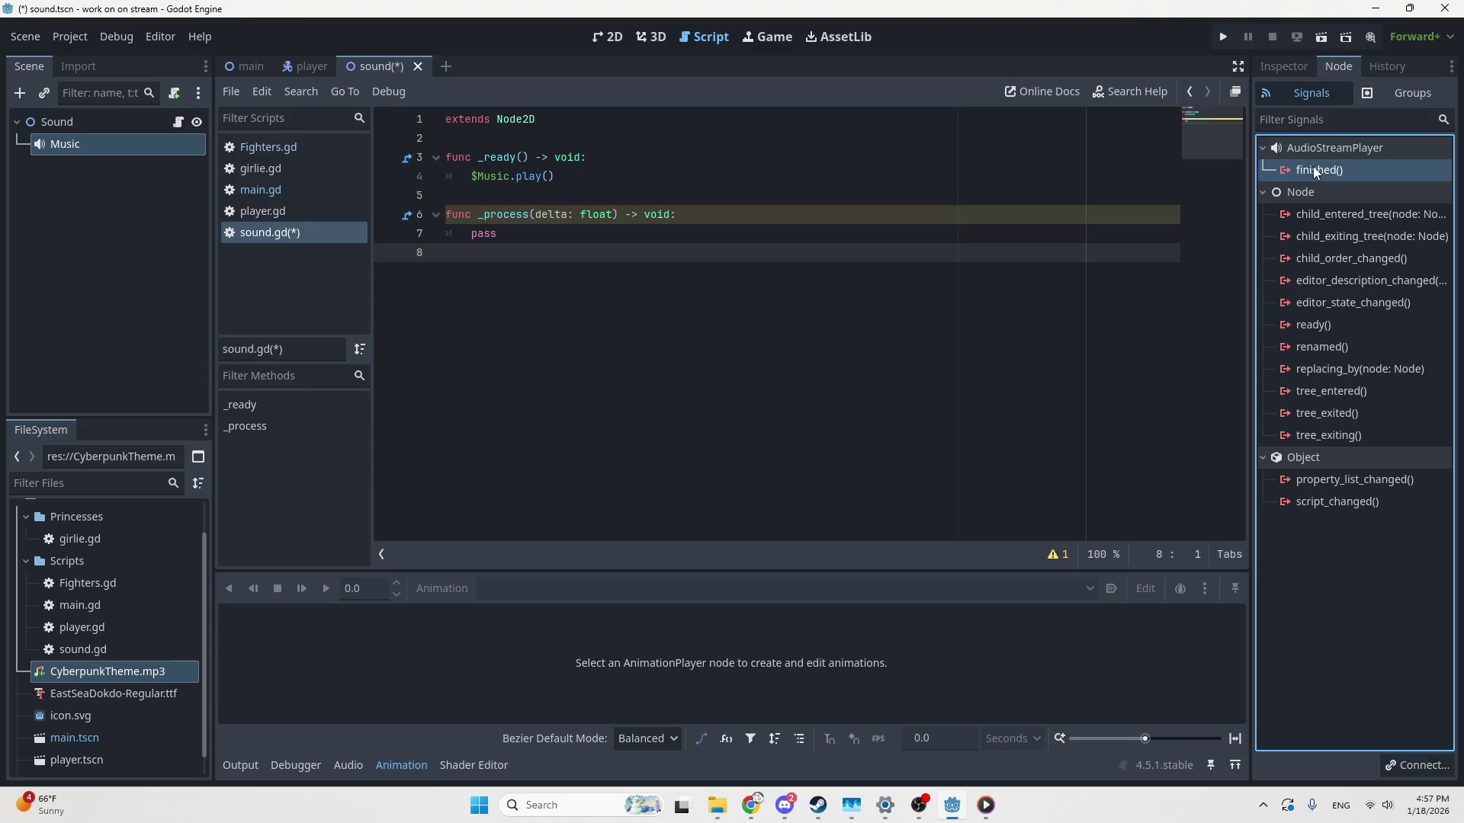
left_click(1422, 767)
left_click(663, 580)
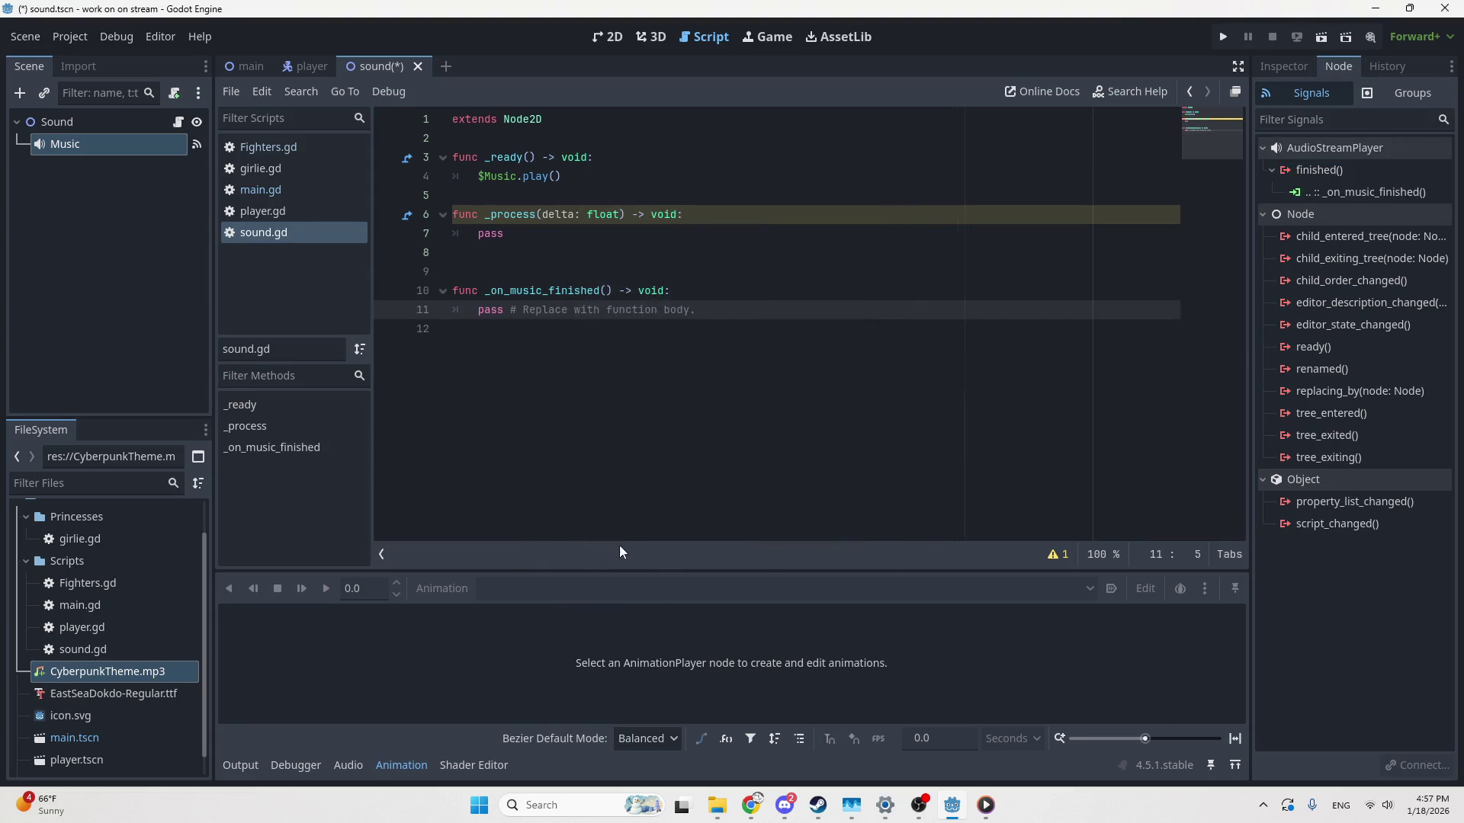
Replace 'pass' in _on_music_finished with $Music.play() and remove the extra empty line
left_click(518, 252)
key("BackSpace")
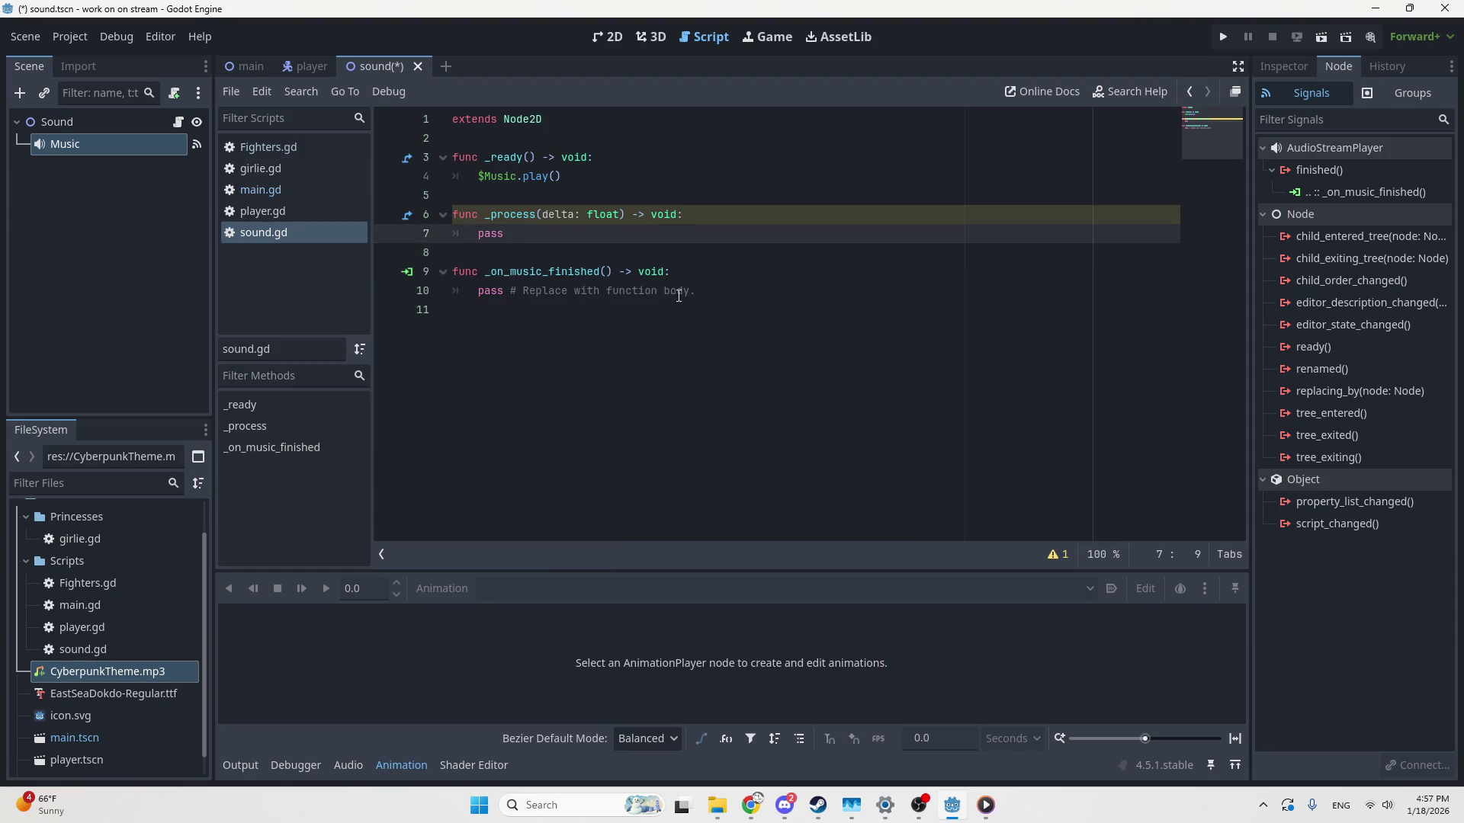
left_click_drag(697, 292, 473, 298)
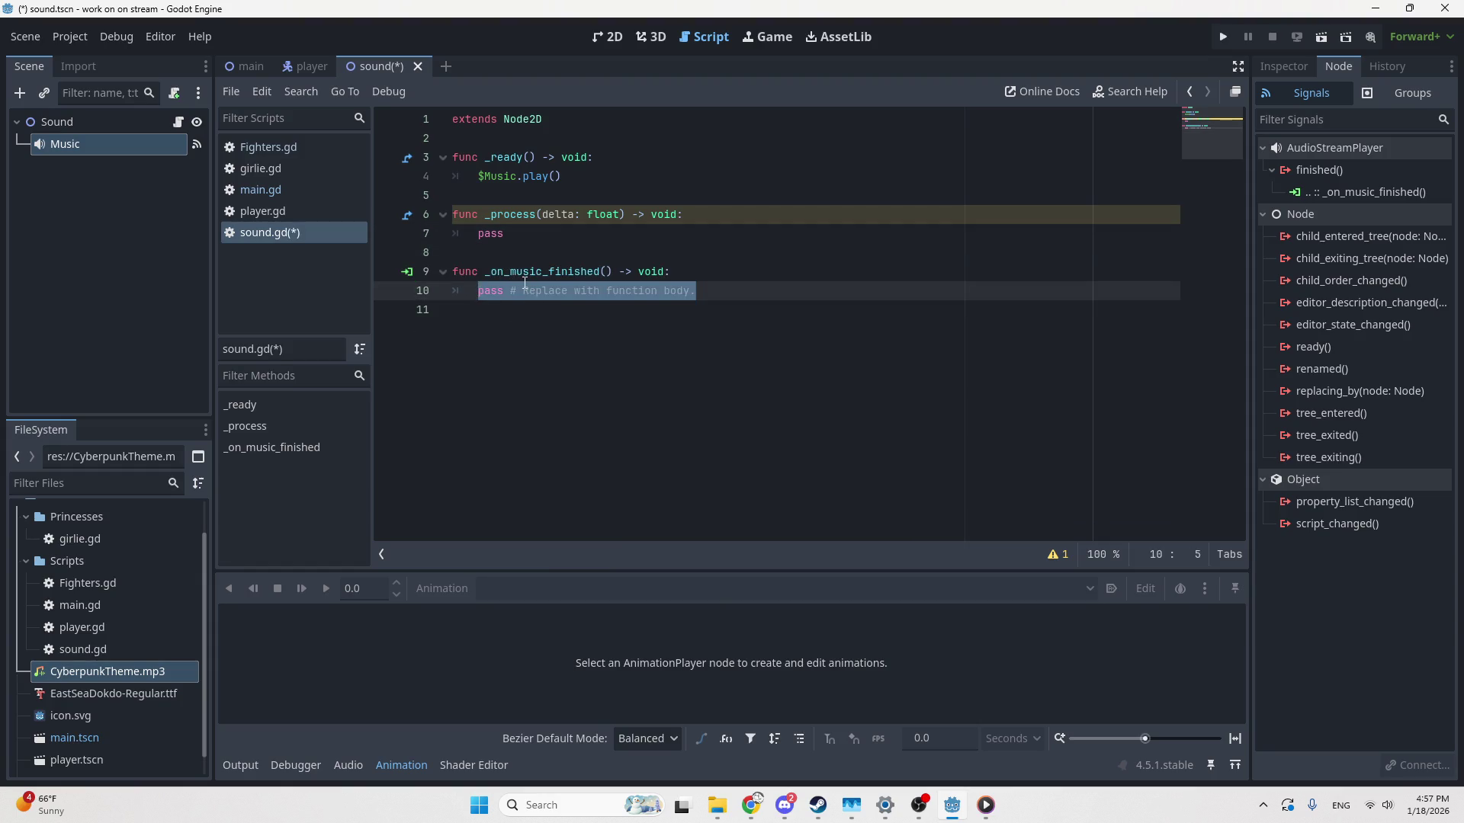
type("$music")
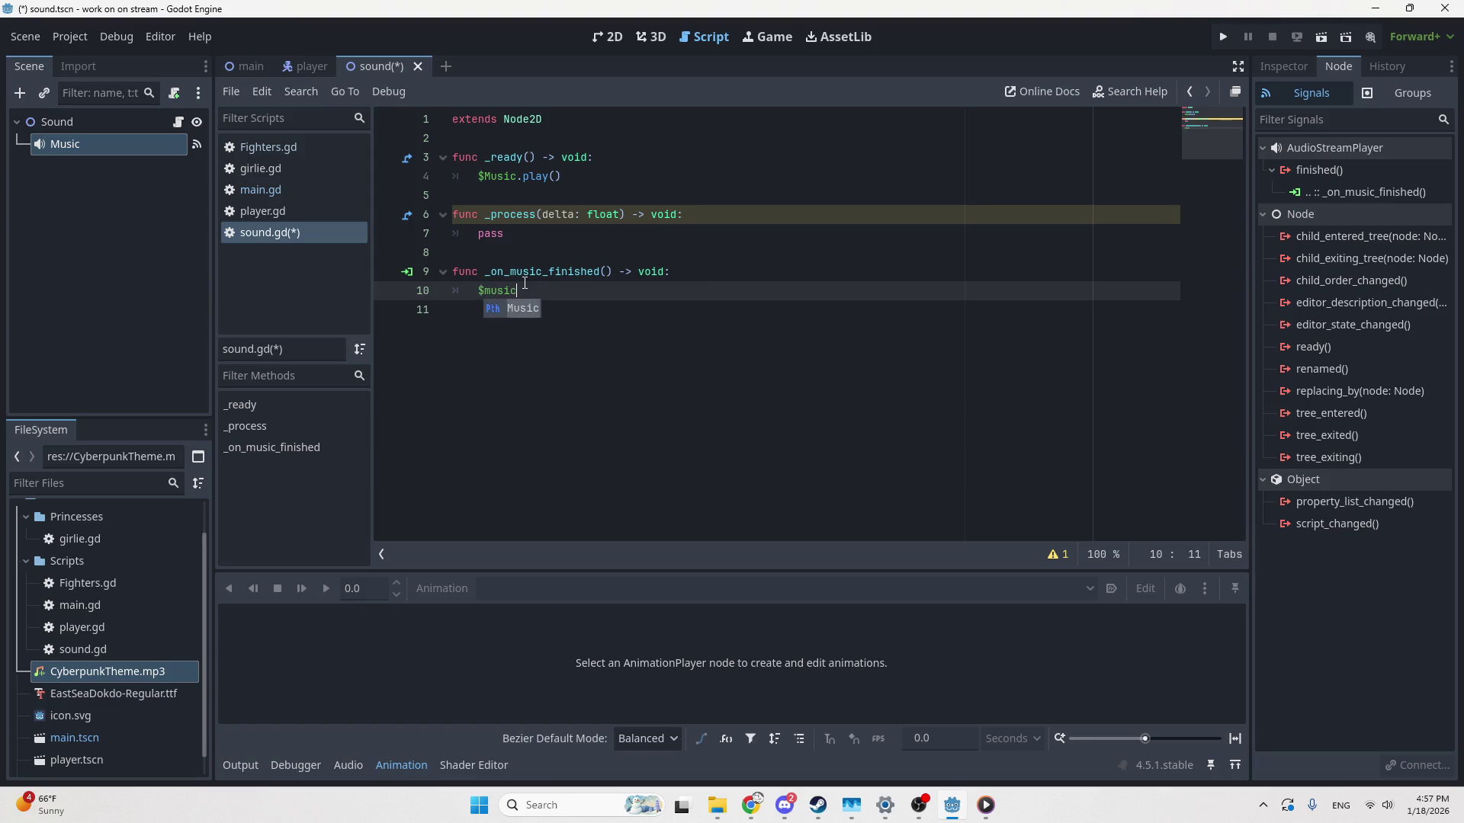
key("Return")
type(".pla")
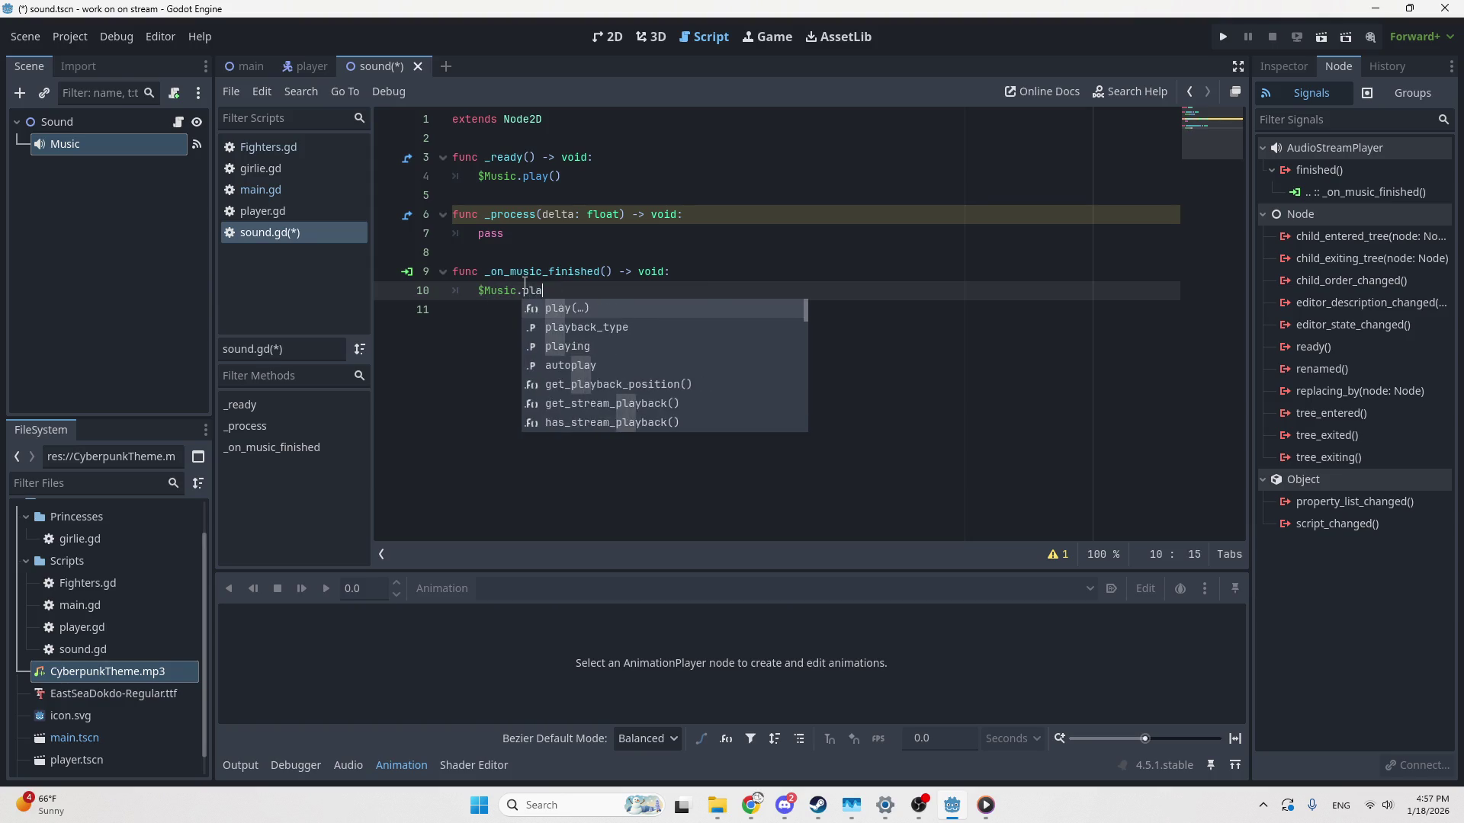
key("Return")
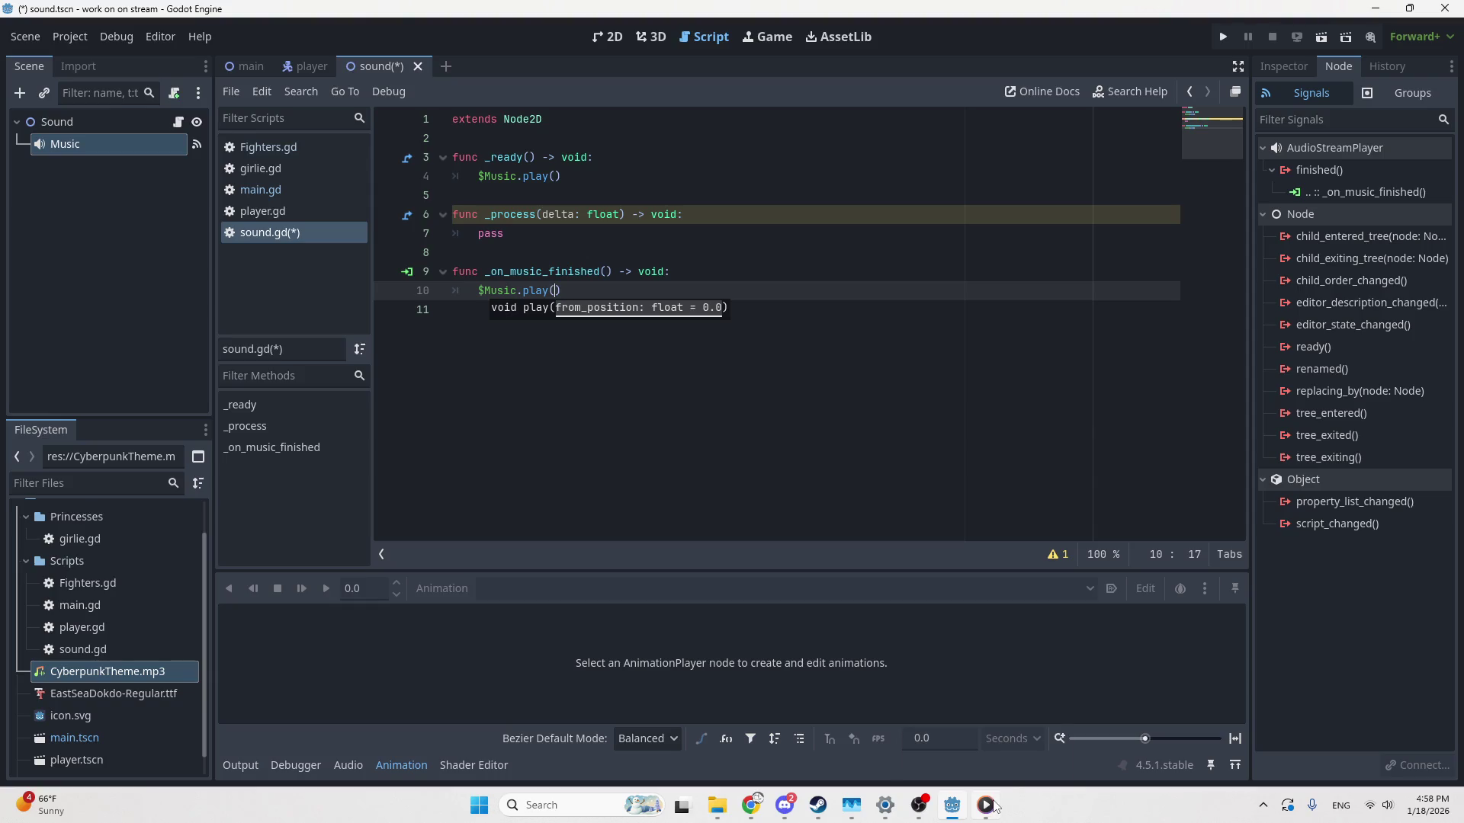
mouse_move(989, 805)
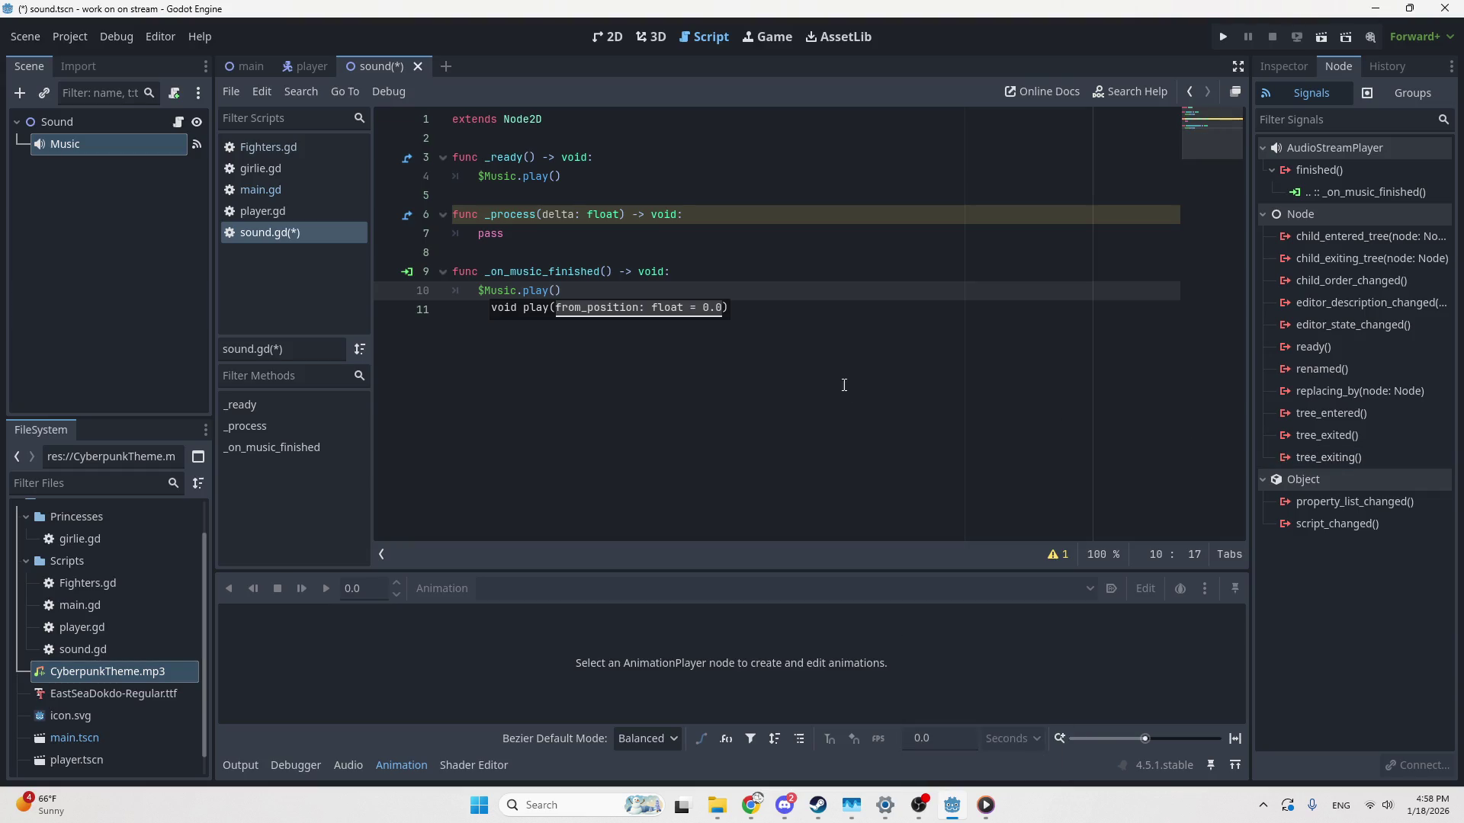
left_click(842, 385)
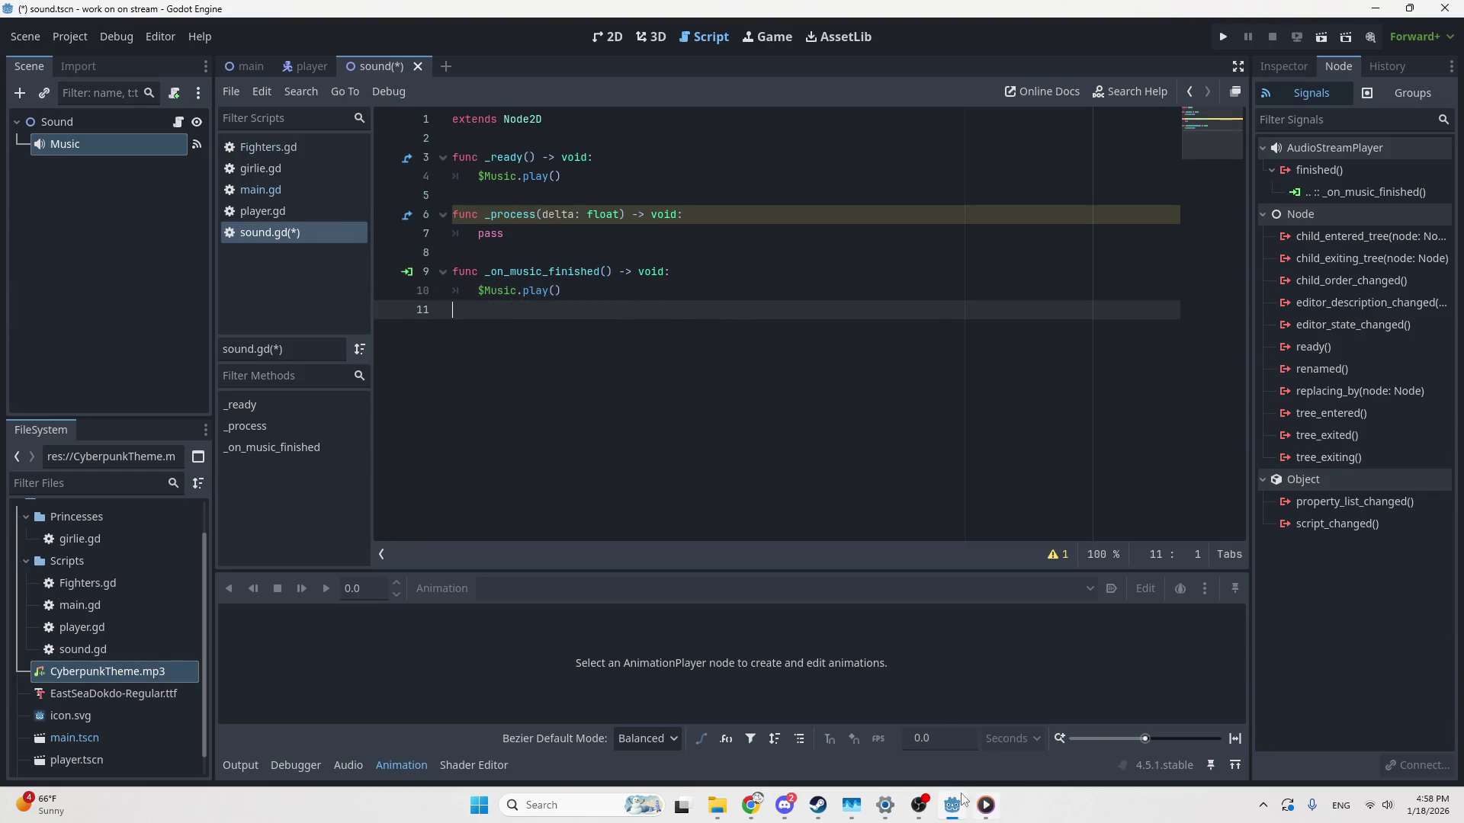
Pause the CyberpunkTheme playback in Media Player, then save and run the game
left_click(986, 805)
left_click(749, 753)
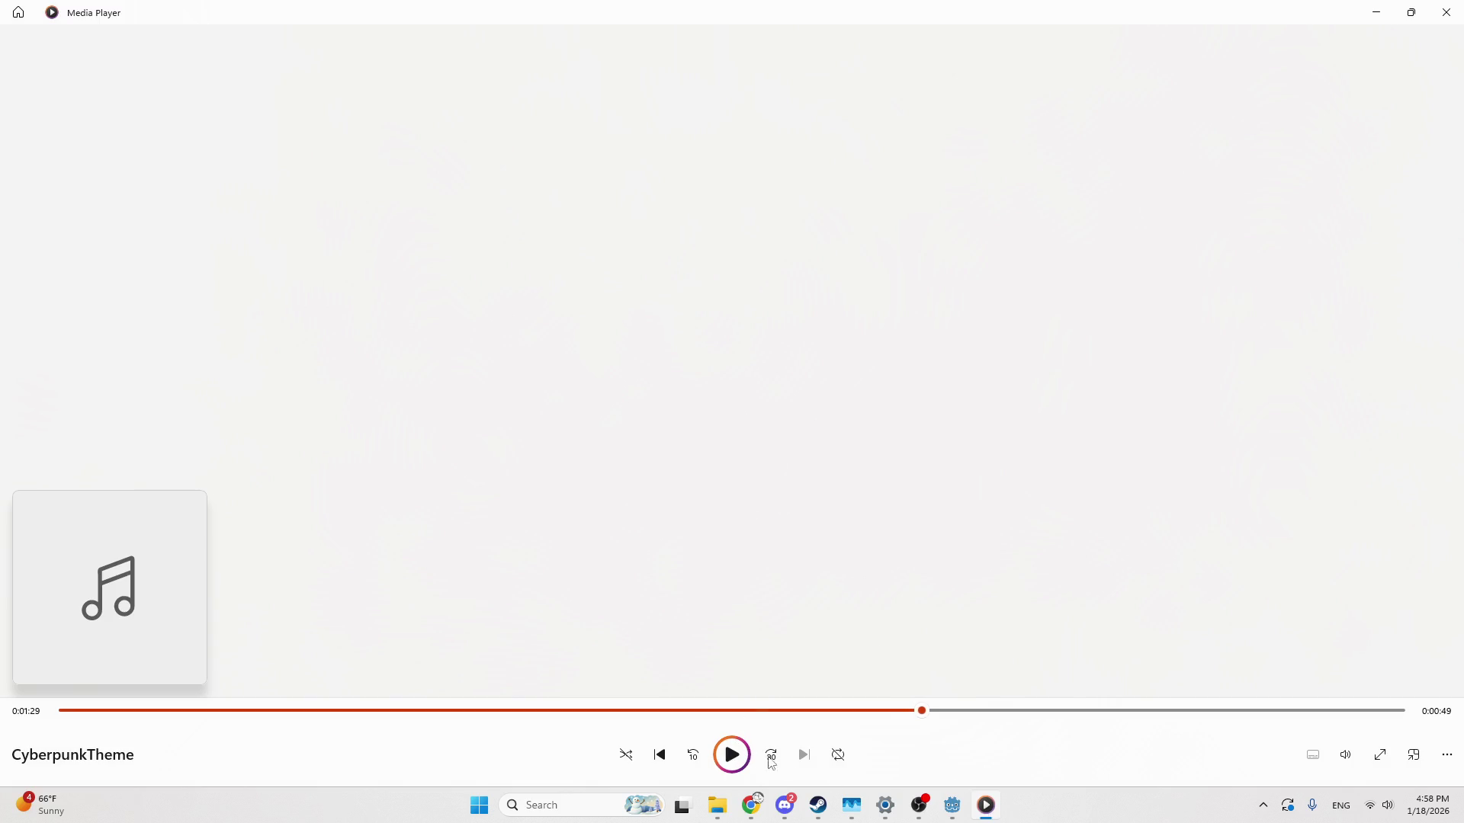
left_click(984, 809)
left_click(1223, 37)
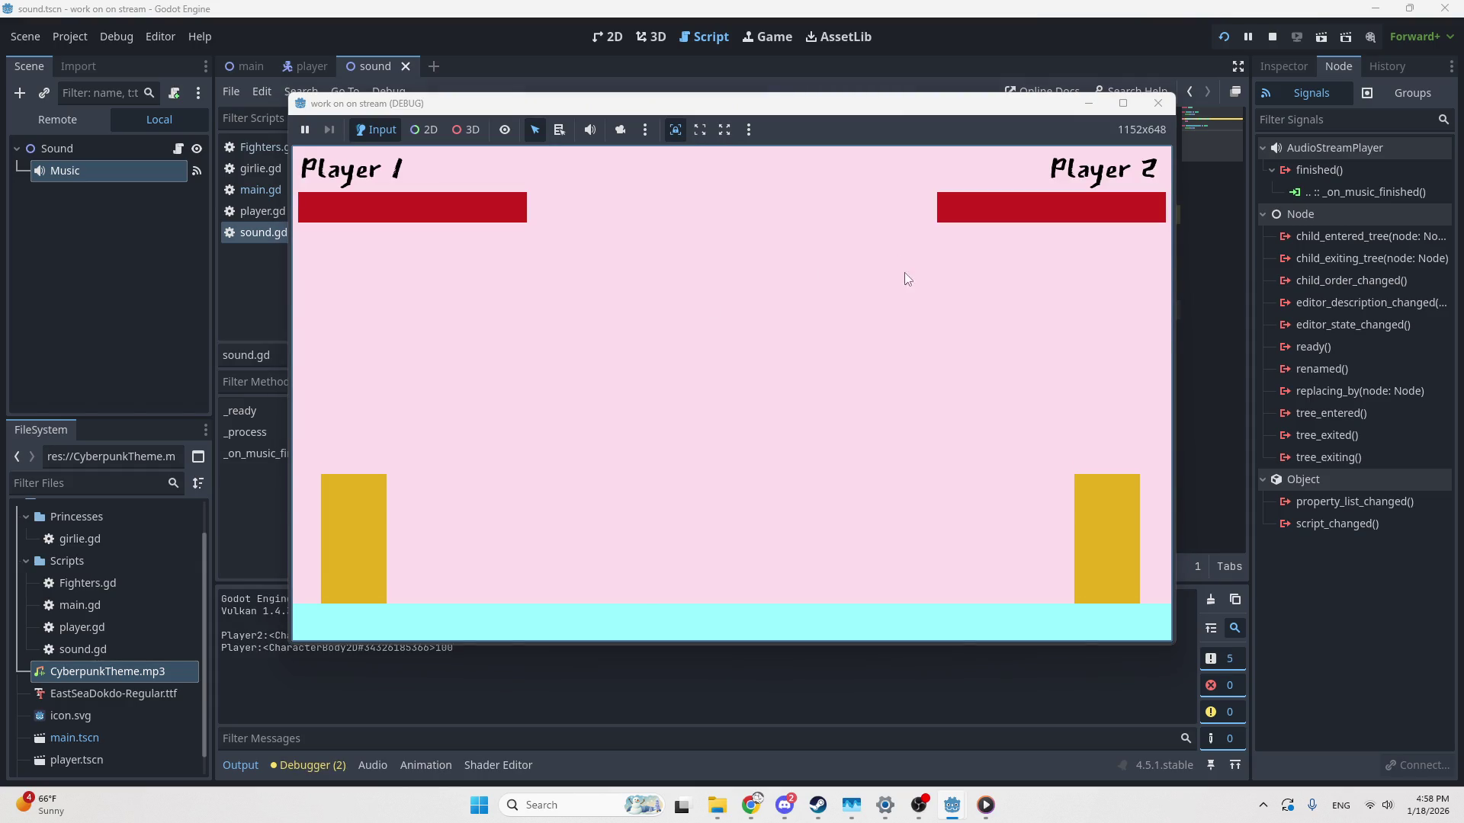
Close the running game and add res://sound.tscn as the Sound autoload in Project Settings
left_click(1155, 107)
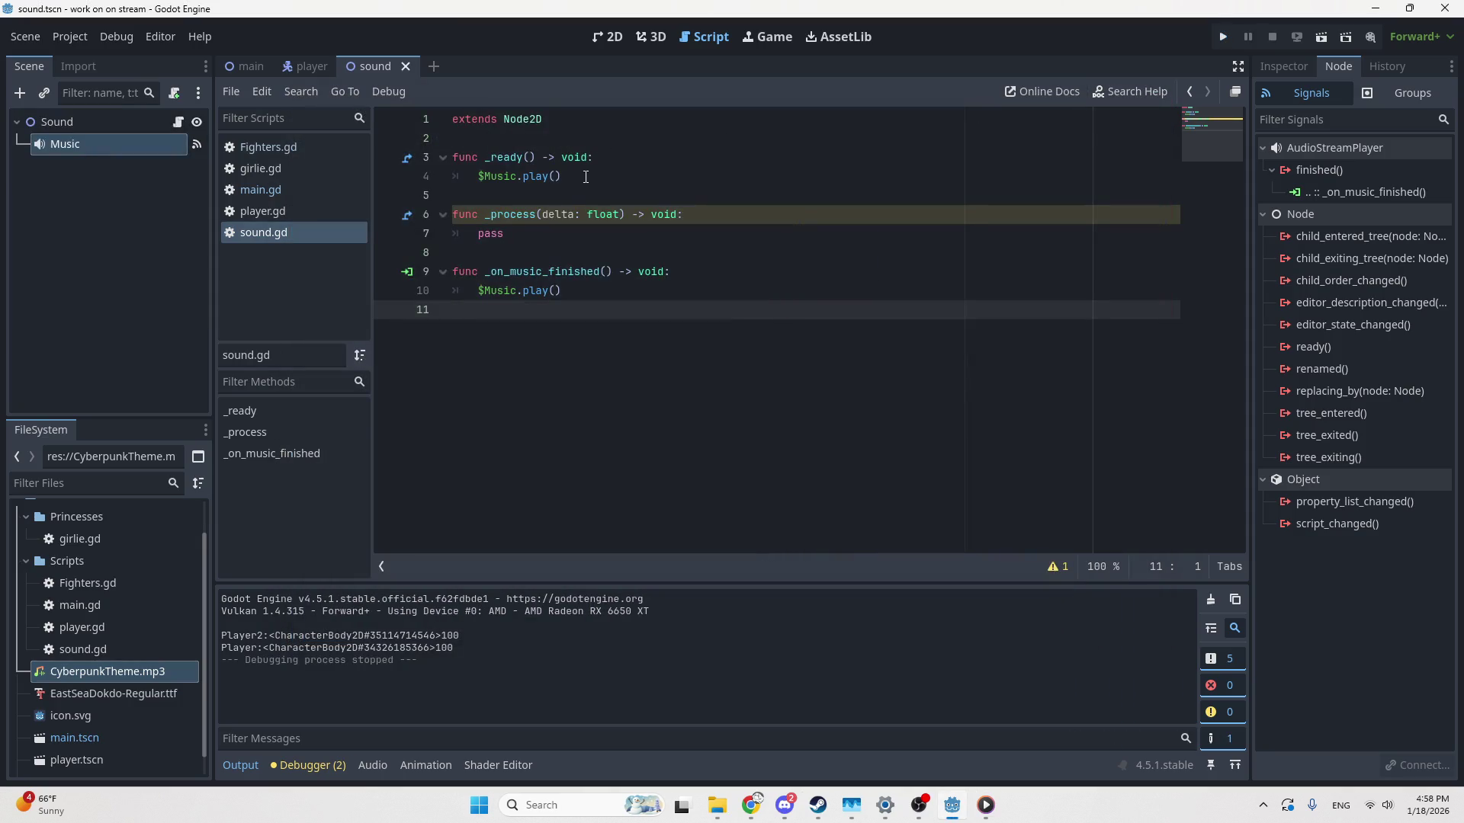
left_click(246, 433)
left_click(493, 157)
left_click(70, 37)
left_click(94, 64)
left_click(439, 191)
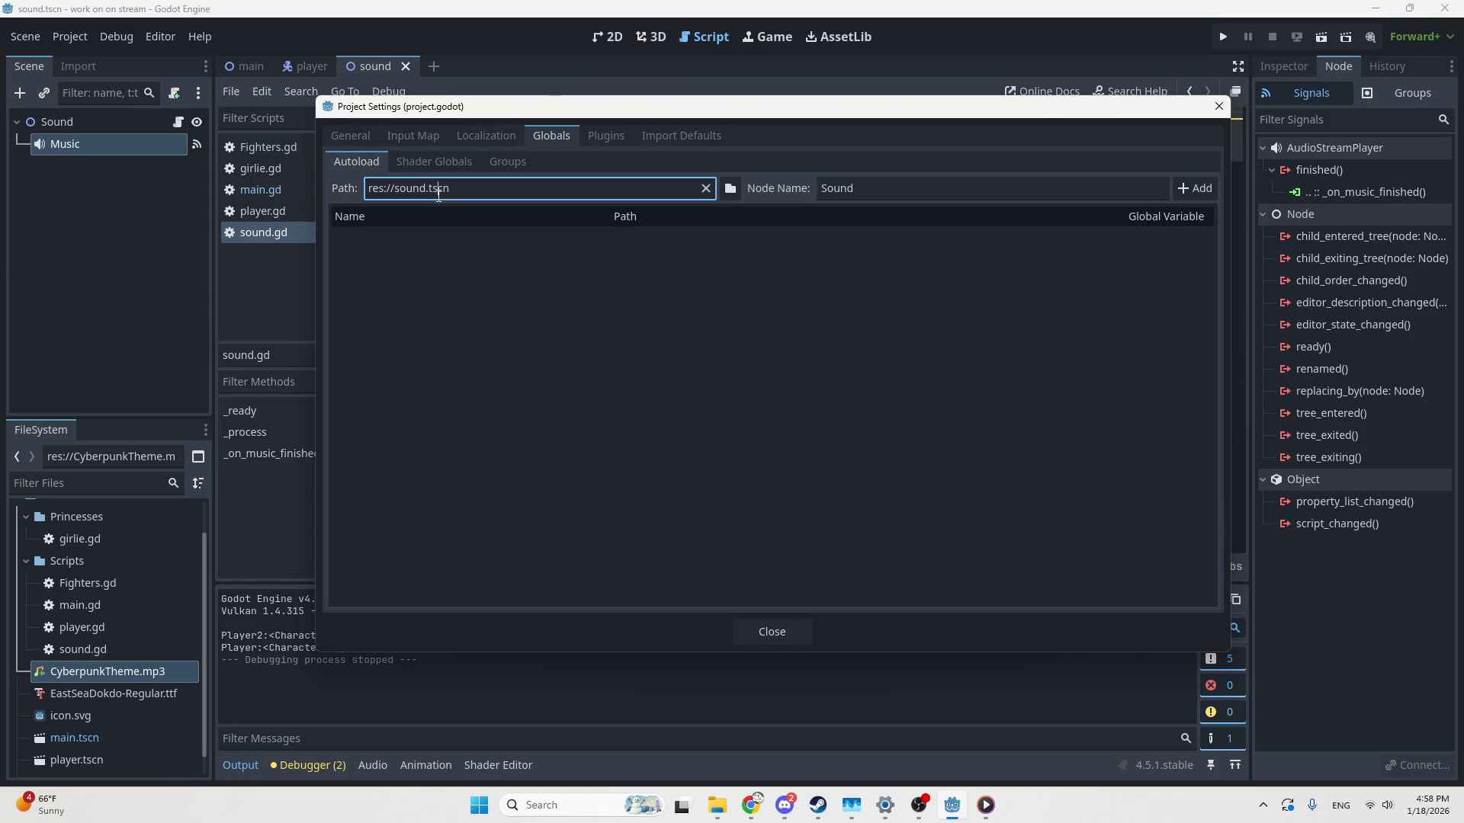
left_click(1194, 188)
left_click(1218, 105)
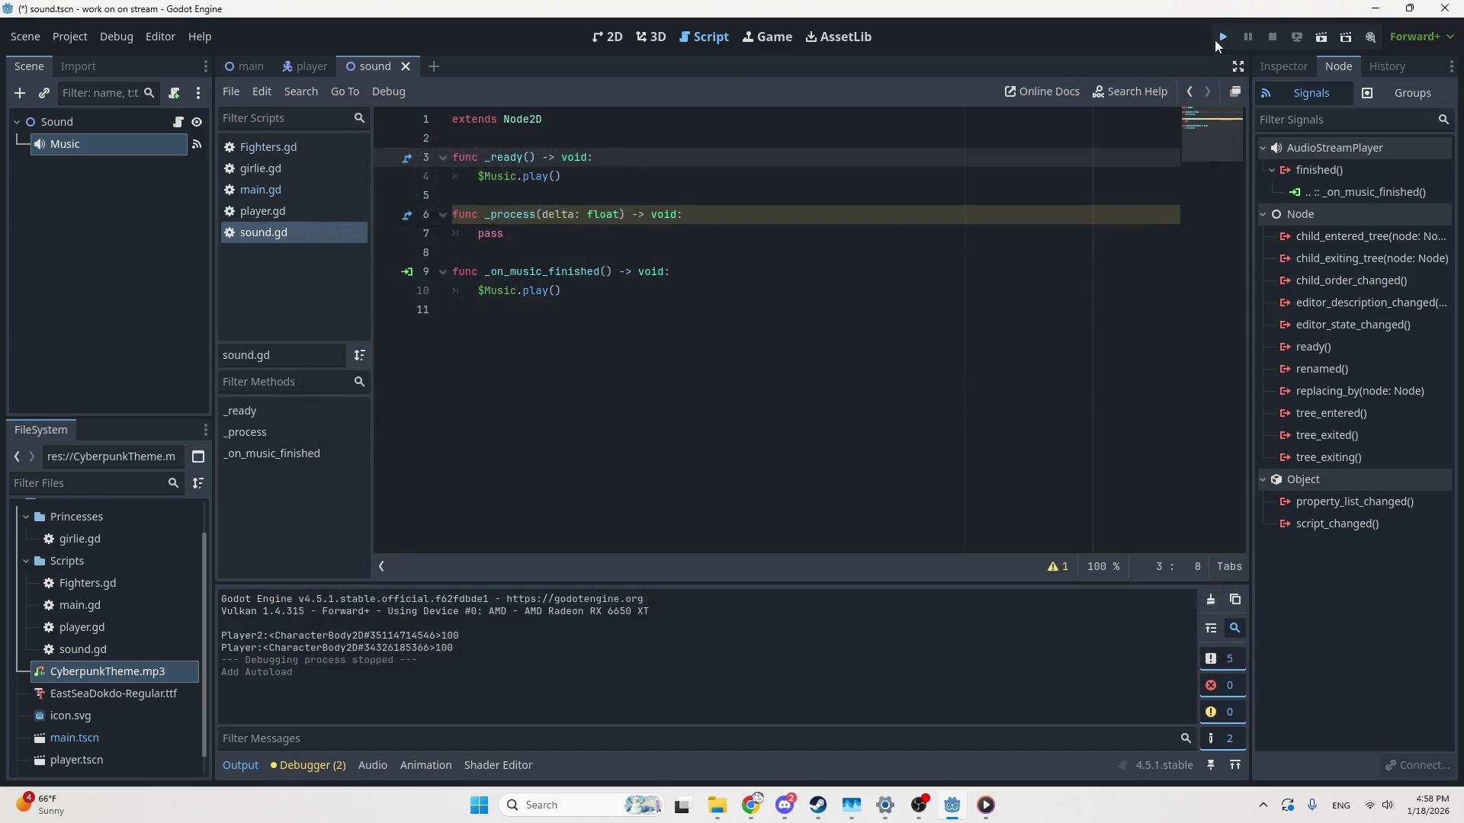
Run the game, move Player 1 right with D twice, and attack Player 2 with F
left_click(1221, 38)
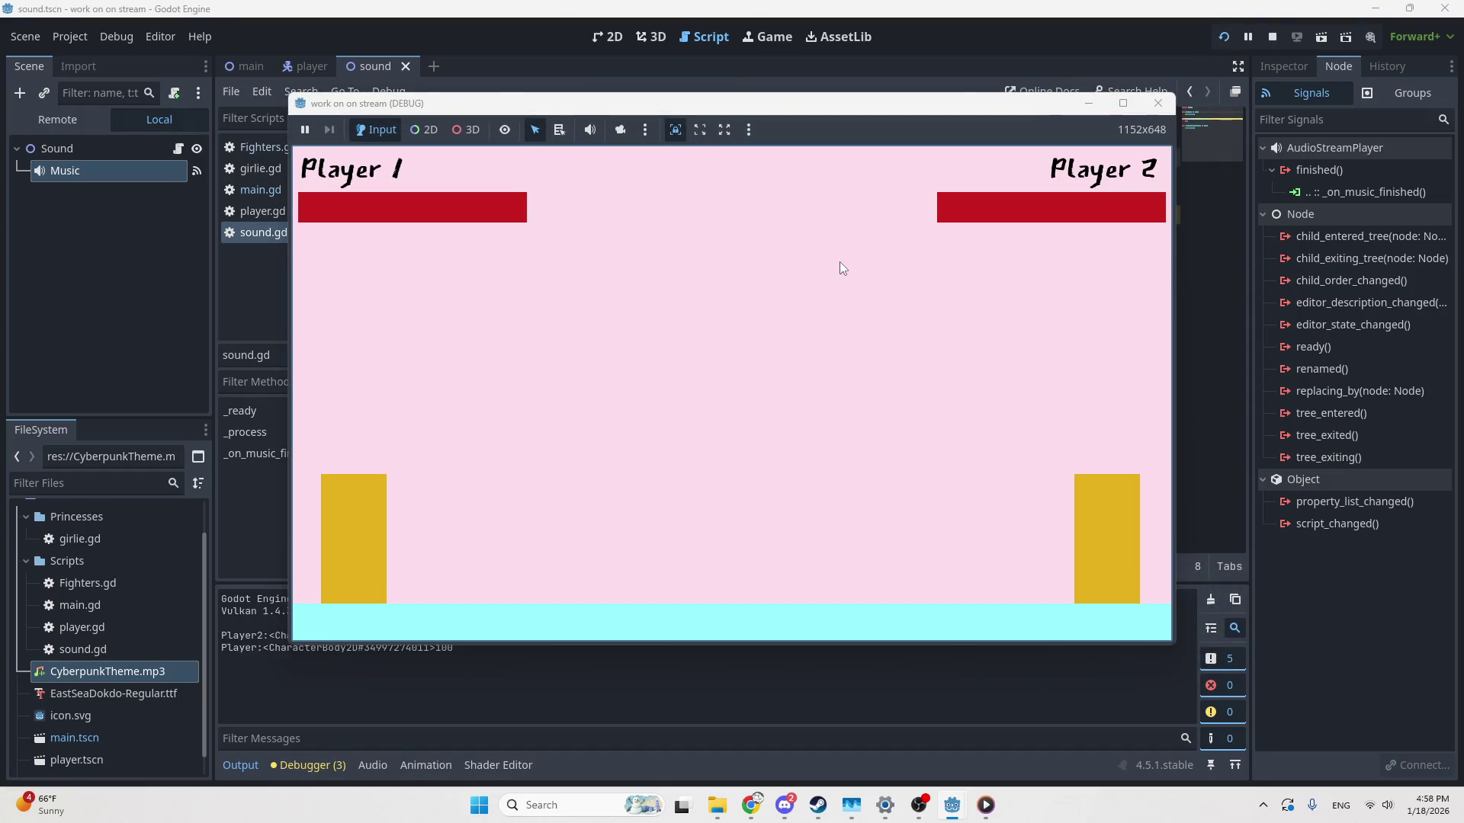
key("d")
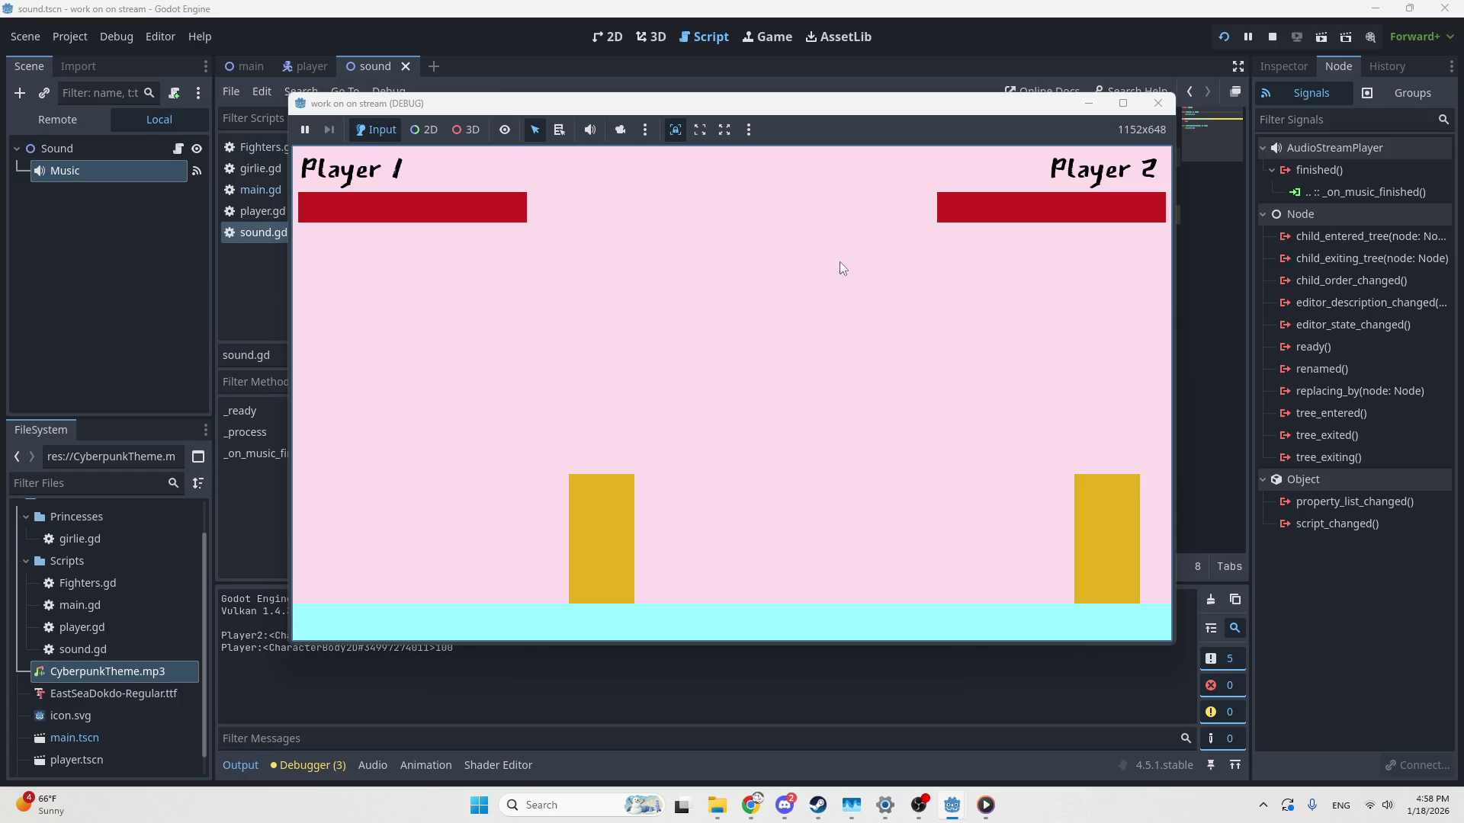
key("d")
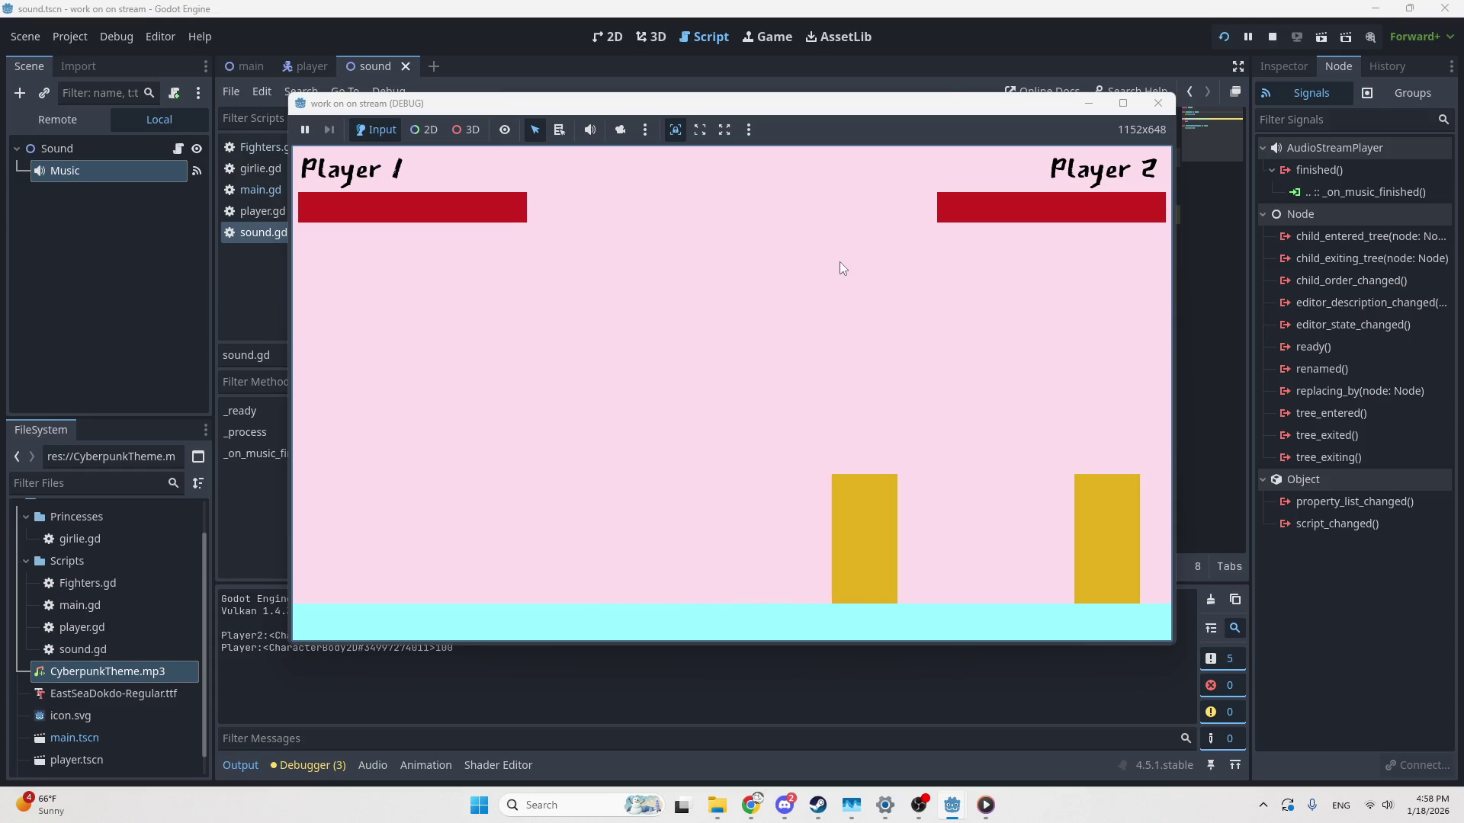
key("f")
key("f")
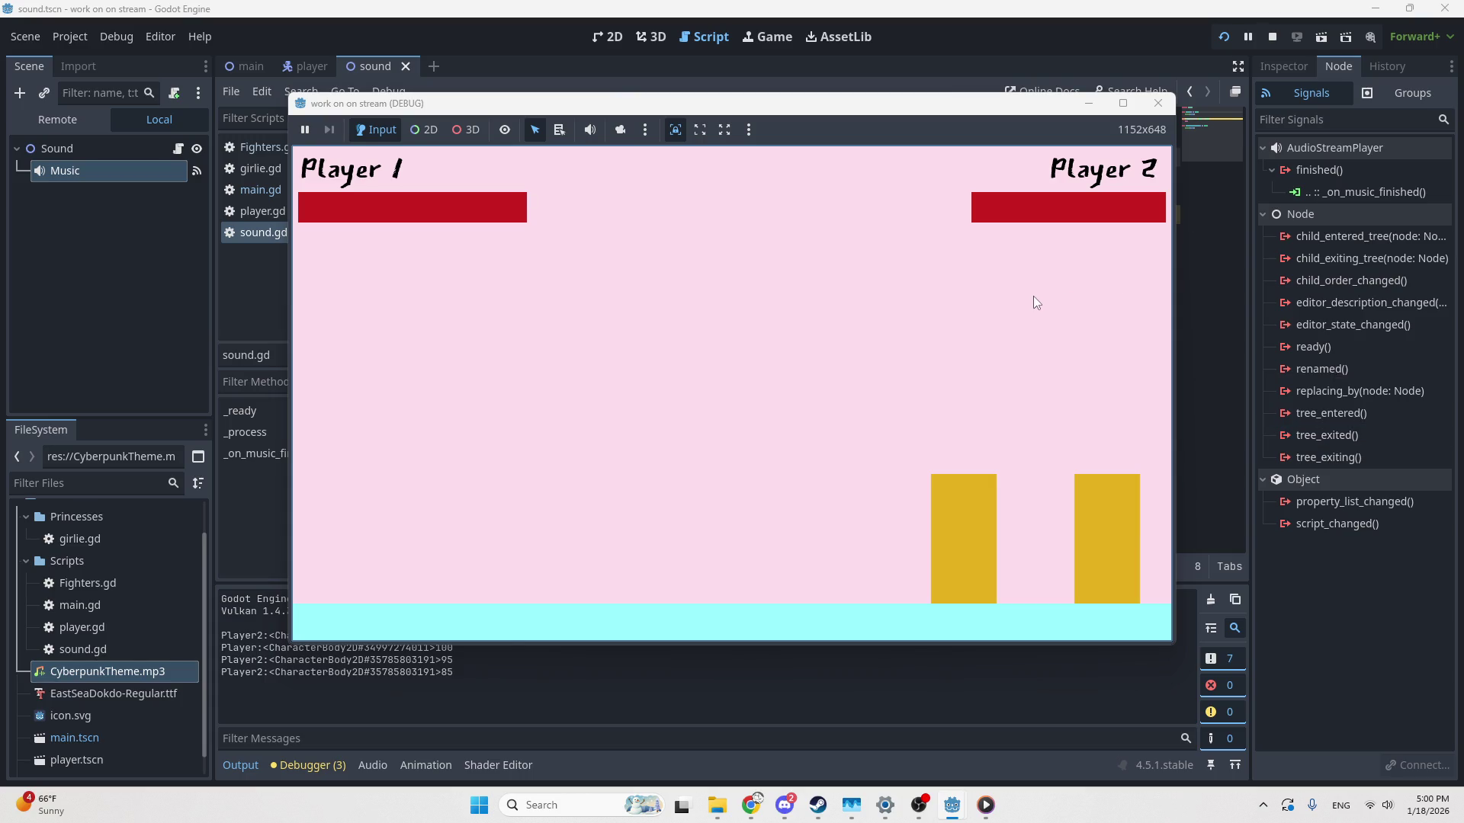
Test an attack on Player 2, stop the game, then return to the 2D canvas and YouTube Music
key("d")
key("space")
key("space")
key("space")
key("space")
key("space")
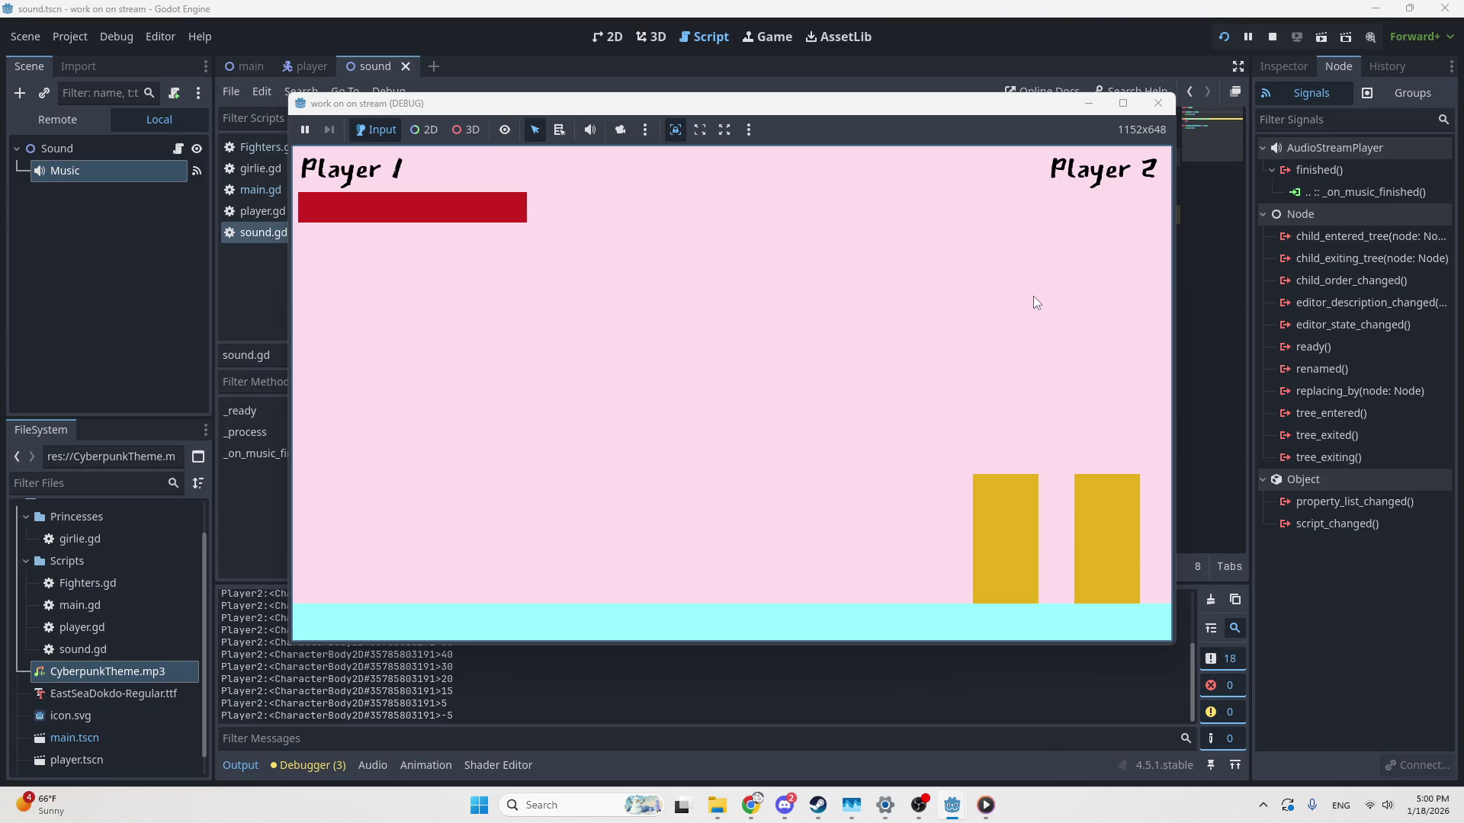
left_click(1158, 103)
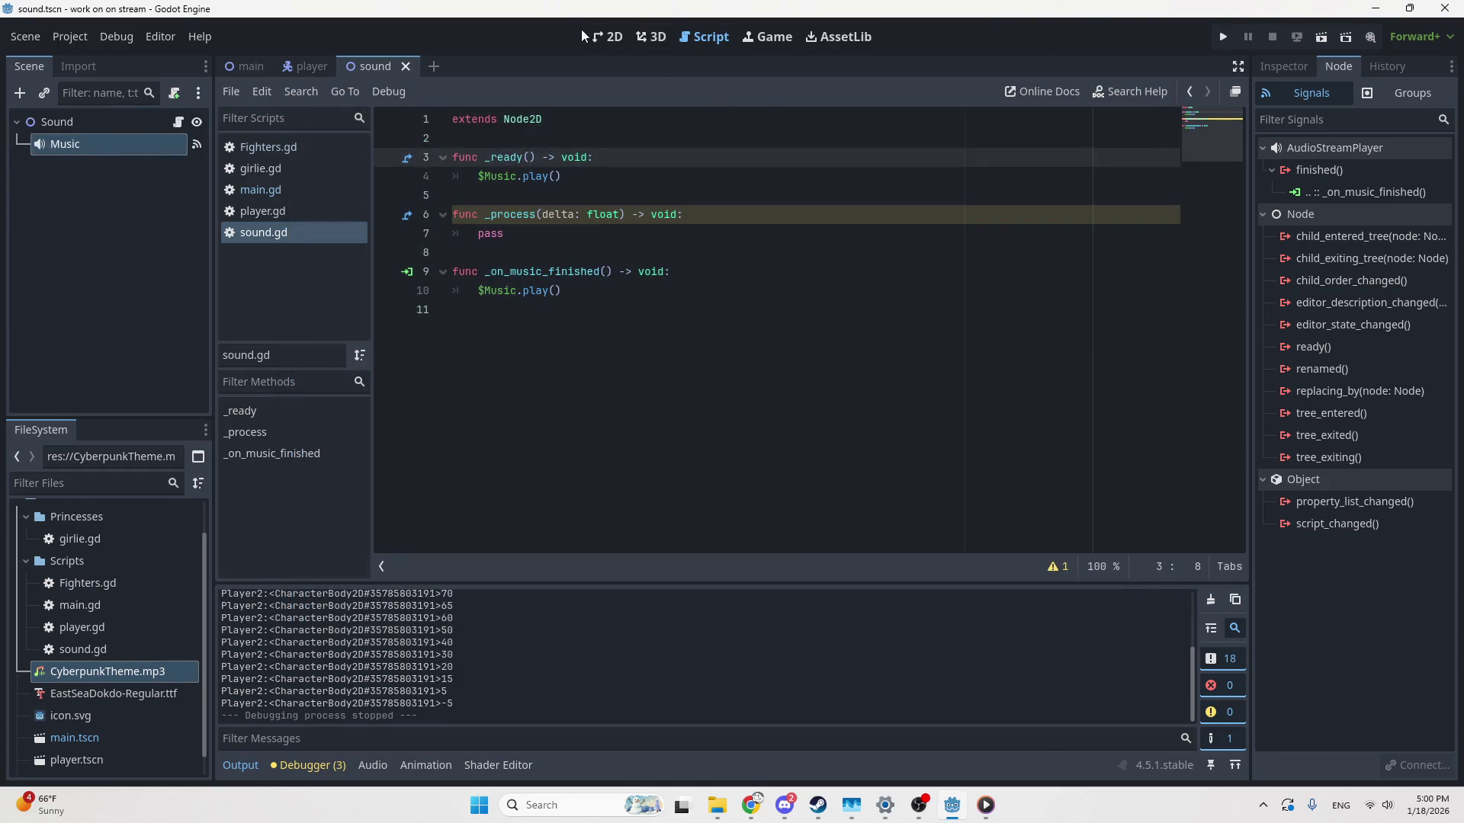
left_click(608, 37)
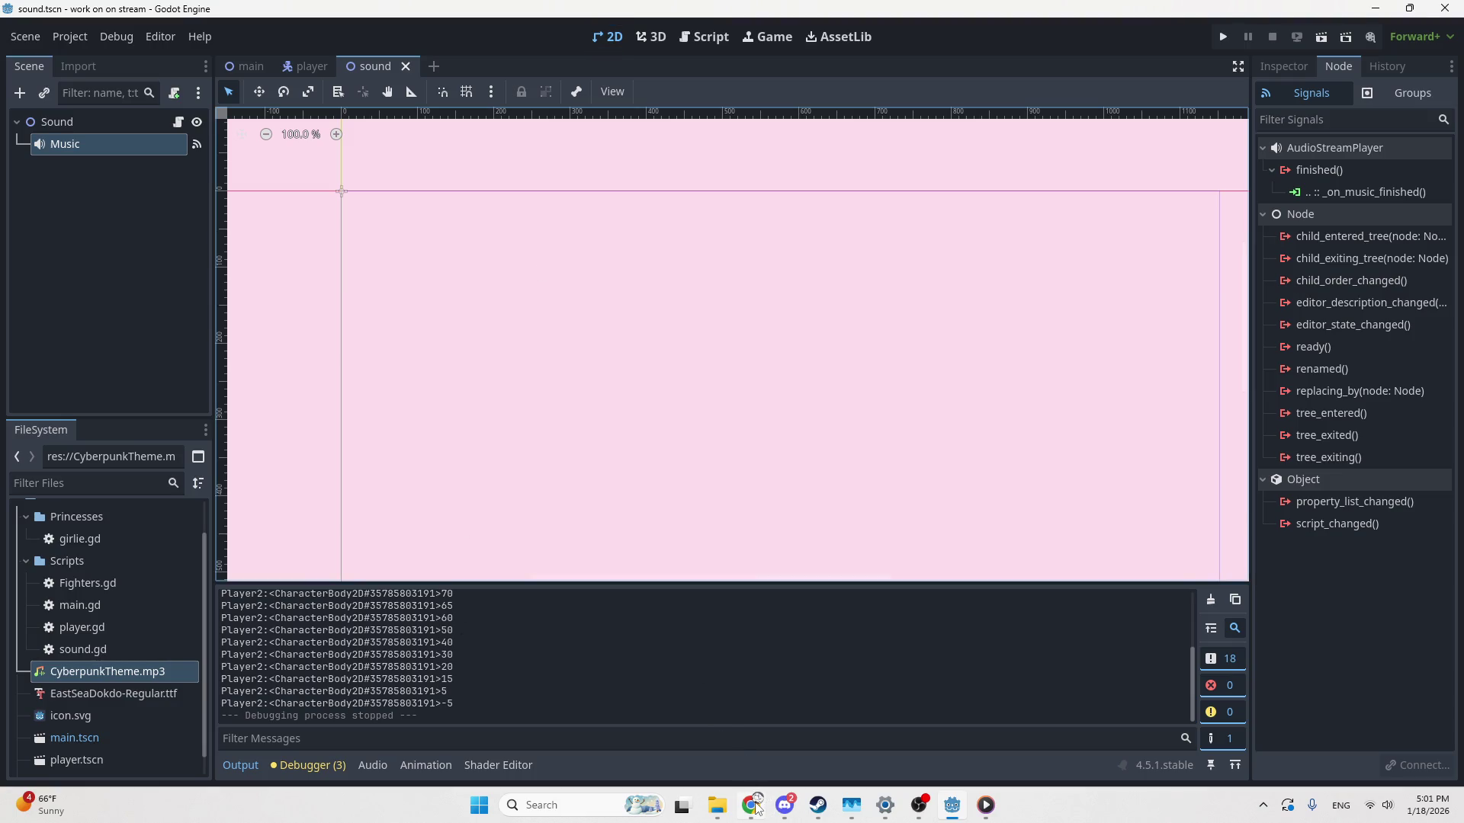
left_click(754, 805)
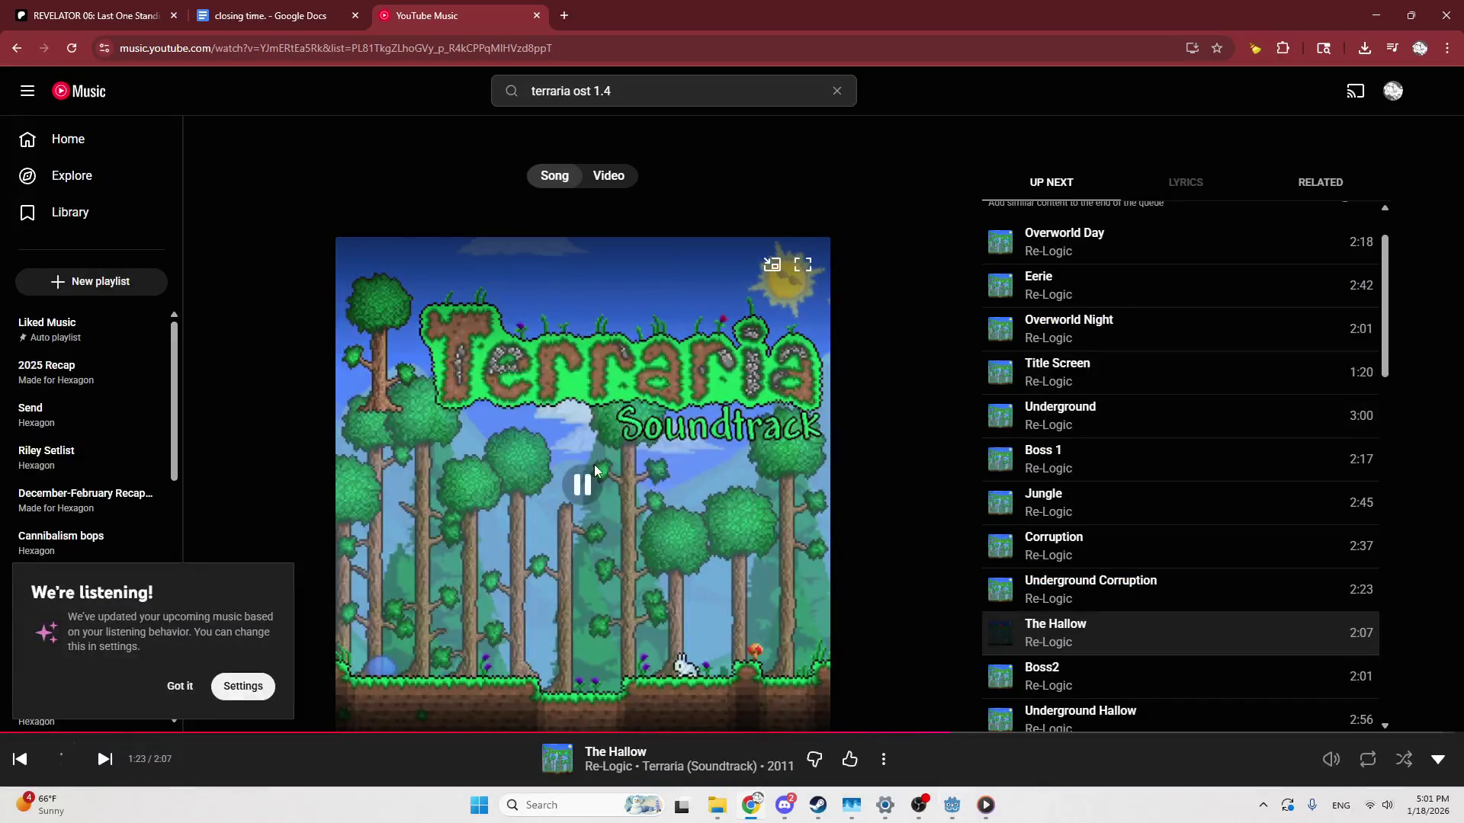
Bring the Godot editor showing the sound scene back to the front
mouse_move(952, 805)
left_click(1002, 734)
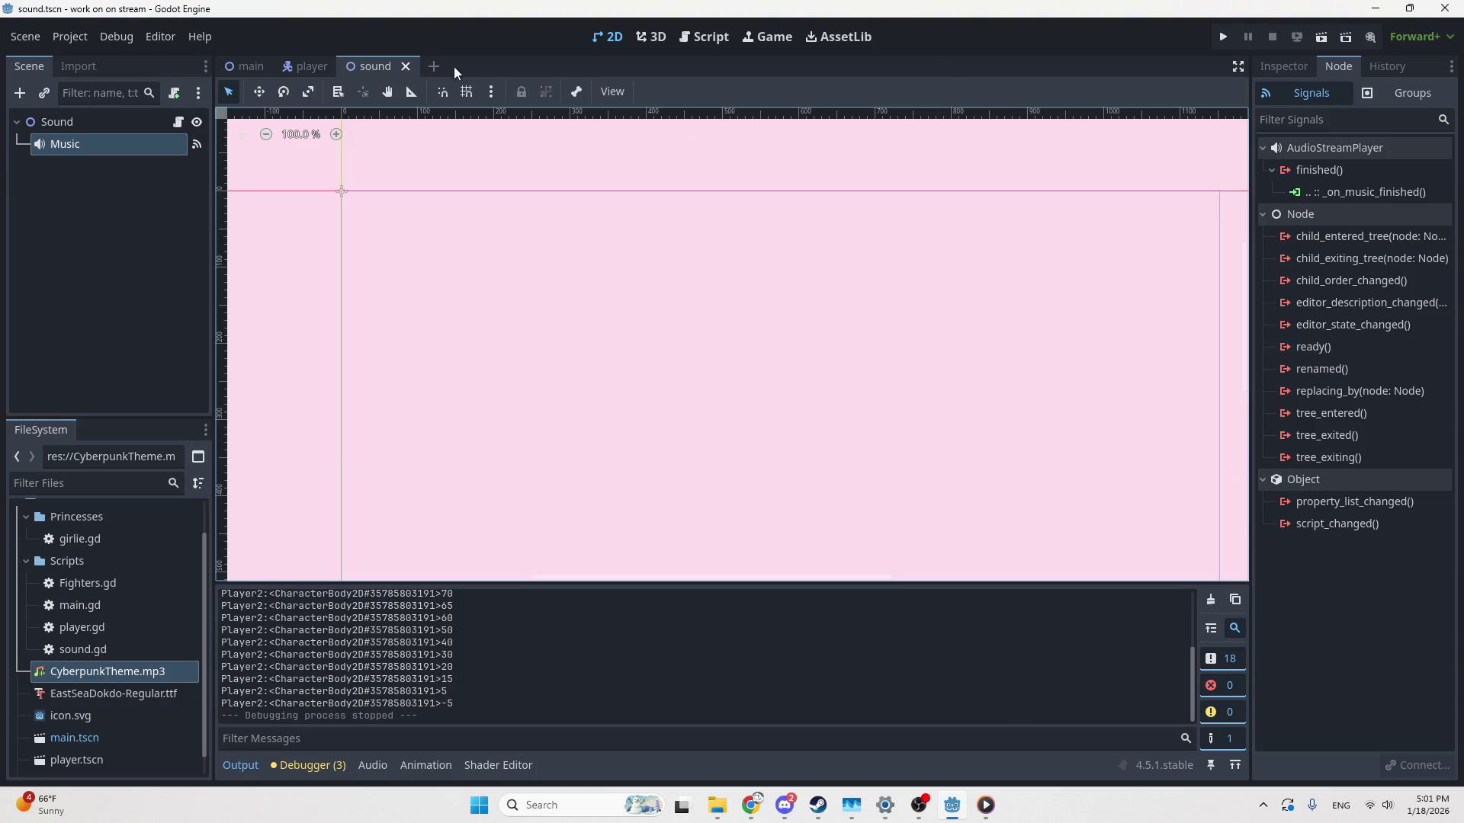
Create a new scene with a 2D root node and add a ColorRect child
left_click(248, 66)
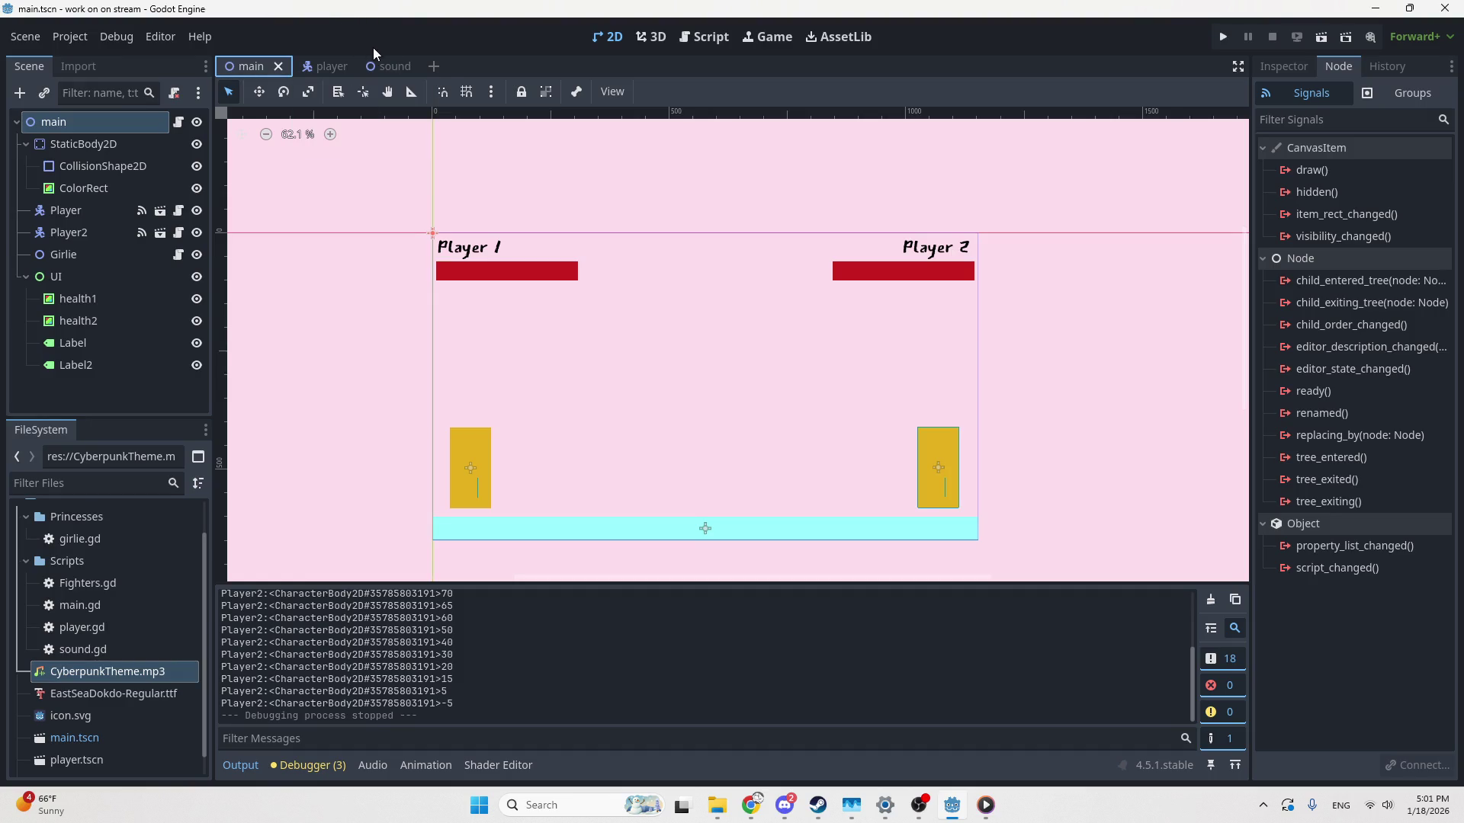
left_click(434, 67)
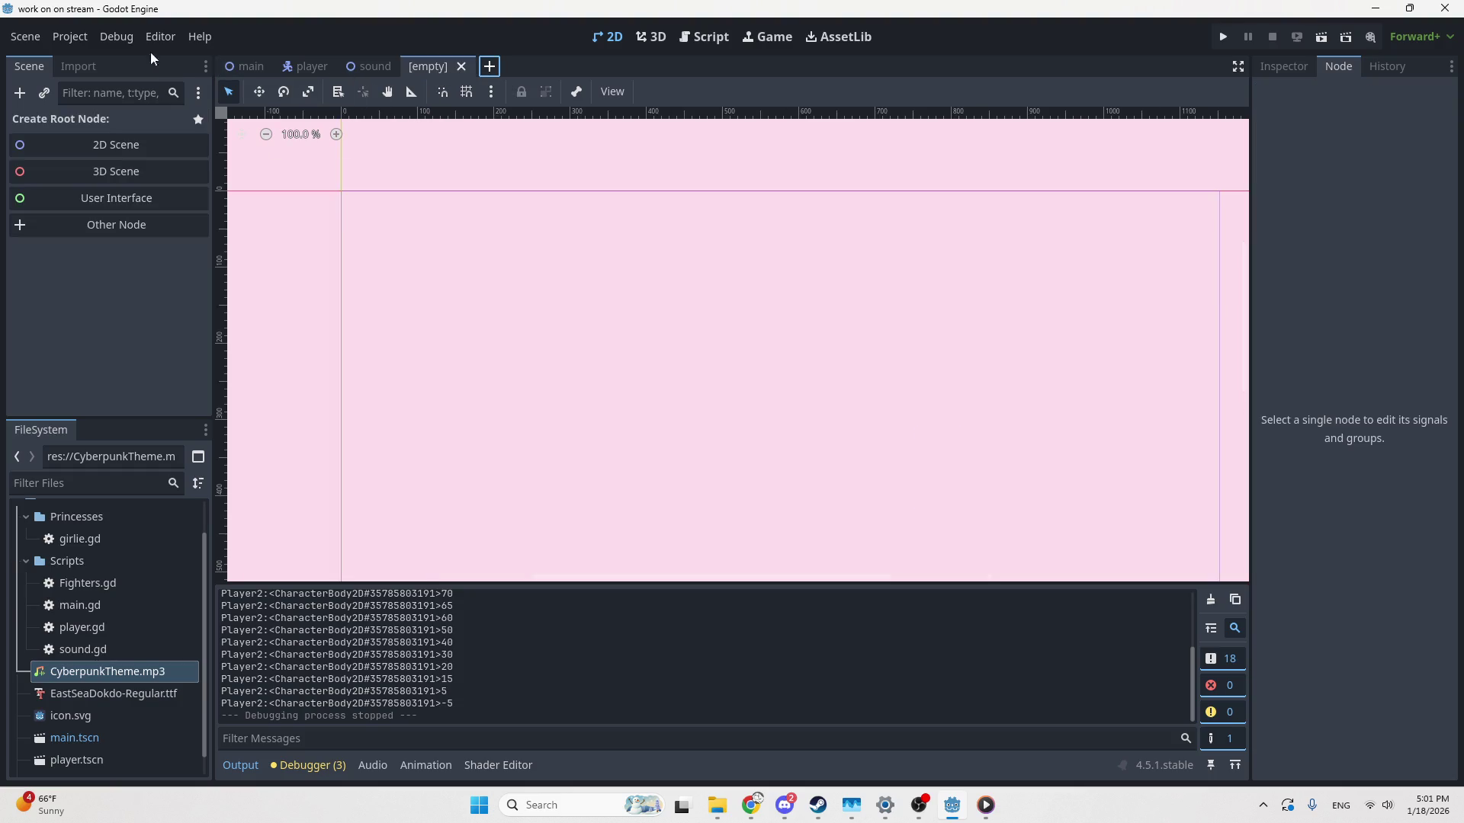
left_click(157, 141)
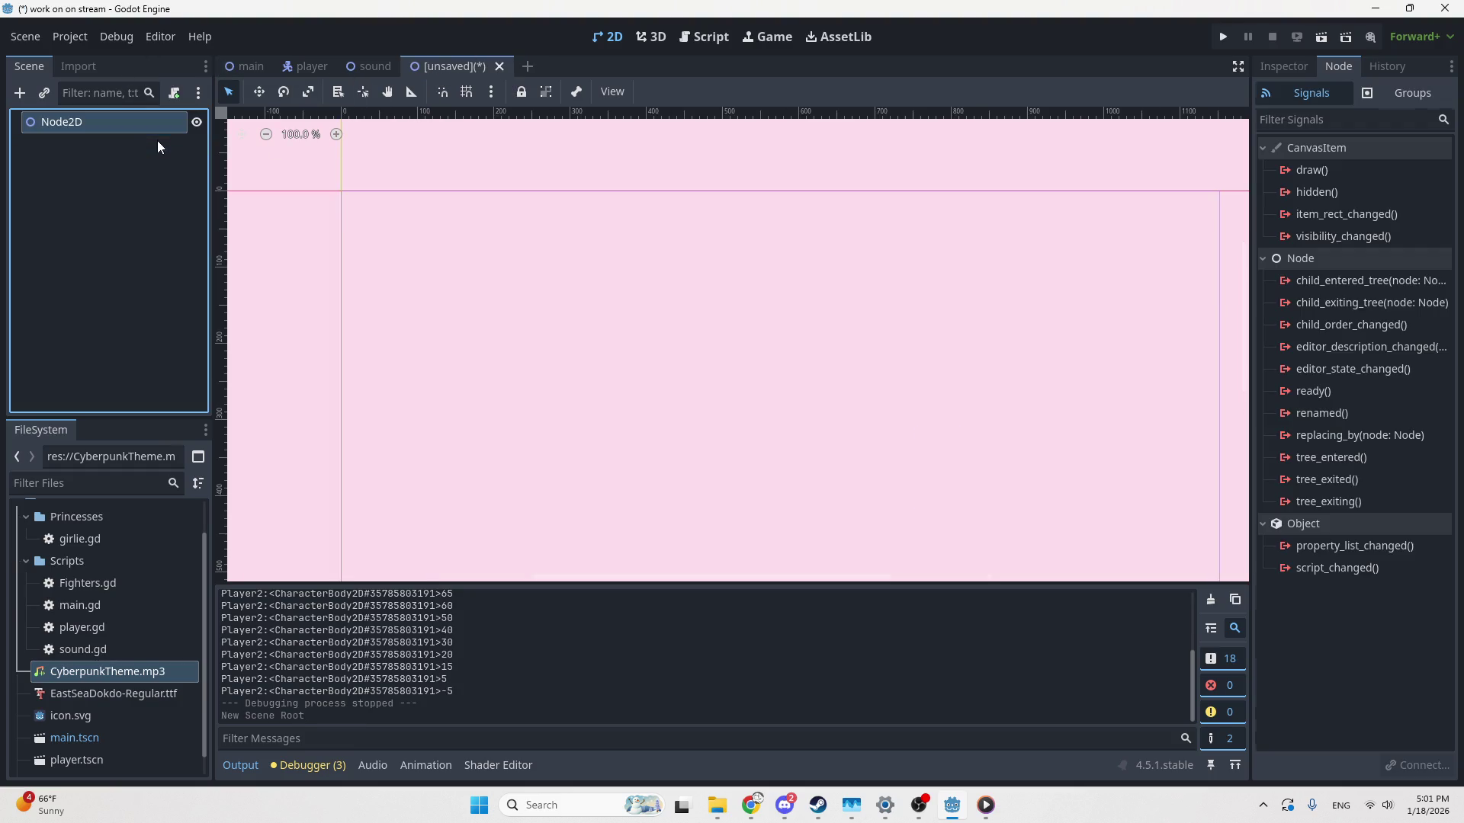
left_click(20, 93)
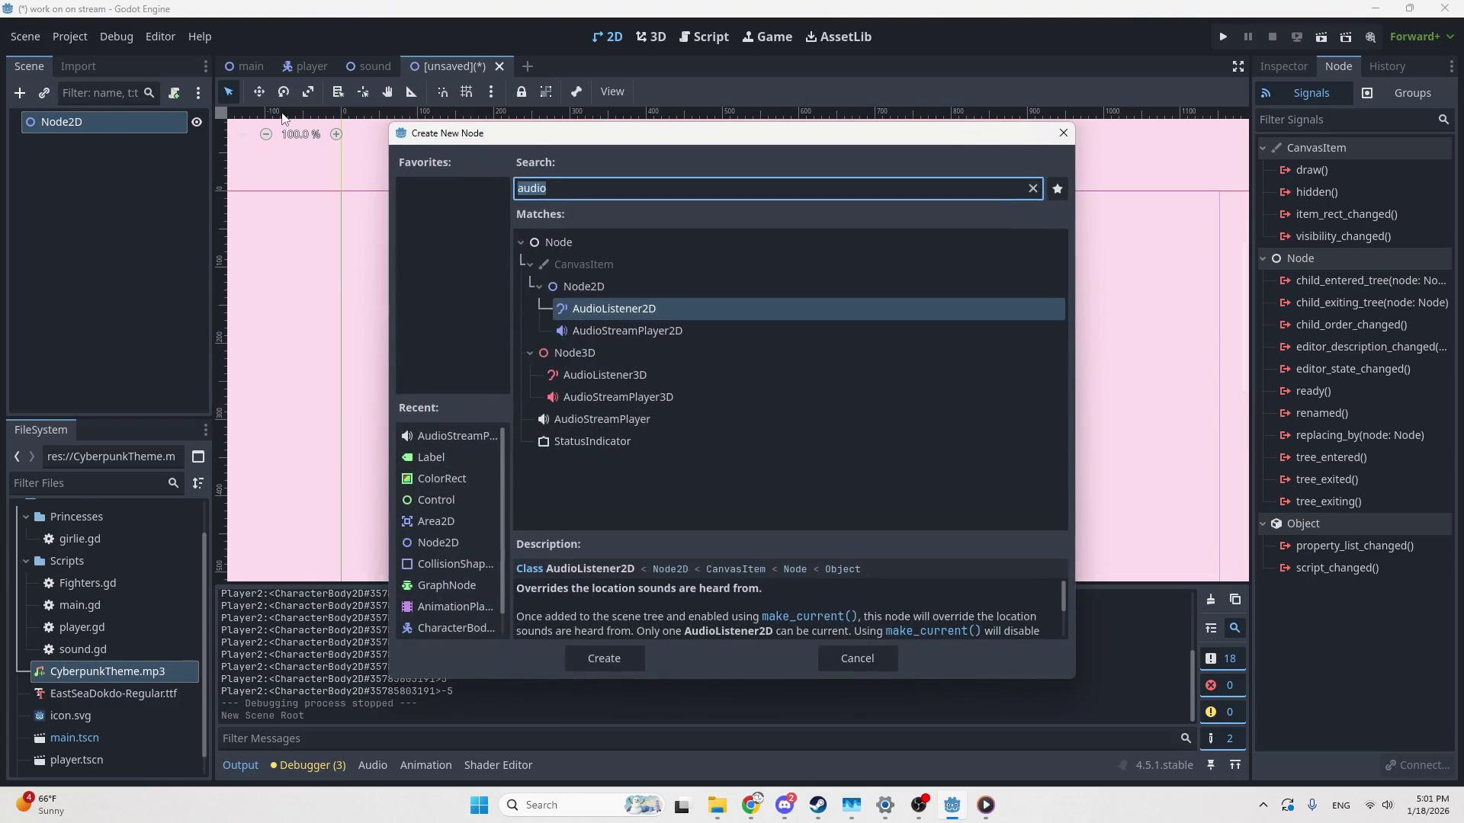
type("col")
key("Return")
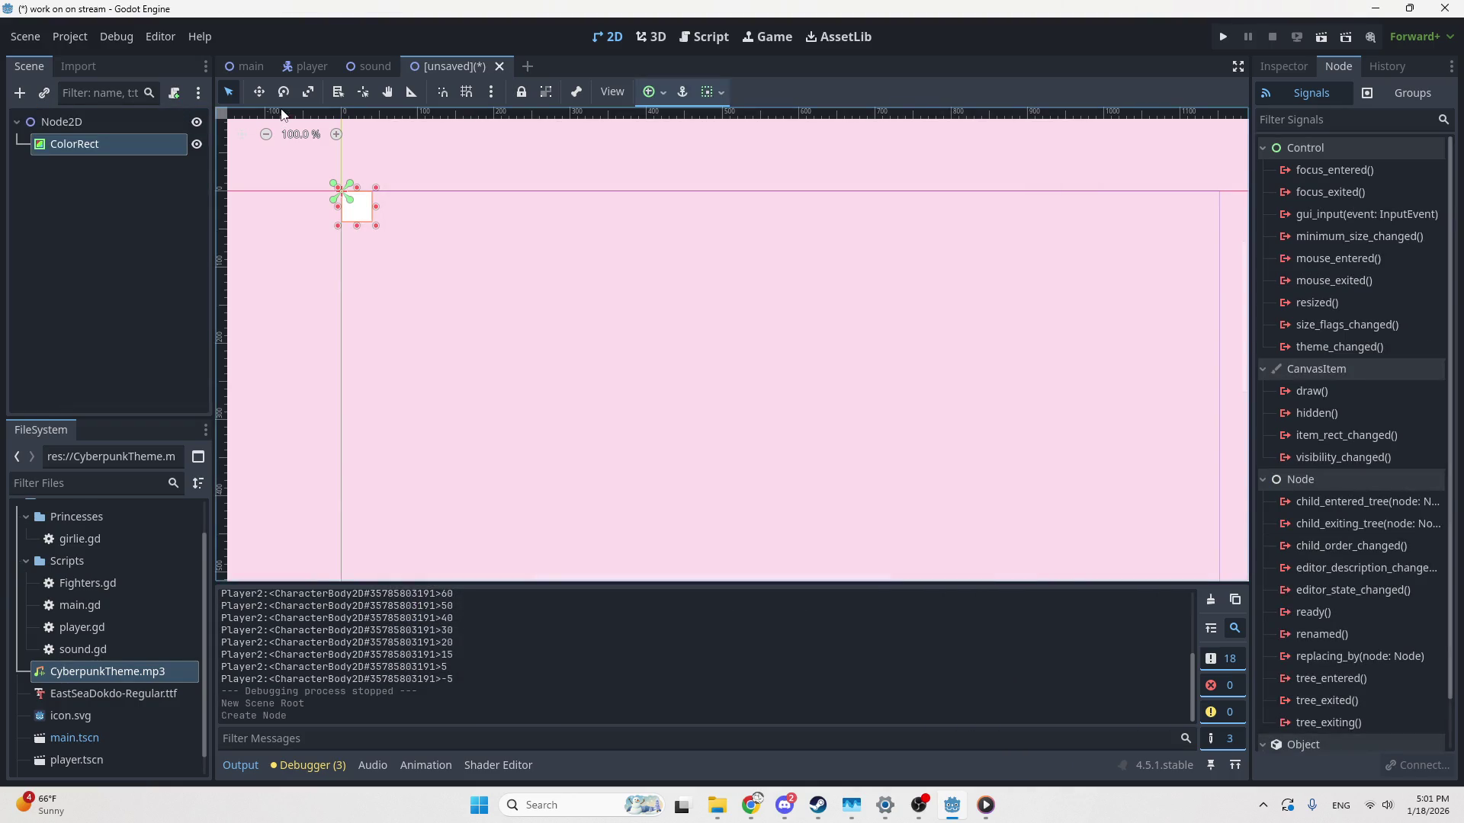
Set the ColorRect's transform size to 1152 × 648 to cover the screen, then switch to Chrome
left_click(1265, 69)
scroll(970, 273, "right", 3)
scroll(970, 273, "down", 2)
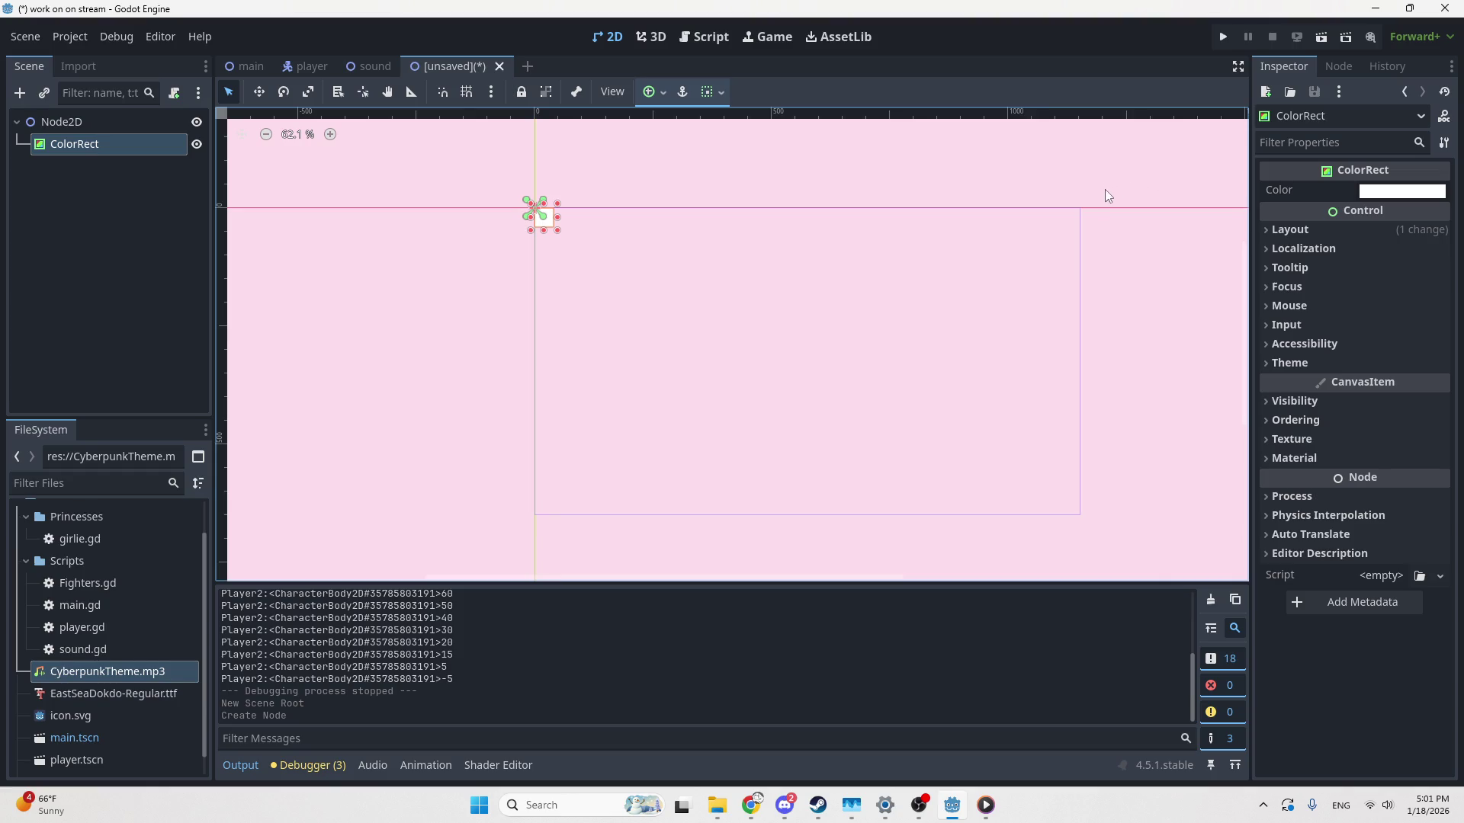
left_click(1288, 230)
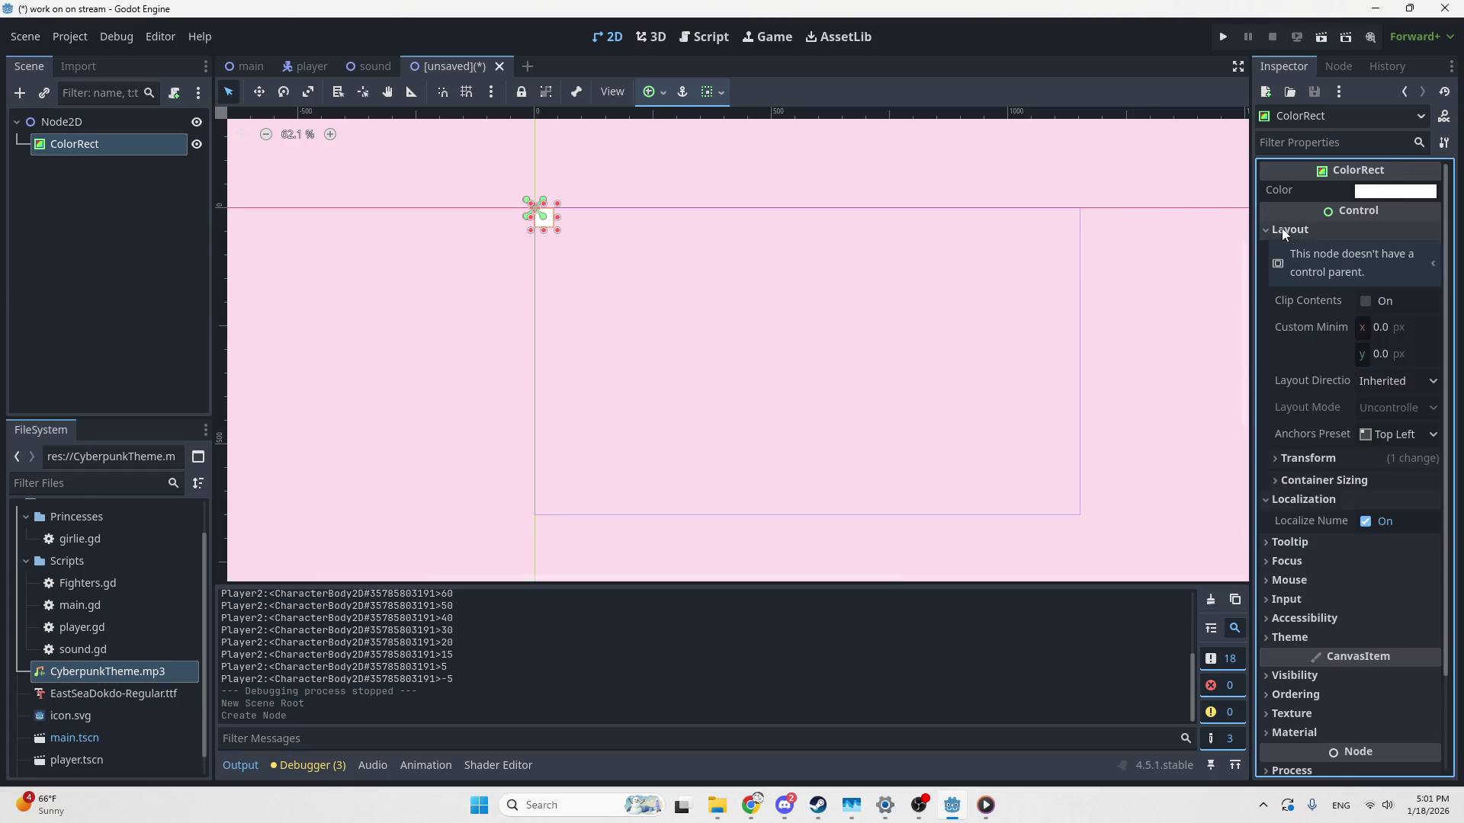
left_click(1347, 456)
left_click(1397, 479)
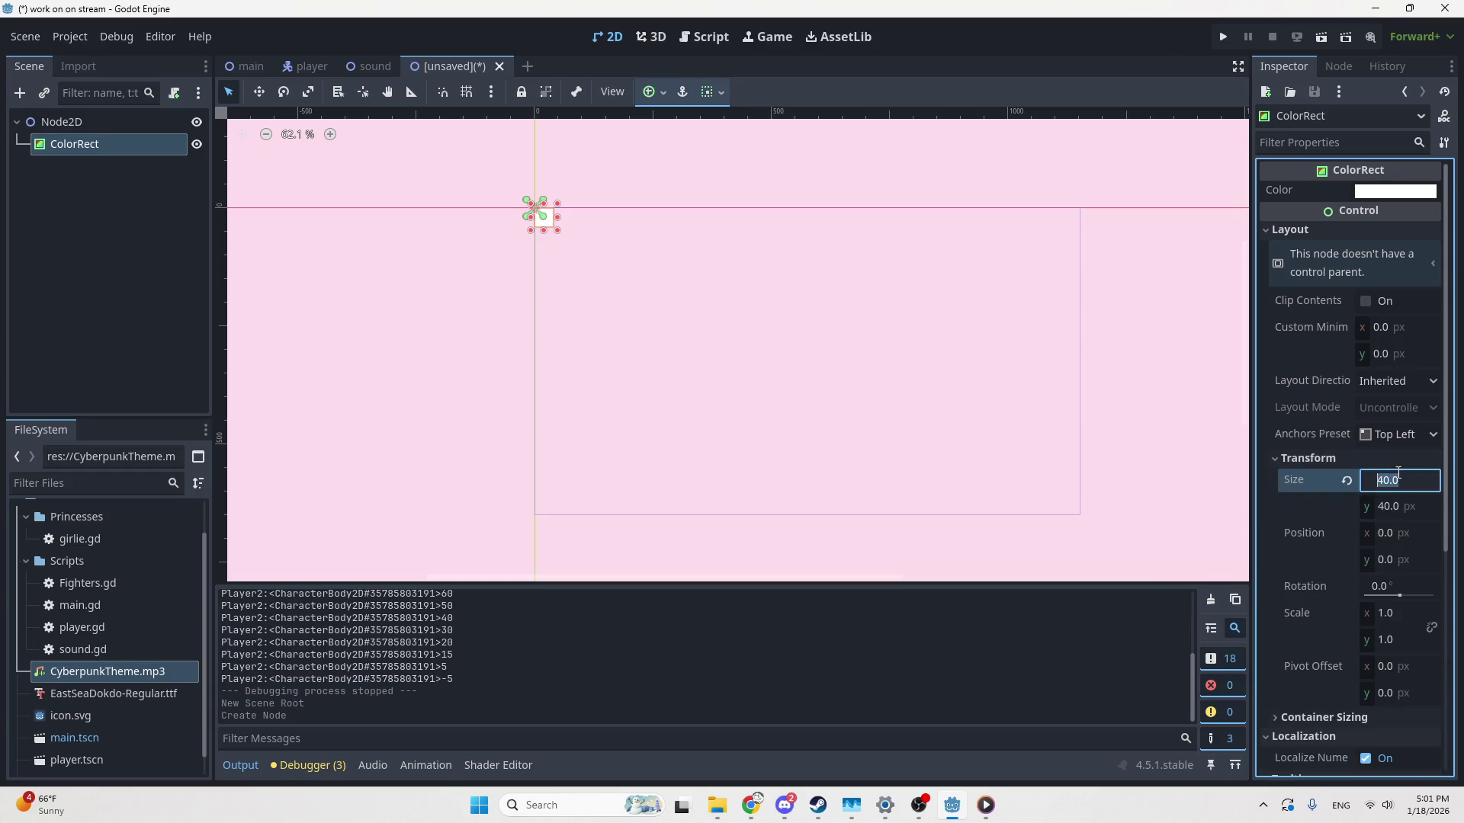
type("1152")
key("Return")
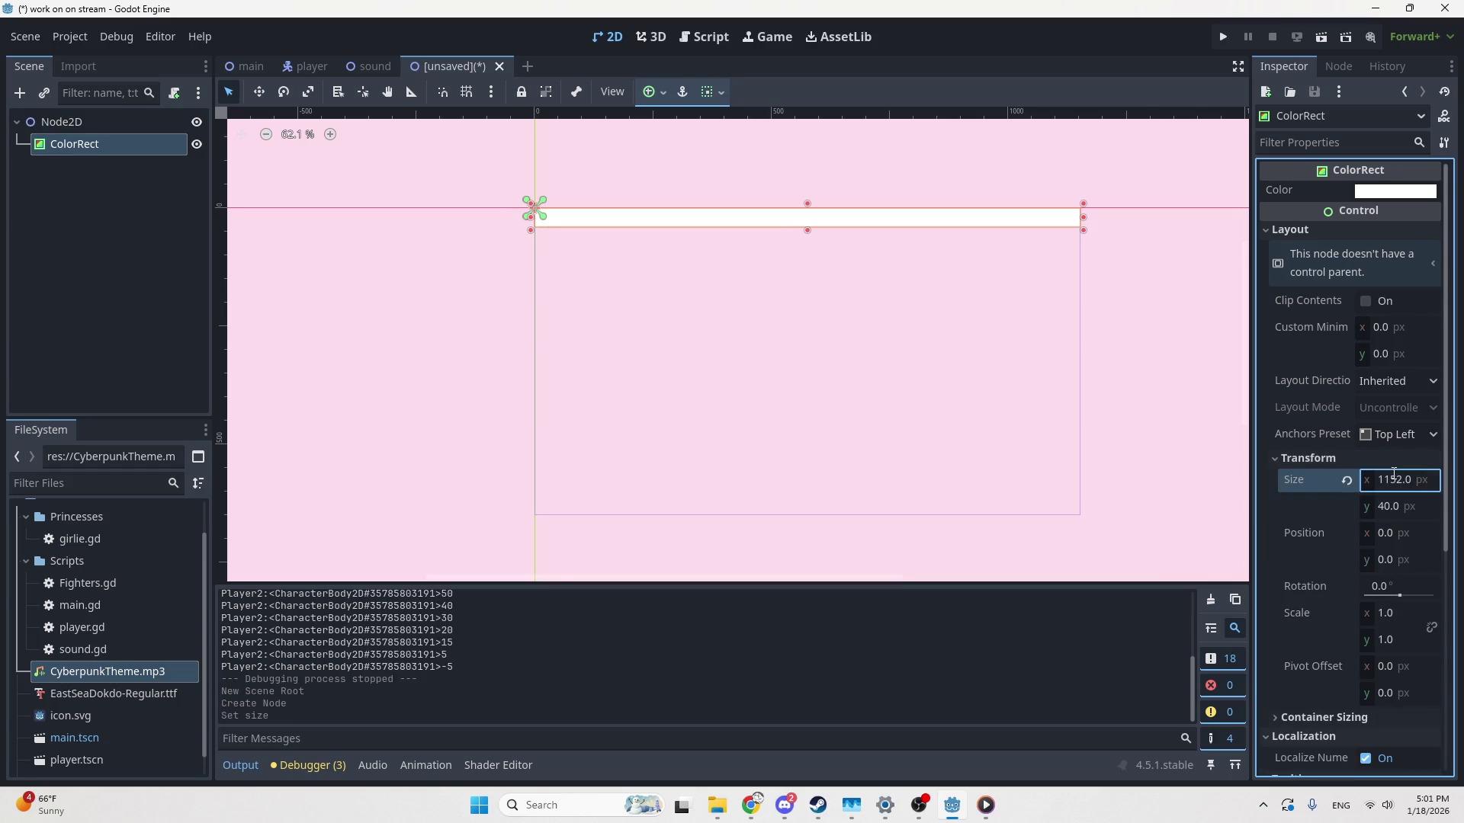
key("Tab")
key("Return")
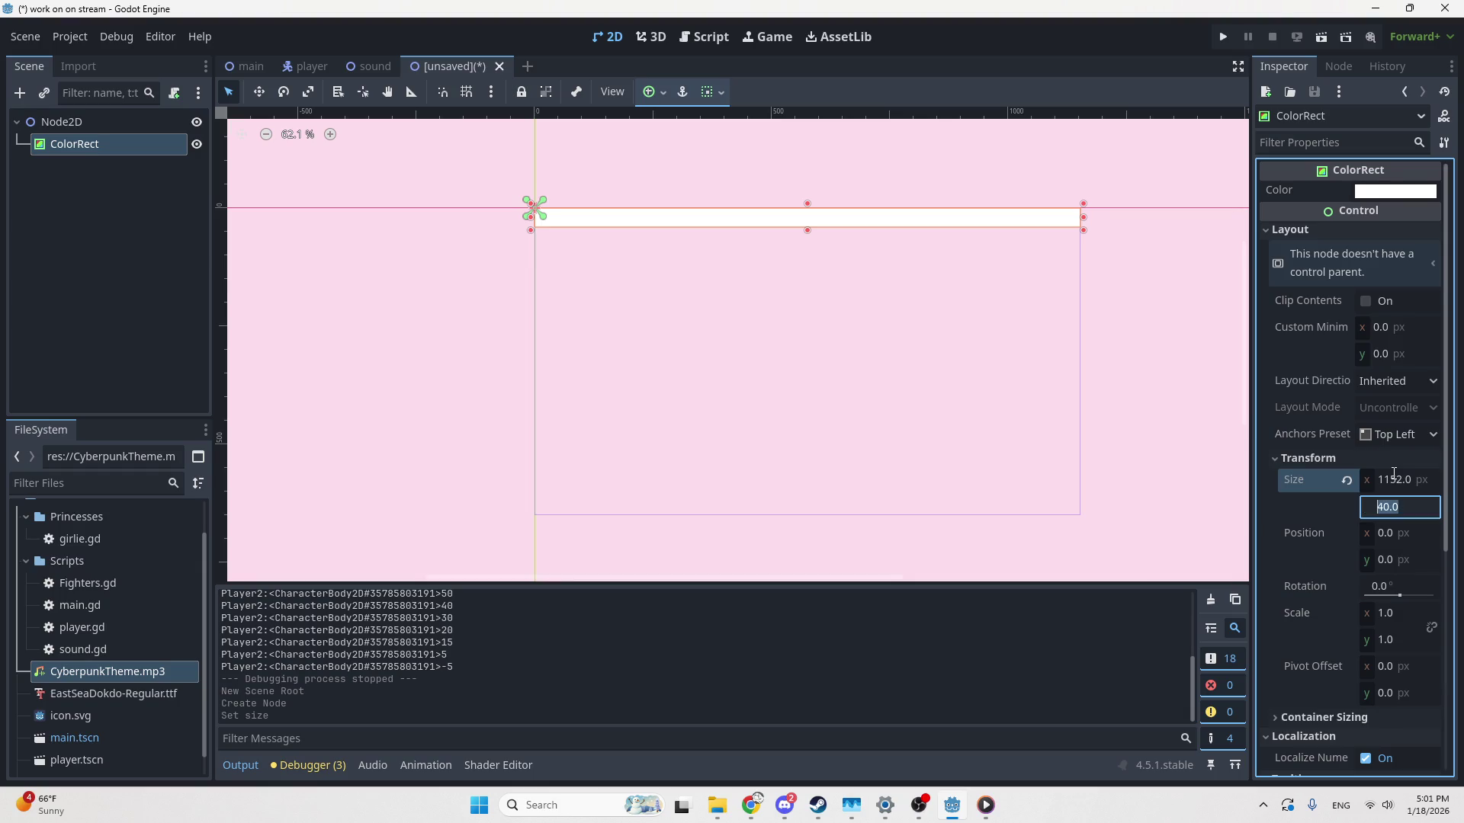
type("648")
key("Return")
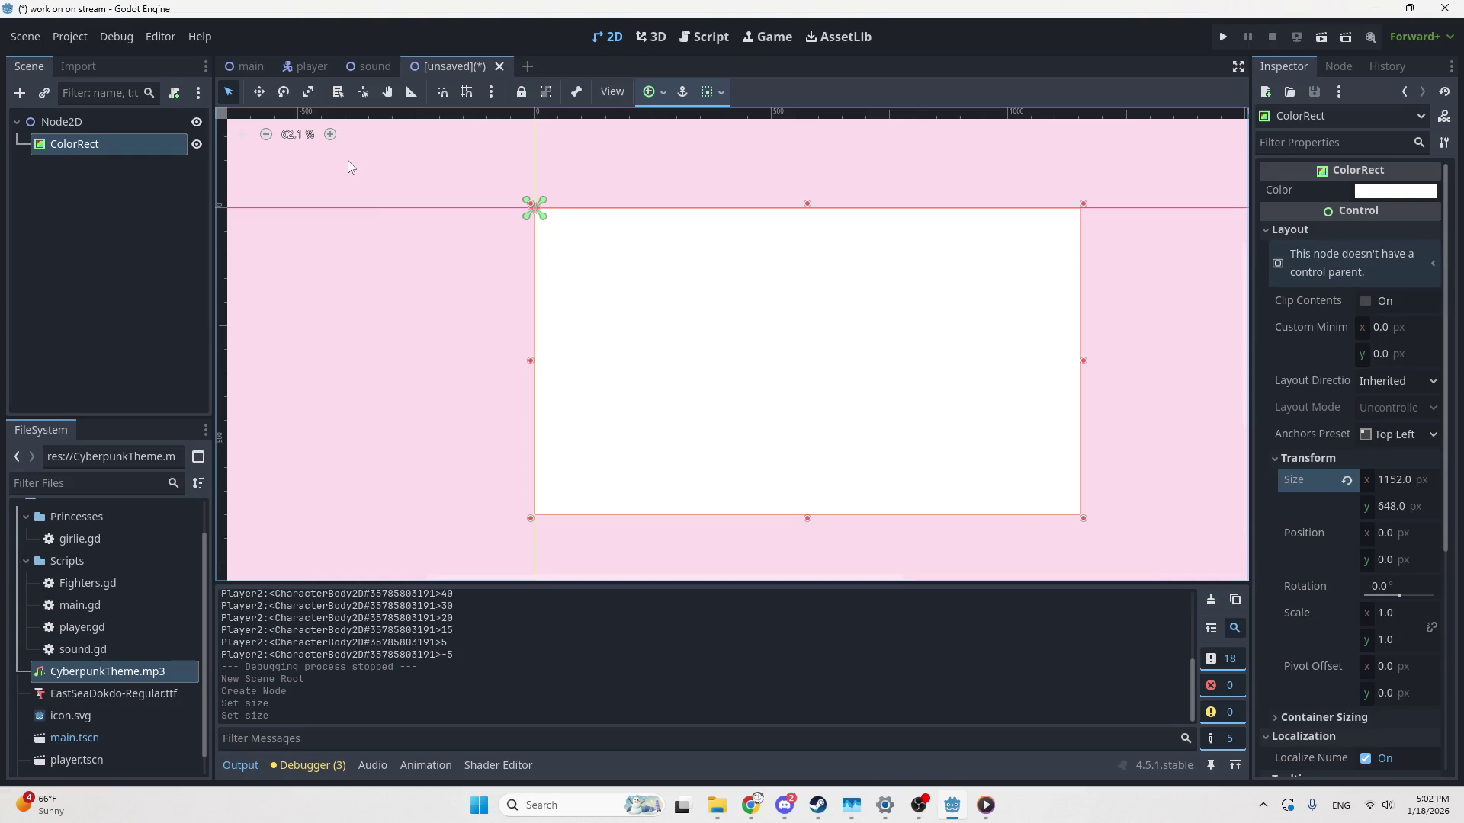
left_click(759, 794)
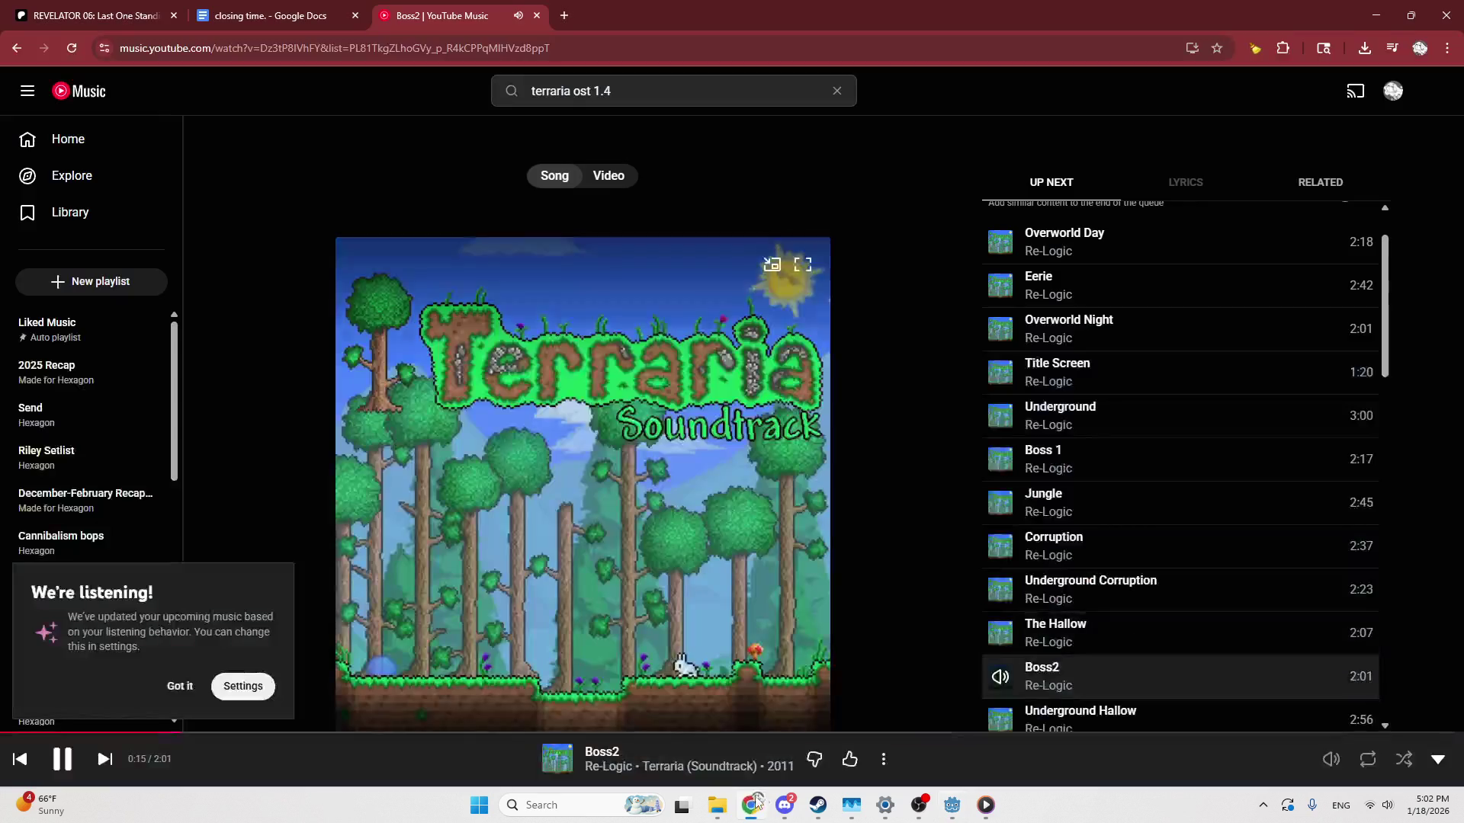
Search 'shiny mudkip' in a new Chrome tab, close that tab, and return to Godot
key("ctrl+t")
type("shiny mudkip")
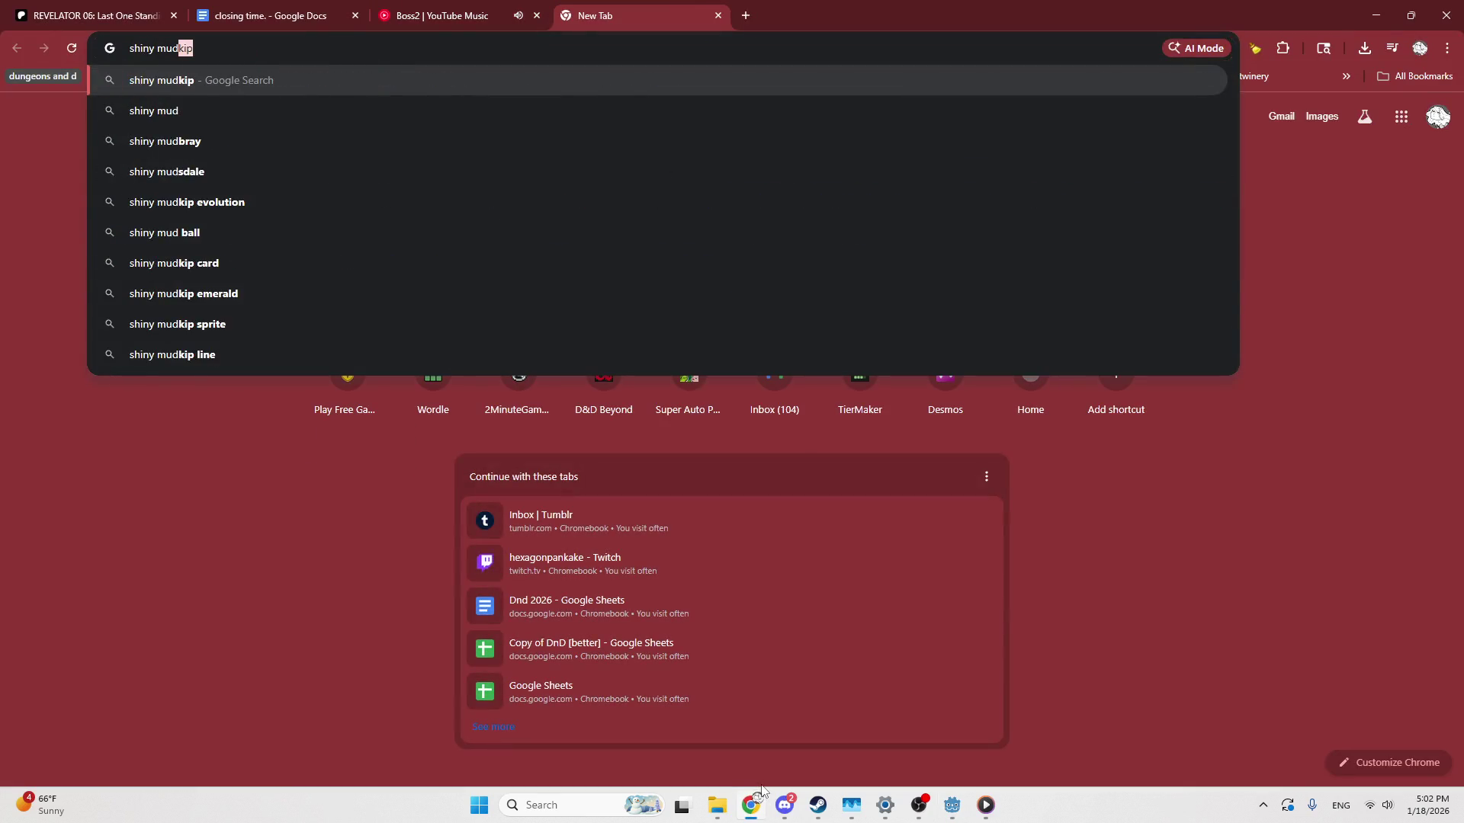
key("Return")
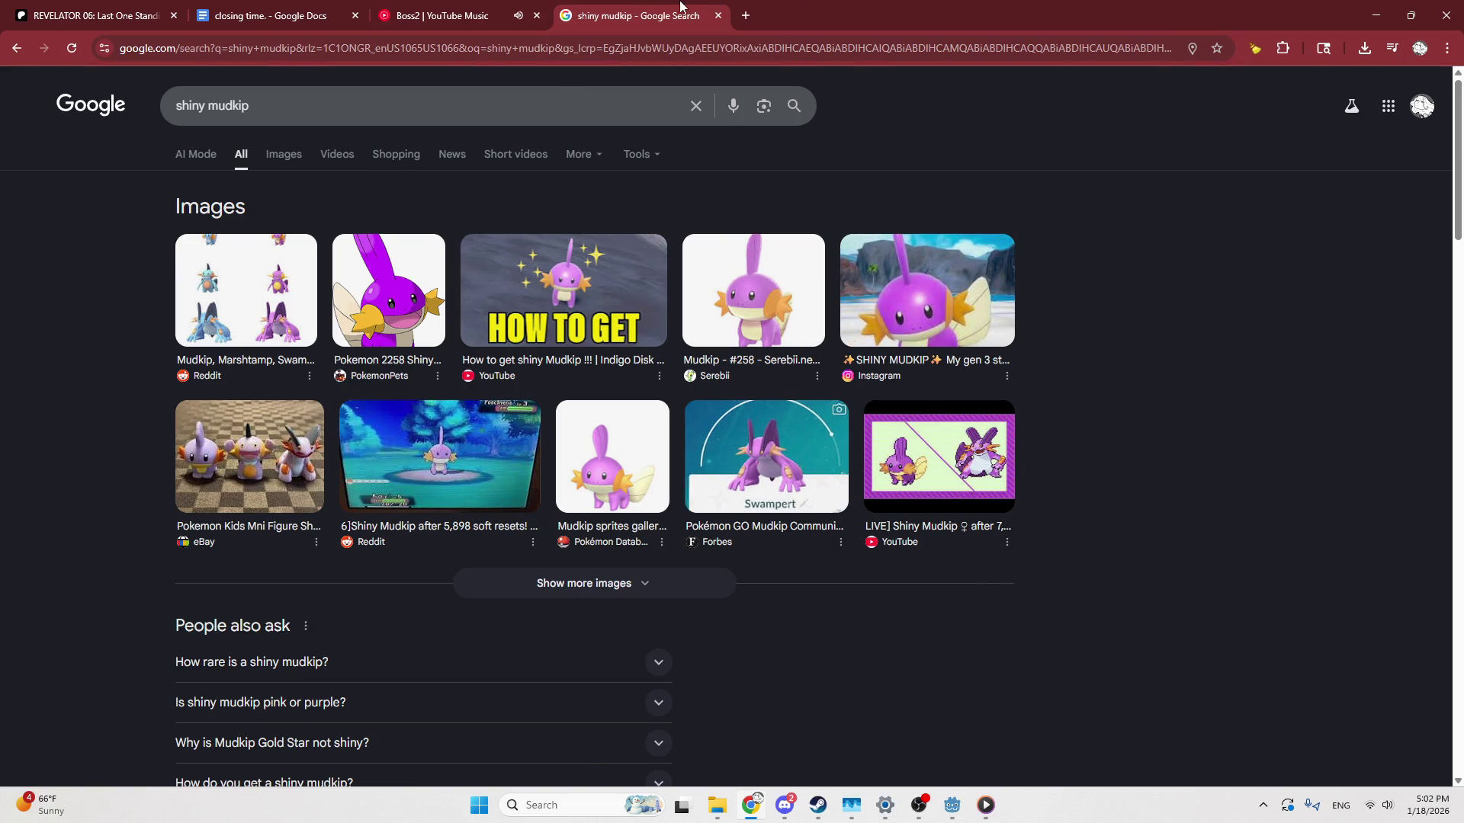
key("ctrl+w")
left_click(947, 811)
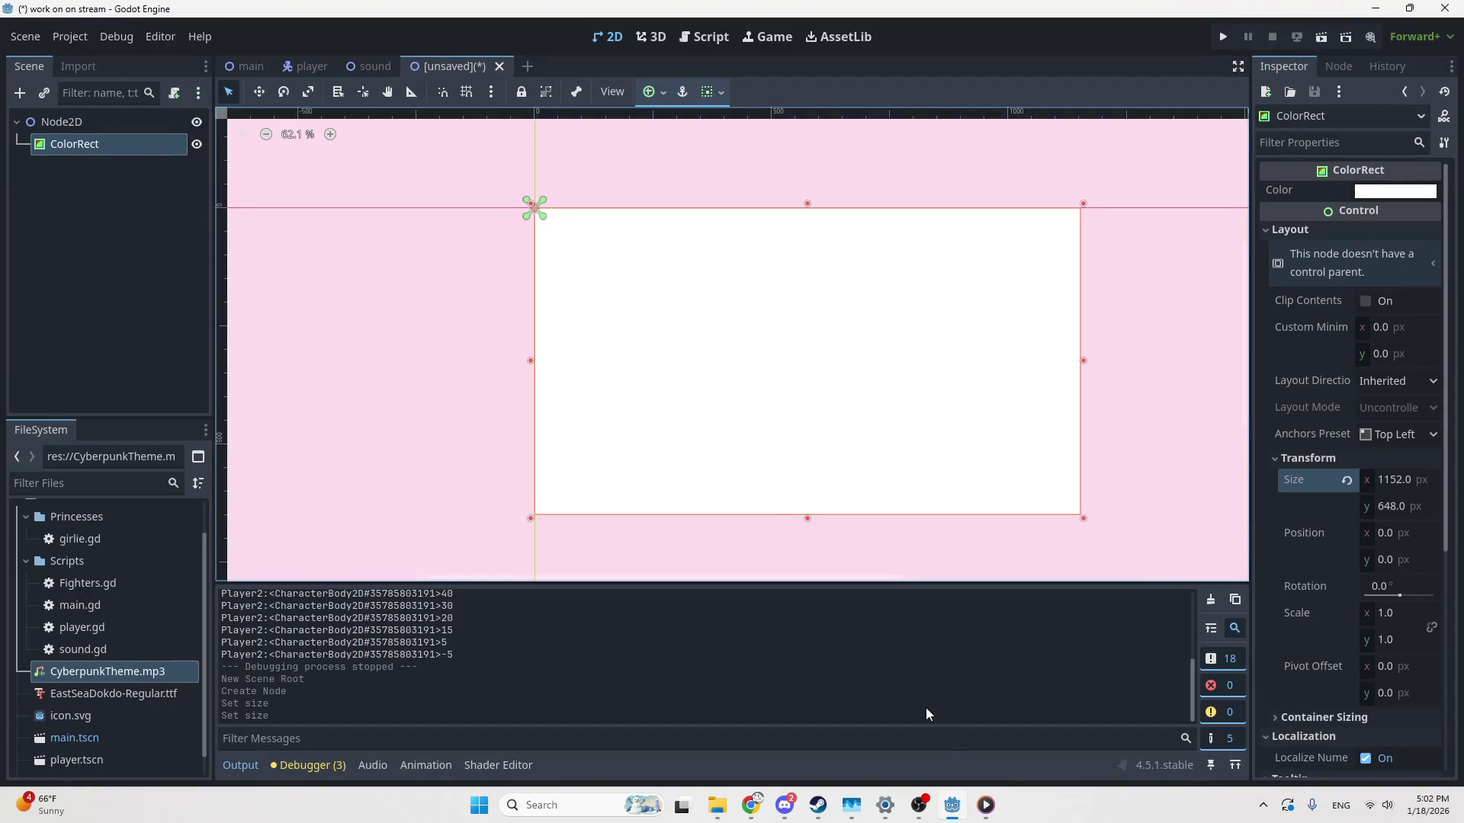
Color the ColorRect bright red (ff1f22) using HSV hue 359 and saturation 88
left_click(1385, 191)
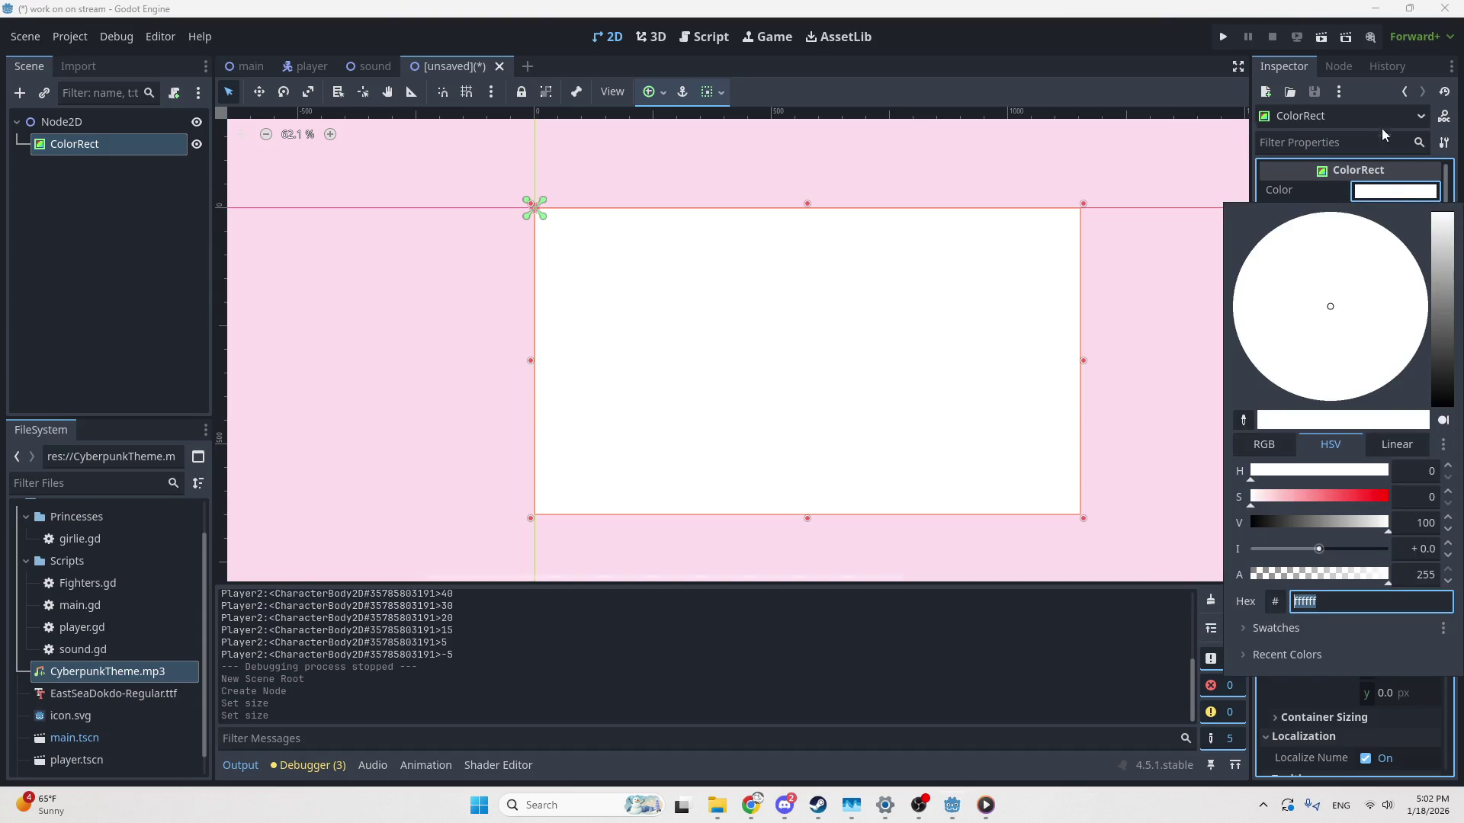
left_click(1268, 449)
left_click(1316, 443)
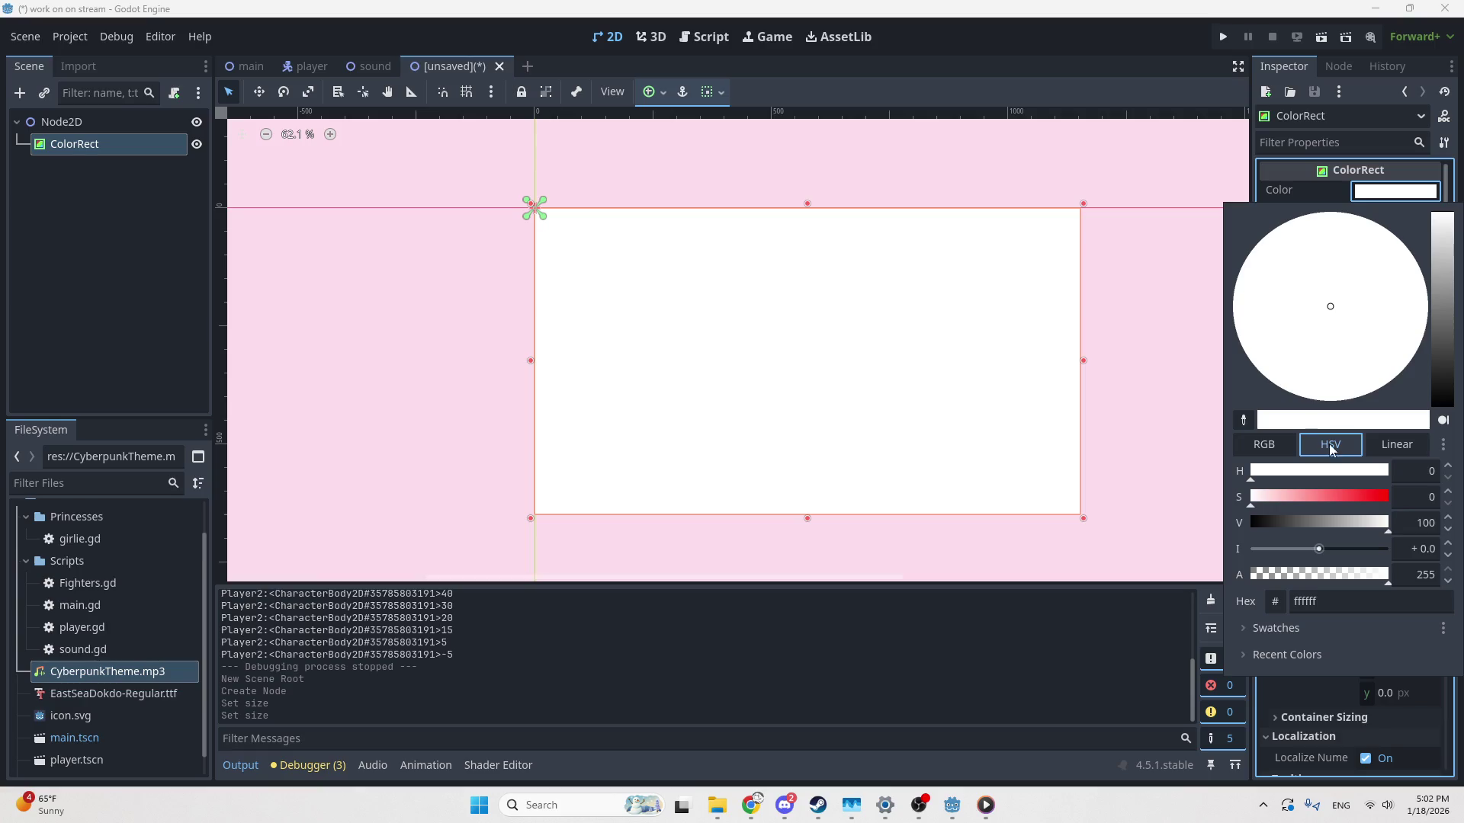
mouse_move(1268, 503)
left_mouse_down()
mouse_move(1330, 501)
mouse_move(1387, 472)
left_mouse_up()
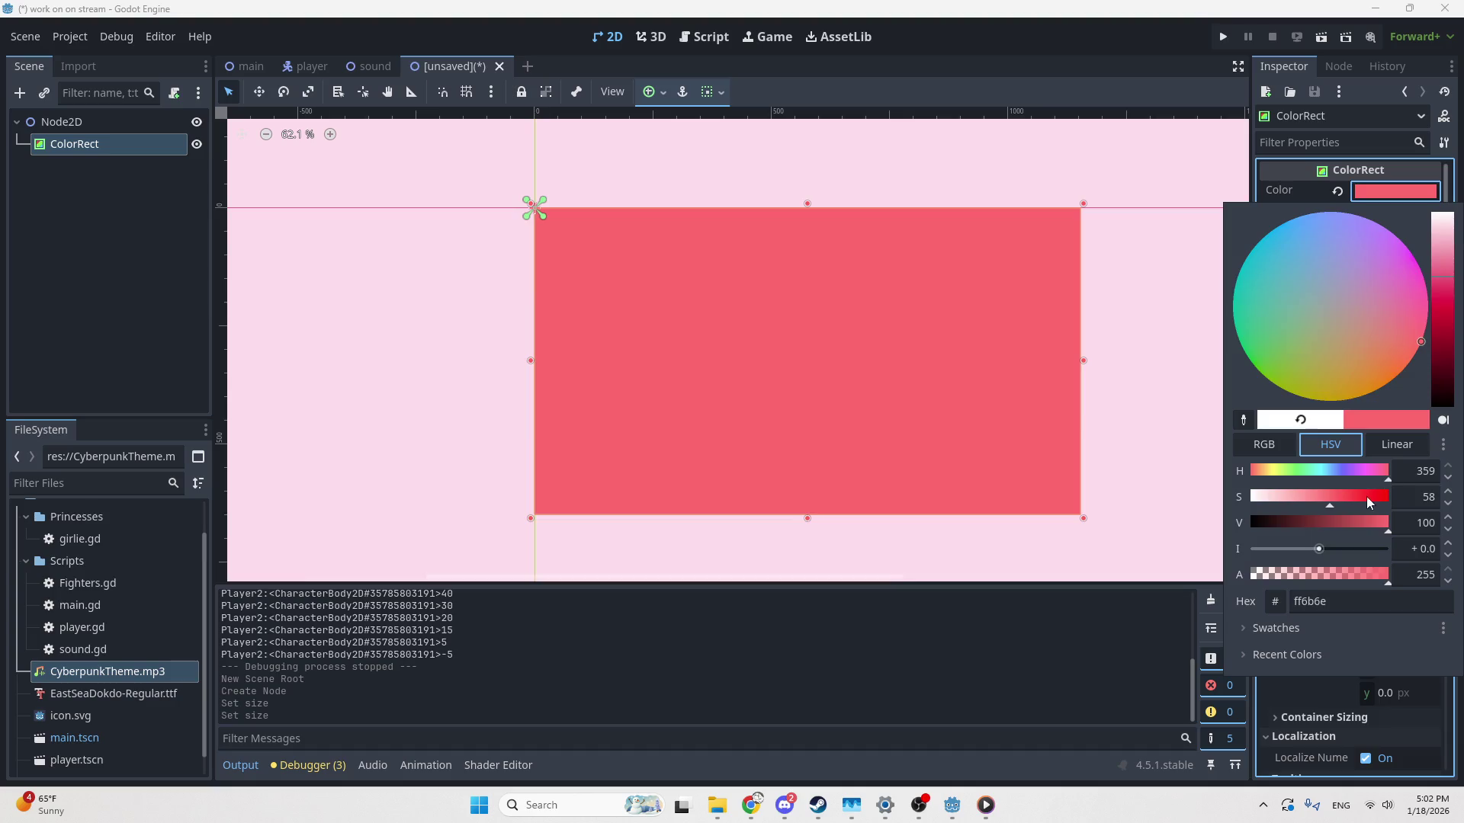
left_click(1370, 502)
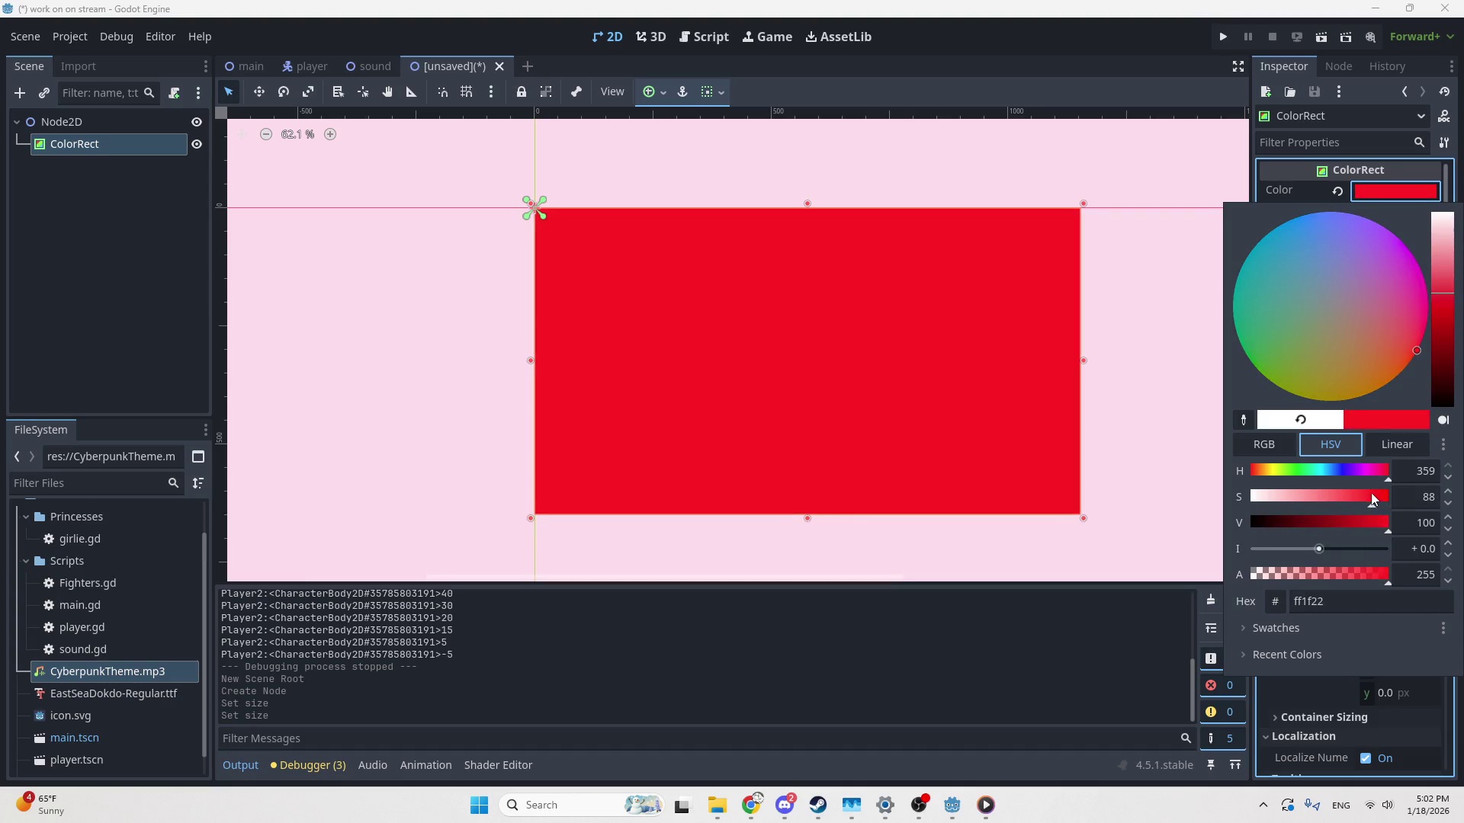
left_click(1125, 399)
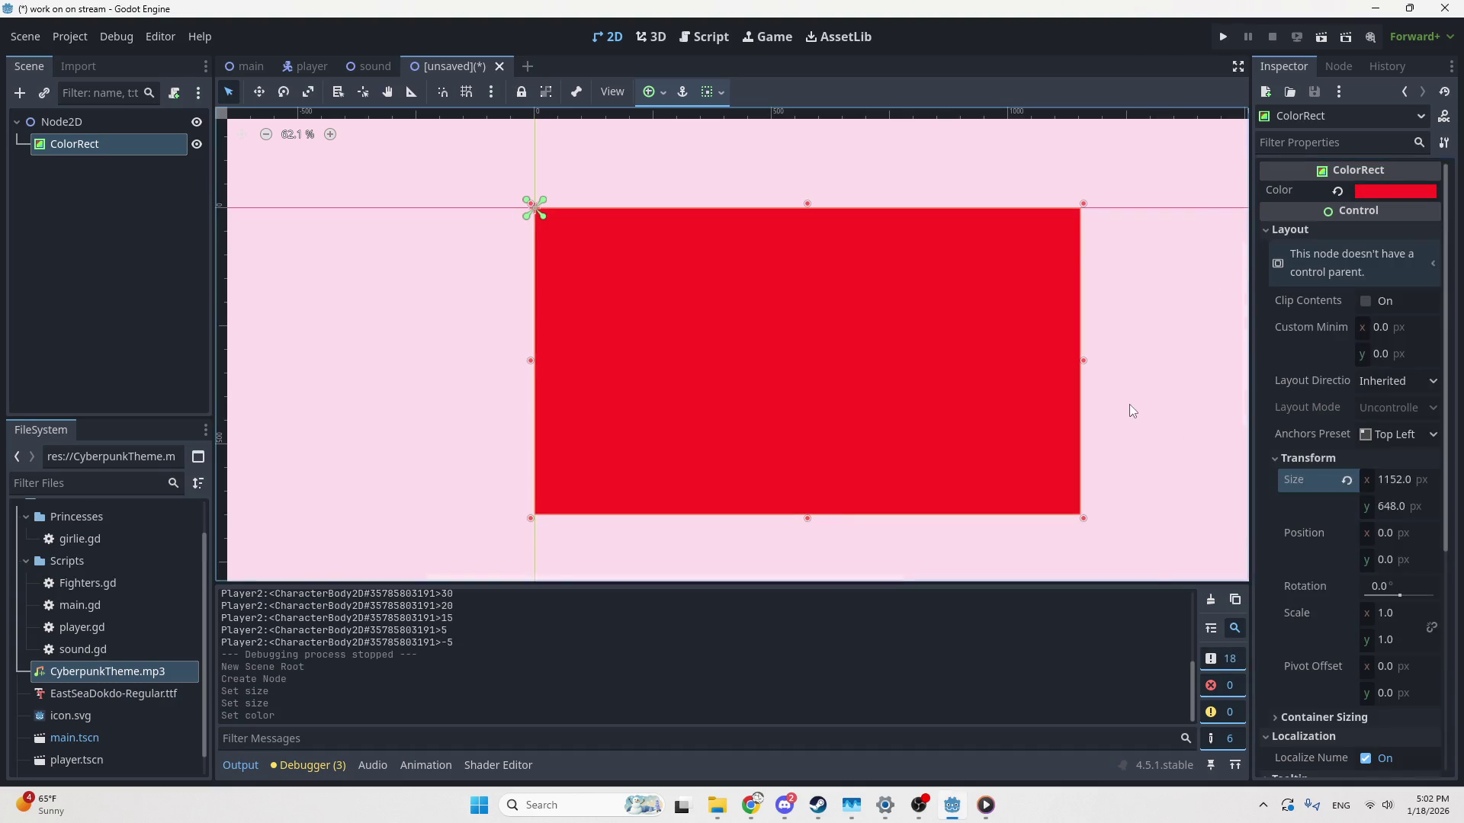
left_click(1131, 412)
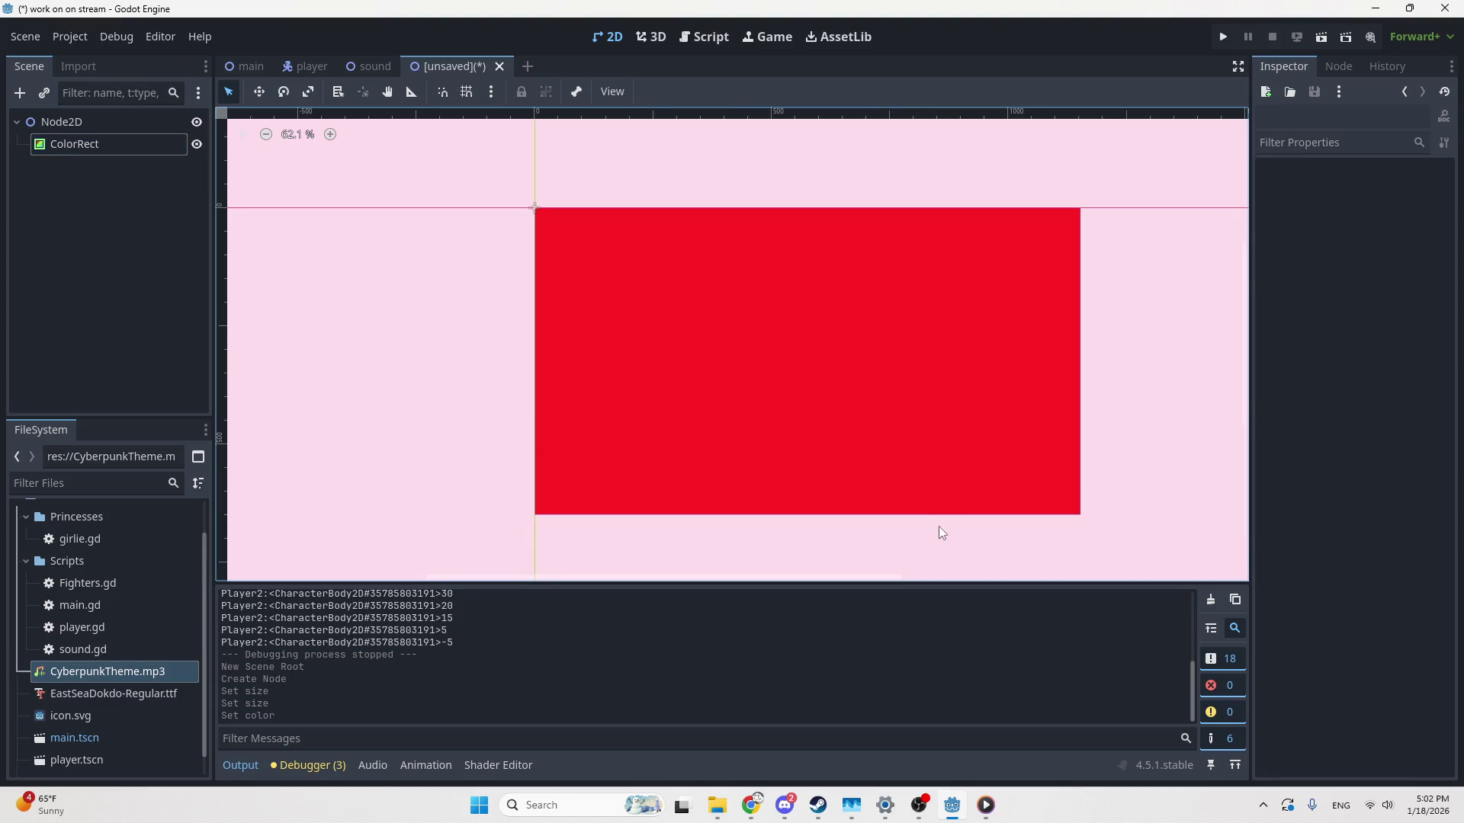
Select the Node2D root and frame the red rectangle in the canvas view
left_click(60, 133)
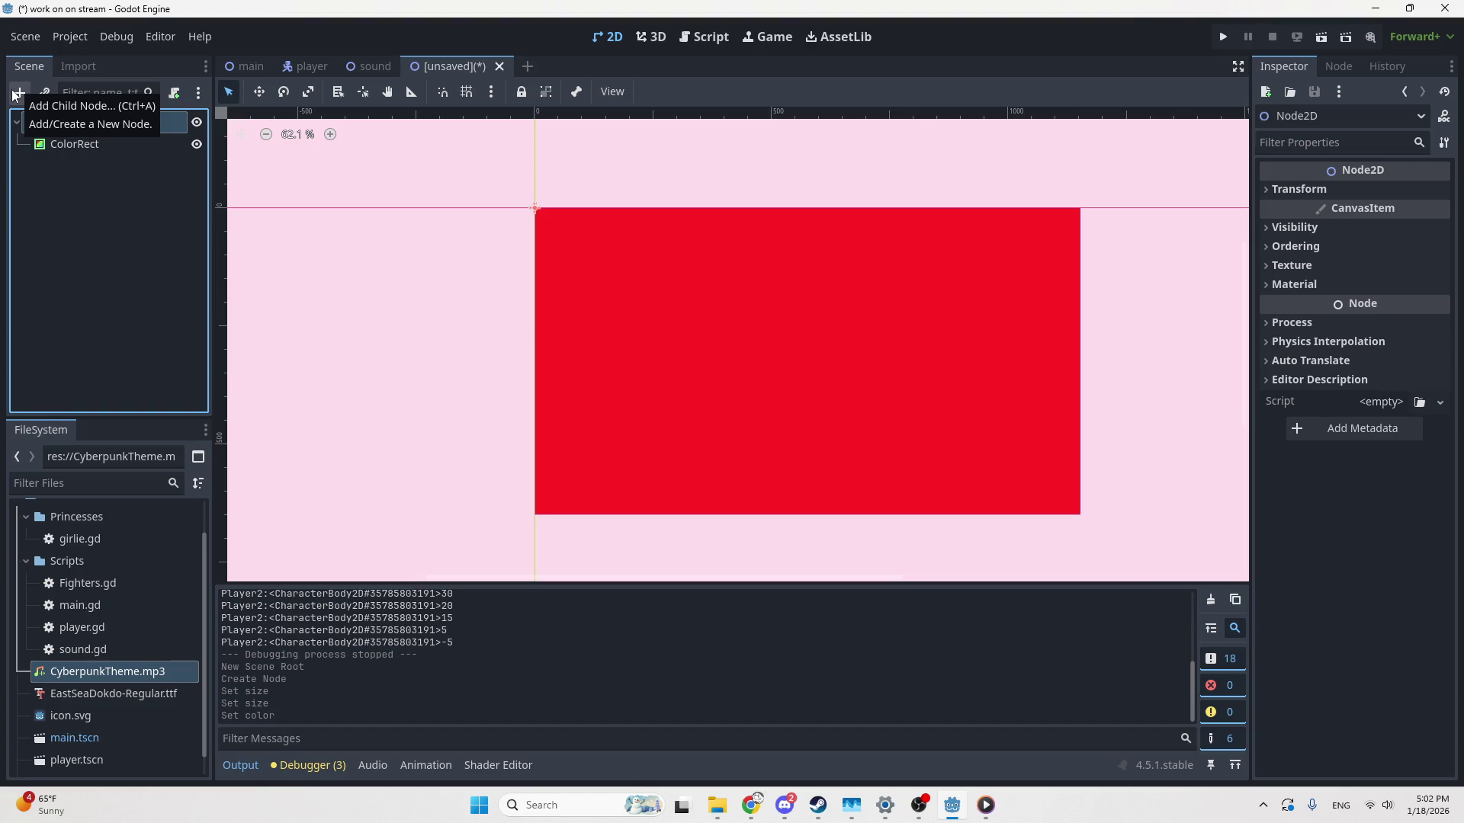
scroll(418, 472, "up", 1)
scroll(418, 472, "up", 2)
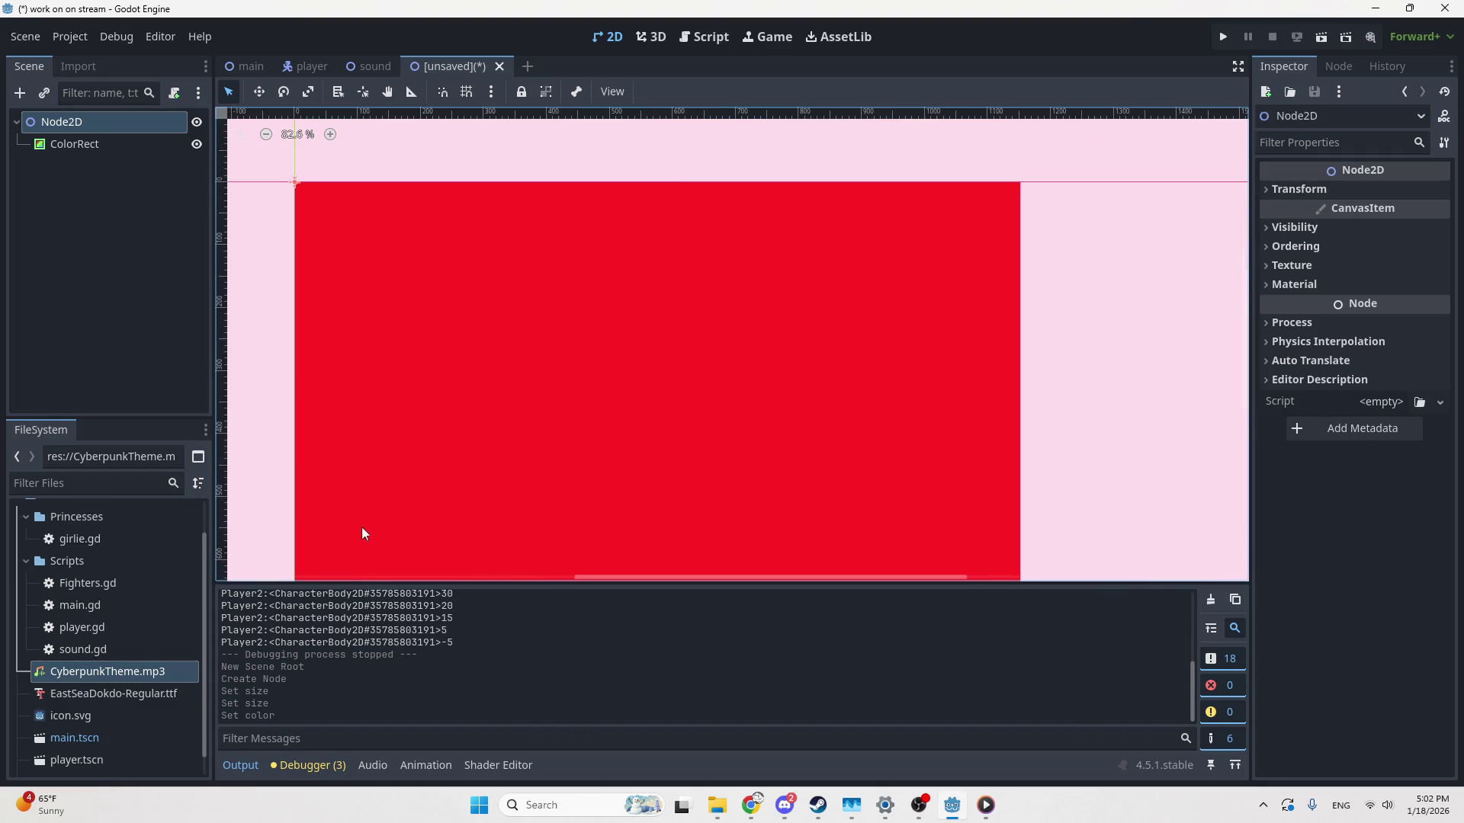
left_click_drag(382, 481, 398, 442)
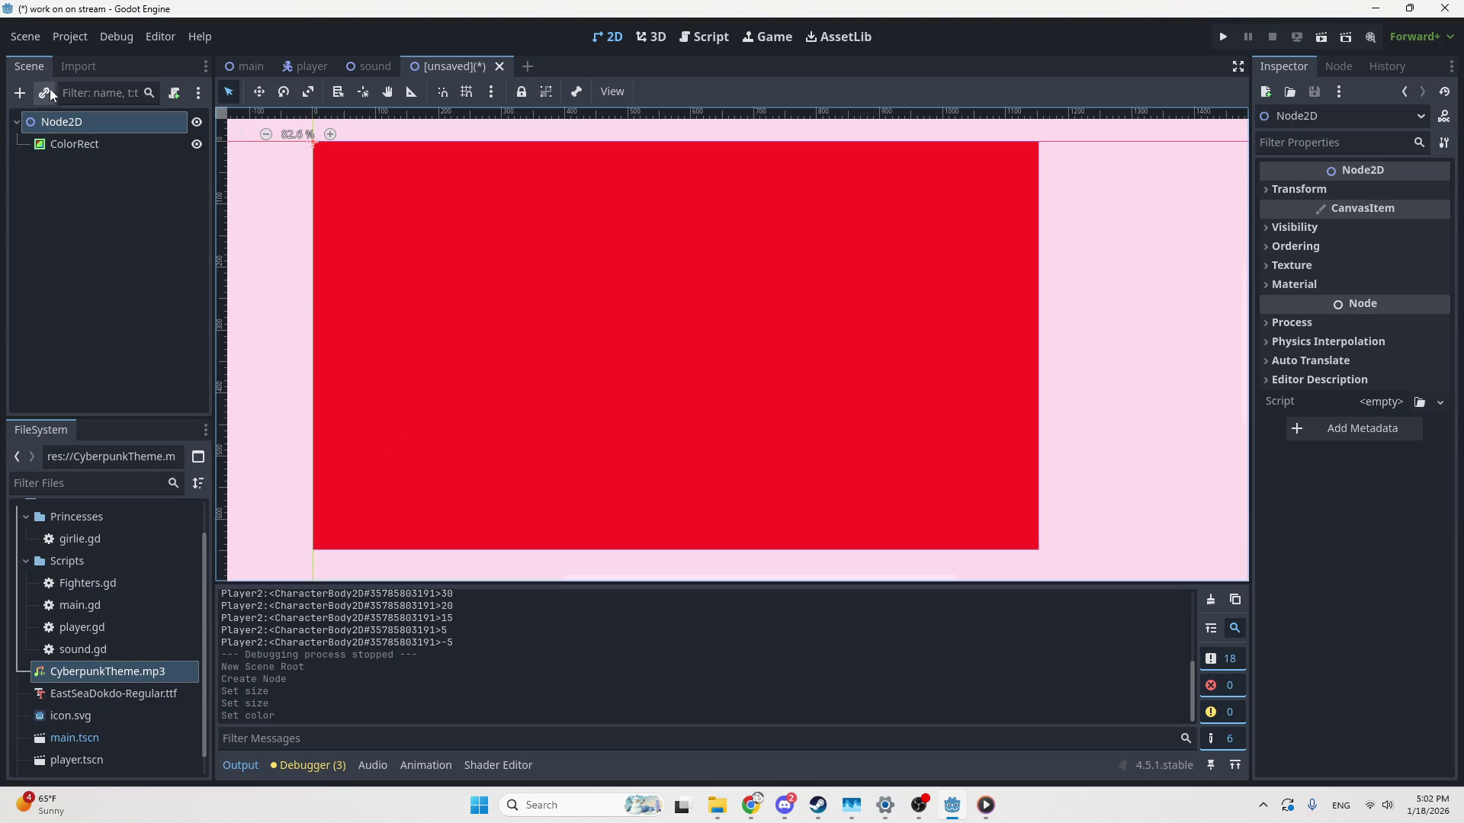
left_click(21, 99)
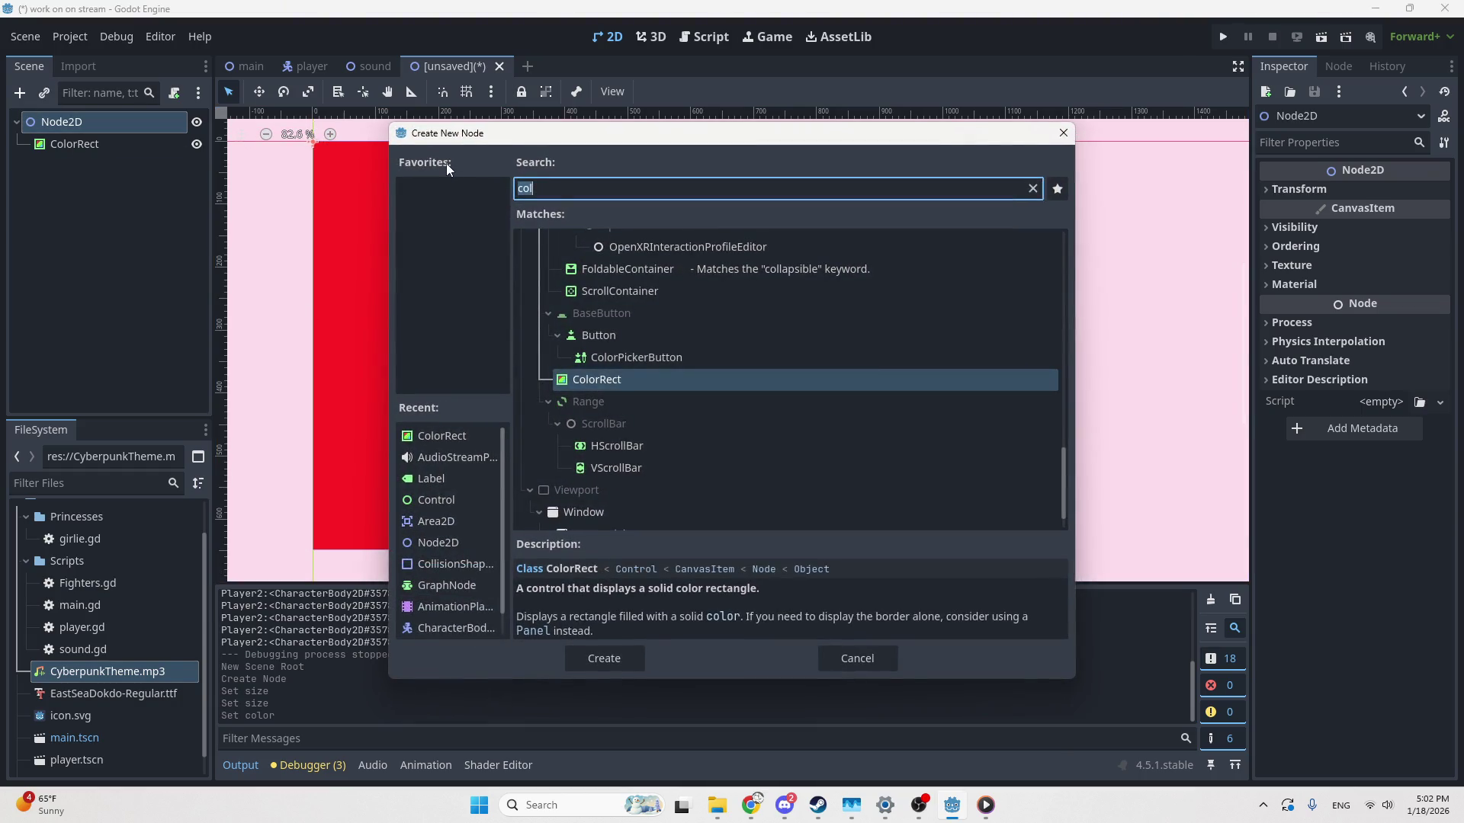
Add a Label reading 'PLAYER X HAS WON' onto the red background
type("lable")
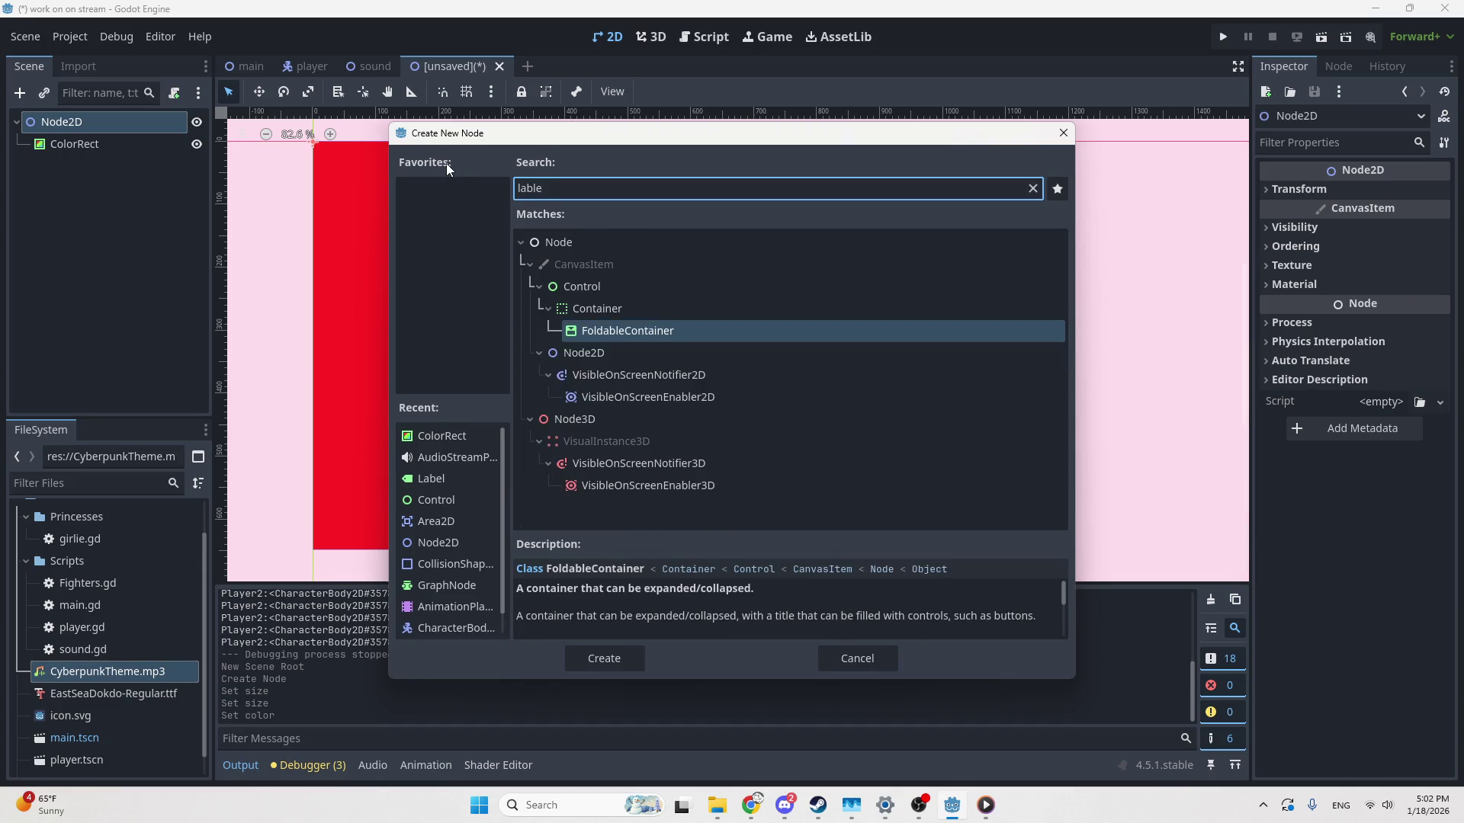
key("Return")
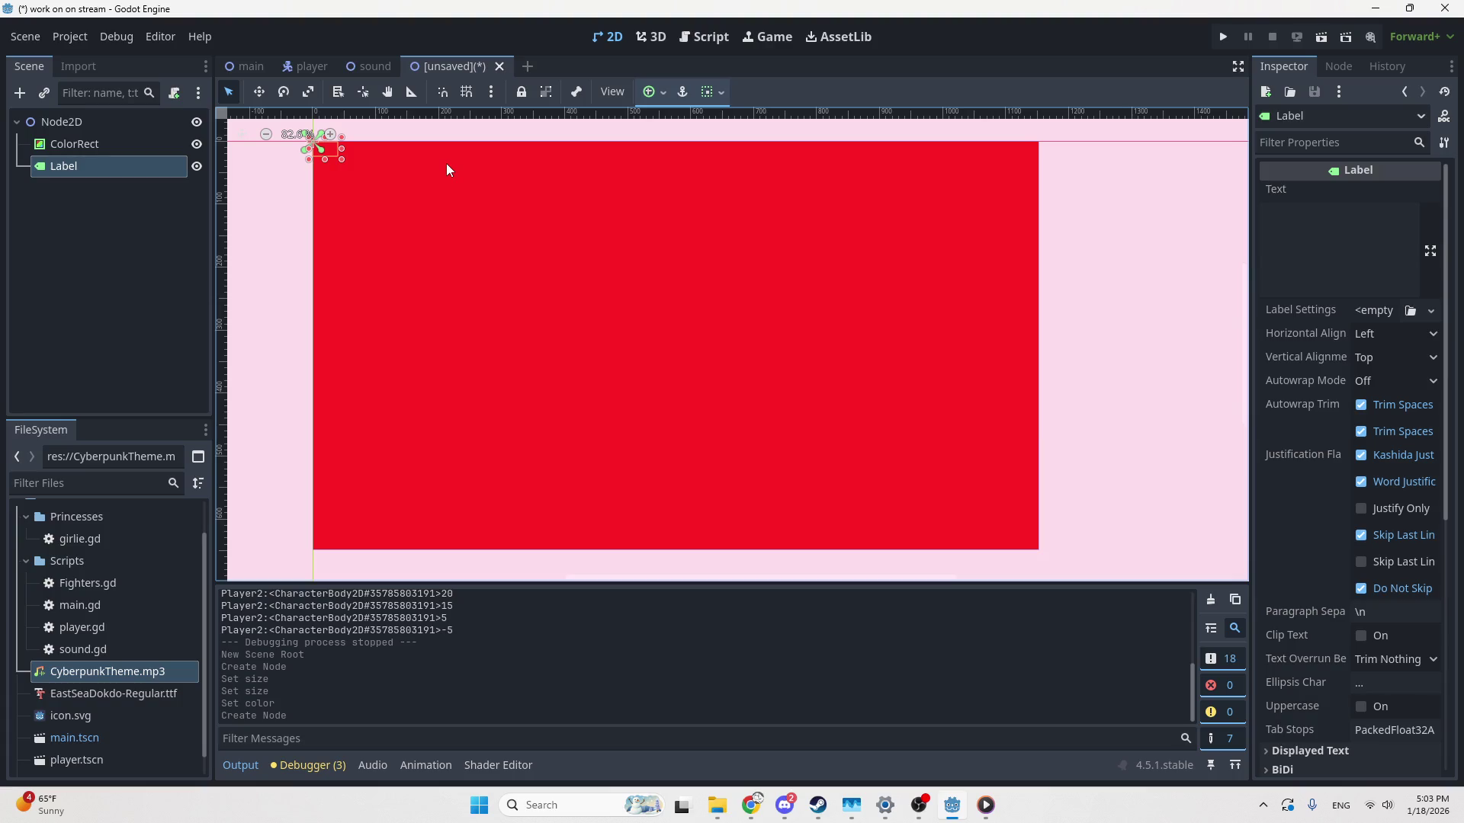
left_click_drag(325, 148, 448, 221)
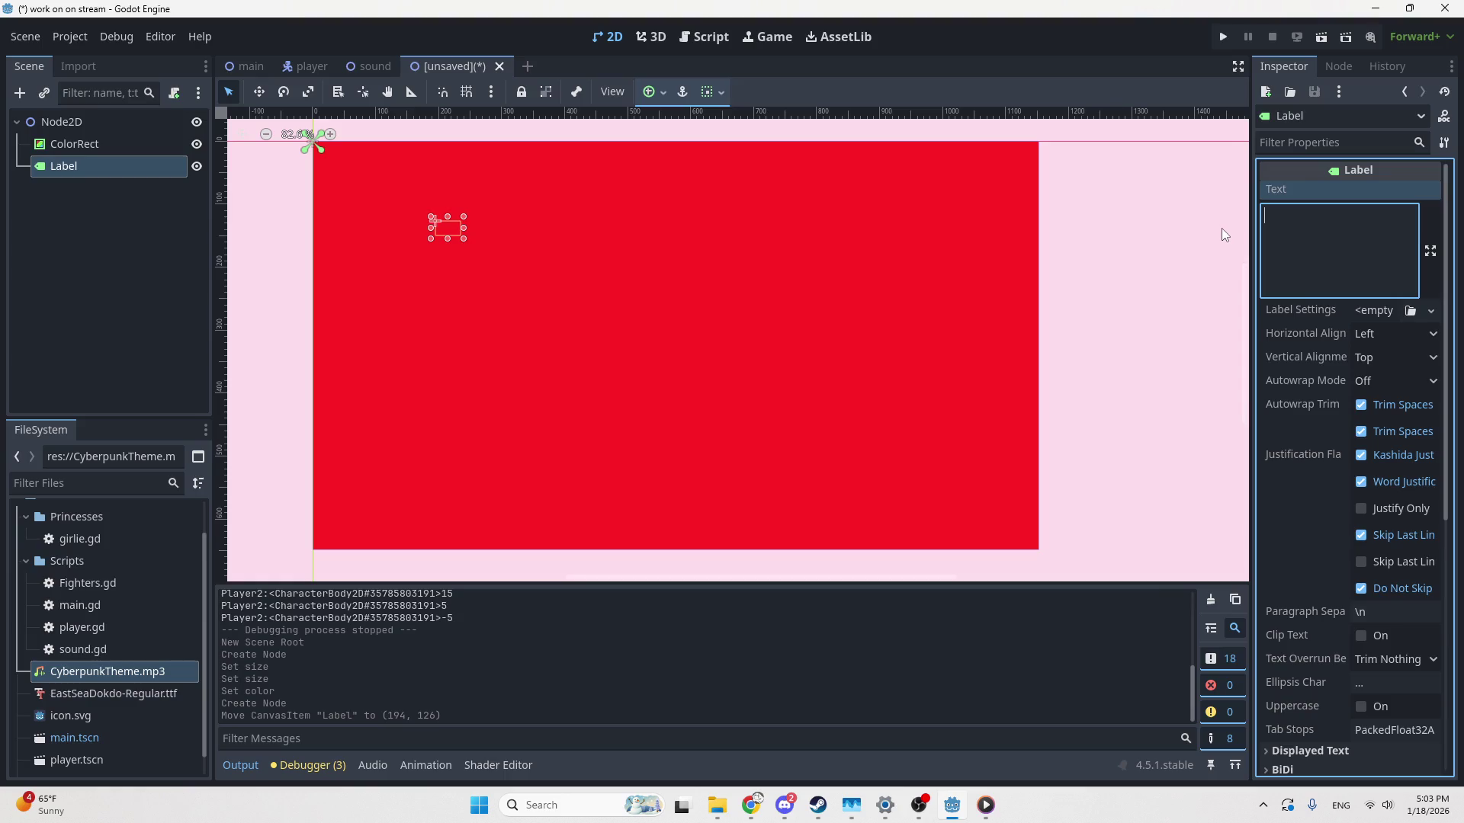
type("PLAYER X HAS WON")
Give the label new LabelSettings and center its text horizontally
left_click(1396, 309)
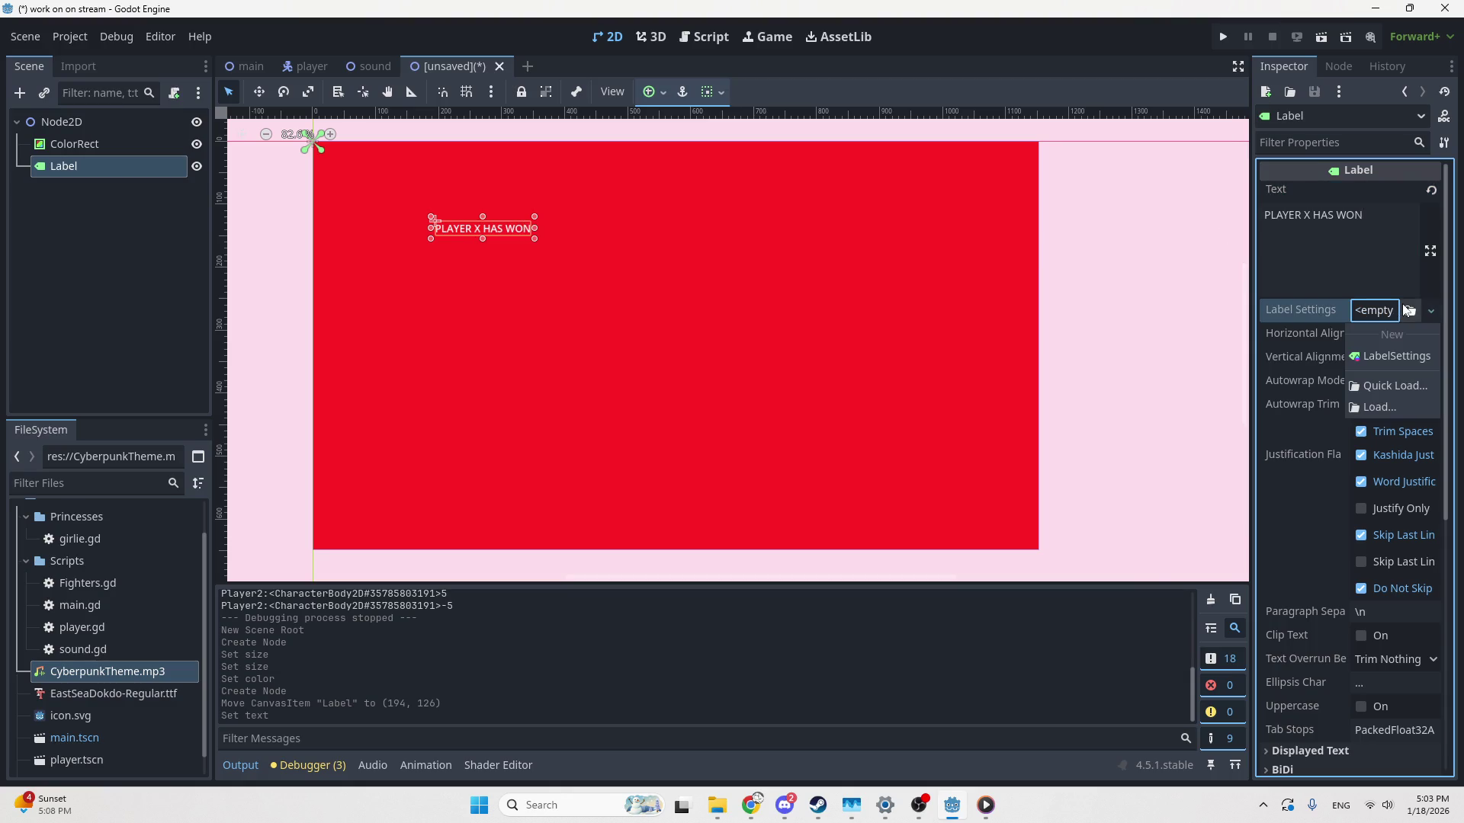
left_click(1390, 356)
left_click(1378, 336)
left_click(1379, 314)
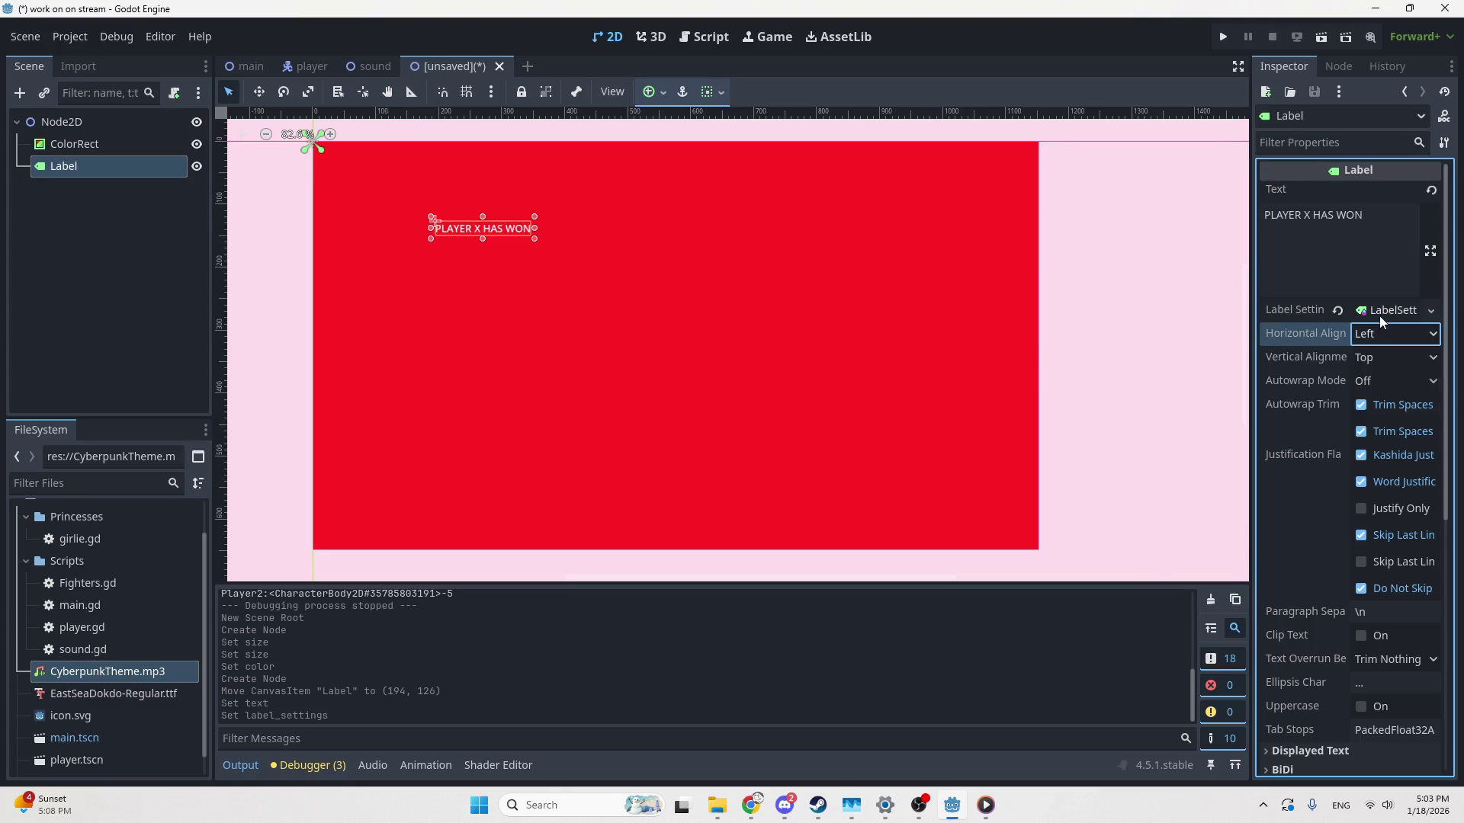
left_click(1380, 312)
left_click(1376, 312)
left_click(1370, 332)
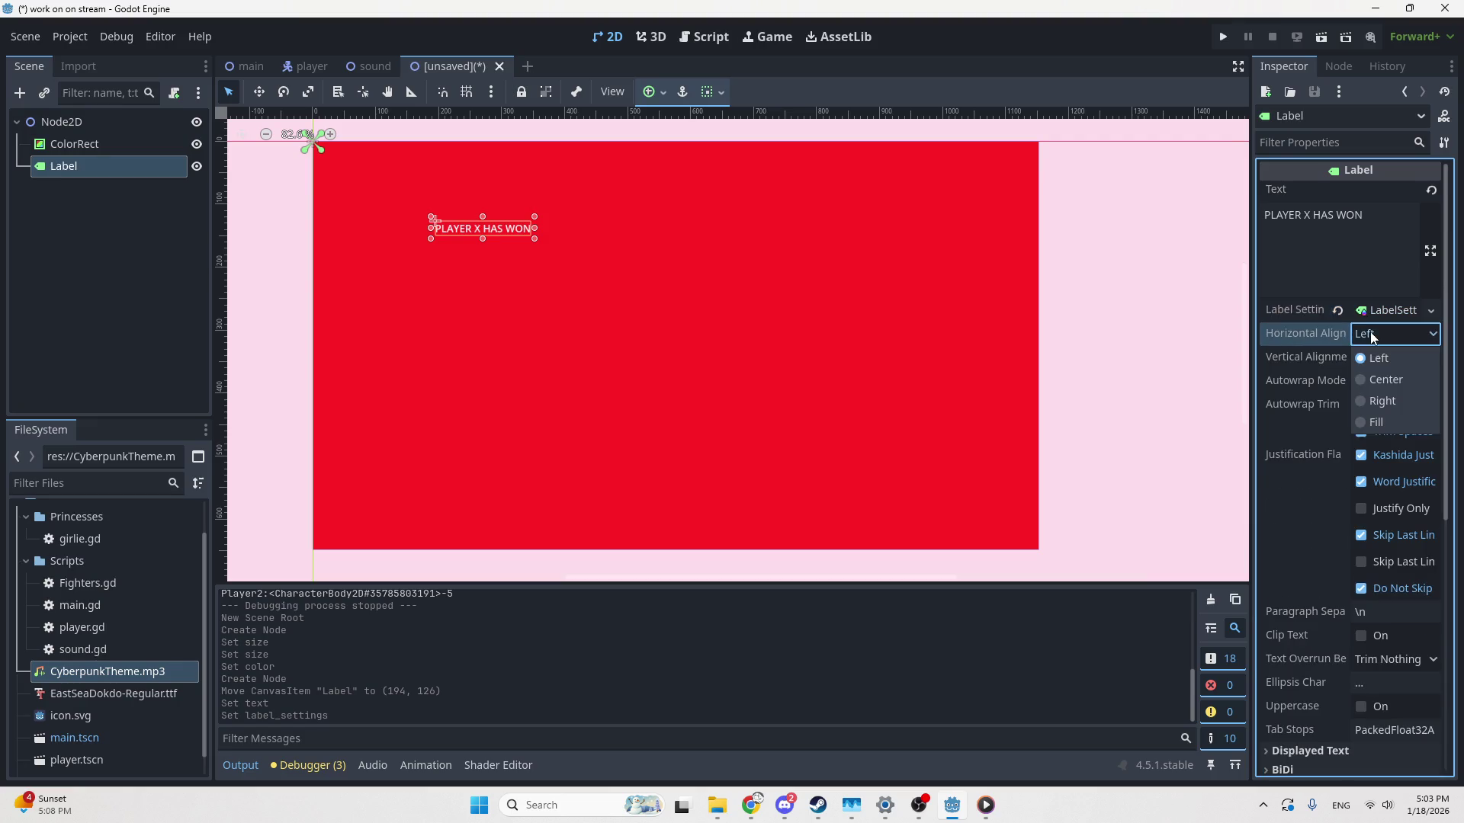
left_click(1383, 376)
left_click(1378, 334)
left_click(1371, 314)
left_click(1370, 314)
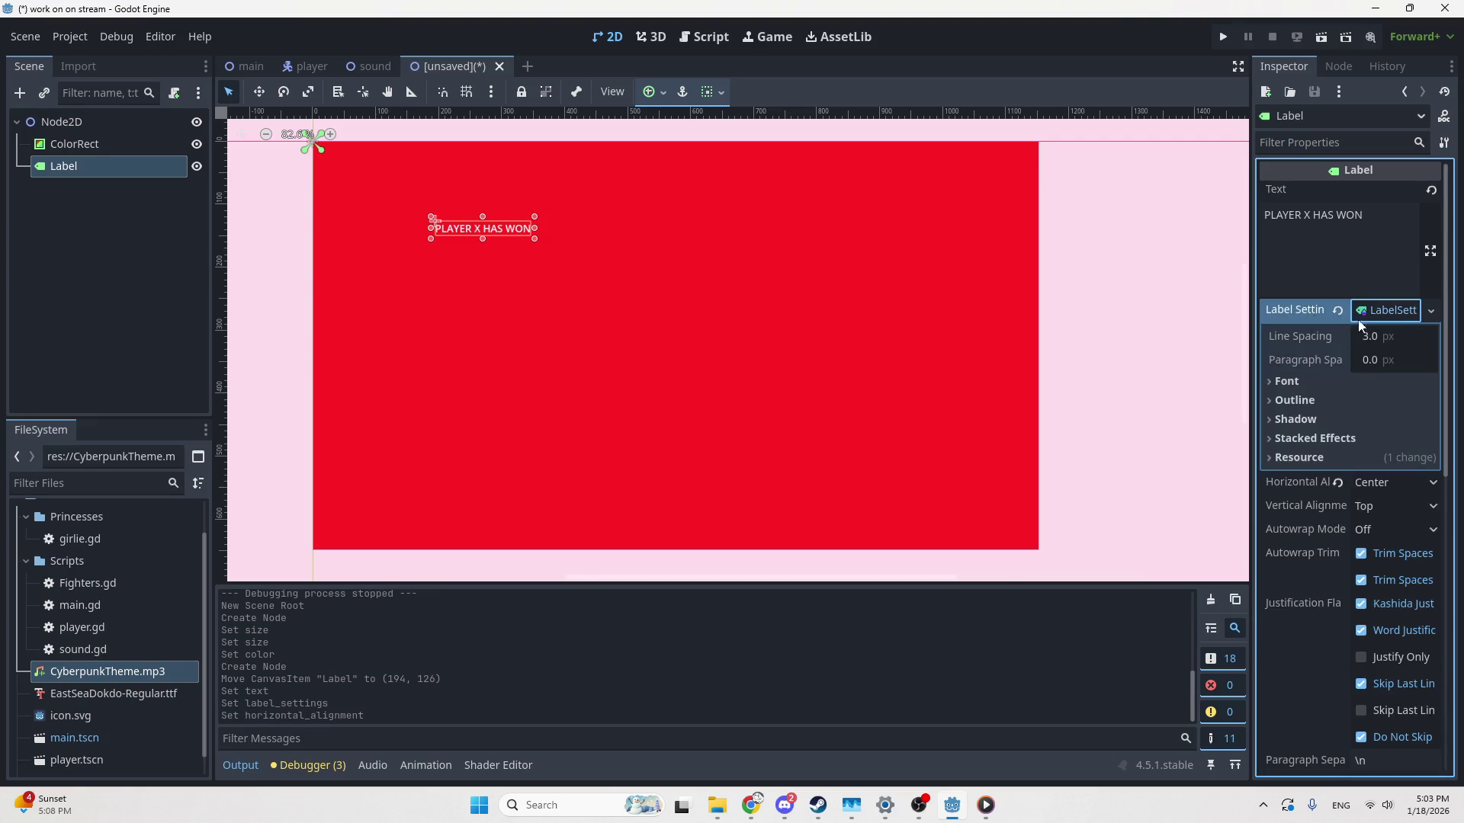
Make the label 1152 wide and position it at y 144
mouse_move(534, 231)
left_mouse_down()
mouse_move(1136, 233)
mouse_move(983, 244)
left_mouse_up()
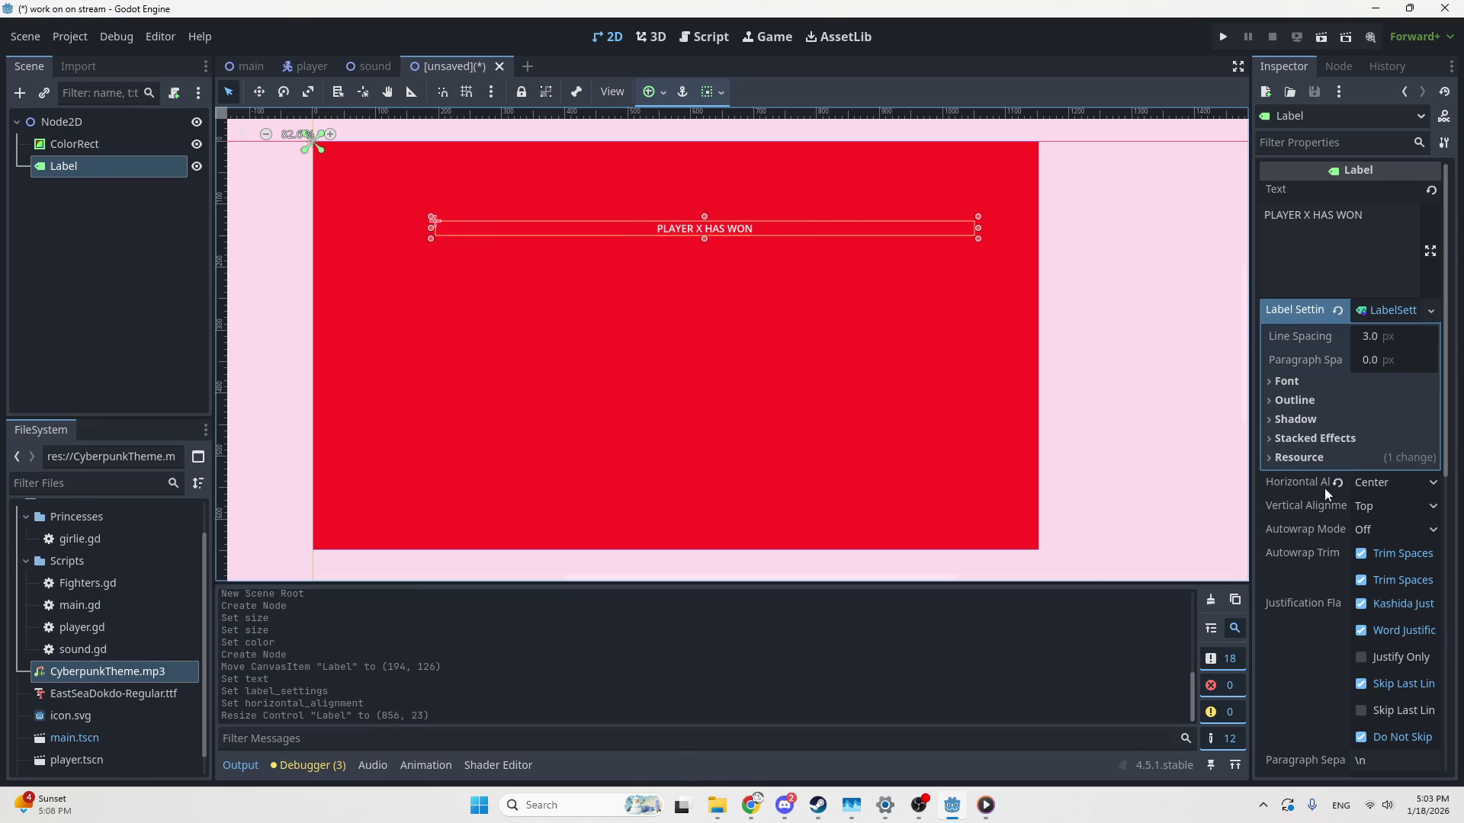
scroll(1321, 488, "down", 10)
left_click(1296, 498)
scroll(1346, 602, "down", 3)
left_click(1319, 573)
left_click(1399, 595)
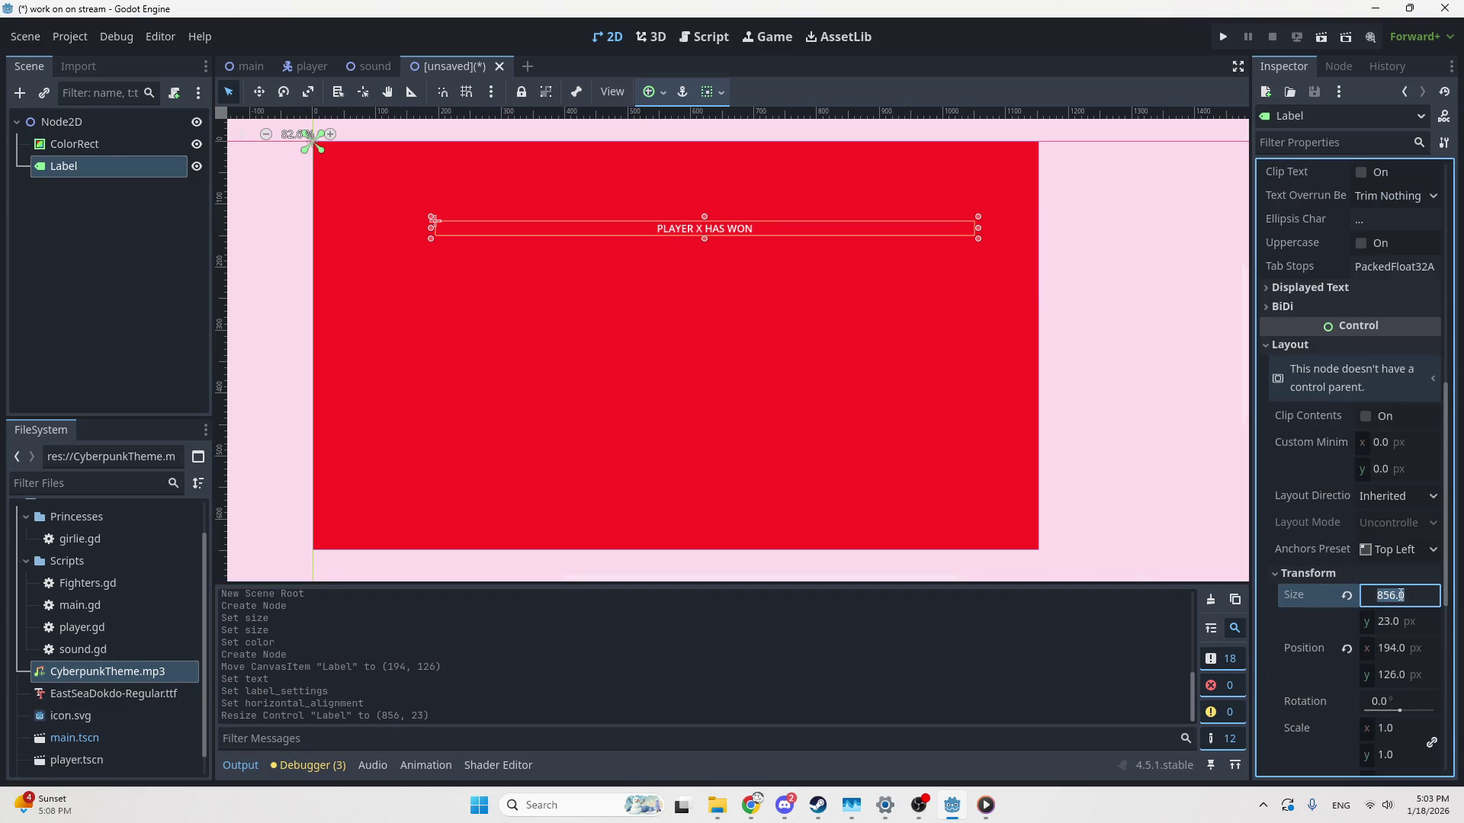
type("1152")
key("Return")
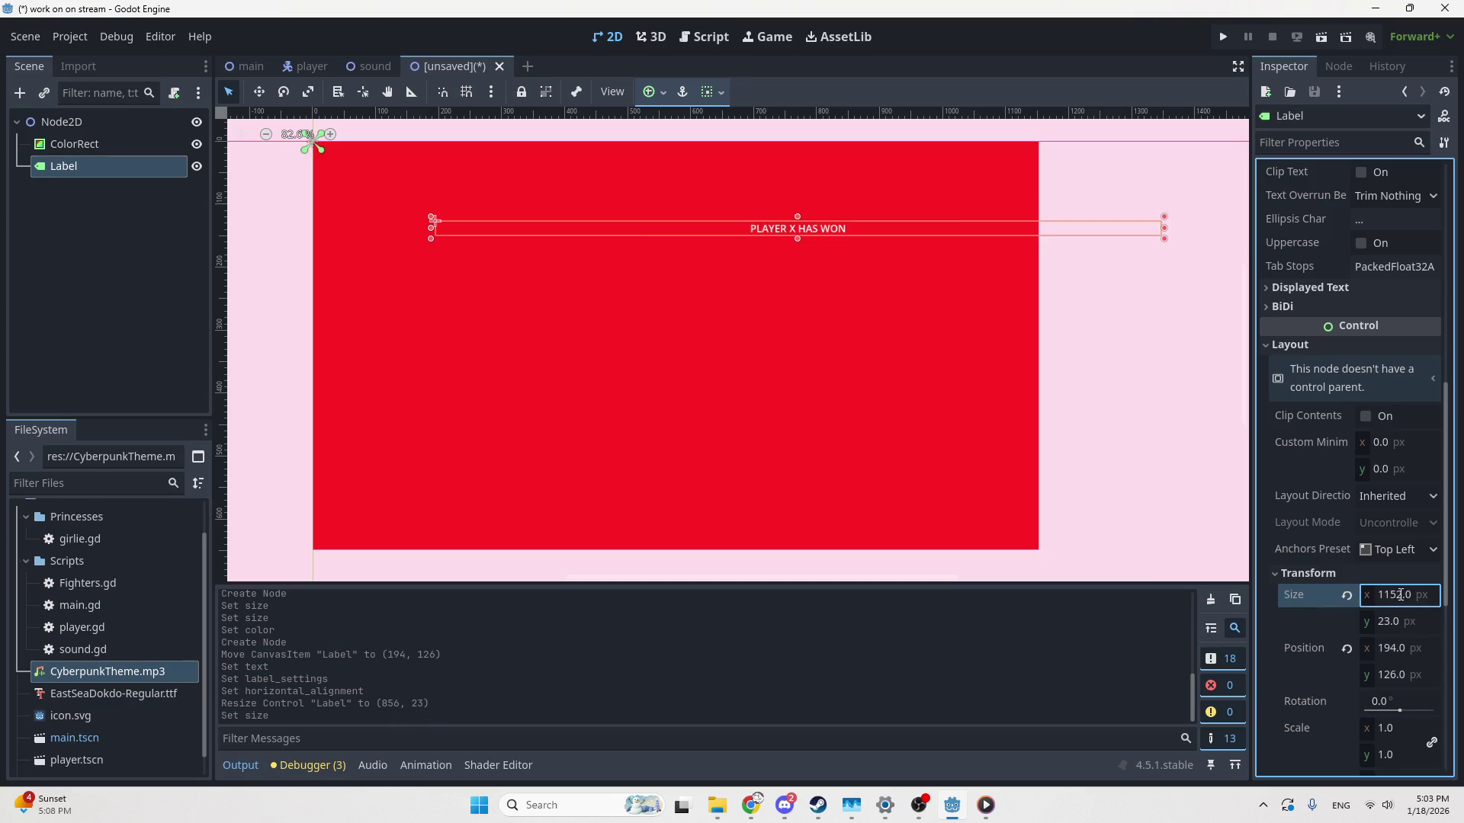
left_click(1347, 646)
mouse_move(729, 167)
left_mouse_down()
mouse_move(709, 190)
mouse_move(716, 256)
mouse_move(723, 245)
left_mouse_up()
Enlarge the label's font size to 101 and preview the finished screen
scroll(1382, 486, "up", 5)
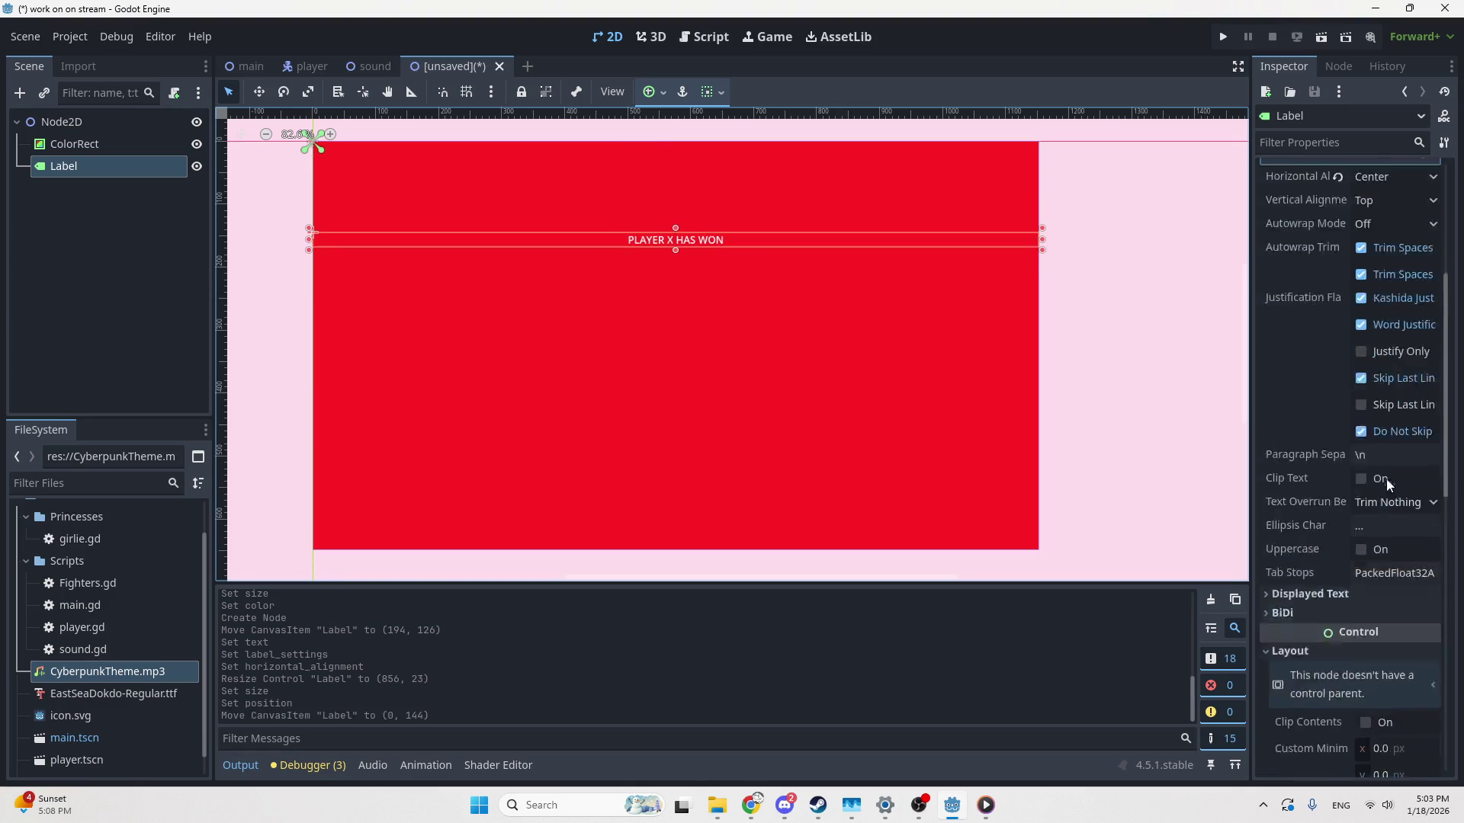
left_click(1382, 314)
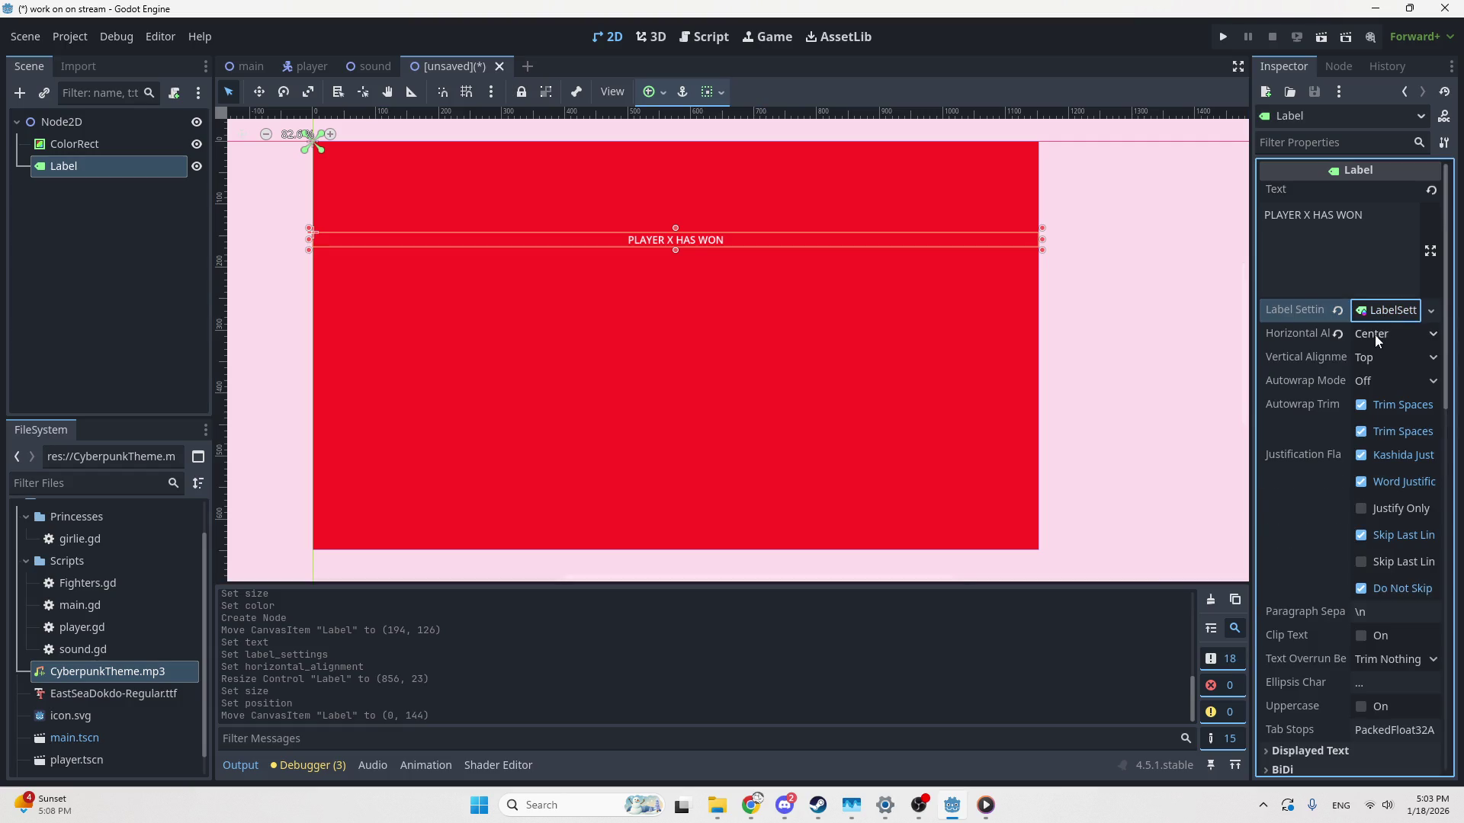
left_click(1369, 313)
mouse_move(1376, 429)
left_mouse_down()
mouse_move(1410, 429)
mouse_move(1382, 429)
left_mouse_up()
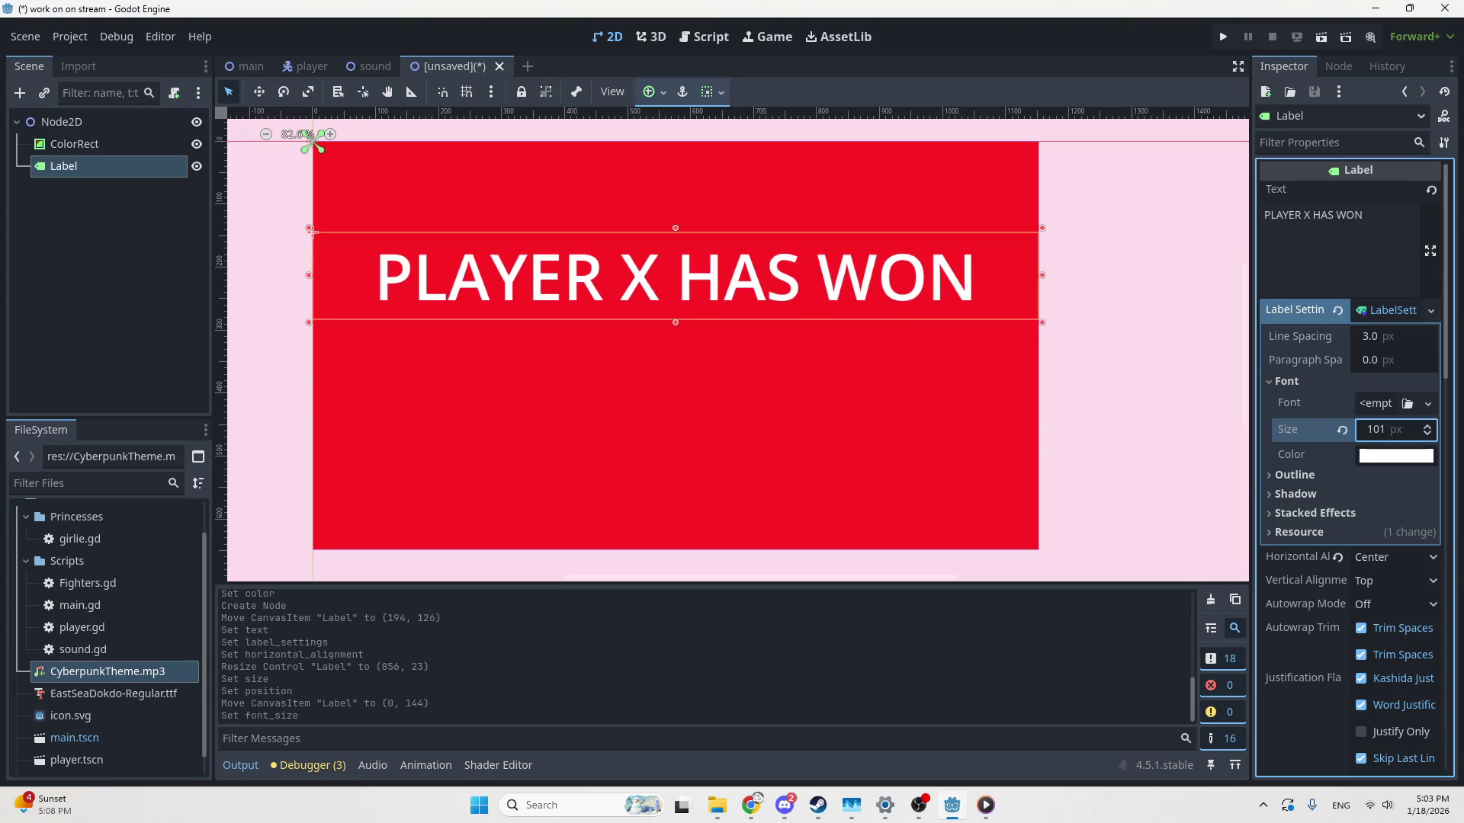
left_click(1181, 227)
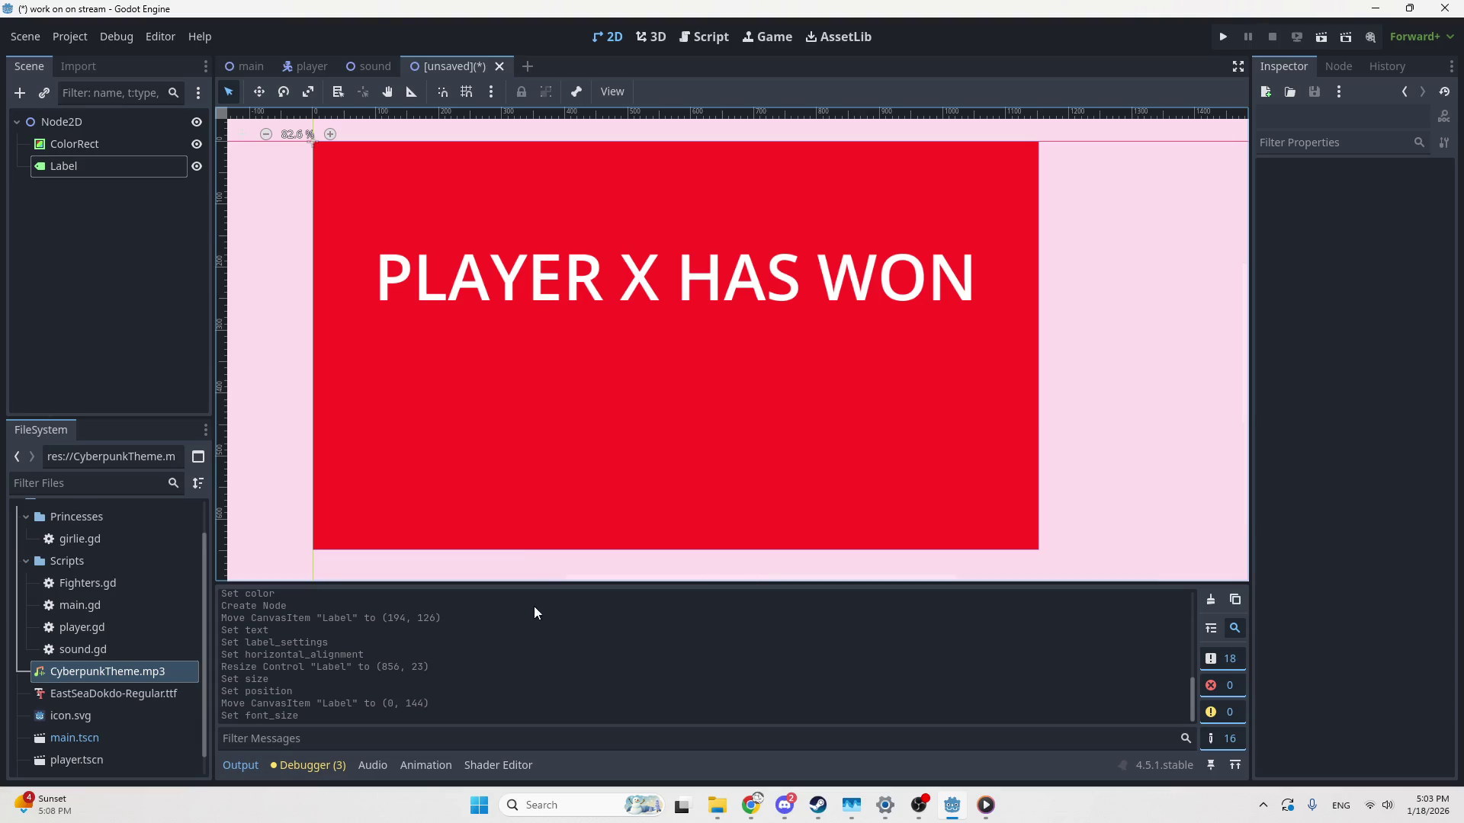
left_click(751, 805)
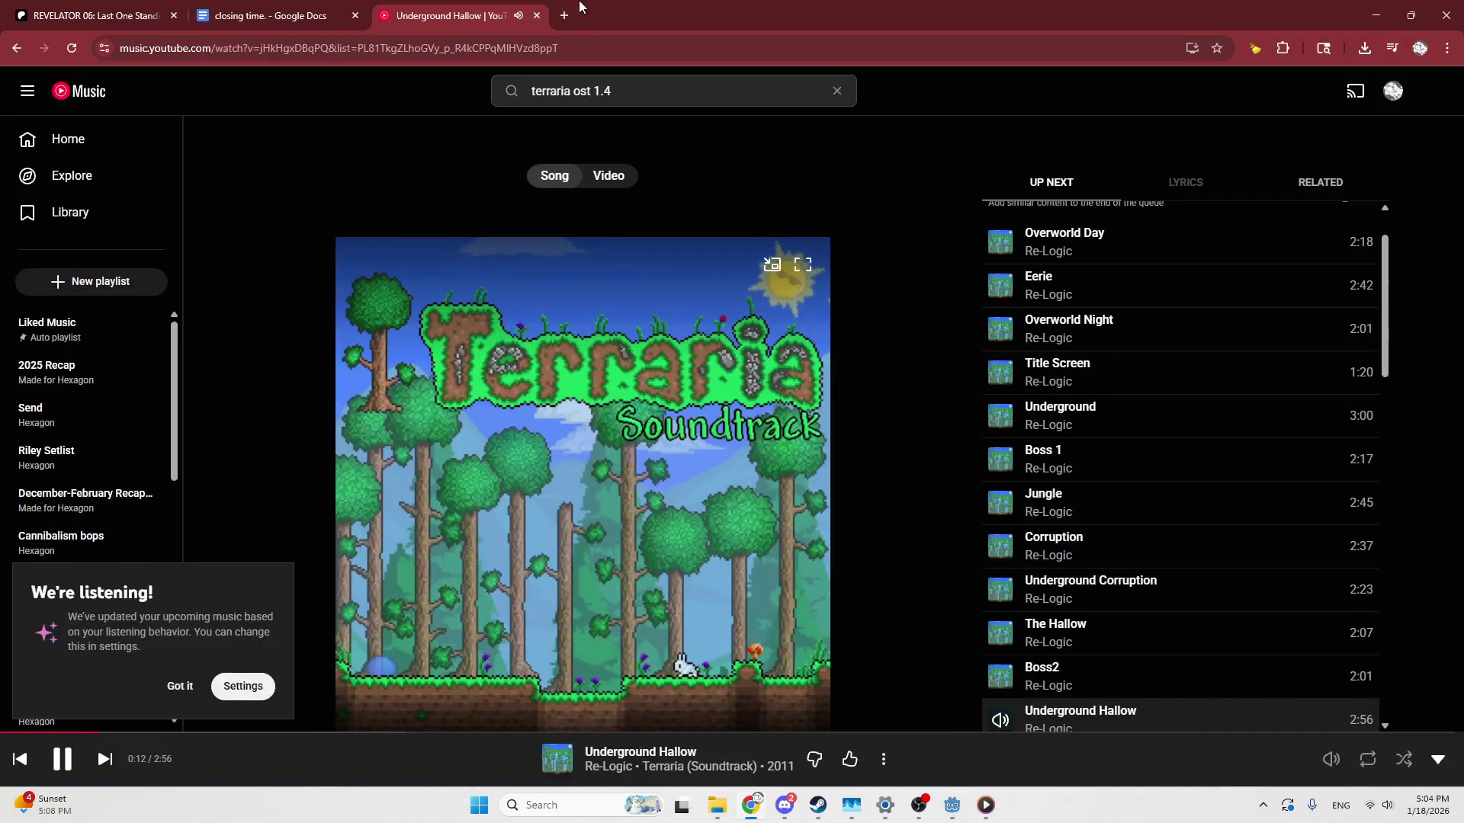
left_click(564, 16)
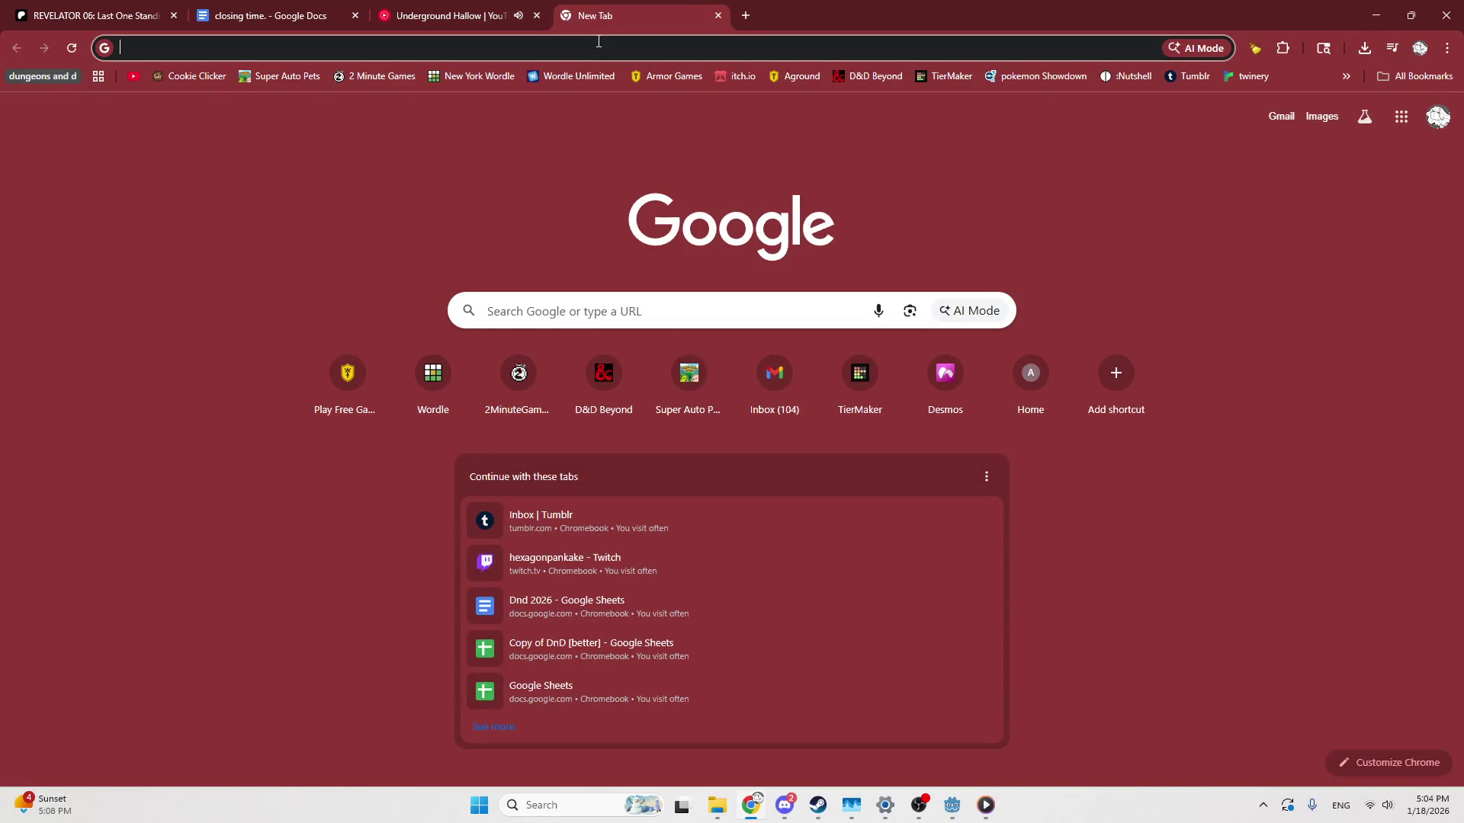
Search for 'google fonts' and open the Google Fonts browsing site
type("goog")
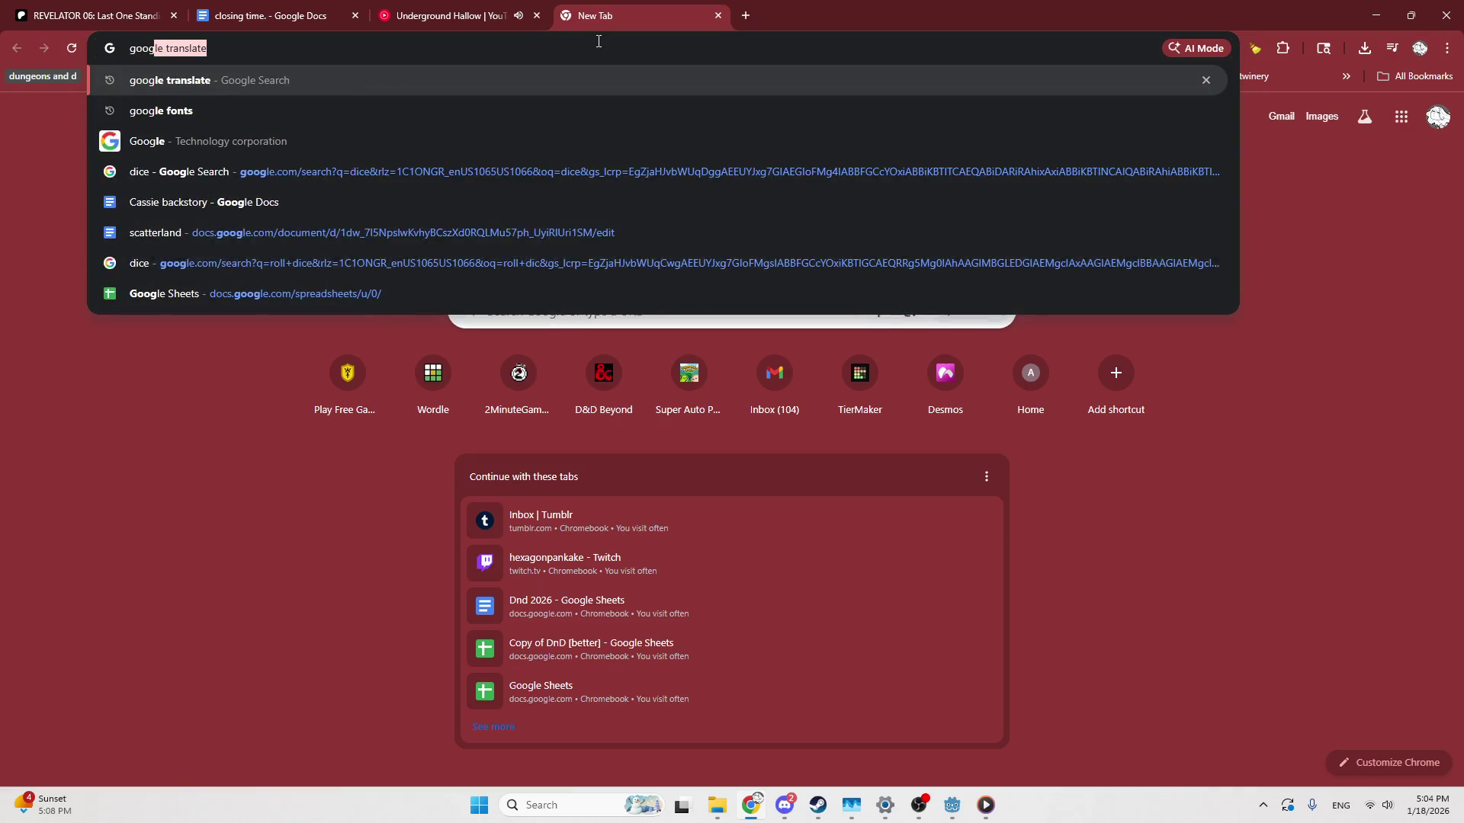
type("le fon")
key("Return")
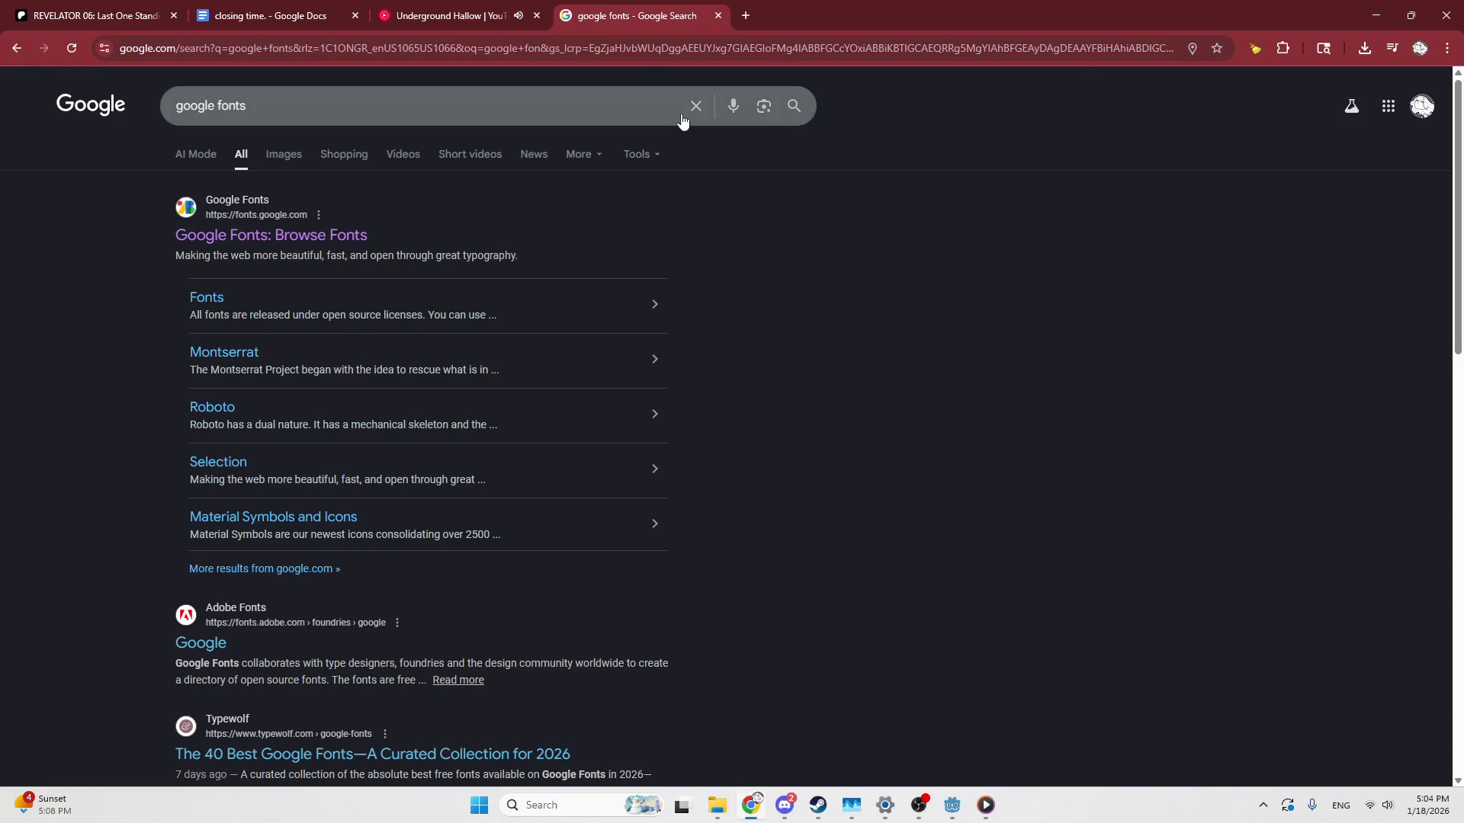
left_click(295, 231)
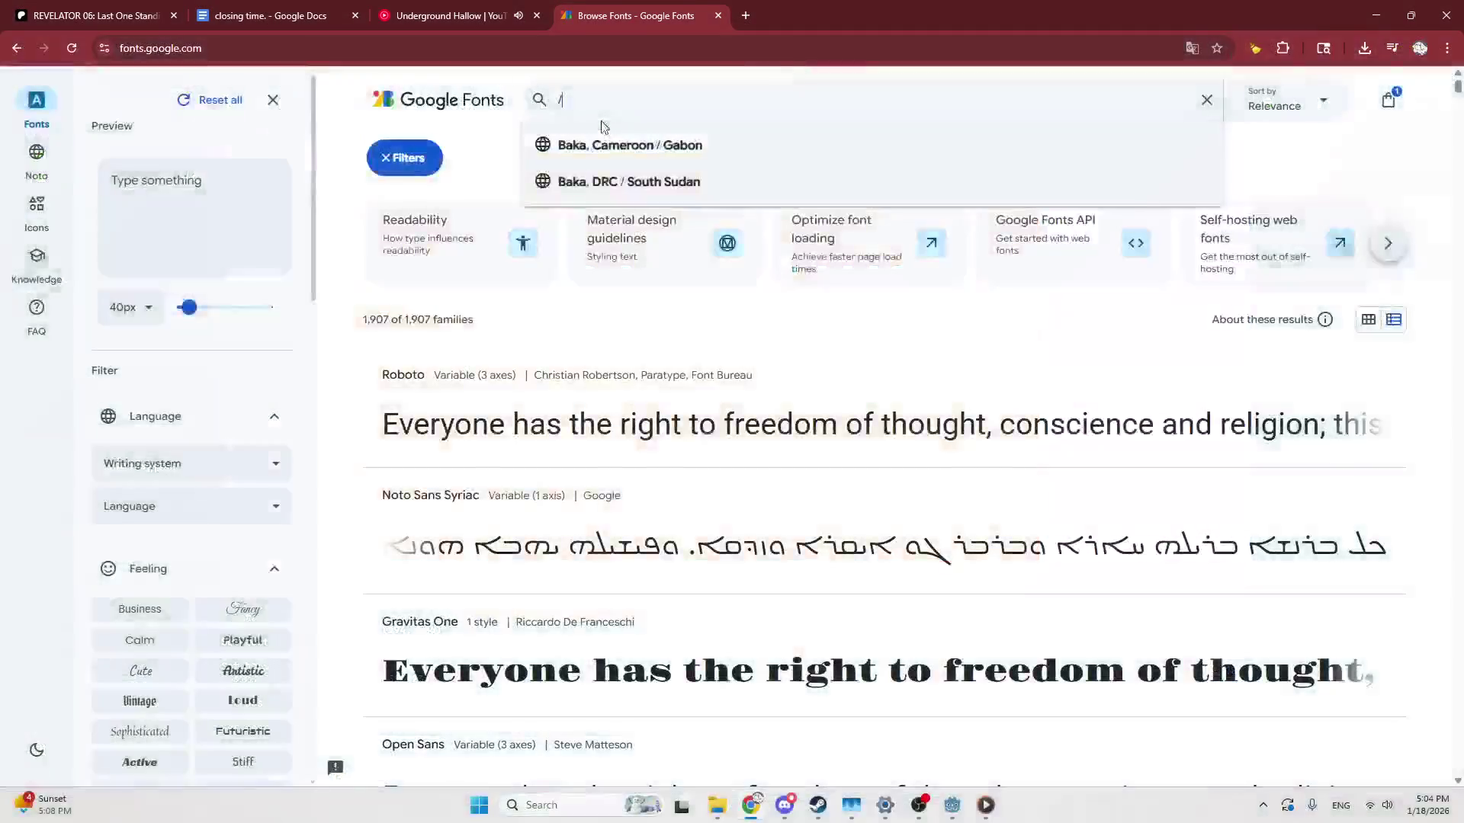
Search Google Fonts for KelmscottRomanNF, then search the web for it in a new tab
type("KelmscottRomanNF")
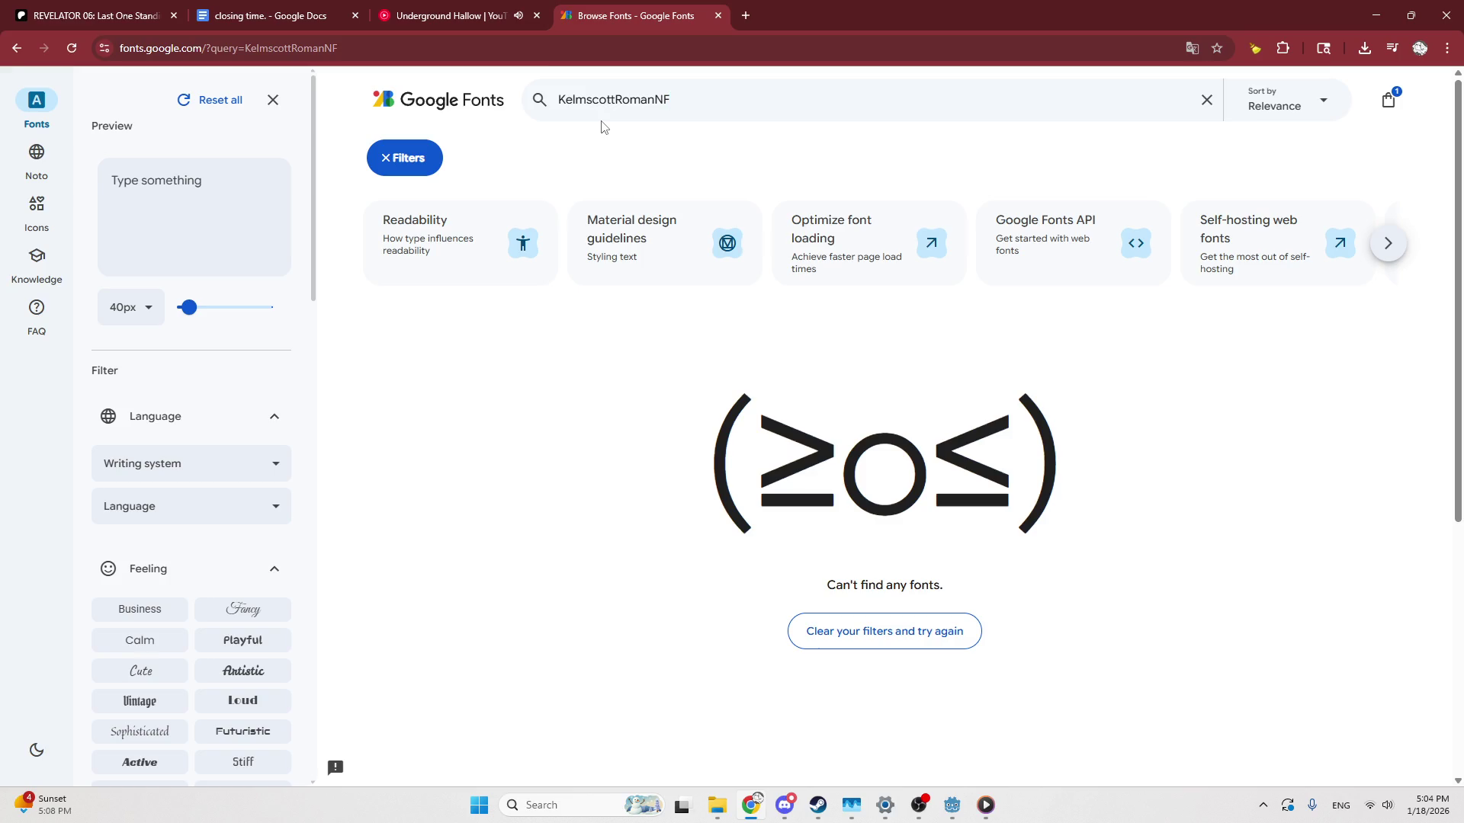
key("ctrl+a")
key("BackSpace")
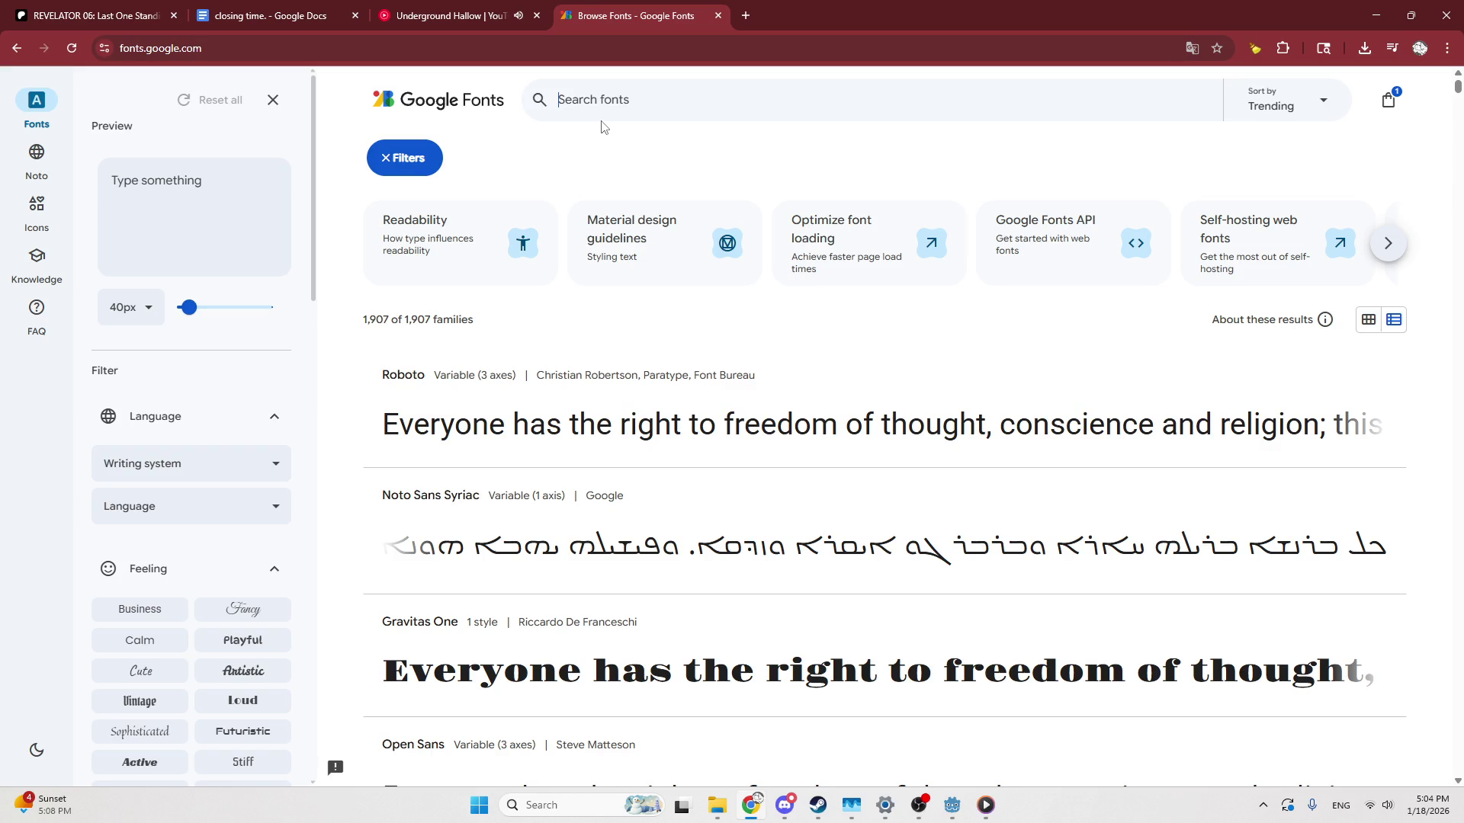
type("KelmscottRomanNF")
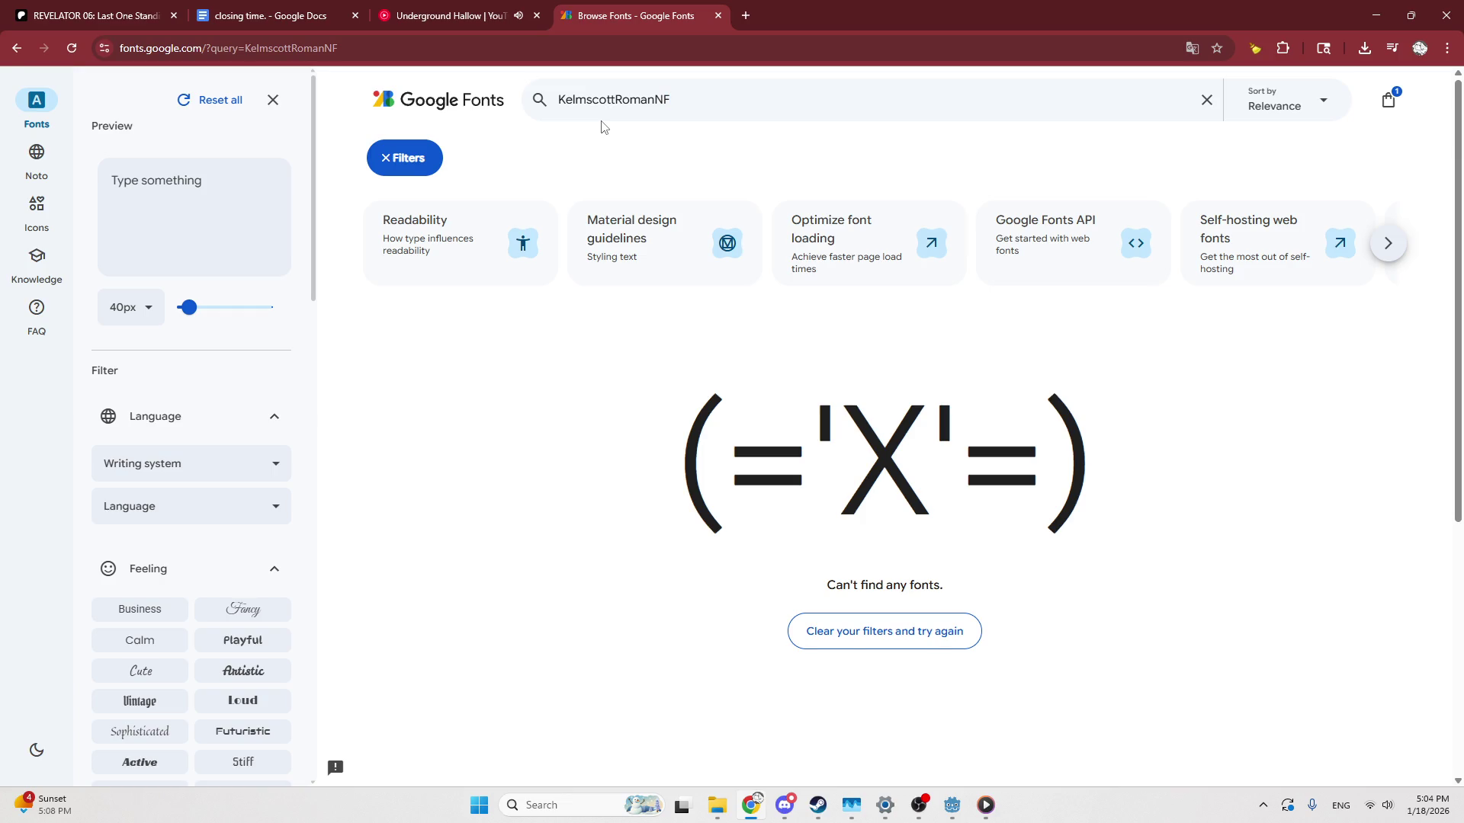
key("ctrl+t")
type("KelmscottRomanNF")
key("Return")
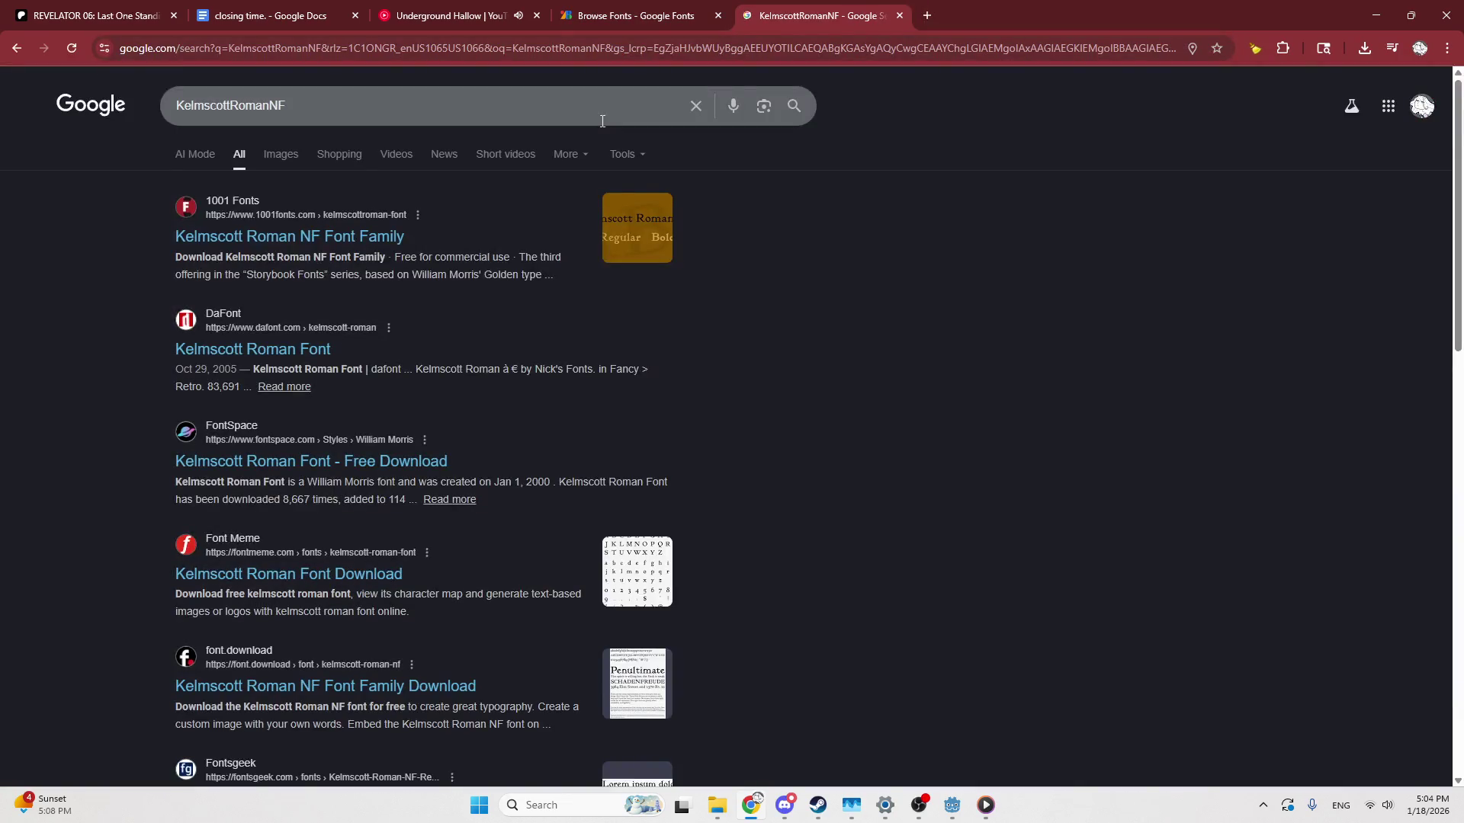
Browse the Kelmscott Roman NF page on 1001 Fonts, close it, and return to Godot
left_click(369, 235)
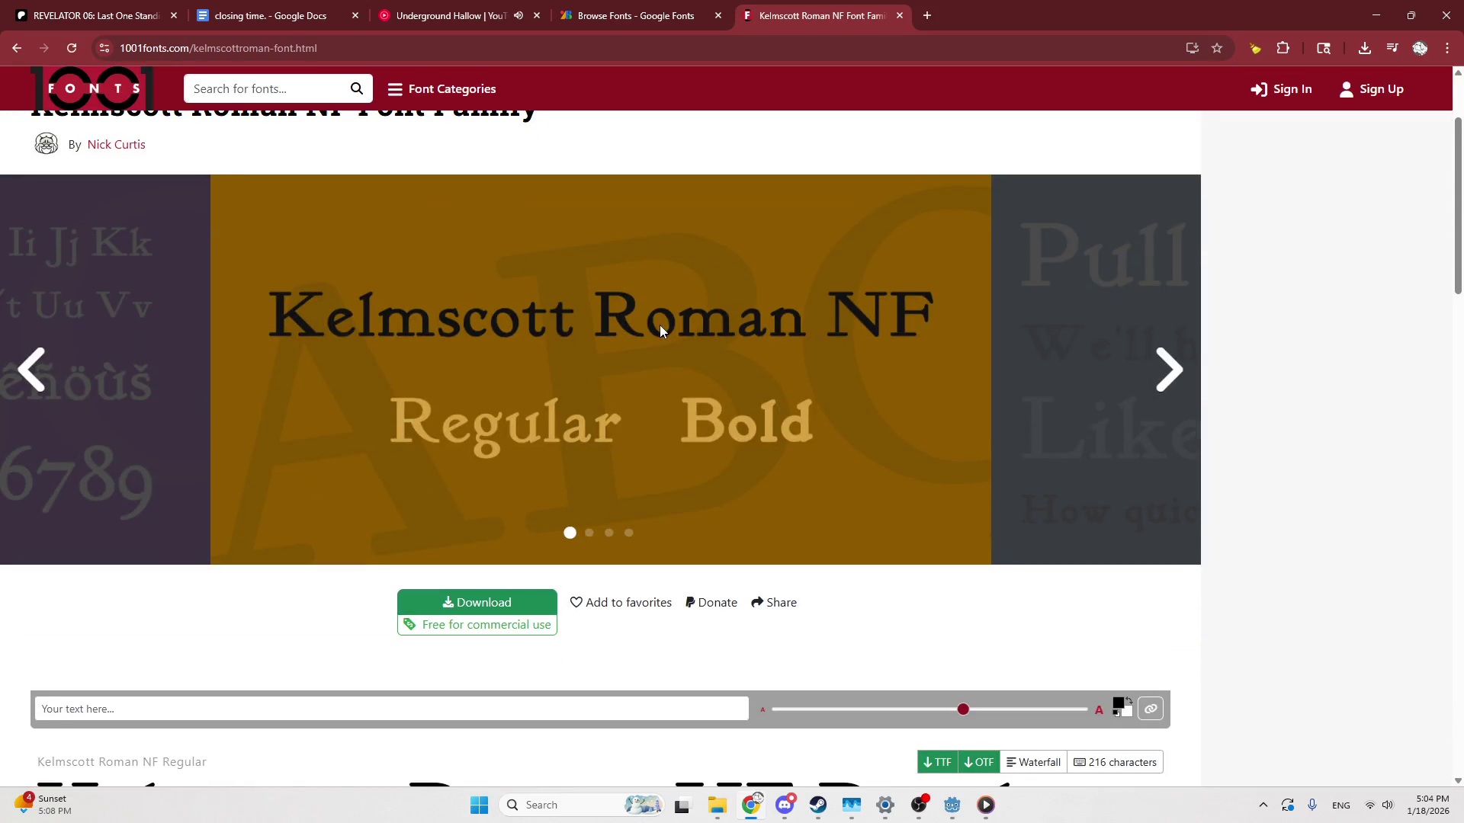
scroll(660, 324, "down", 6)
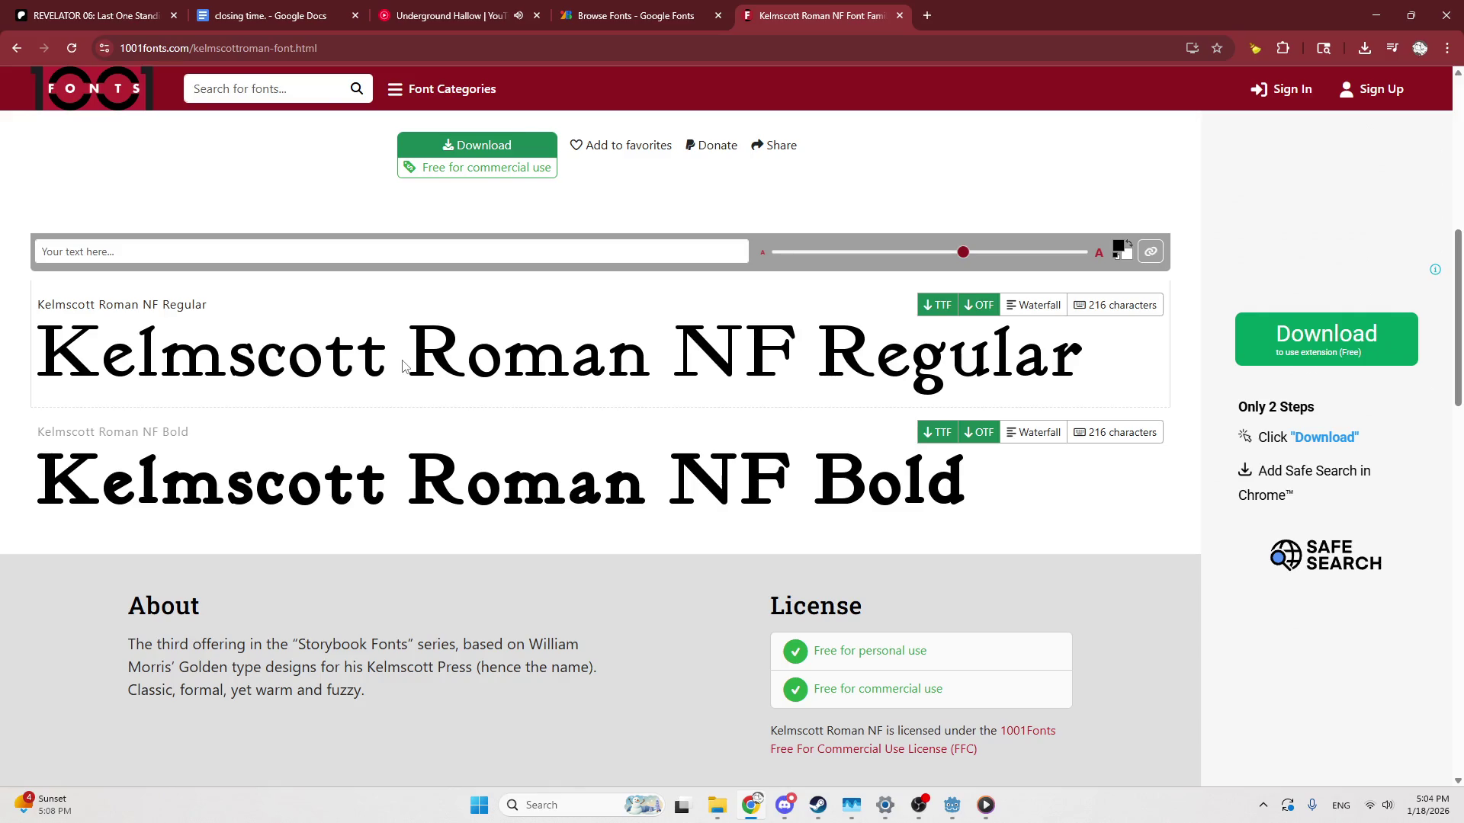
middle_click(743, 17)
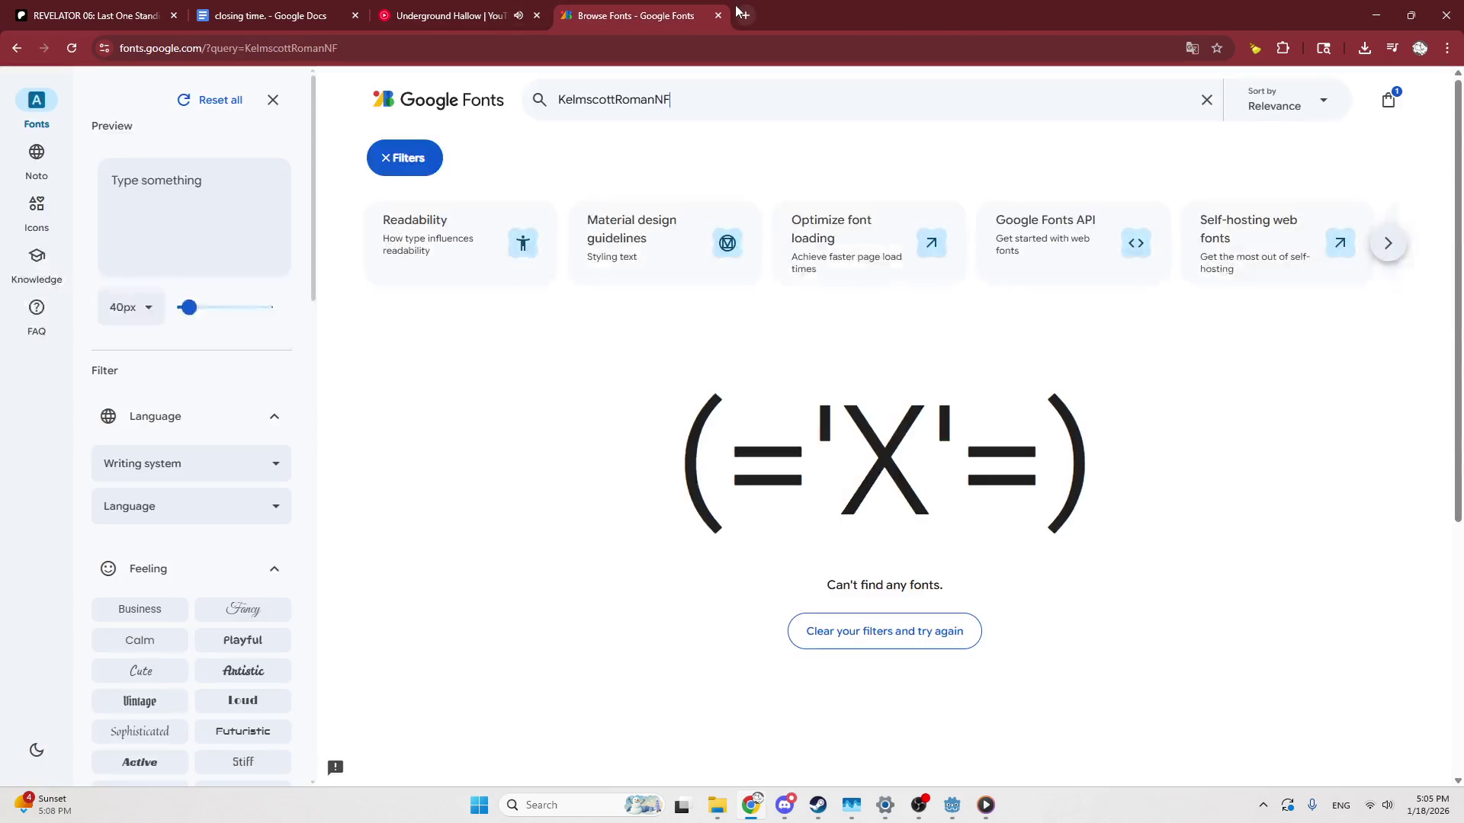
mouse_move(957, 811)
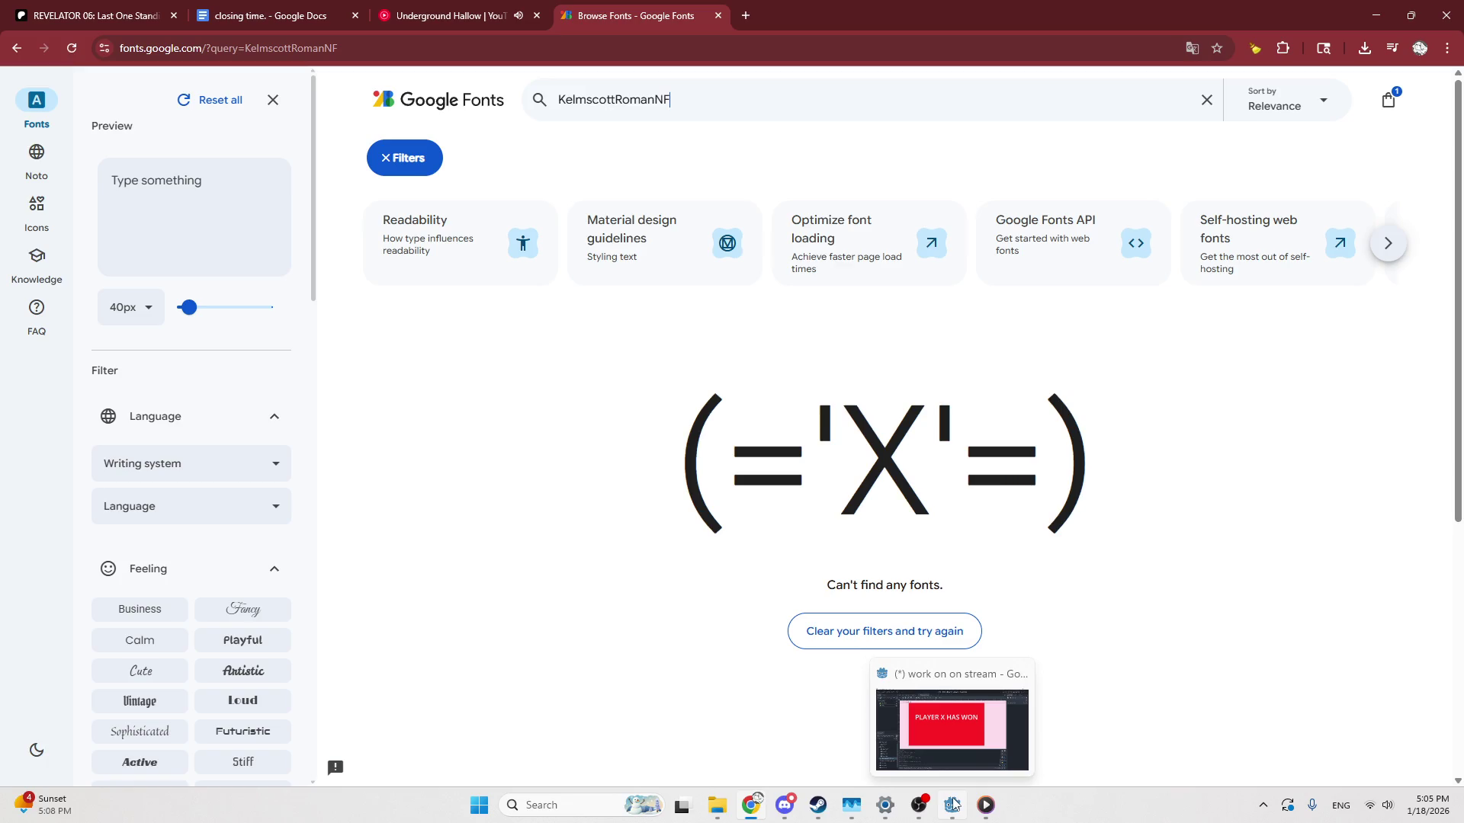
left_click(954, 804)
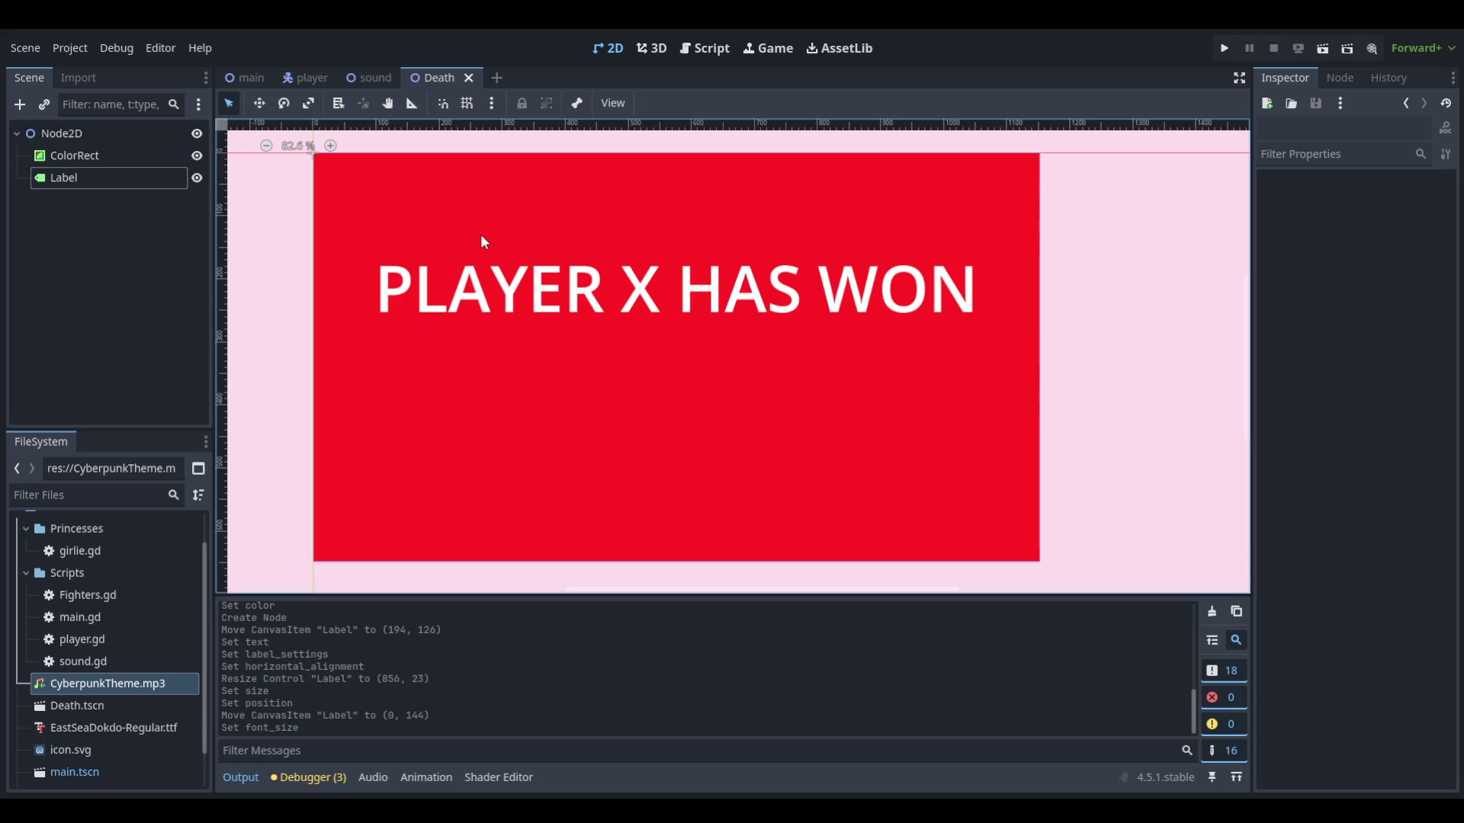
Switch to the player scene tab in the editor
left_click(300, 79)
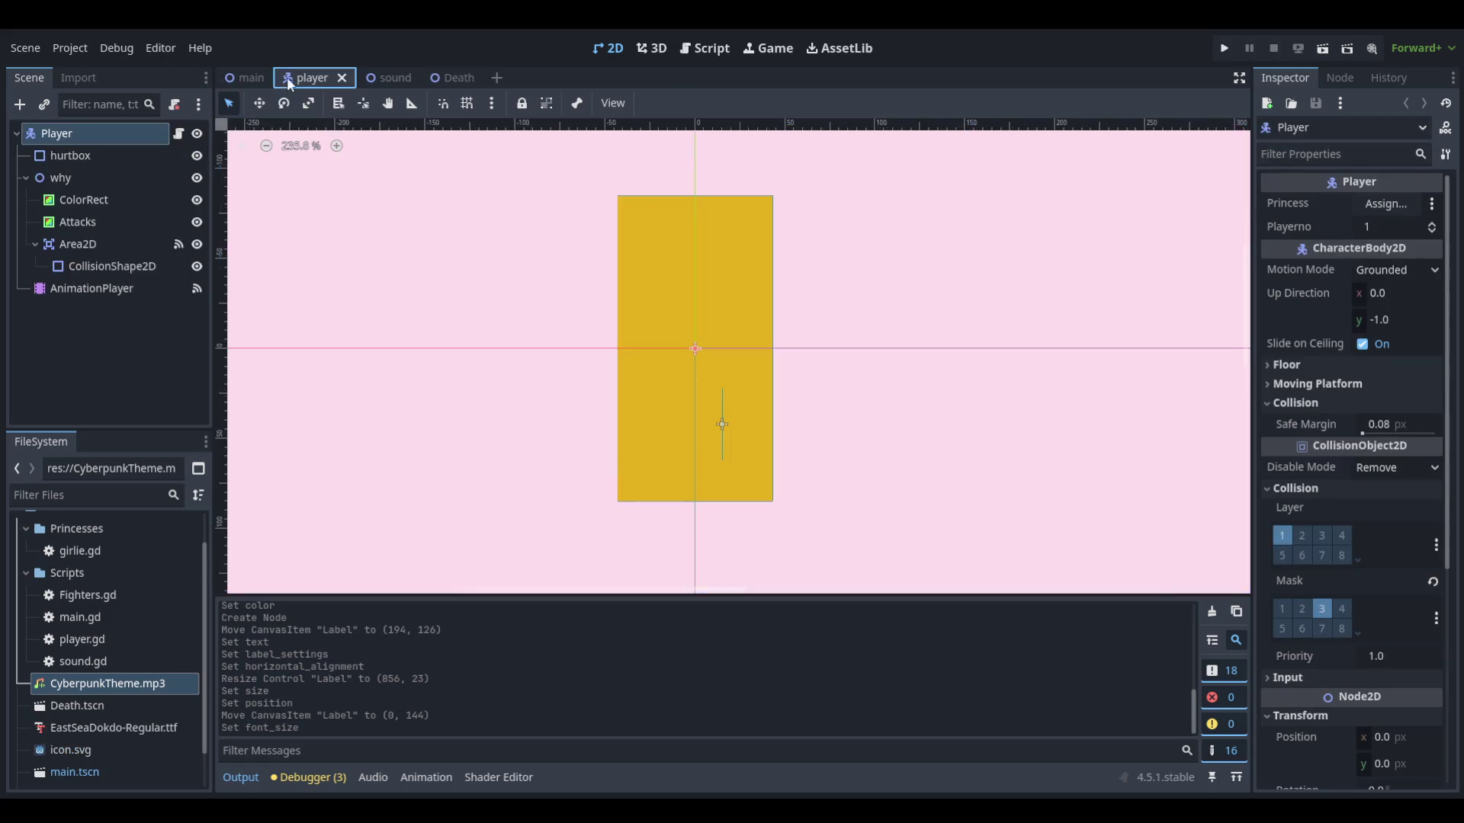
In the main scene, select the Player 1 and Player 2 labels and undo an accidental move
left_click(244, 78)
left_click(499, 277)
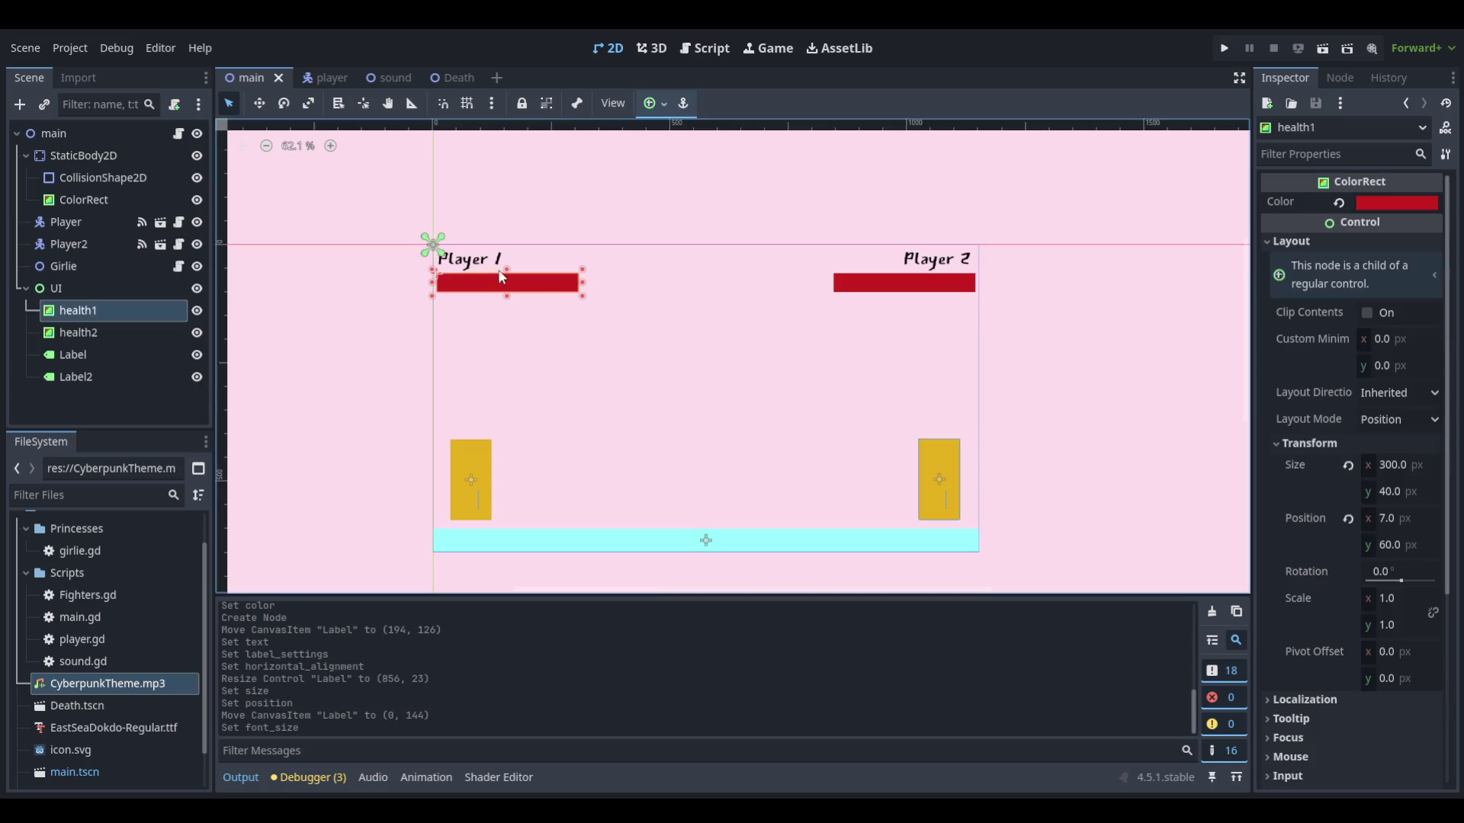
left_click(494, 260)
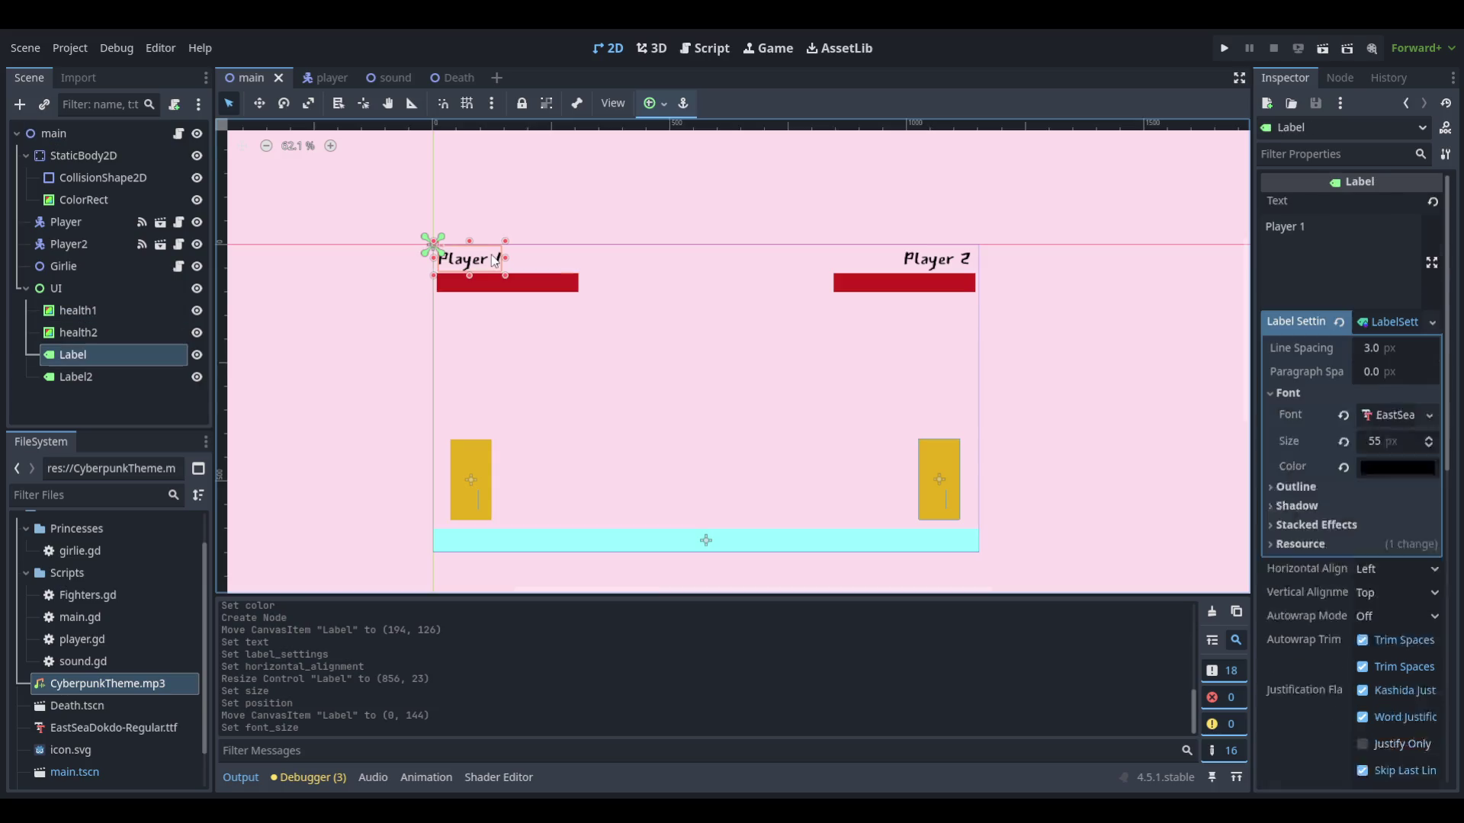
left_click(942, 264)
left_click_drag(619, 237, 340, 263)
left_click(376, 227)
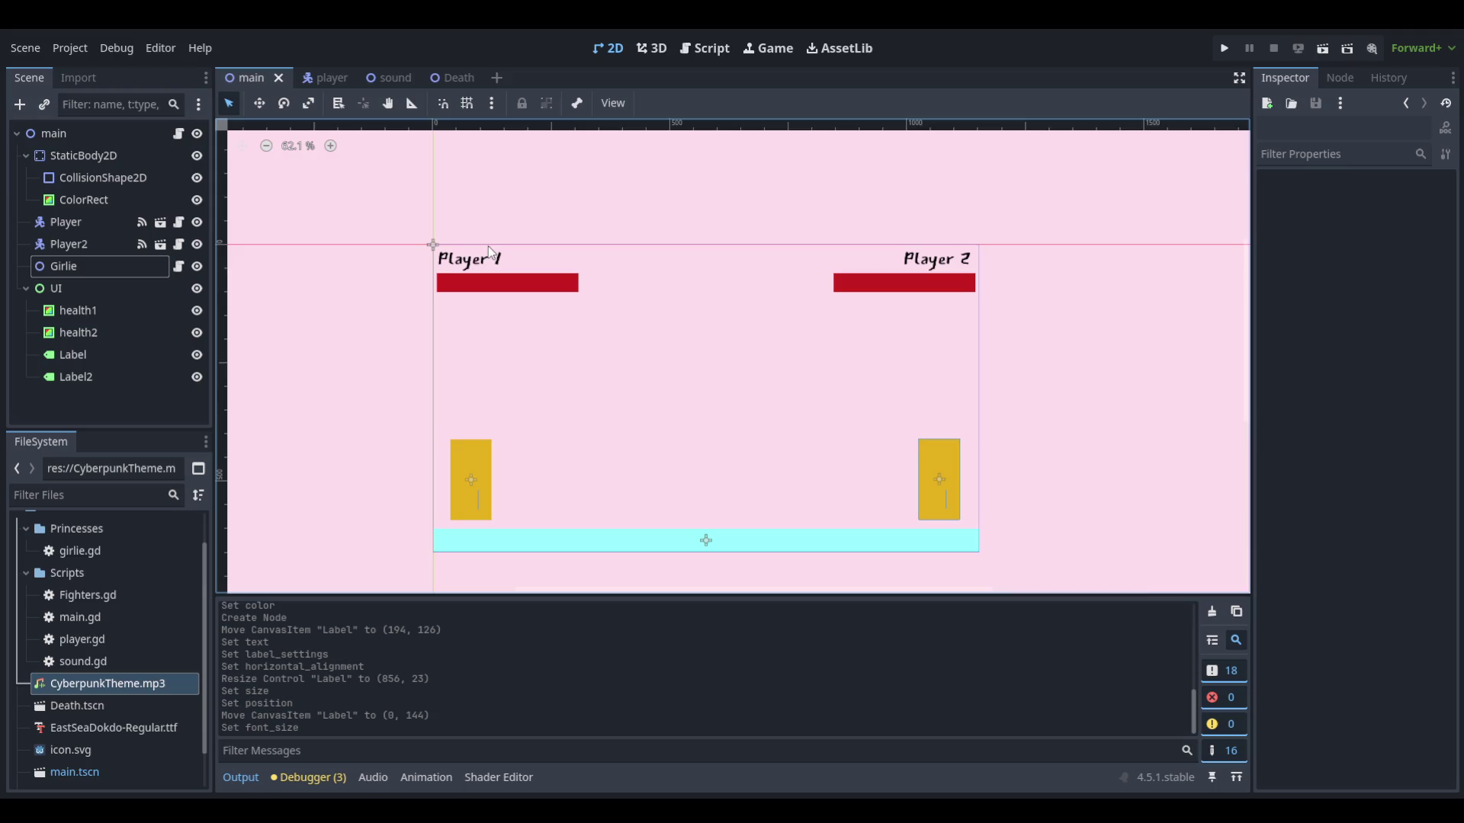
left_click(468, 260)
left_click_drag(913, 284, 912, 268)
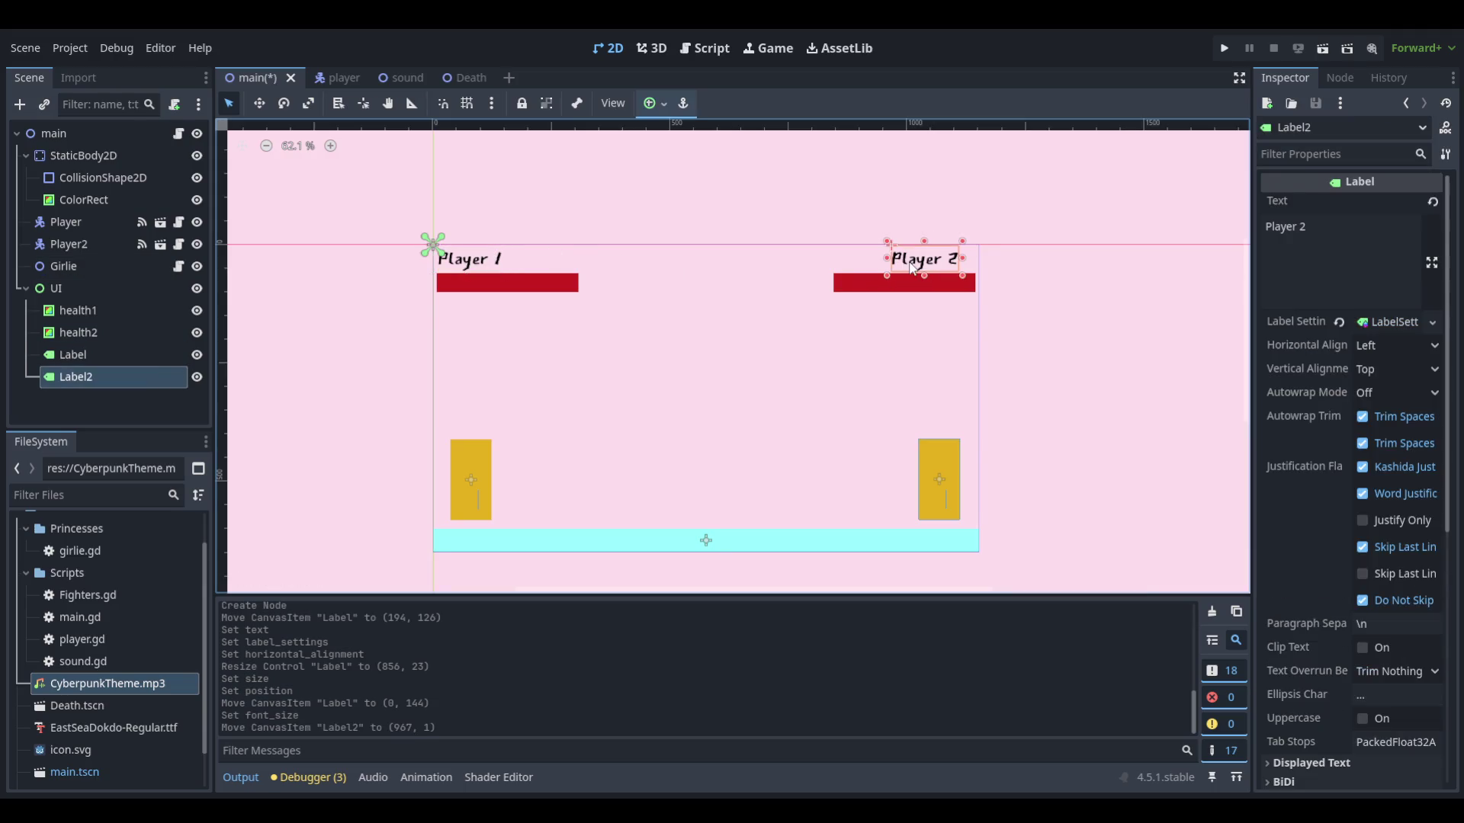
key("ctrl+z")
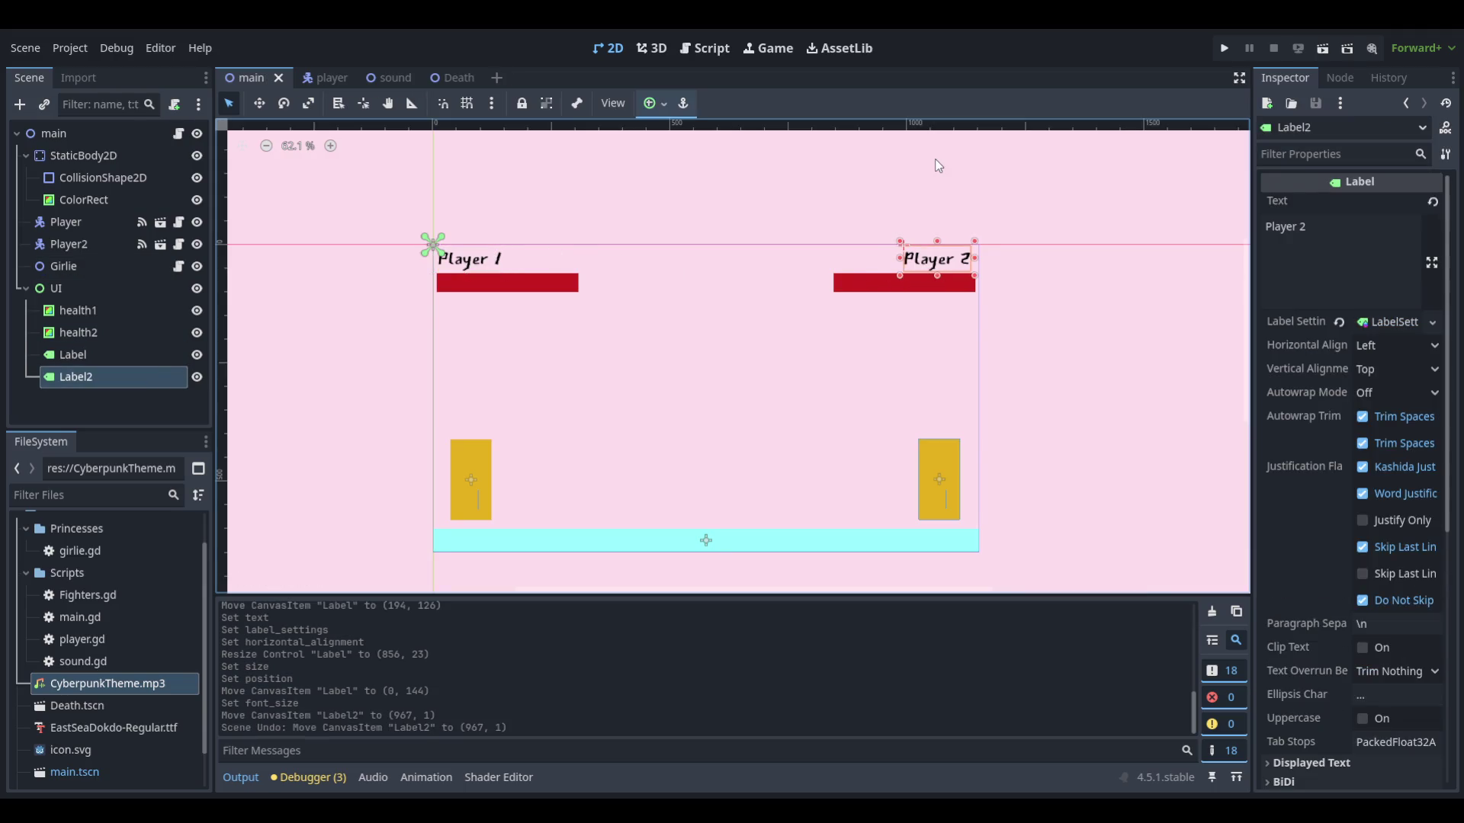
Shift the Player 2 label slightly right and nudge it down a few pixels
left_click(899, 184)
left_click(440, 272)
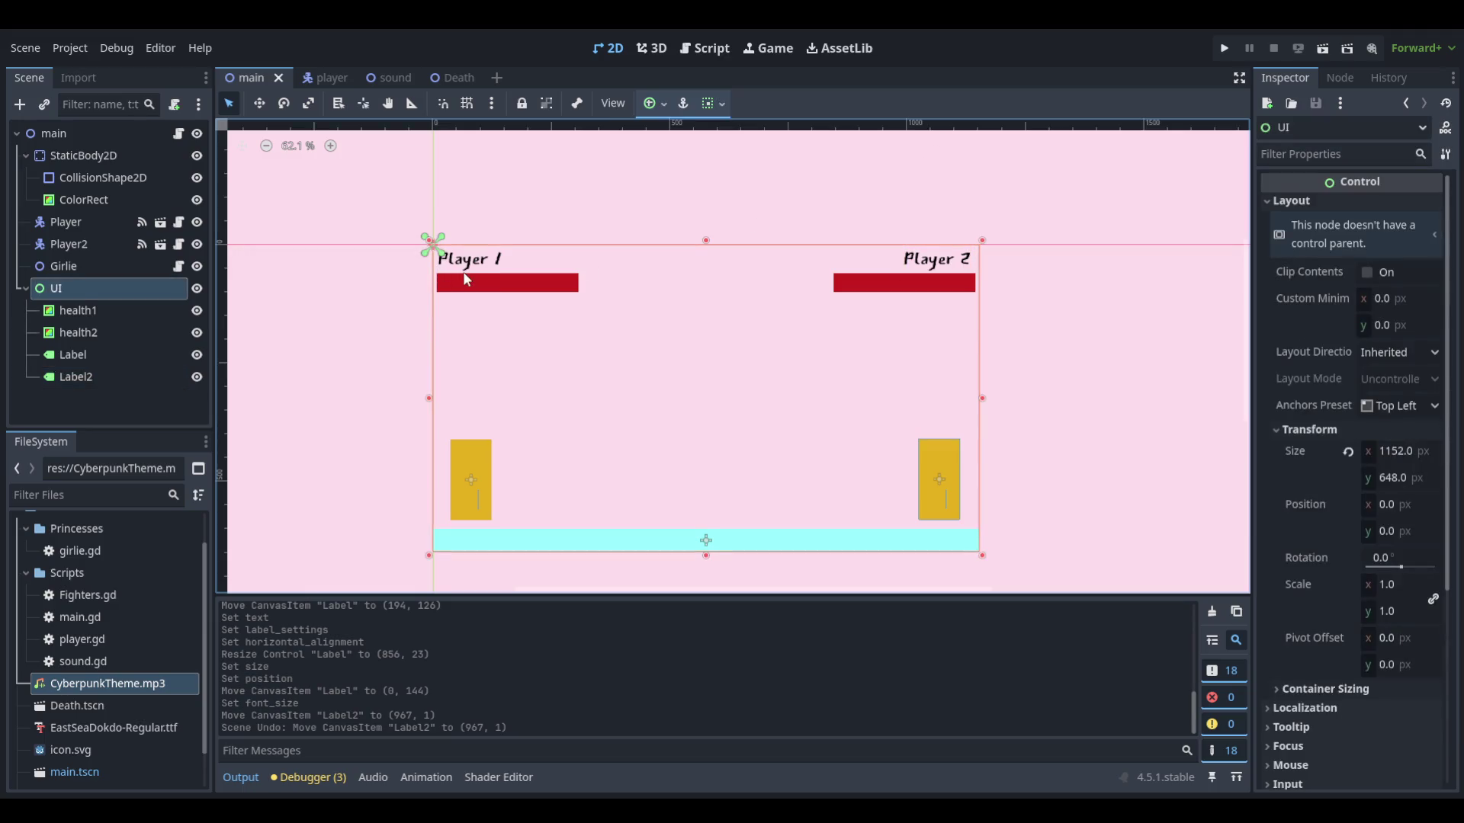
left_click(467, 275)
left_click(953, 270)
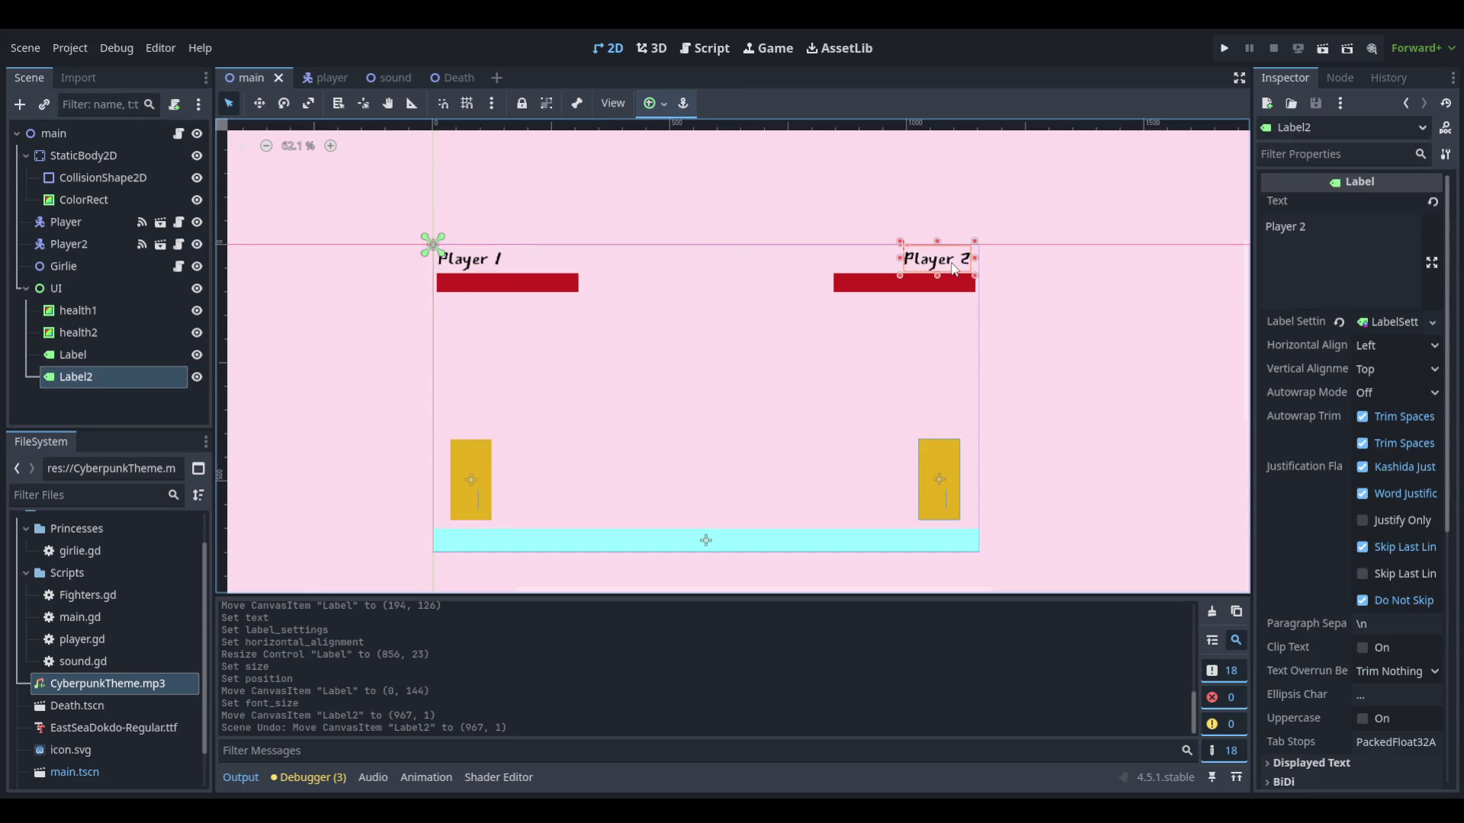
scroll(954, 269, "up", 8)
left_click_drag(896, 241, 903, 244)
key("Down")
key("Down")
key("Down")
Nudge the Player 1 label down and left a few pixels, then leave fullscreen
scroll(791, 307, "down", 1)
scroll(791, 306, "down", 14)
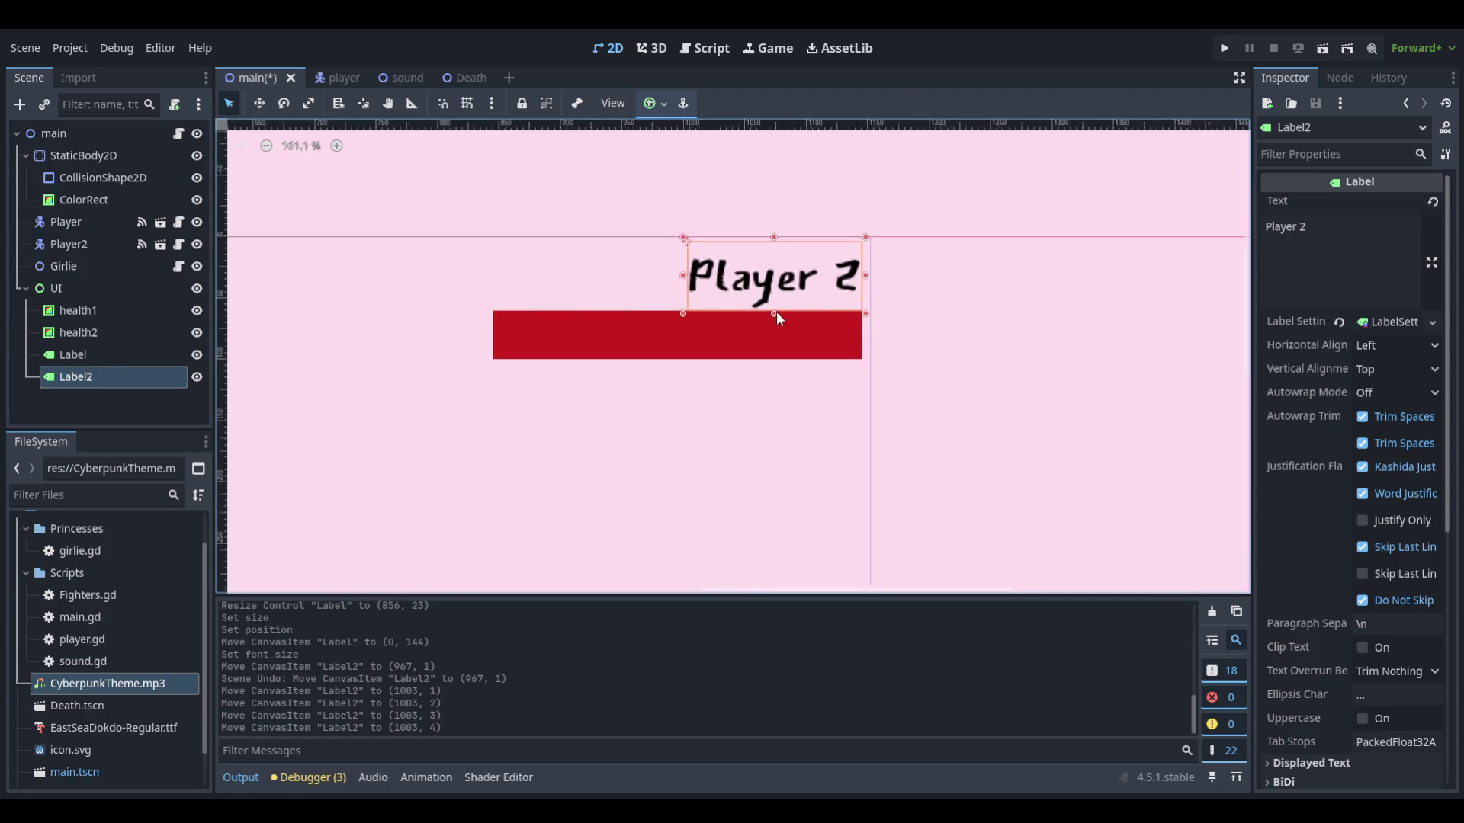
scroll(881, 190, "up", 9)
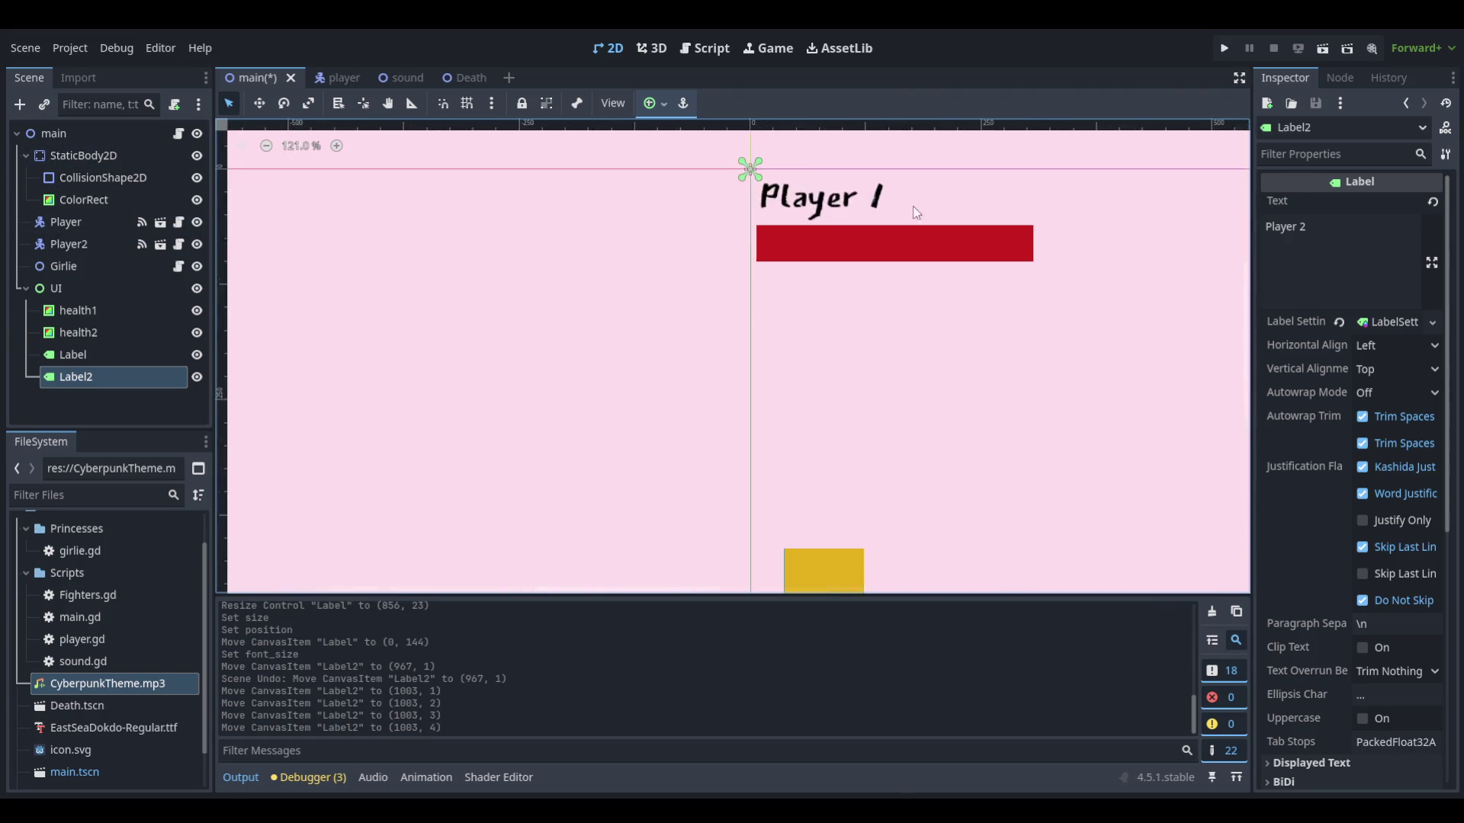
left_click(803, 228)
key("Down")
key("Down")
key("Down")
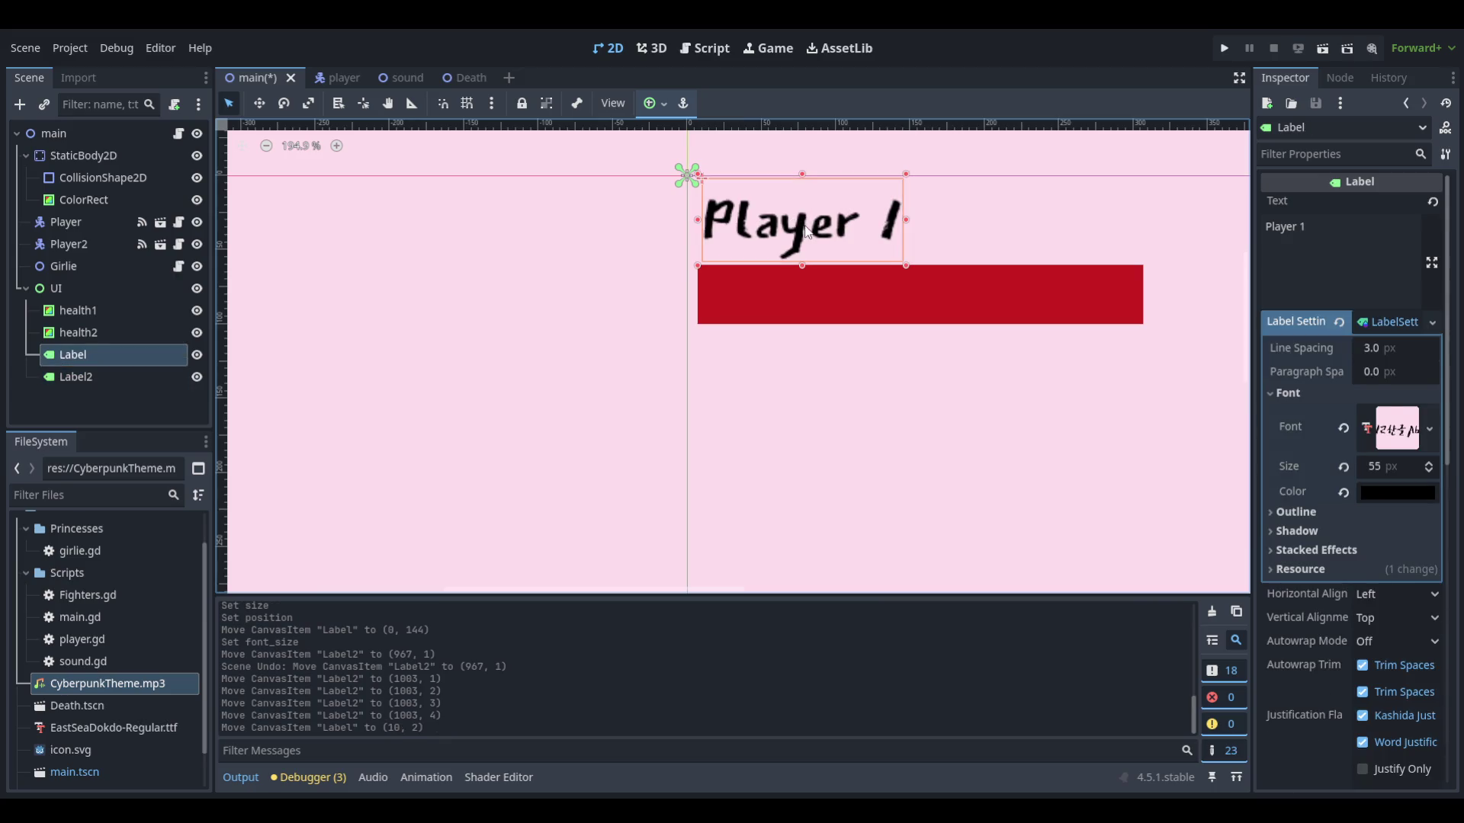
key("Left")
key("Left")
key("Left")
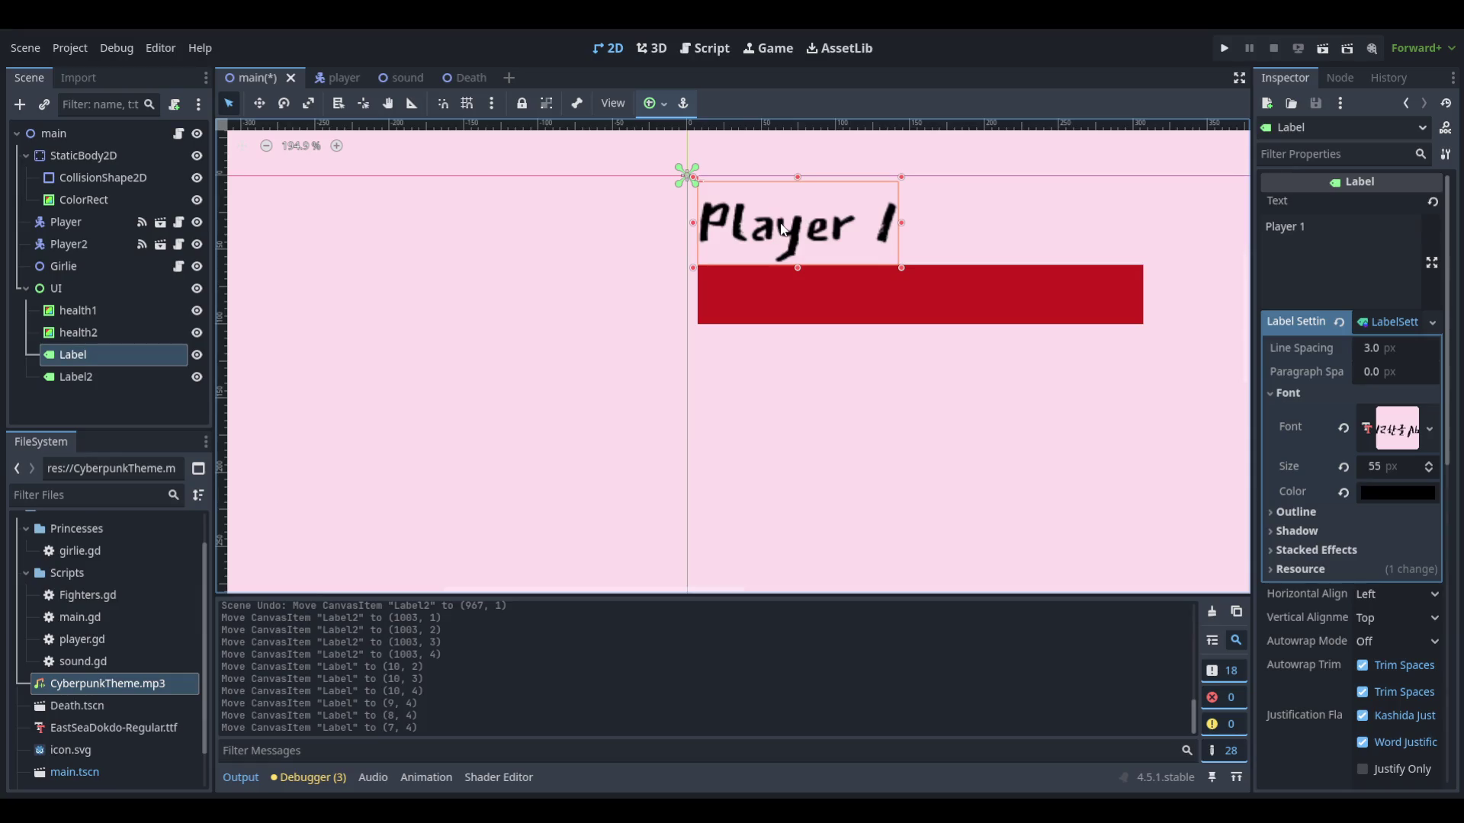
scroll(755, 227, "down", 4)
left_click(699, 261)
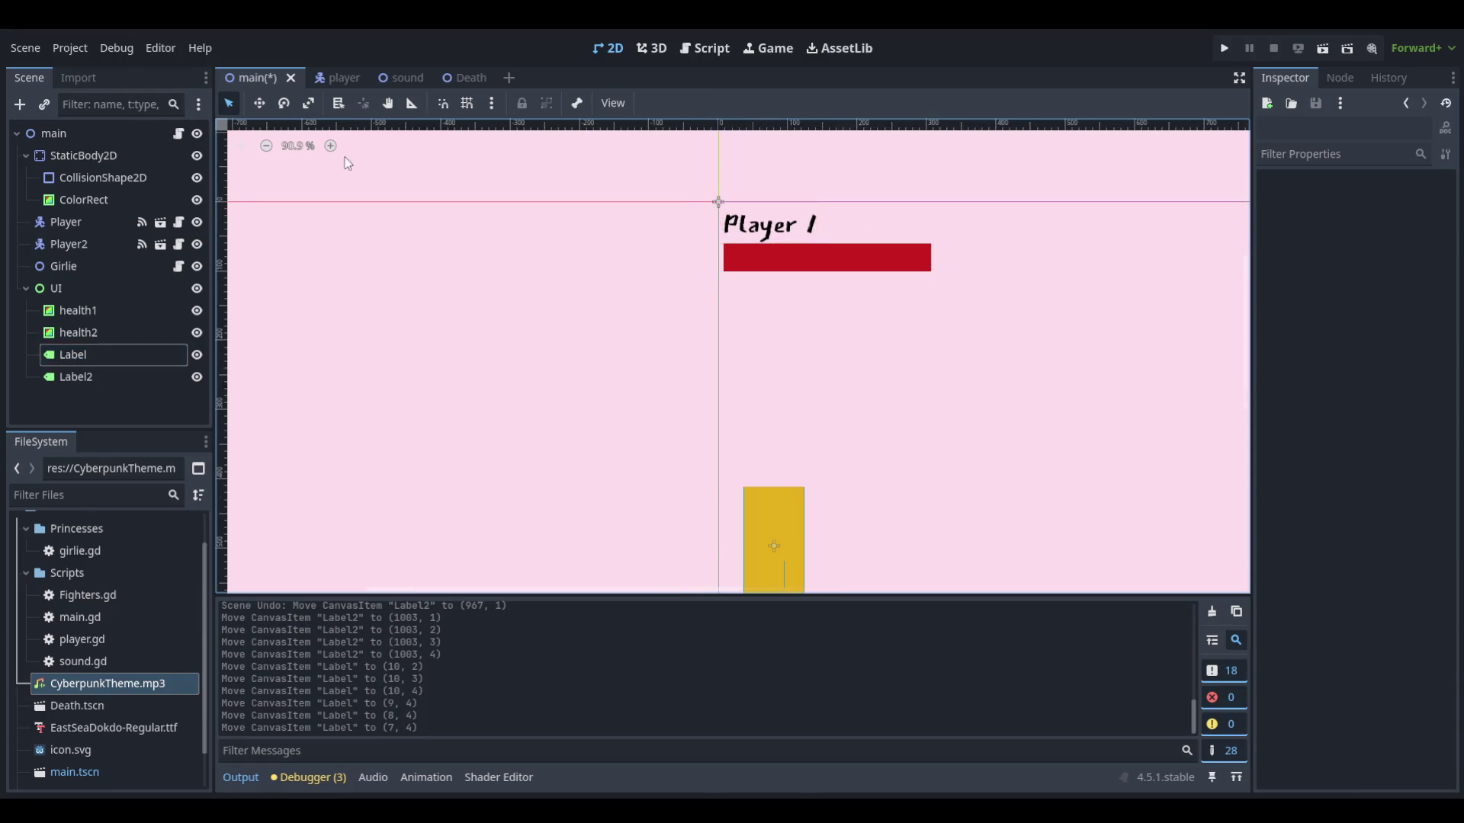
key("shift+F11")
left_click(26, 38)
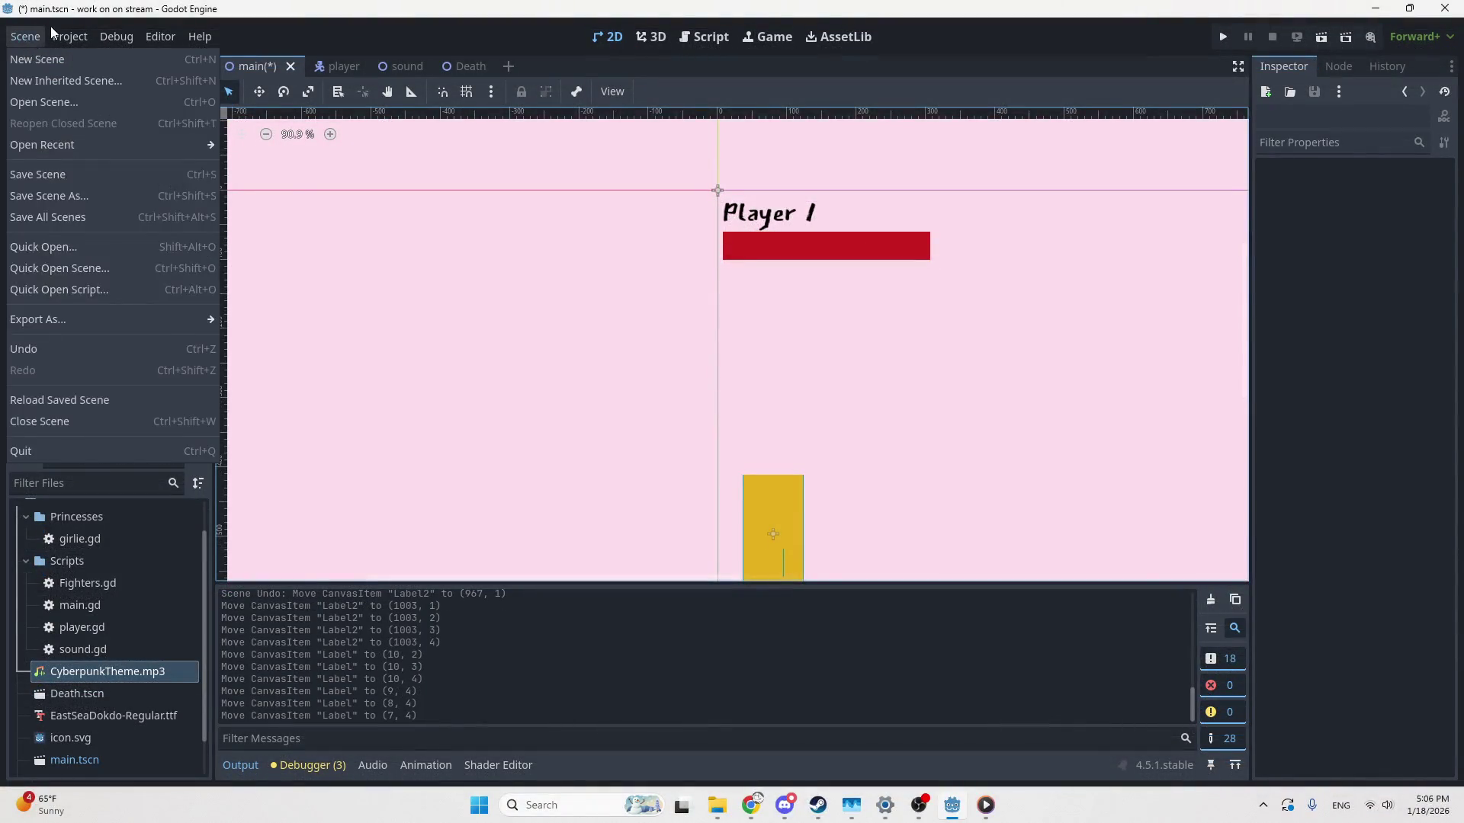
Set Rendering > Textures Default Texture Filter to Nearest in Project Settings
left_click(71, 57)
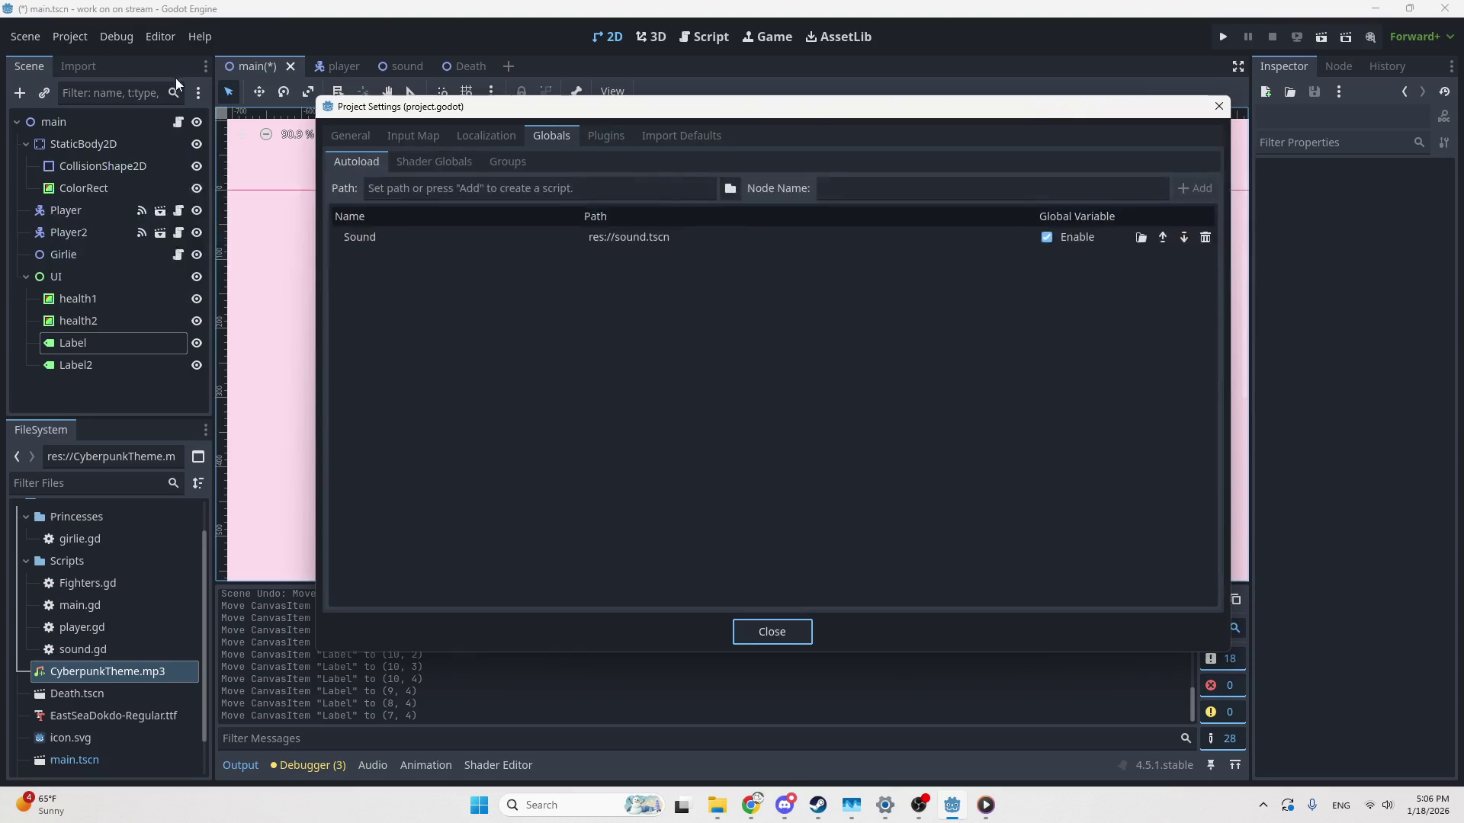
left_click(353, 137)
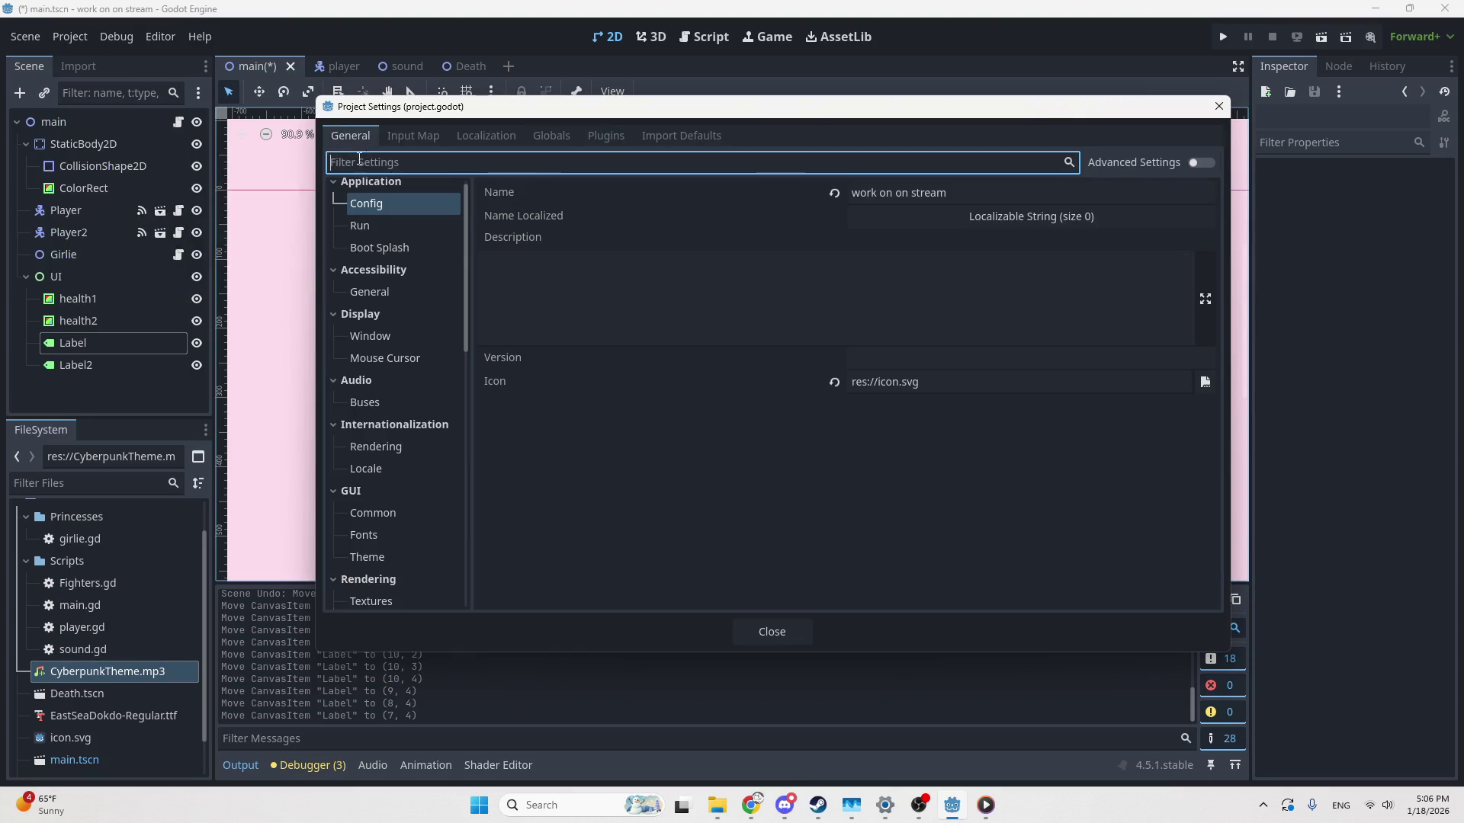
left_click(381, 295)
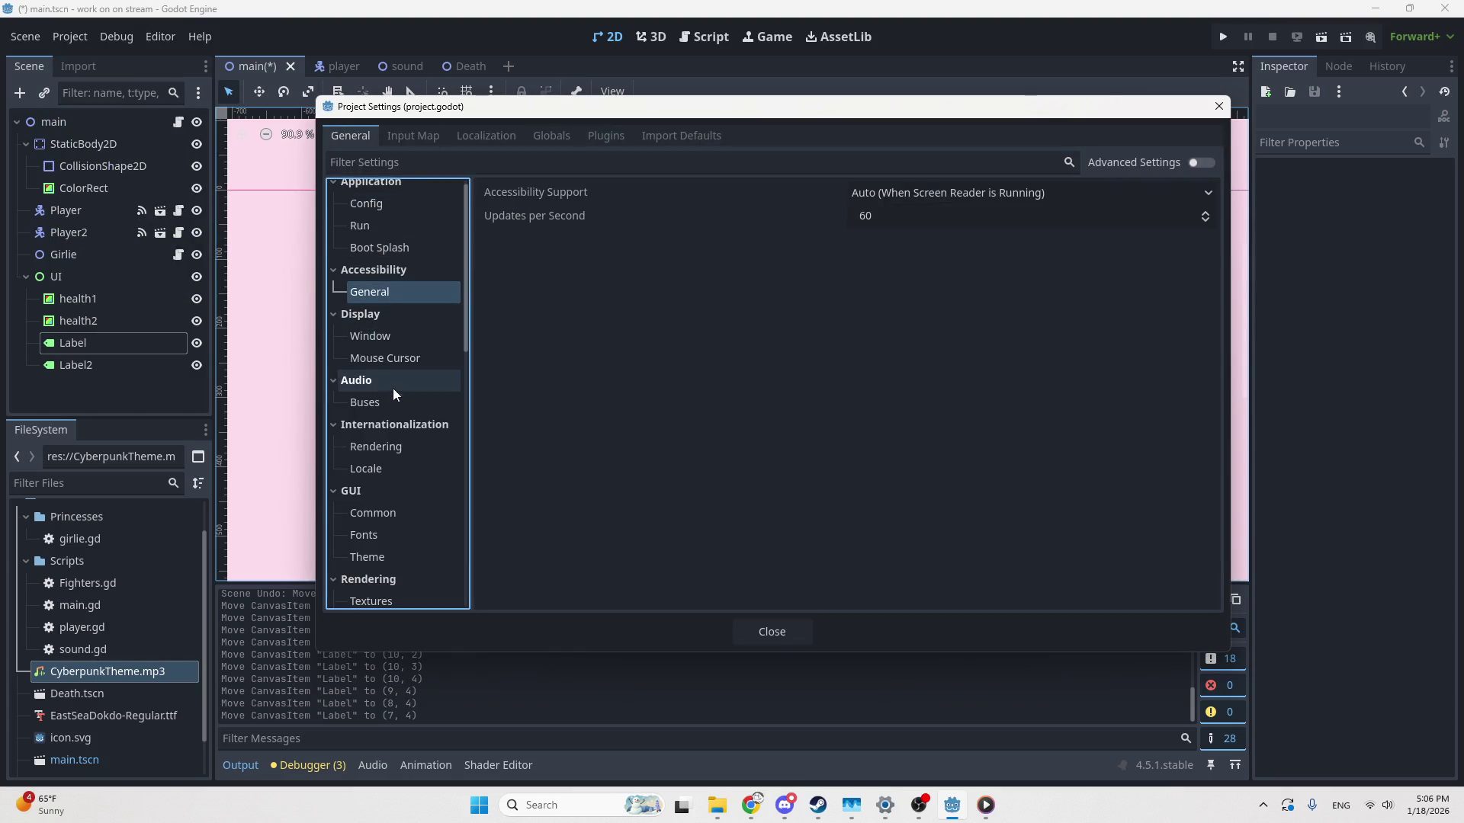
left_click(374, 601)
scroll(401, 550, "down", 3)
left_click(986, 218)
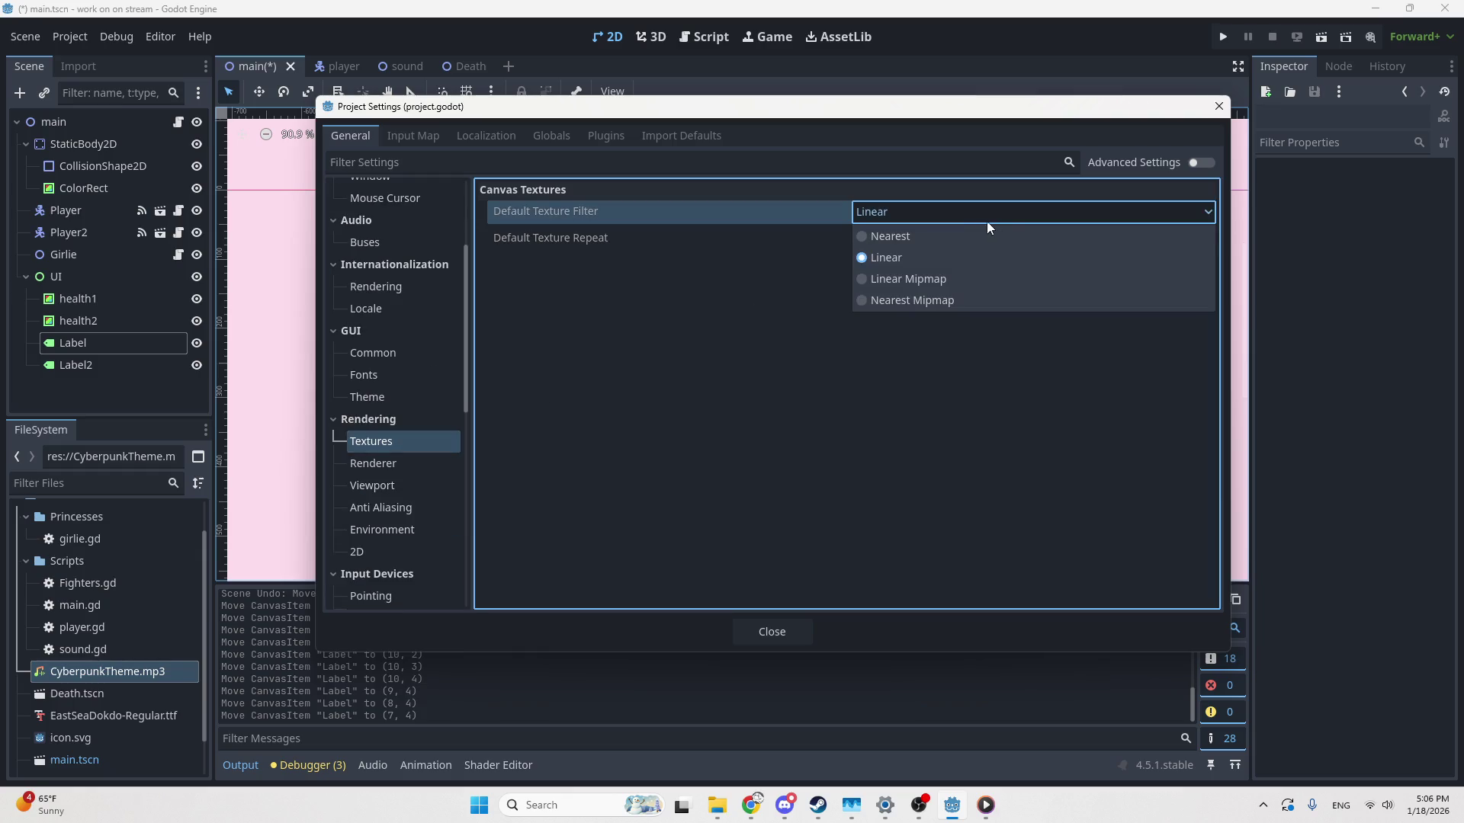
left_click(932, 237)
left_click(1218, 107)
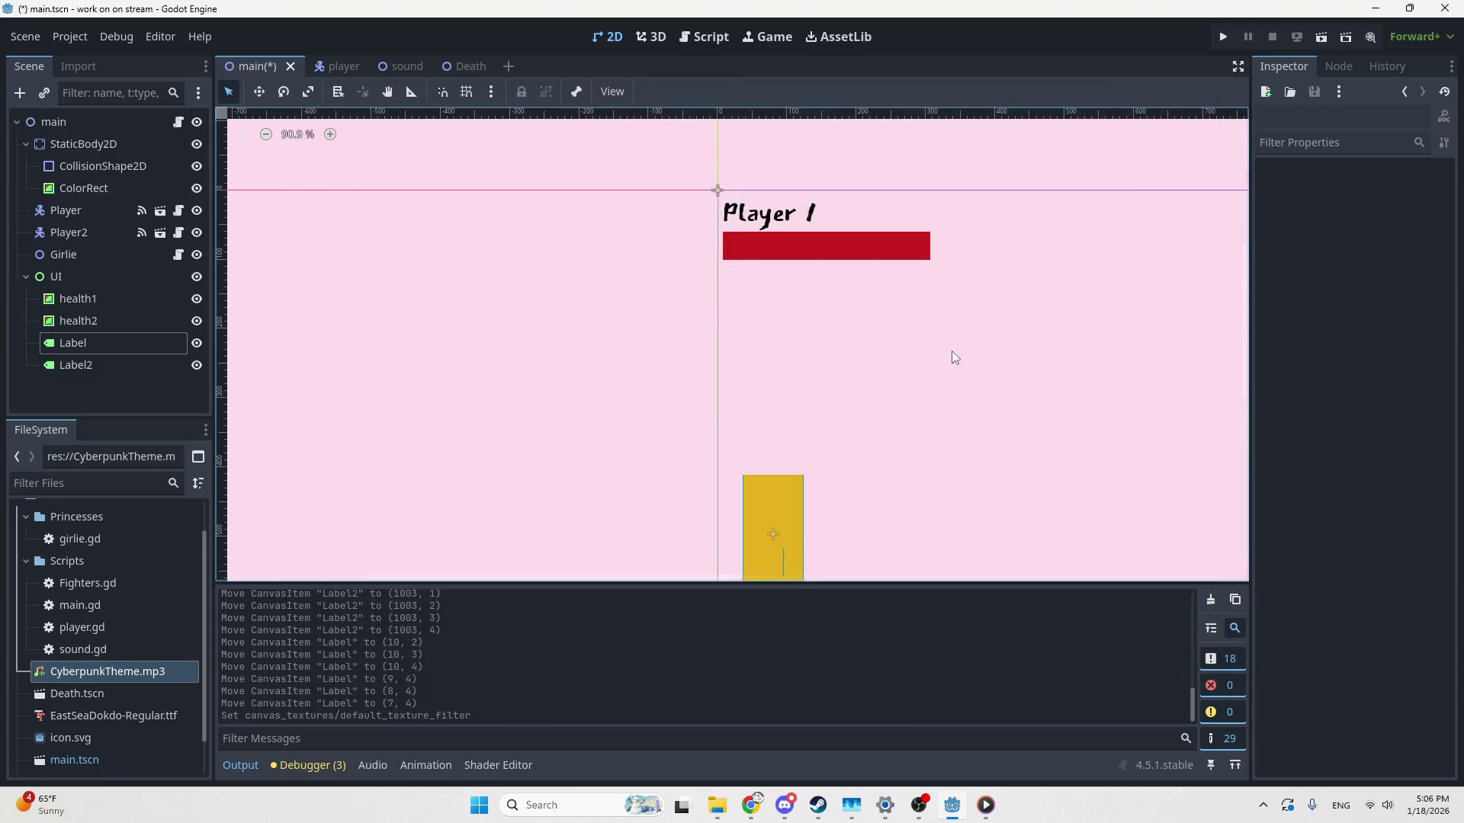
left_click(951, 351)
scroll(1000, 225, "up", 3)
scroll(1031, 336, "down", 6)
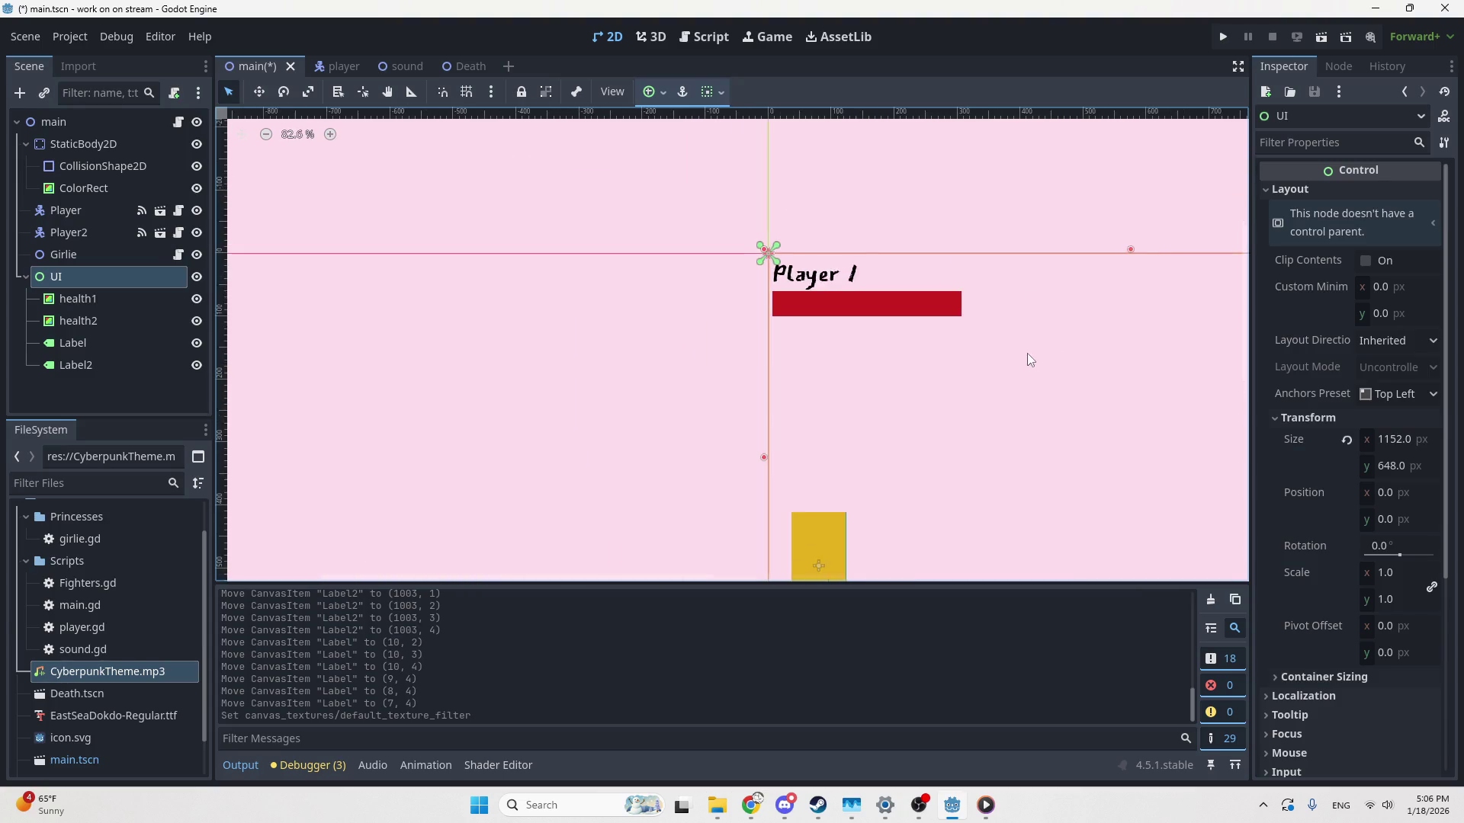
Zoom out to see the whole UI and save main.tscn with Ctrl+S
scroll(793, 267, "down", 1)
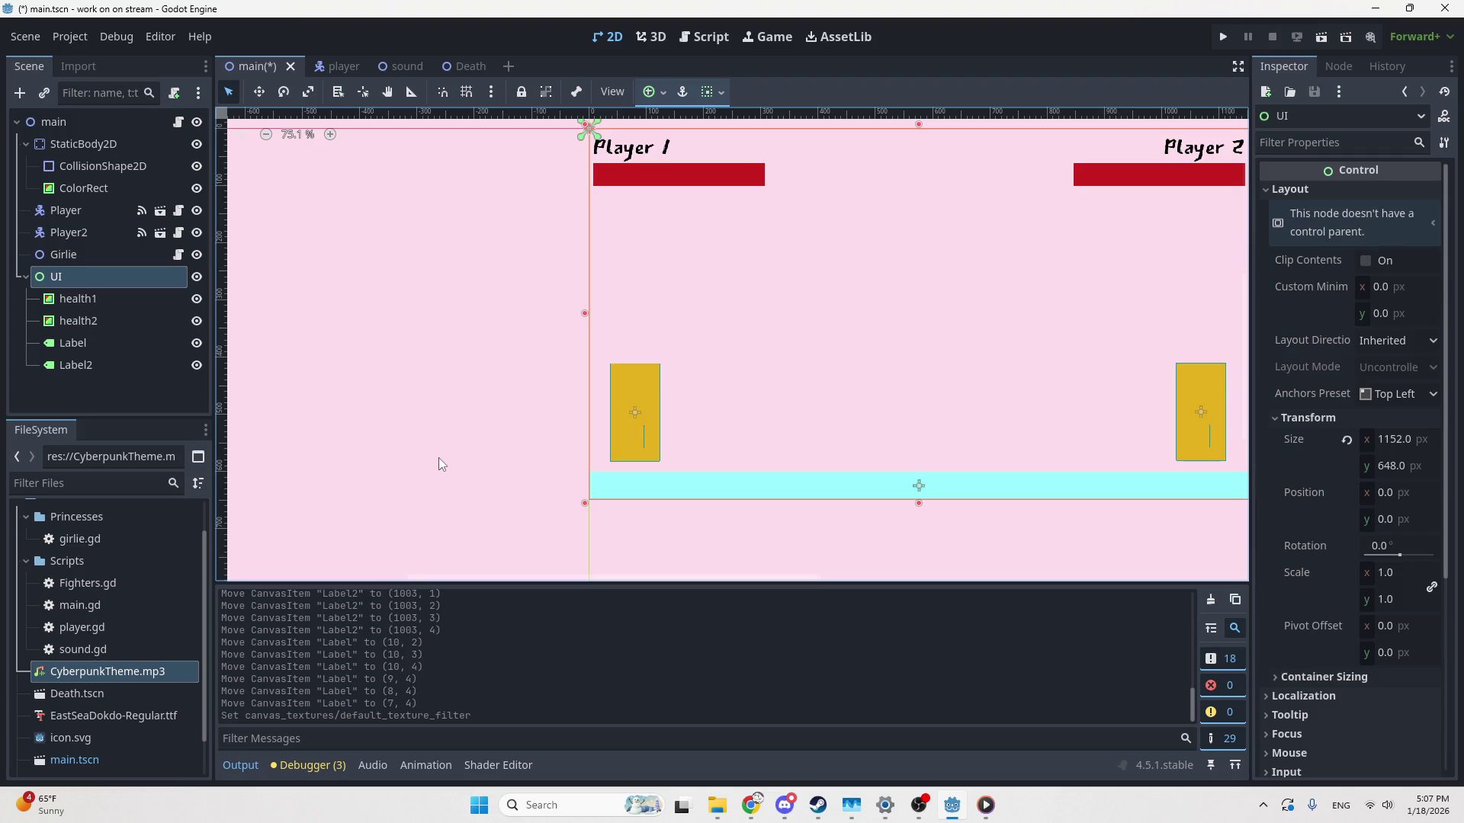
key("ctrl+s")
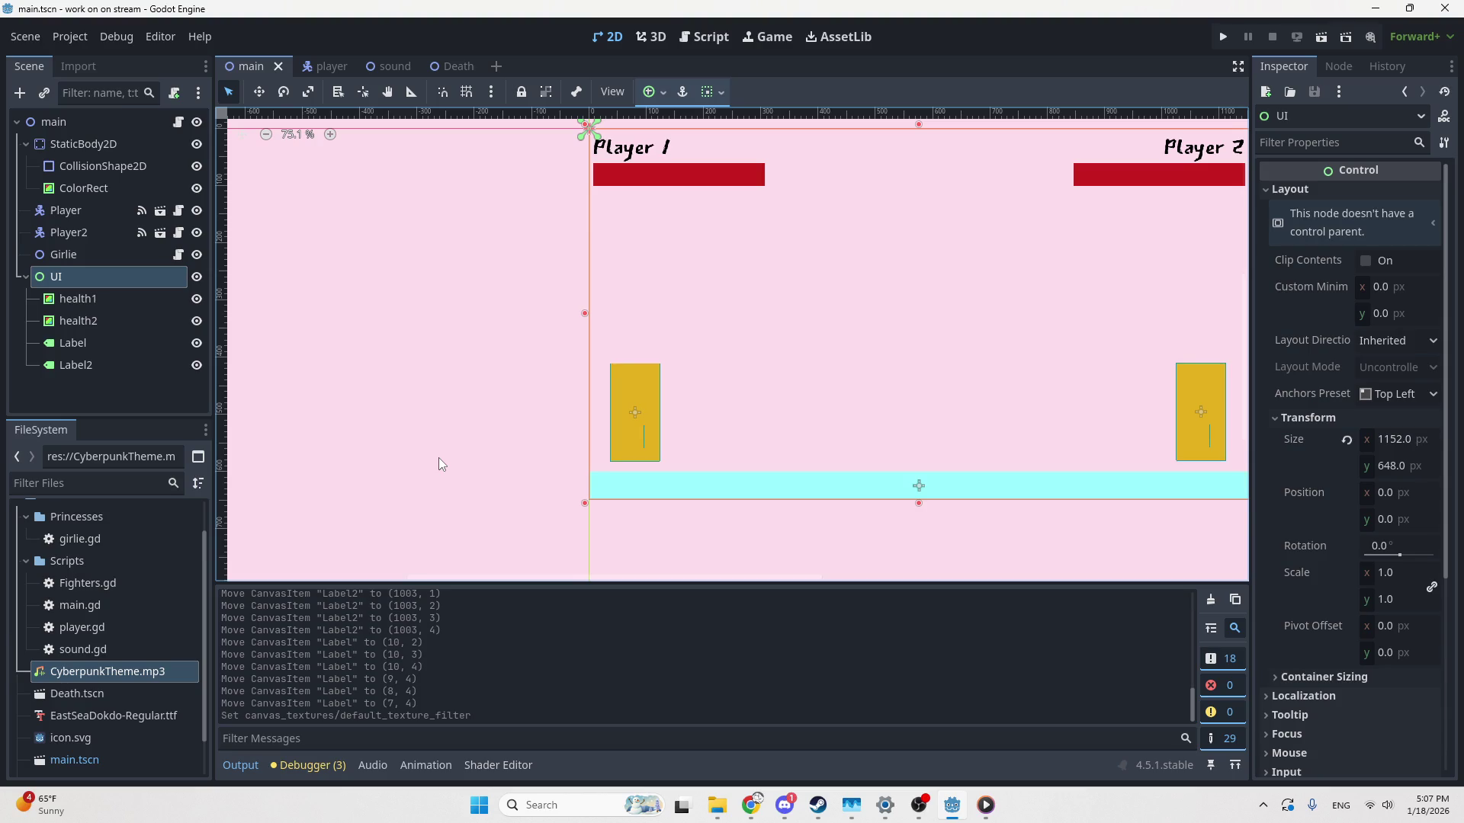
scroll(989, 379, "down", 1)
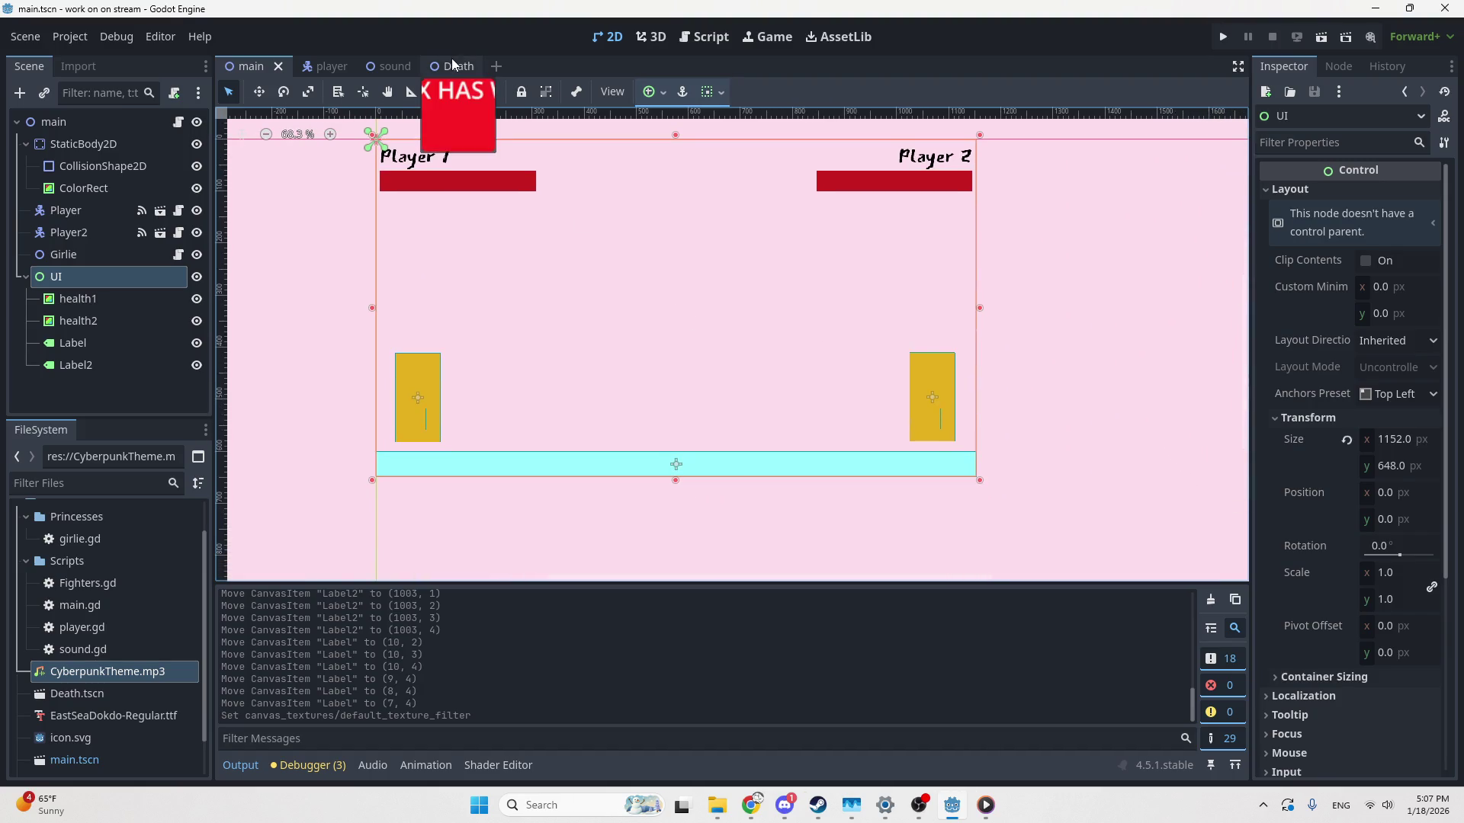
In the Death scene, give the label the KelmscottRomanNF.ttf font at size 90
left_click(406, 66)
mouse_move(308, 67)
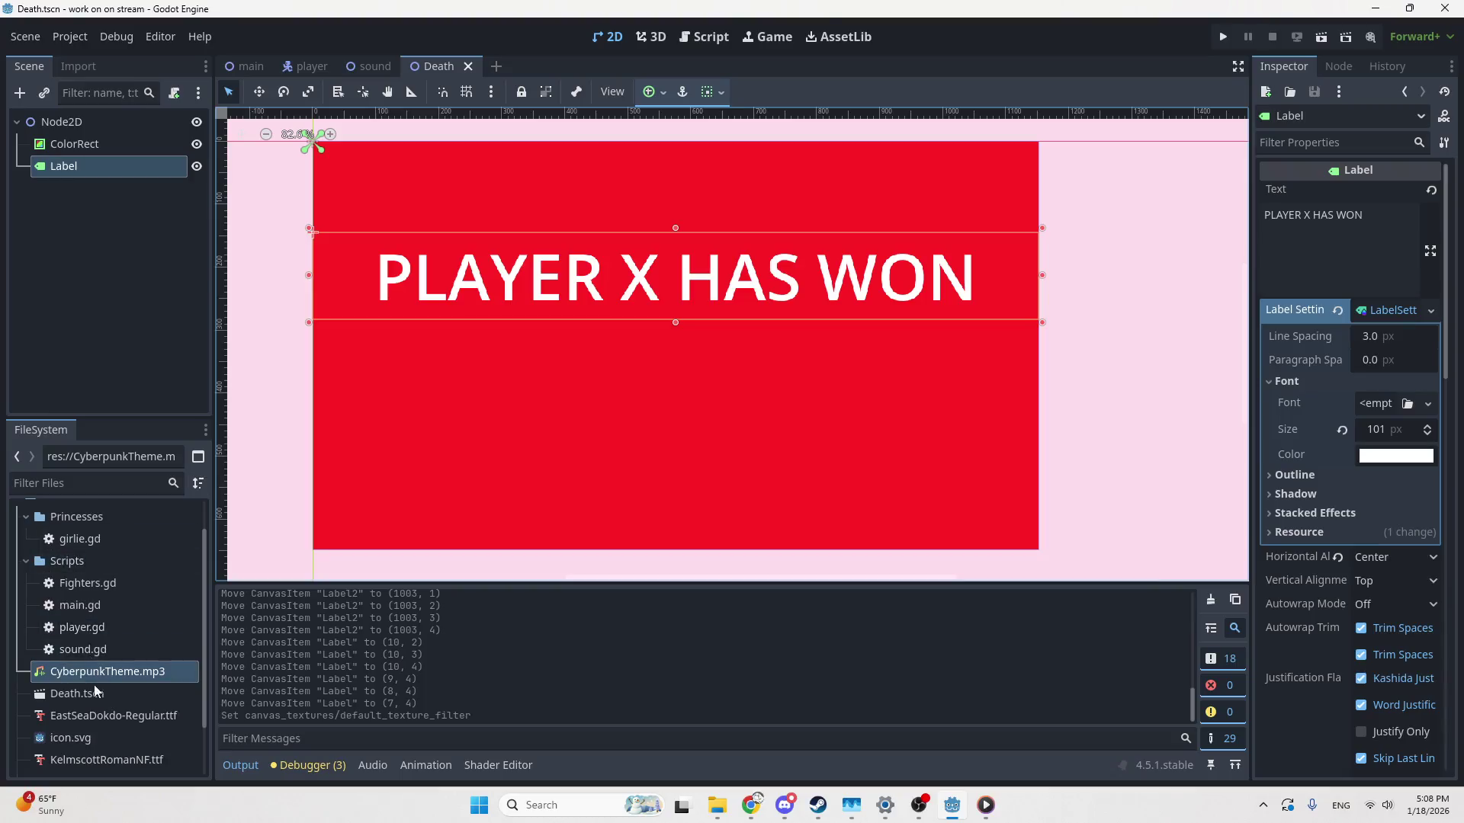
scroll(107, 648, "down", 3)
mouse_move(106, 705)
left_mouse_down()
mouse_move(379, 691)
mouse_move(1250, 484)
mouse_move(1376, 404)
left_mouse_up()
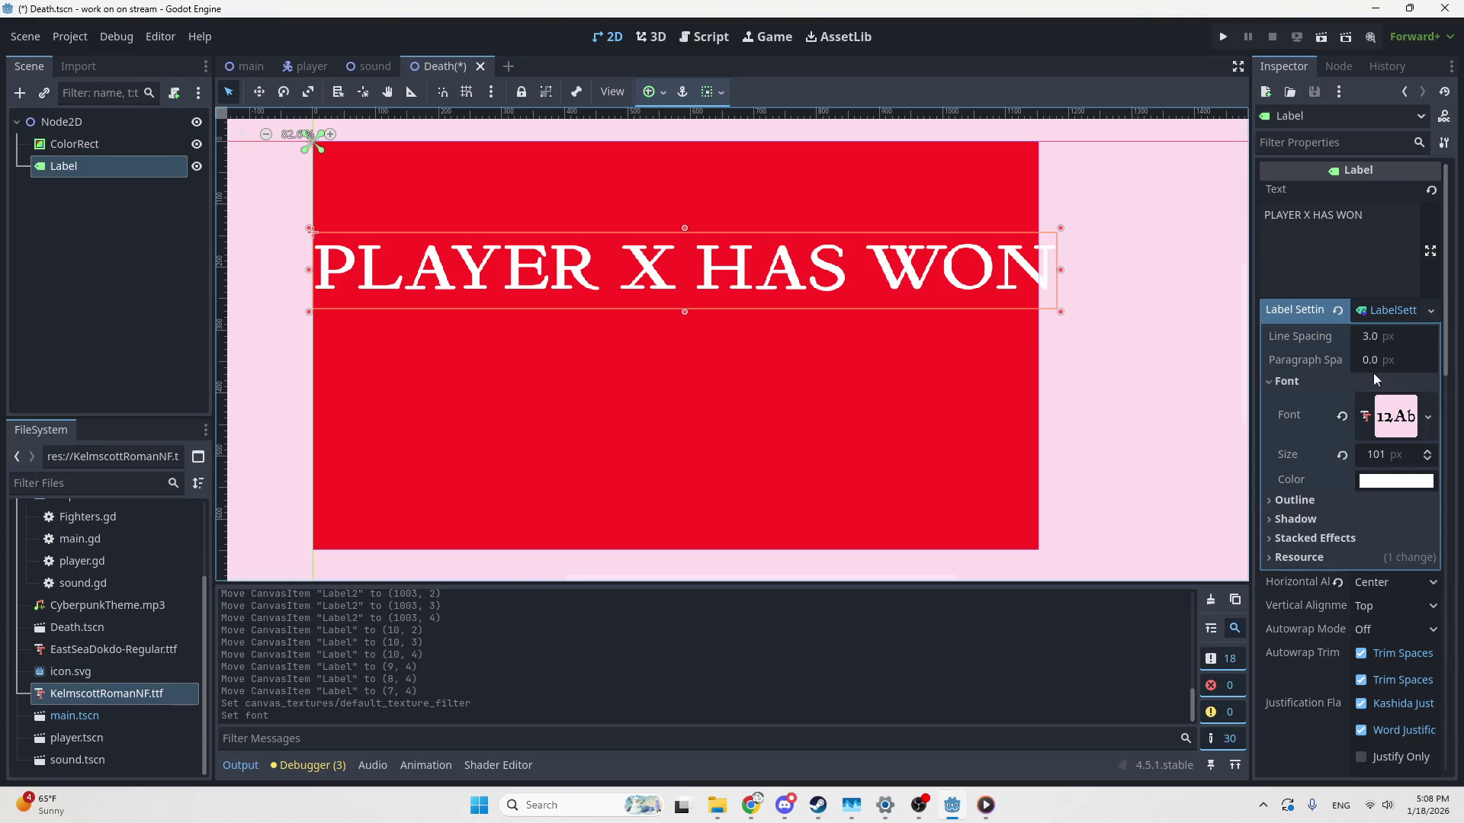
left_click(1381, 458)
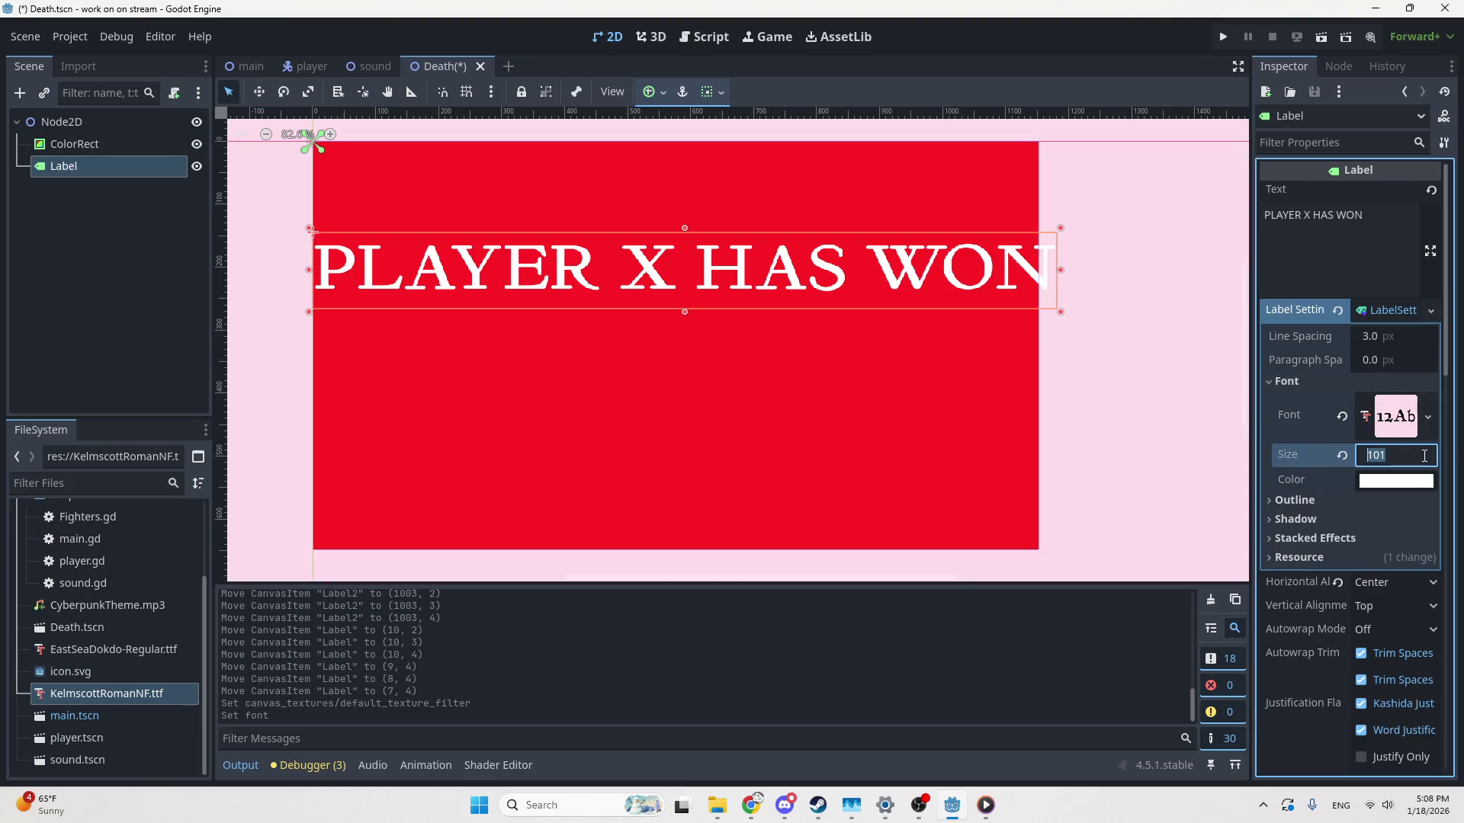
type("90")
key("Return")
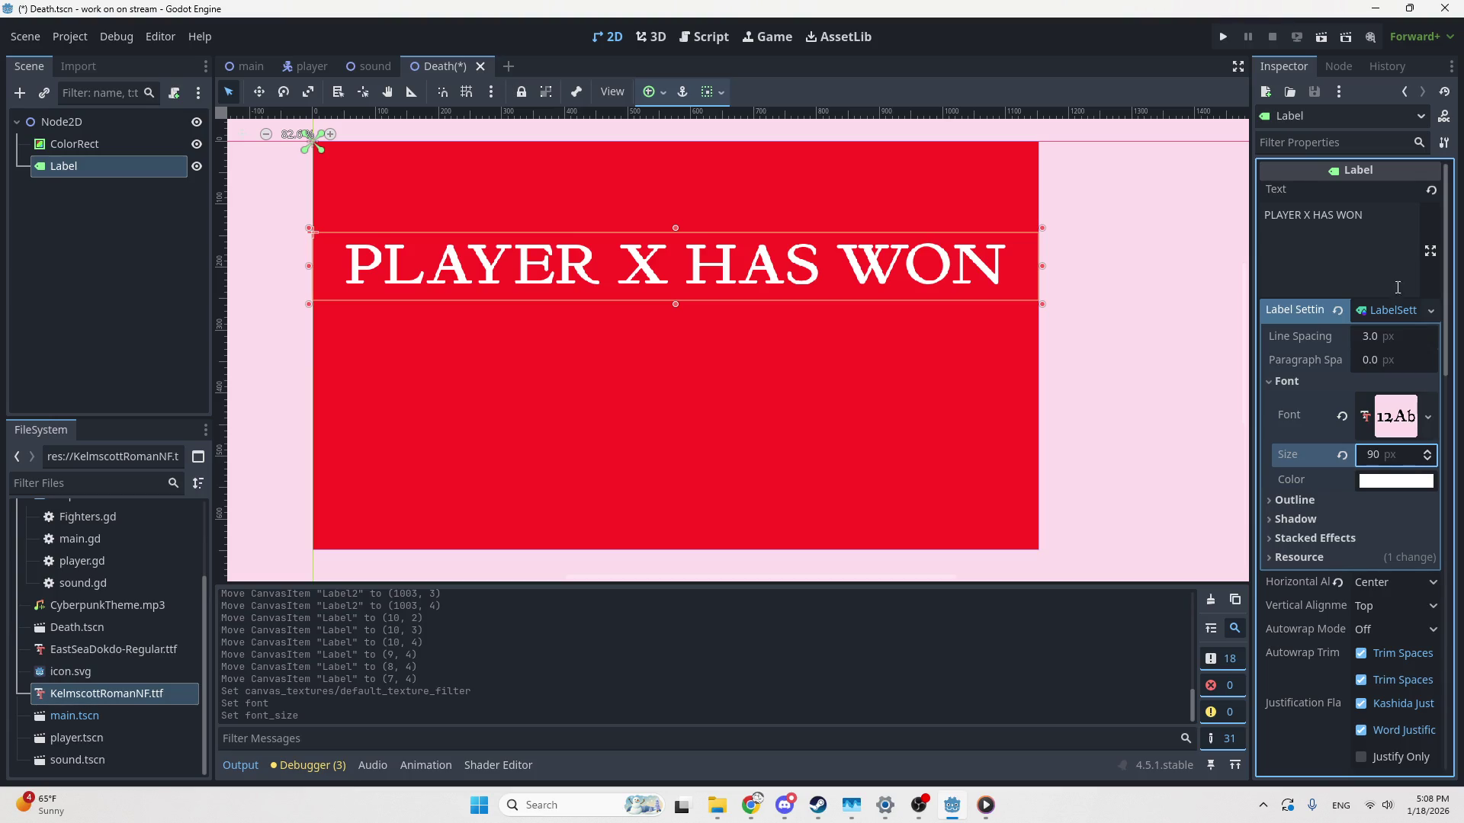
Edit the label text to read 'PLAYER 1 HAS WON' on a single line
double_click(1307, 217)
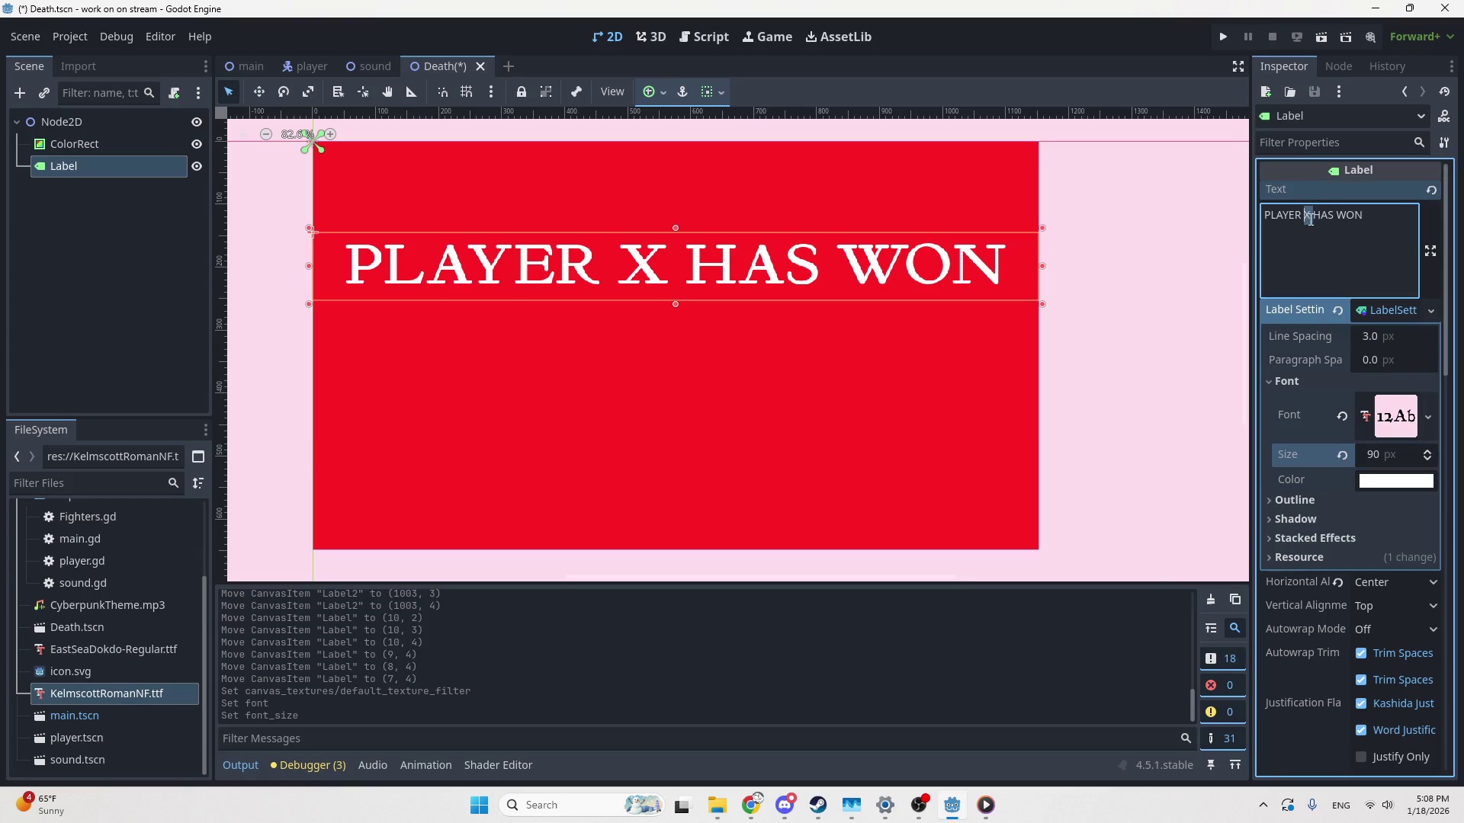
type("4")
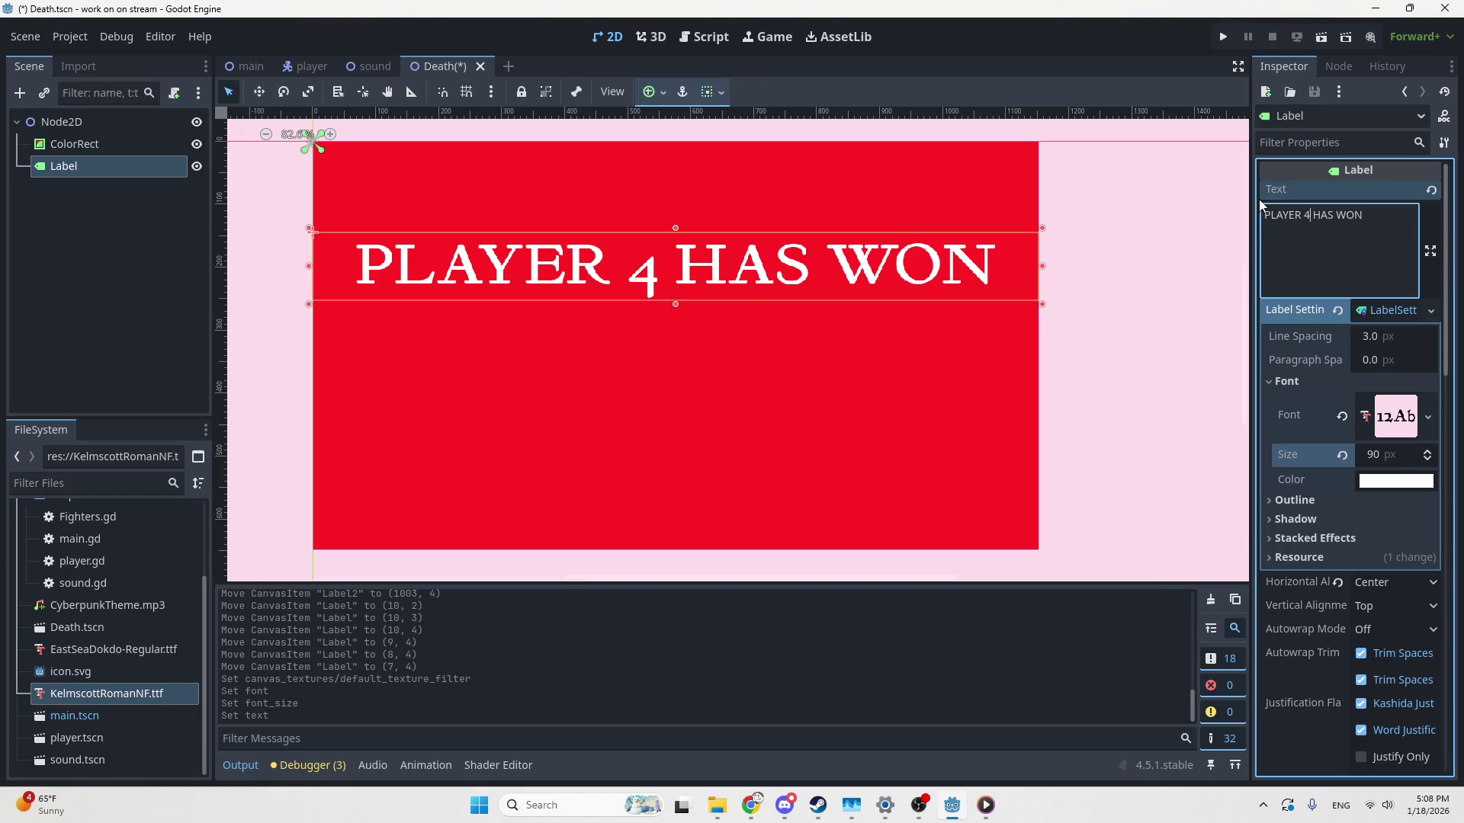
key("shift+Left")
type("1")
key("Return")
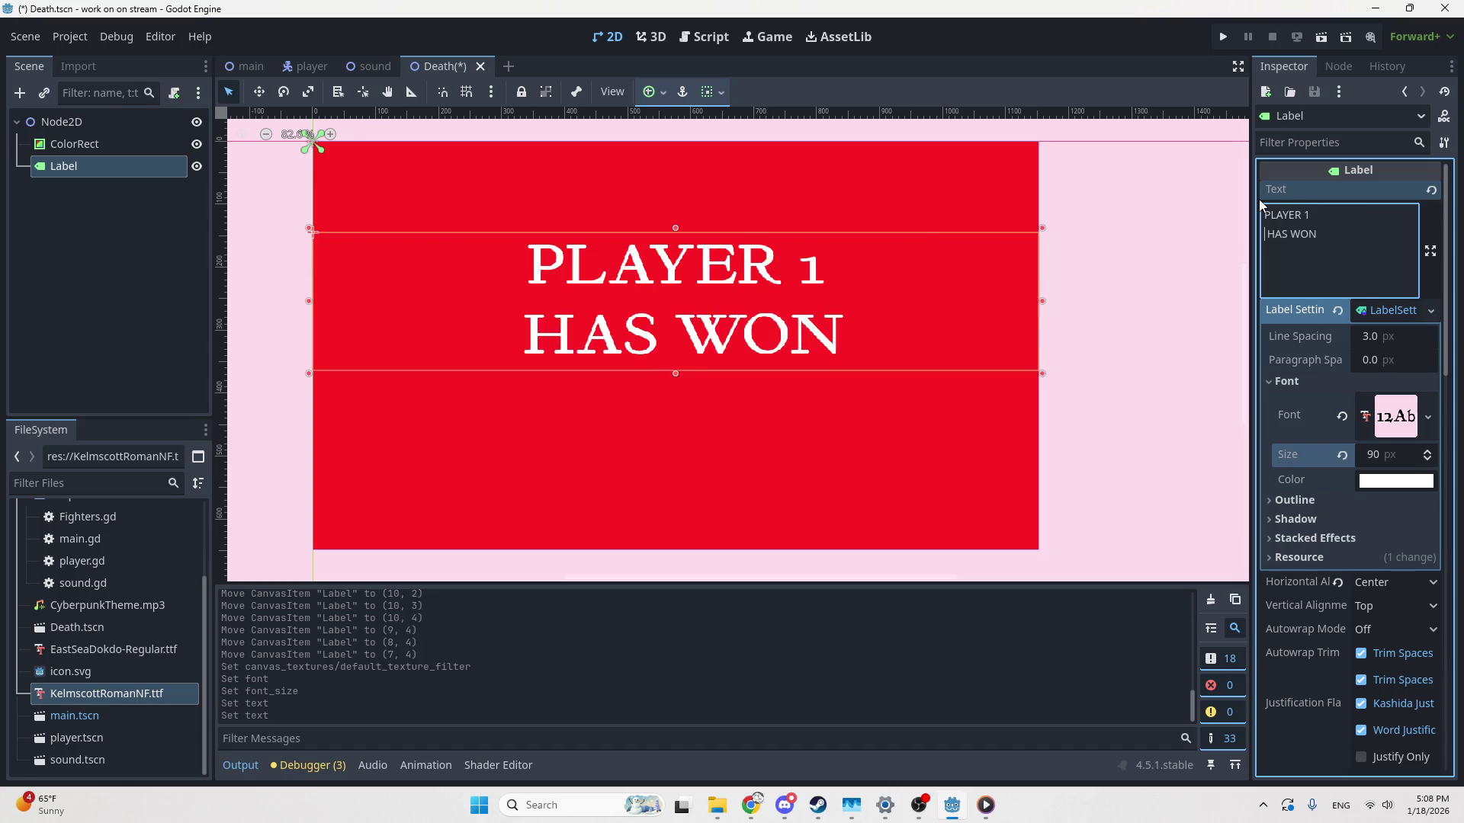
key("BackSpace")
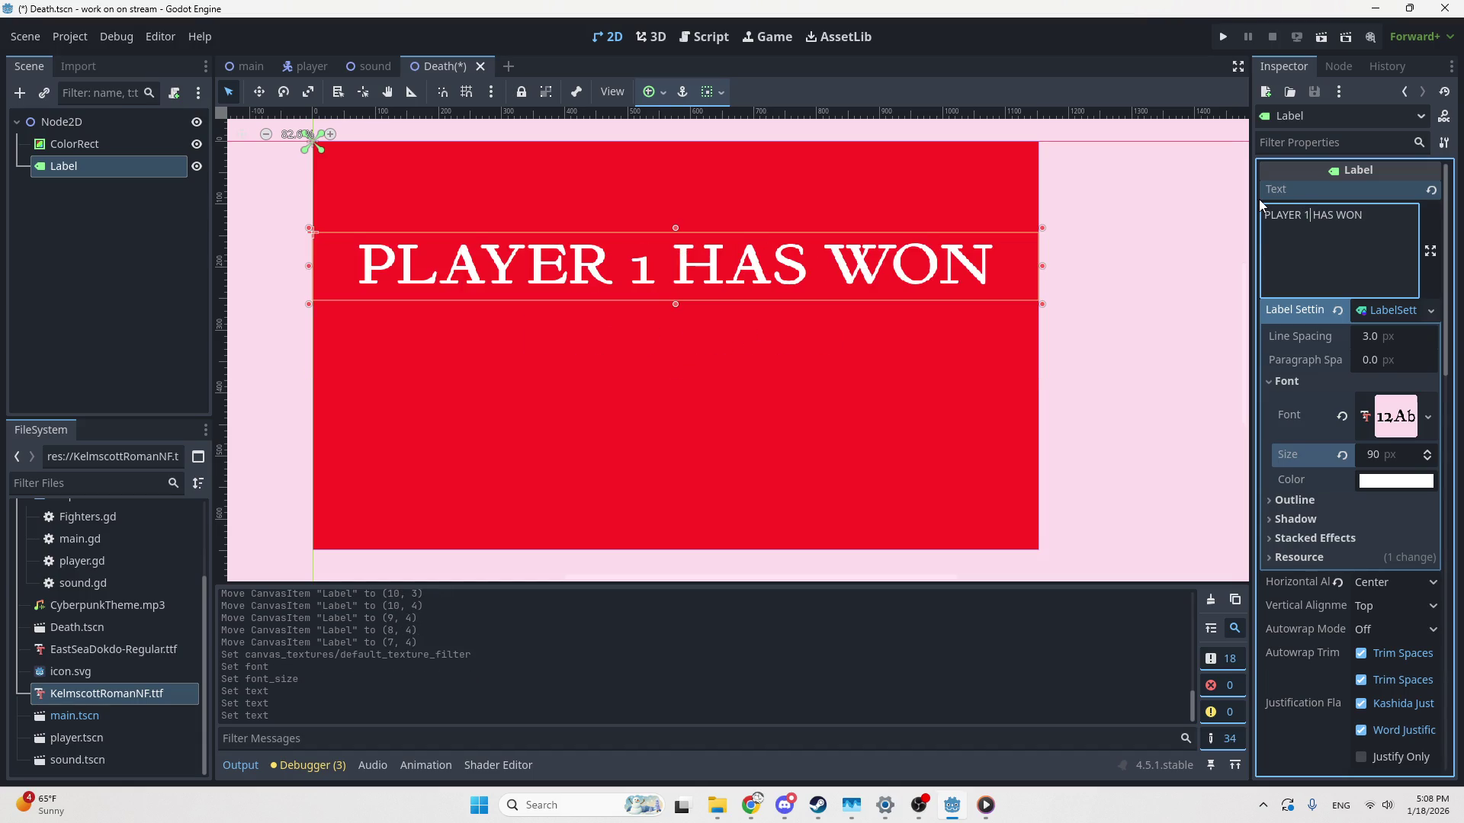
left_click(1094, 290)
left_click(747, 264)
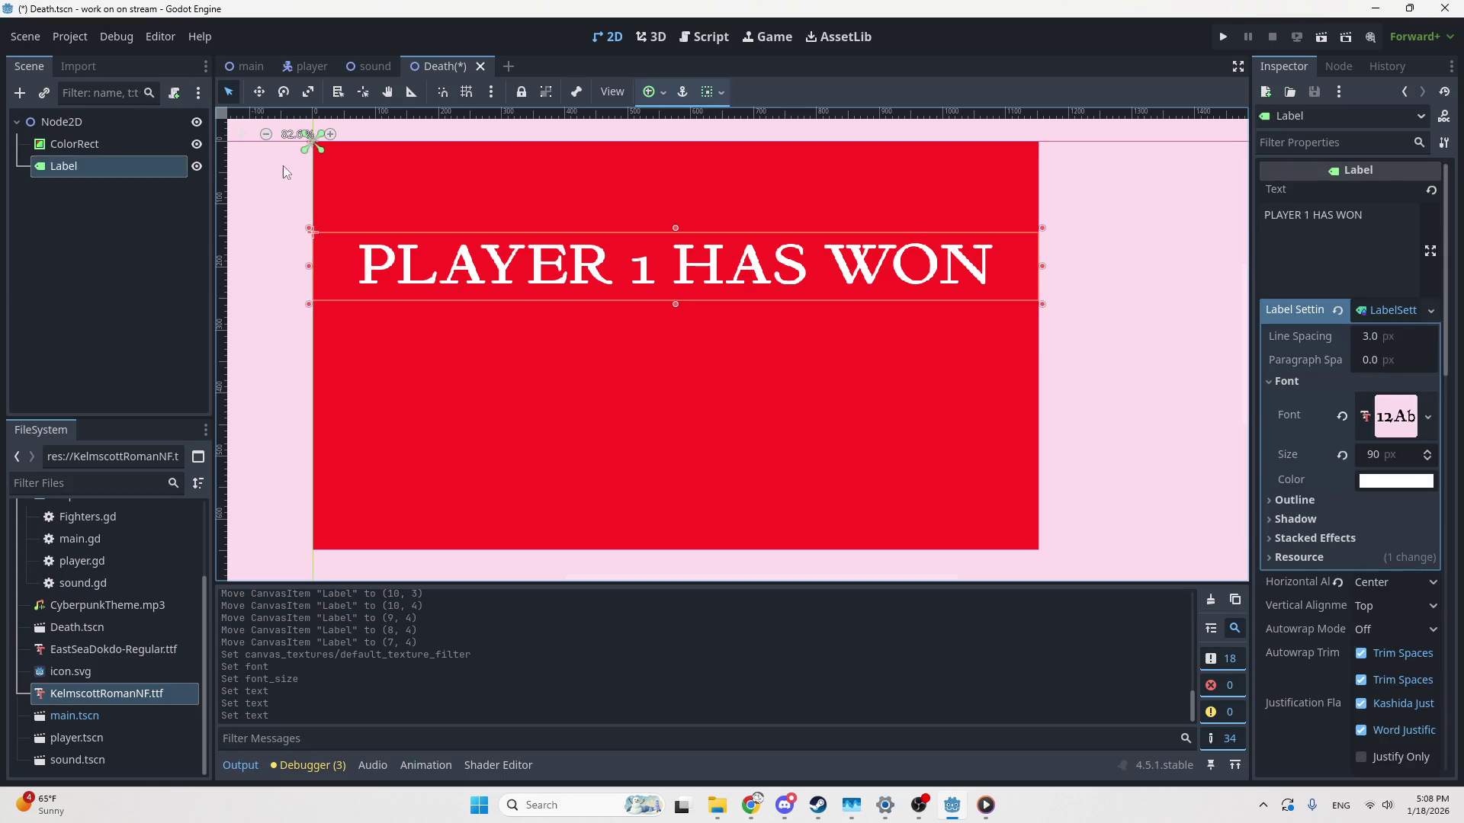
left_click(128, 122)
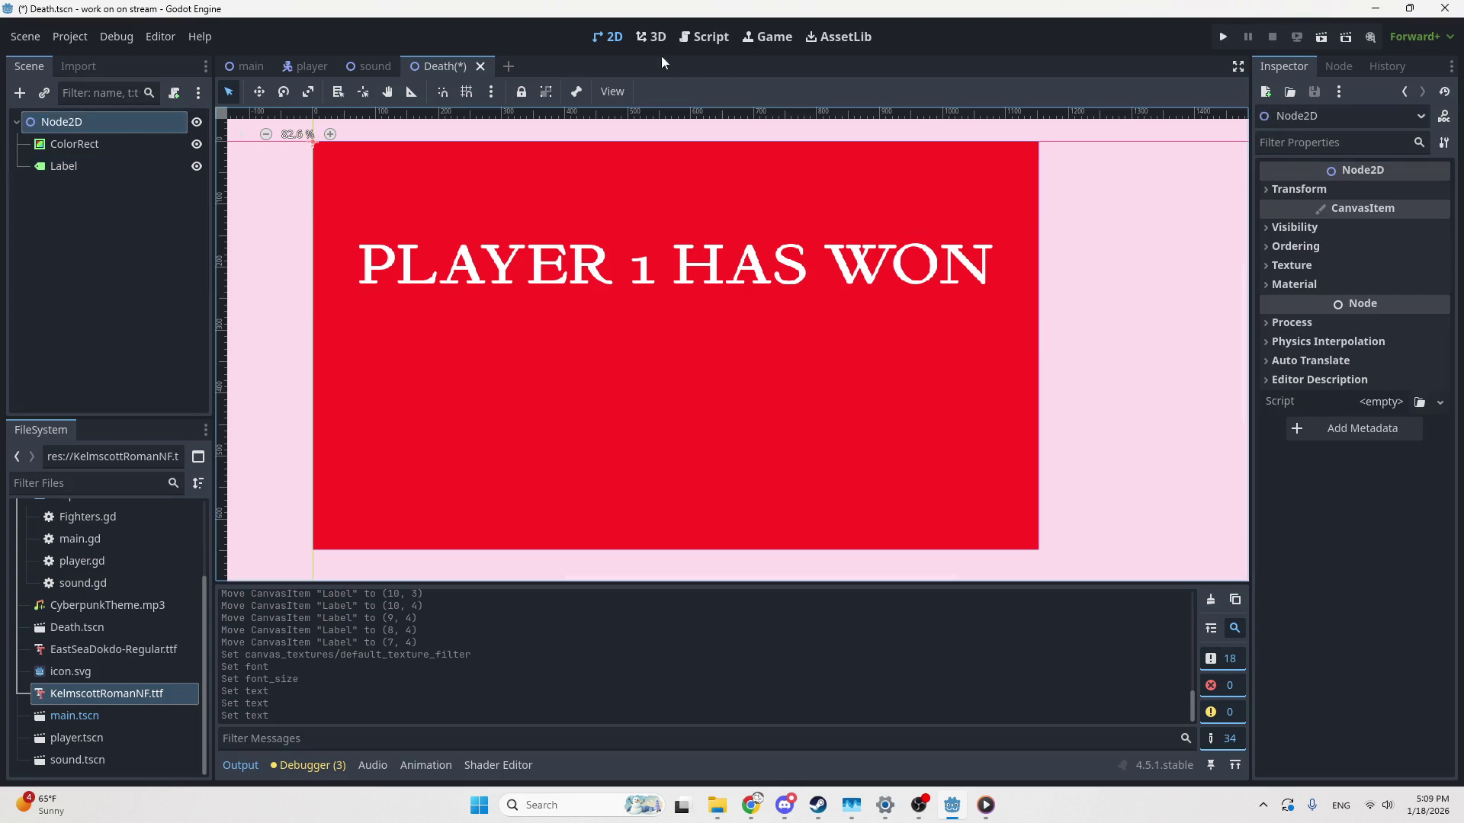
left_click(695, 39)
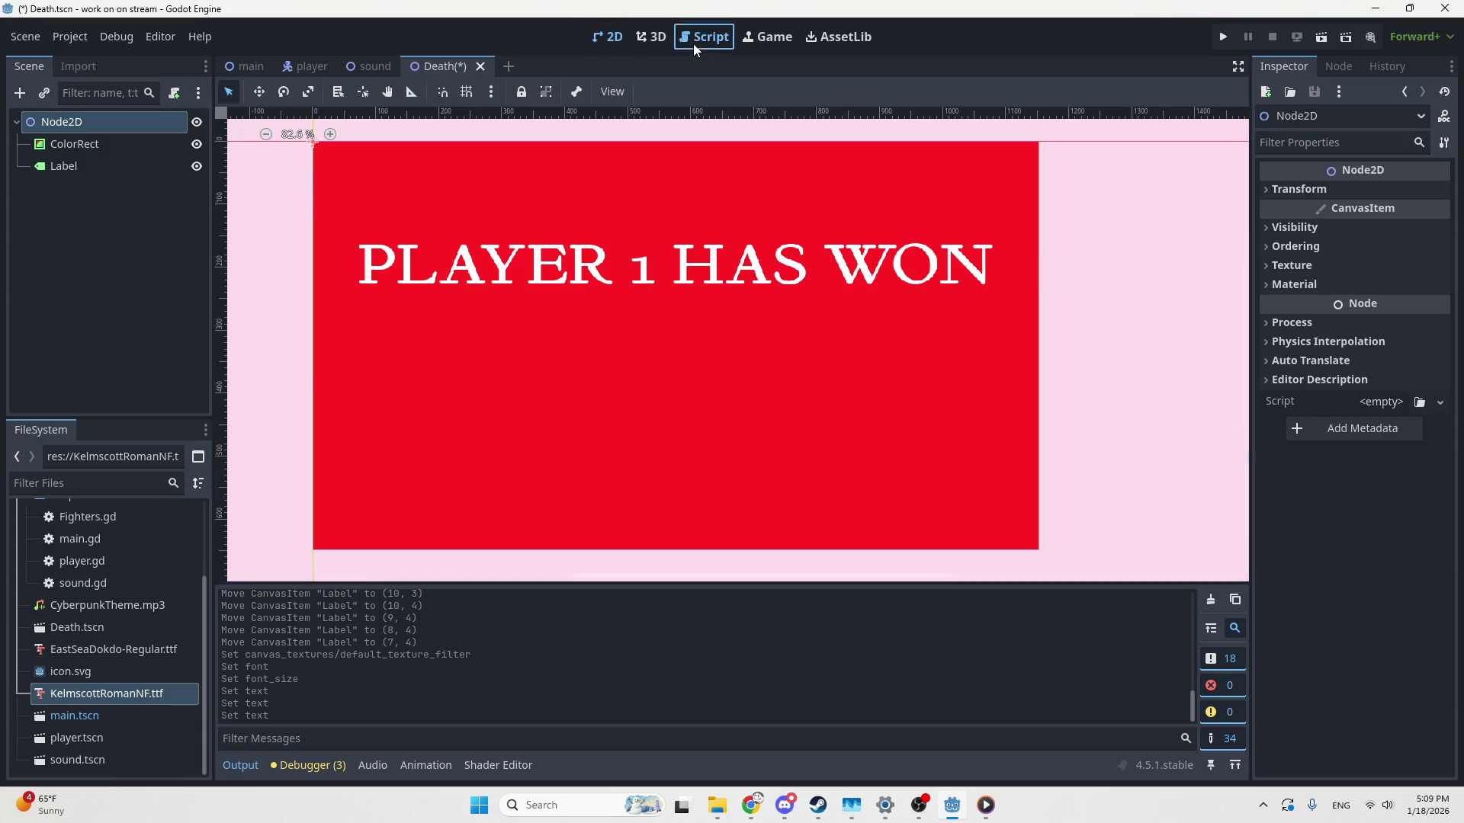
scroll(87, 561, "up", 3)
right_click(76, 596)
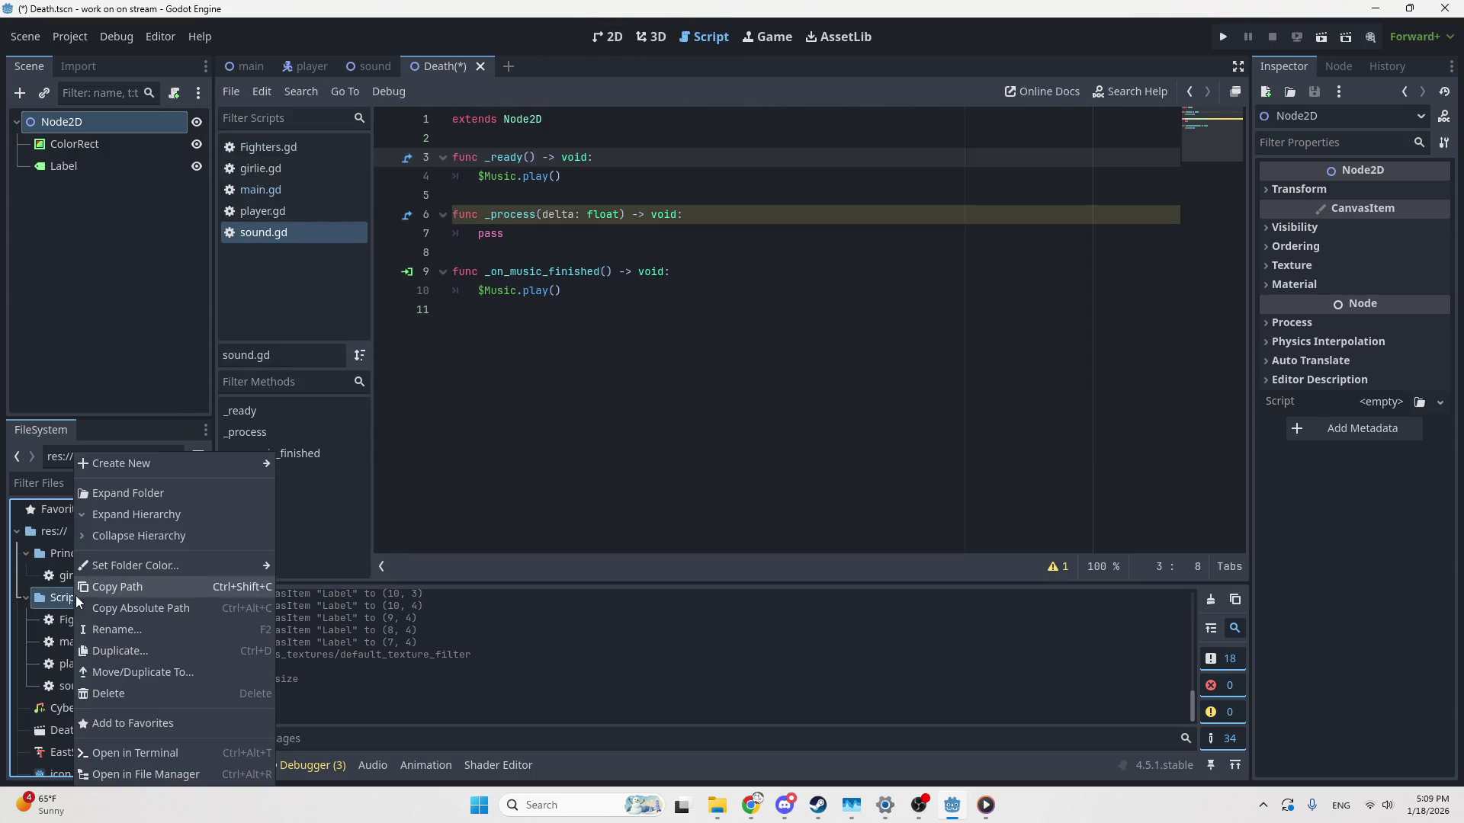
mouse_move(208, 468)
left_click(313, 460)
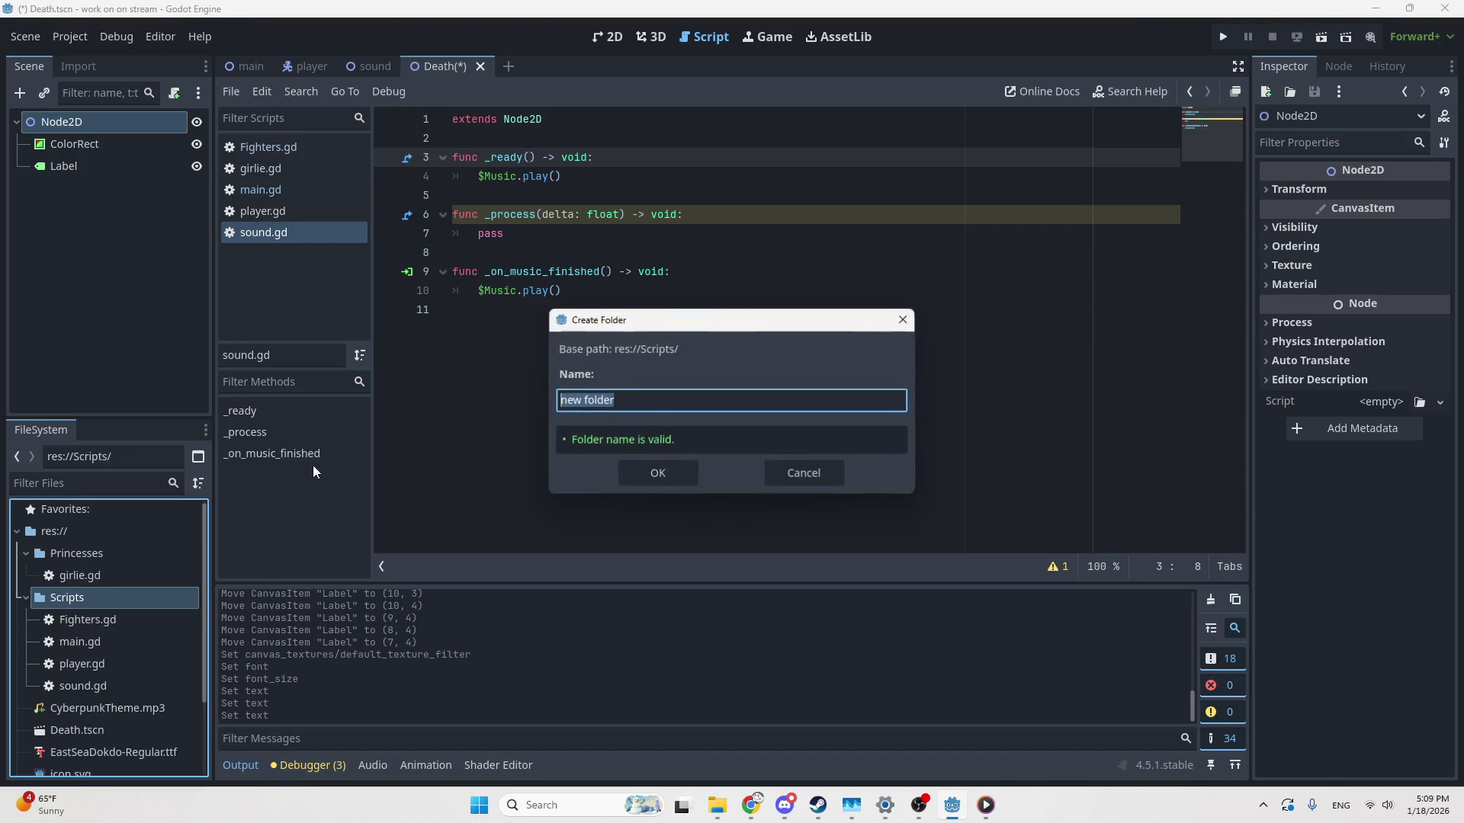
type("Gl")
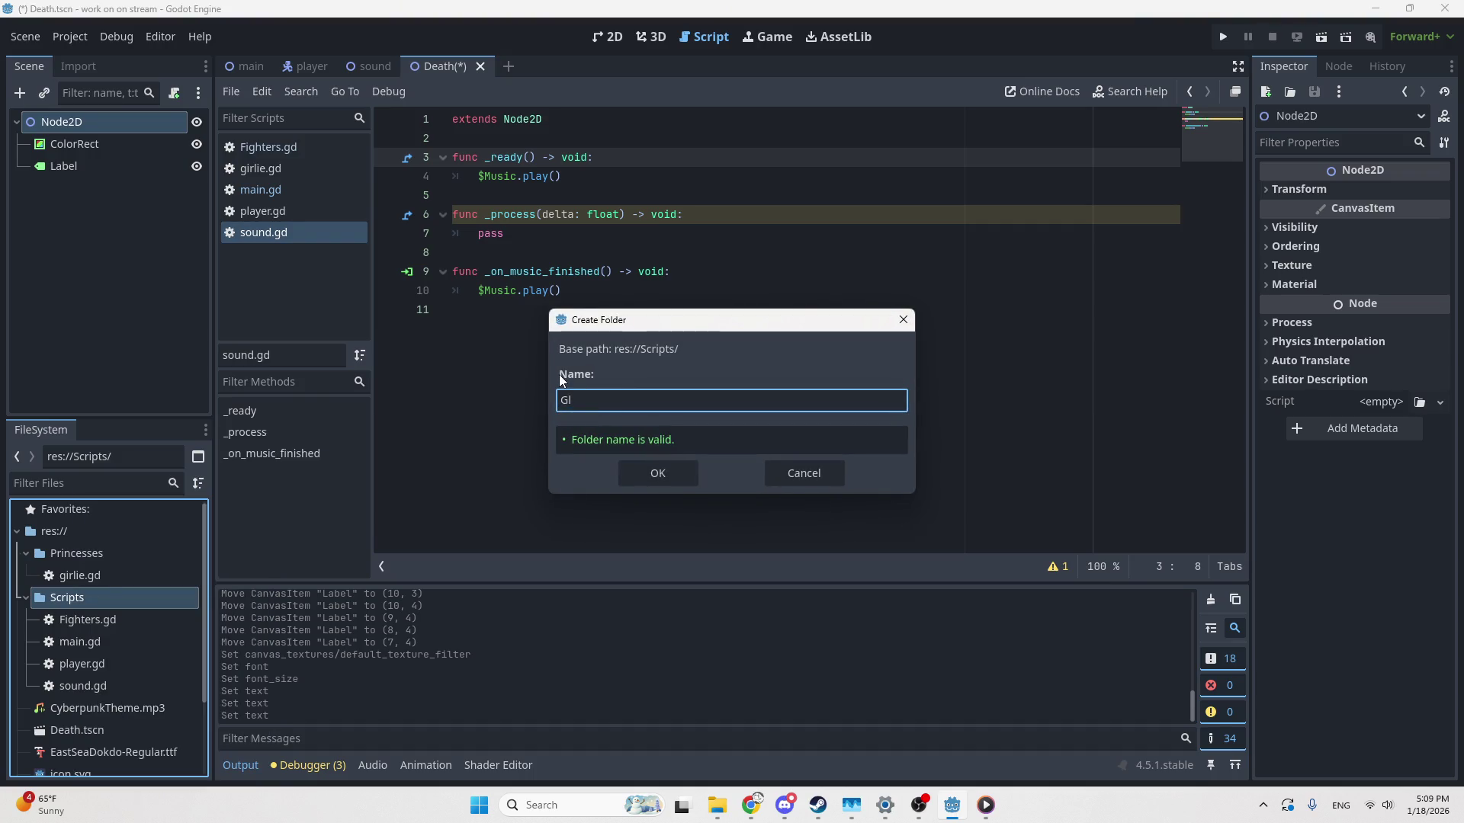
type("obalVars")
left_click(678, 467)
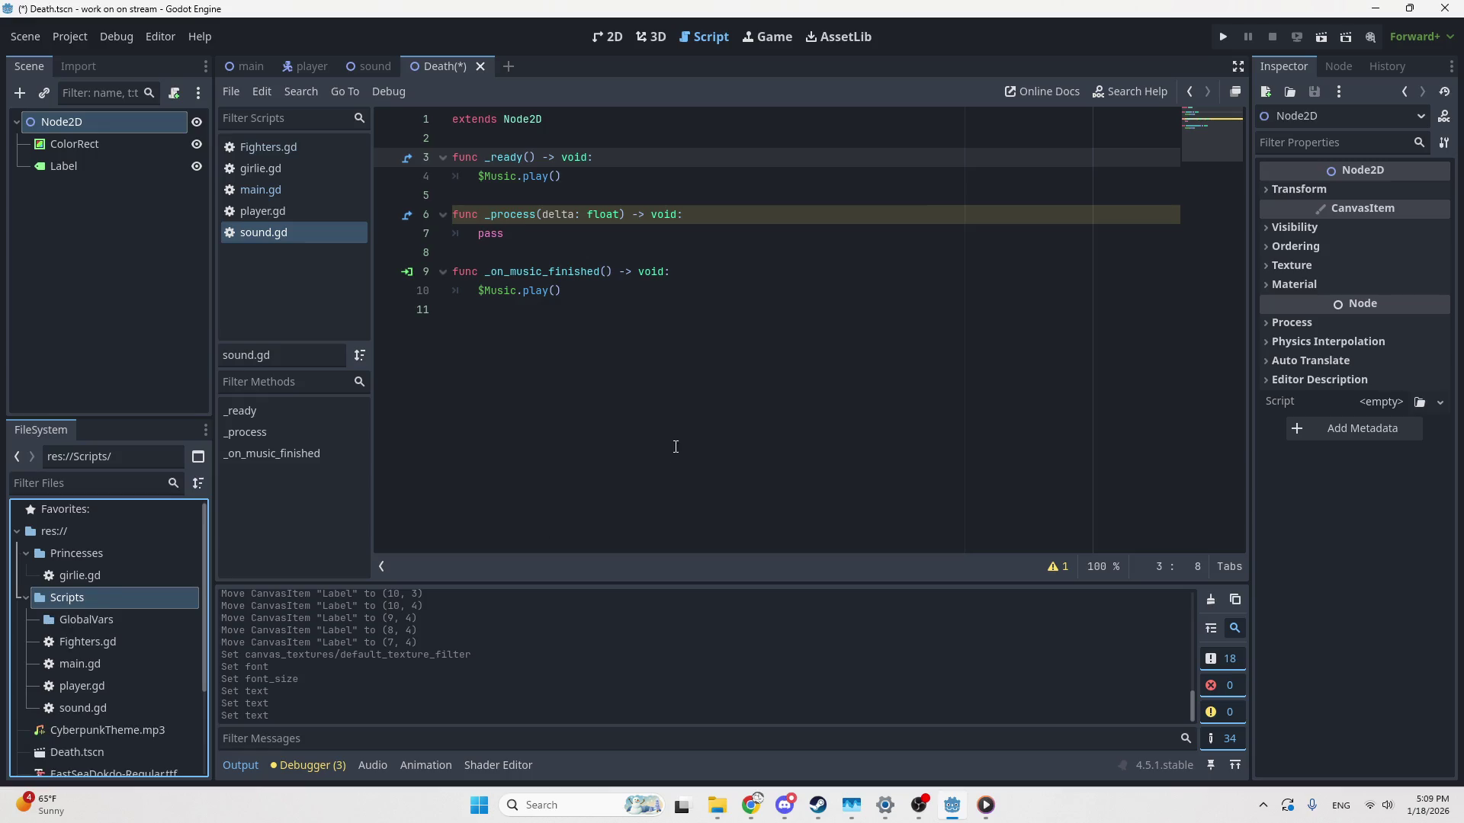
left_click(114, 615)
right_click(114, 616)
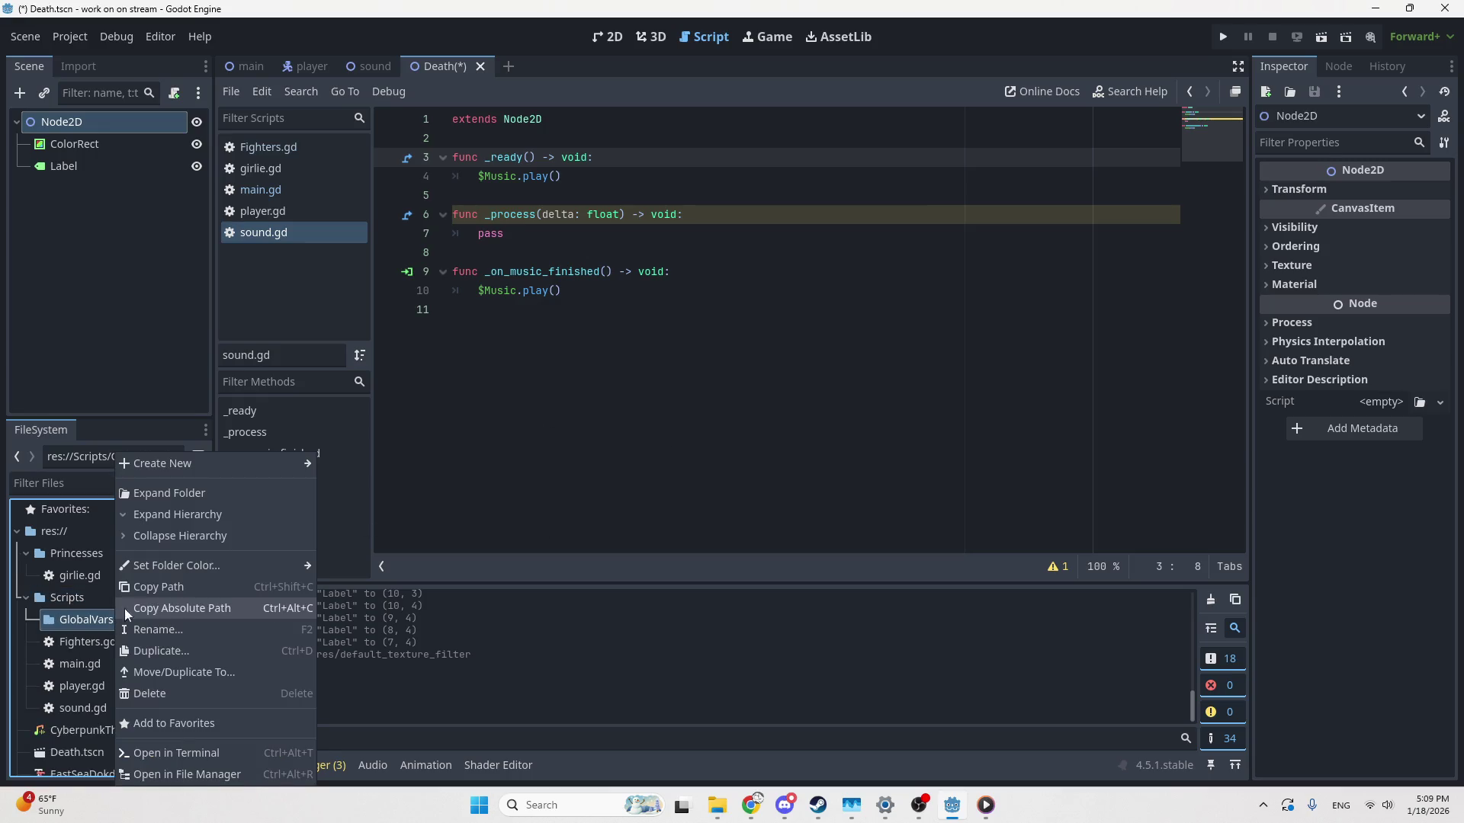
left_click(172, 692)
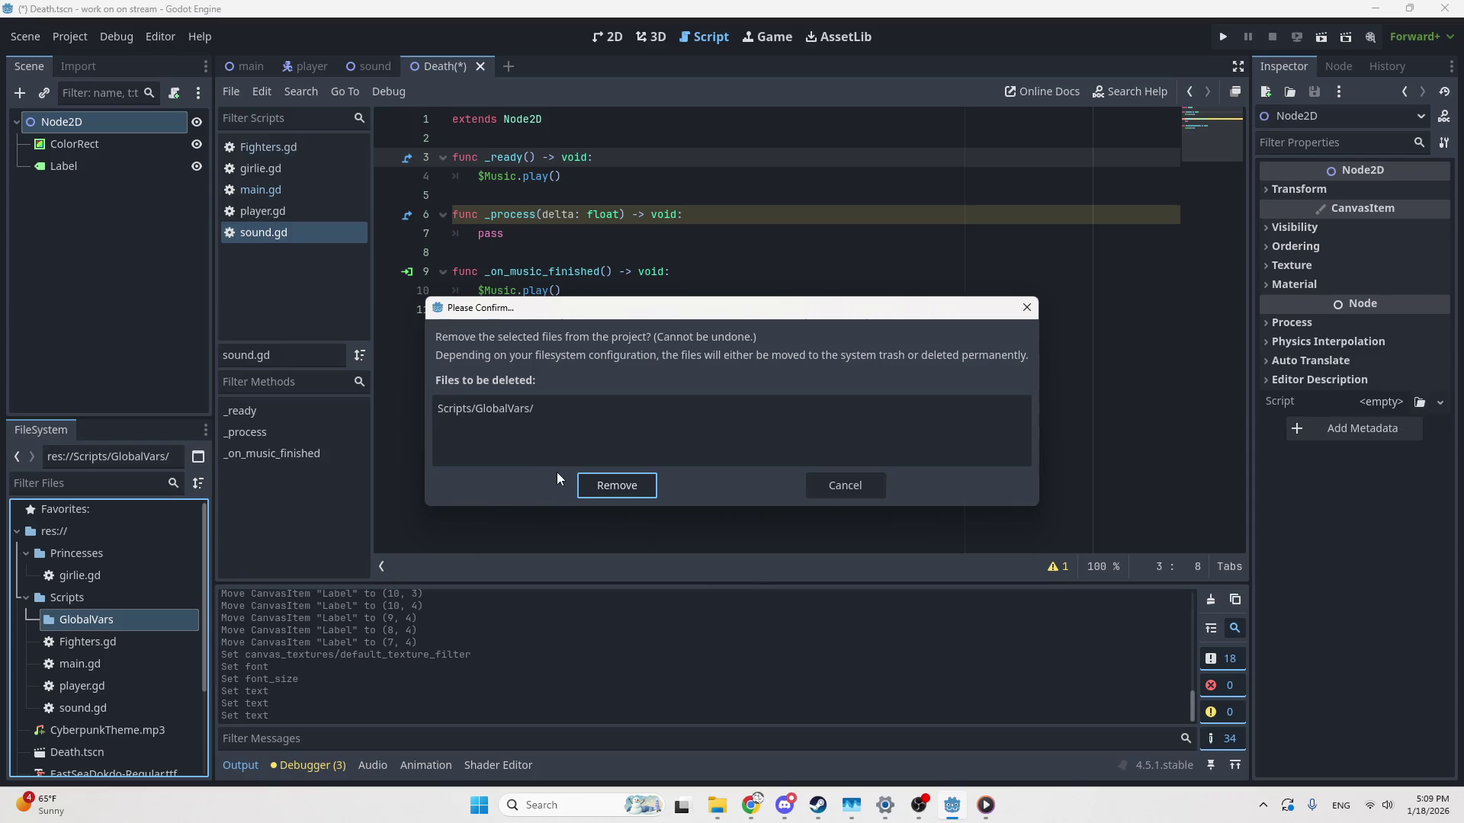
left_click(592, 486)
right_click(67, 601)
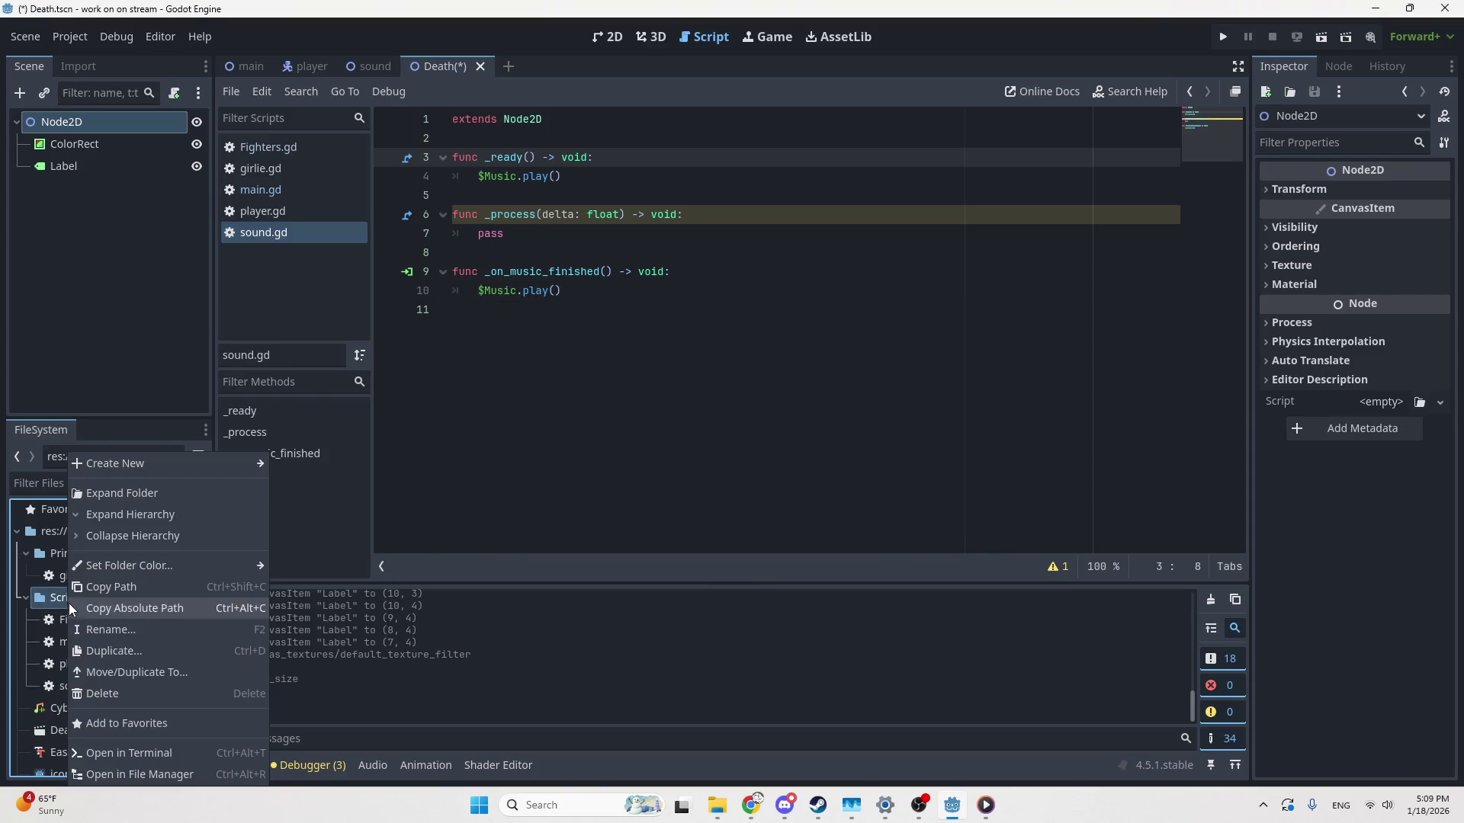
mouse_move(194, 463)
left_click(301, 506)
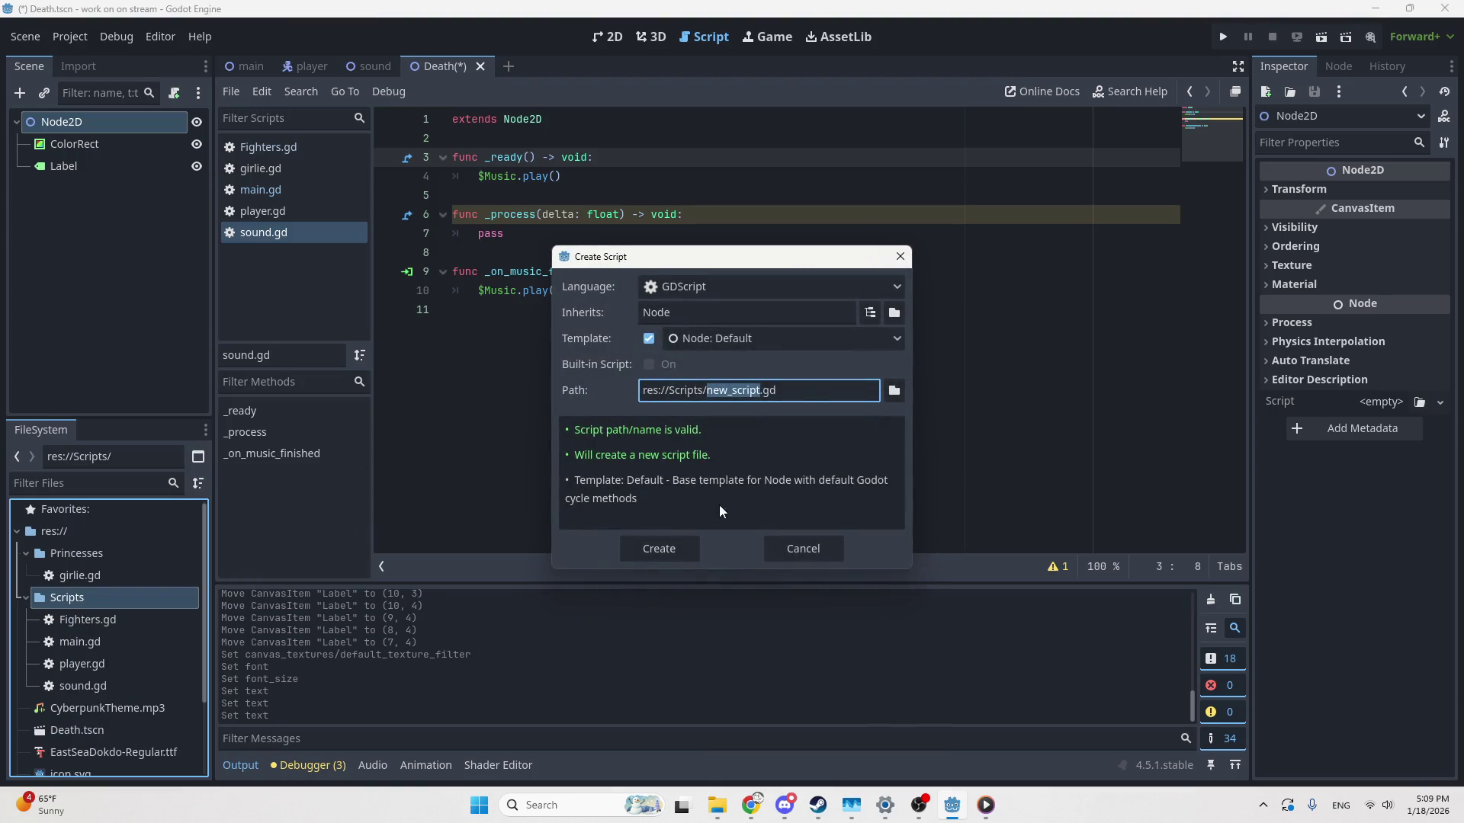
Create res://Scripts/GlobalVars.gd and open it for editing
type("GlobalVa")
type("rs")
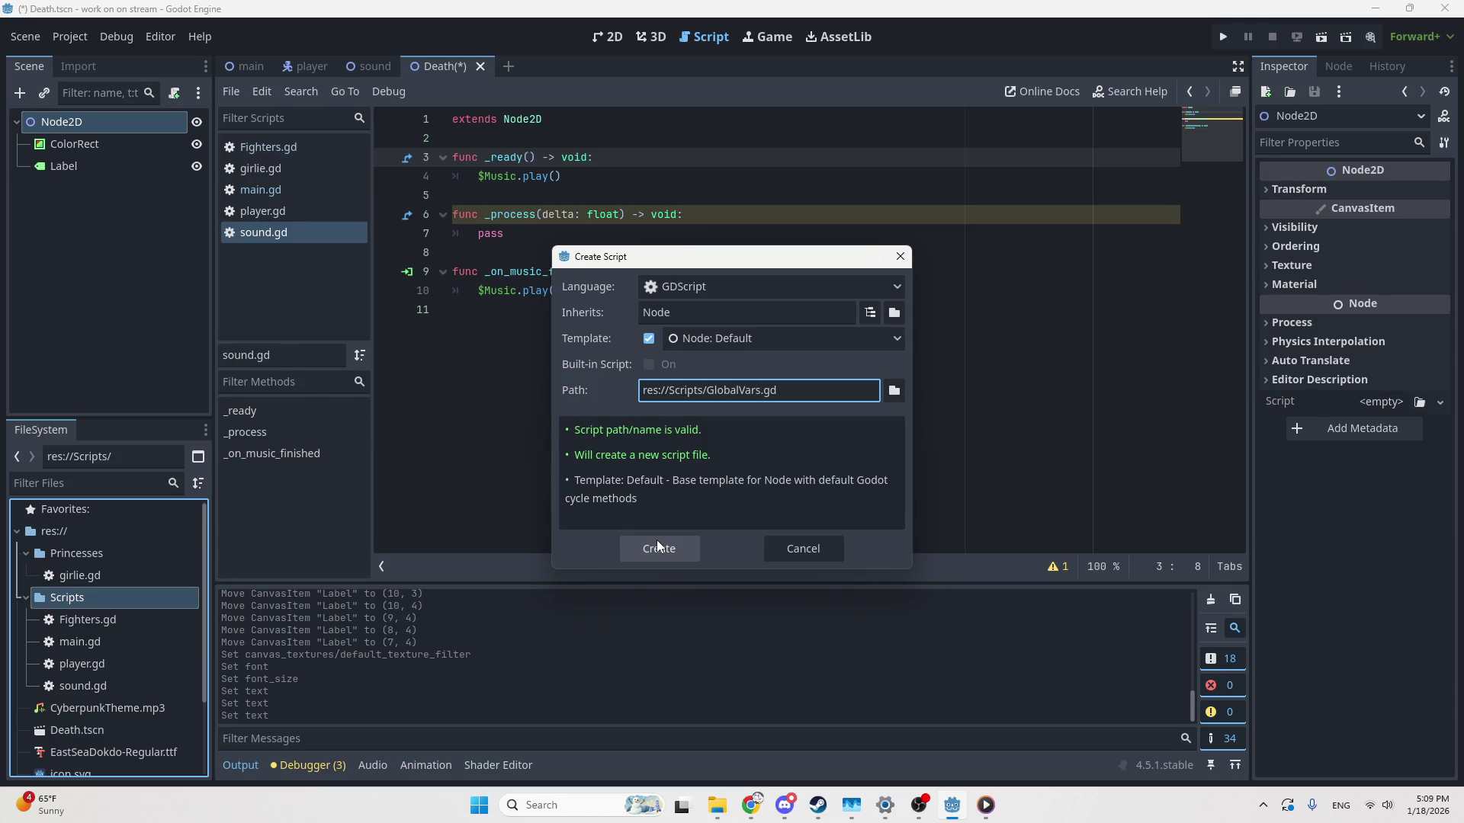
left_click(658, 545)
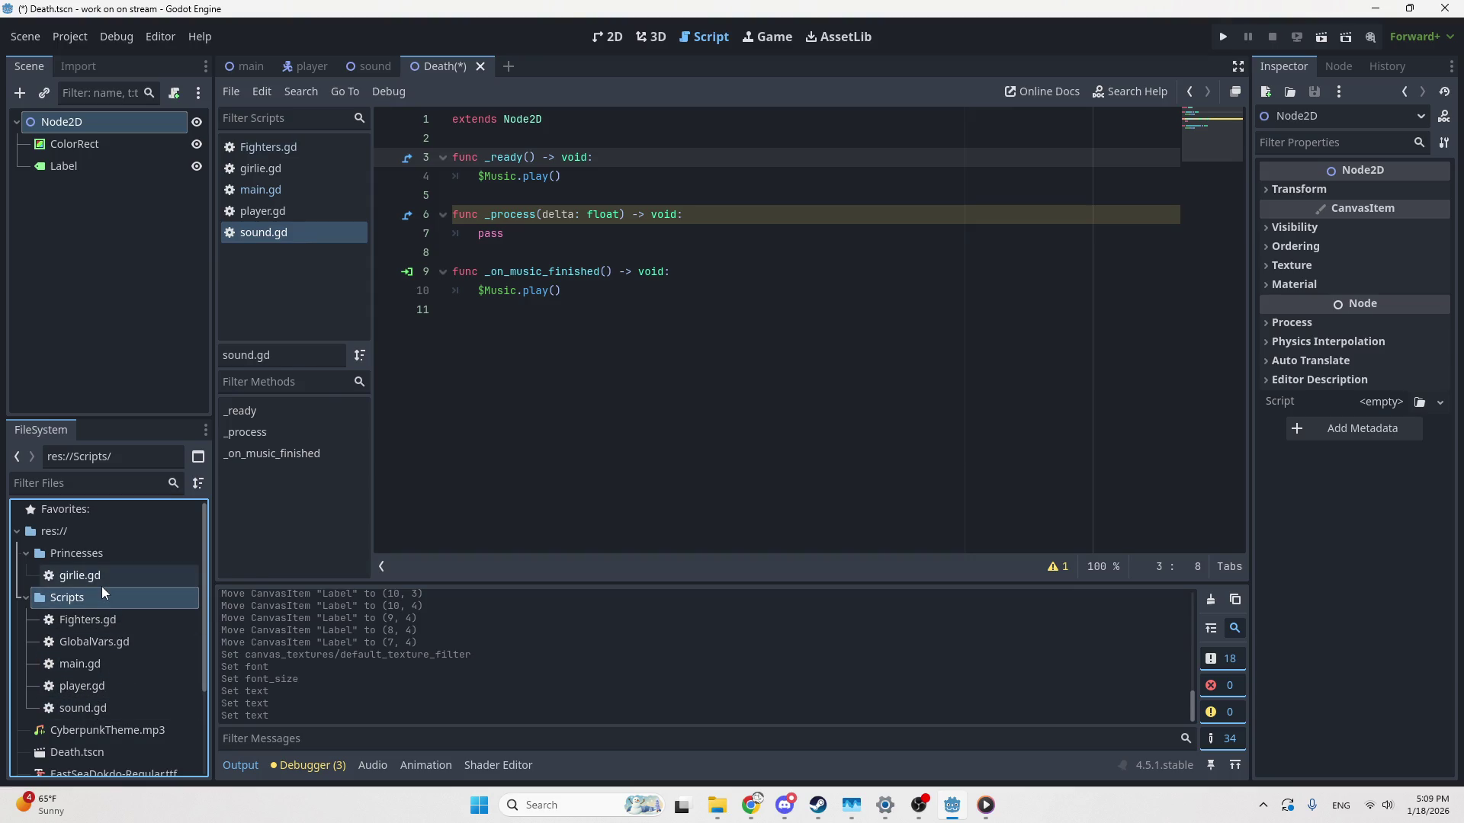
double_click(107, 647)
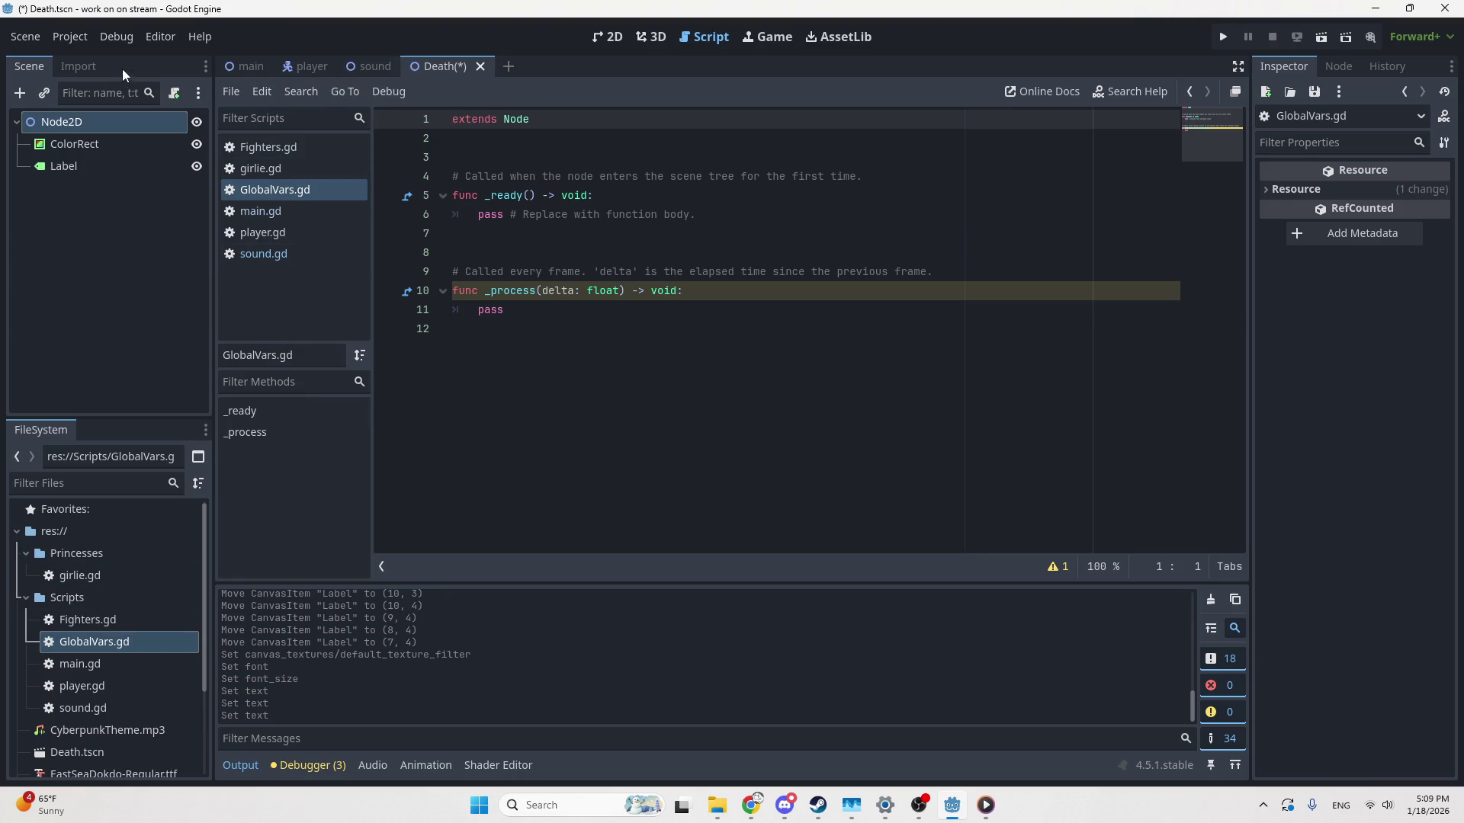
Add Scripts/GlobalVars.gd as an autoload named GlobalVars in Project Settings
left_click(73, 38)
left_click(93, 59)
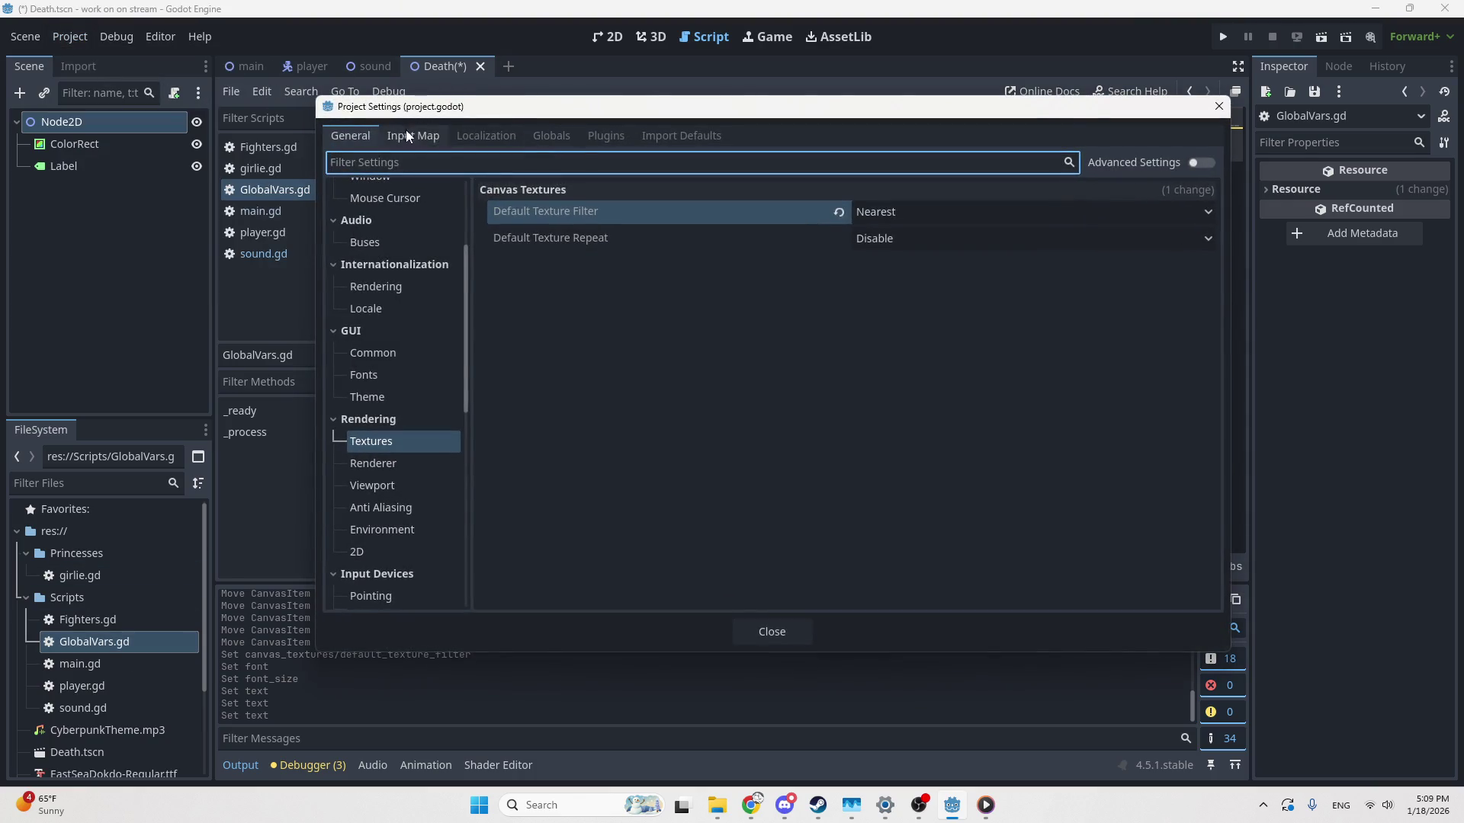
left_click(550, 137)
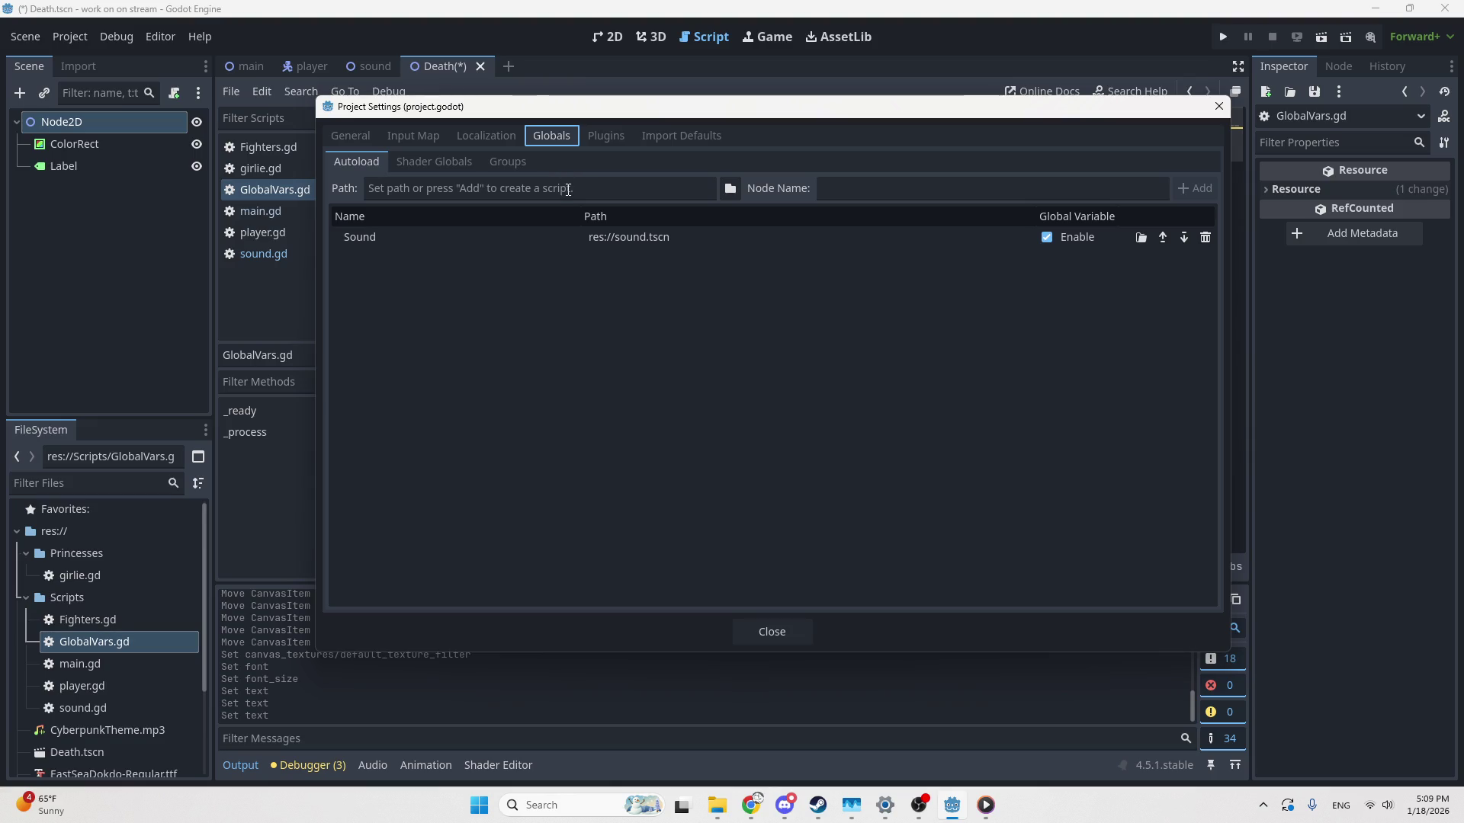
left_click(729, 188)
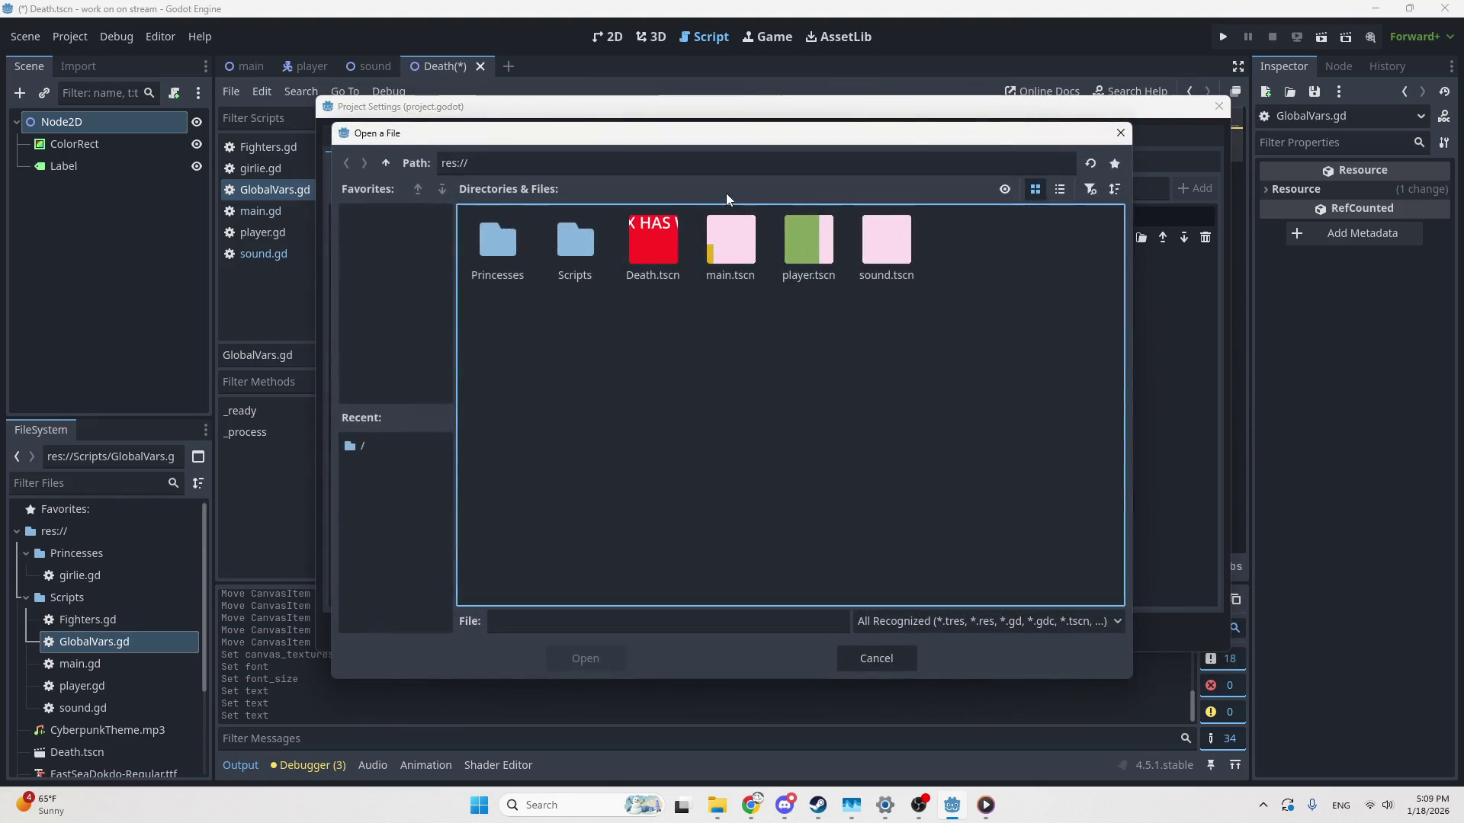
double_click(598, 258)
left_click(599, 259)
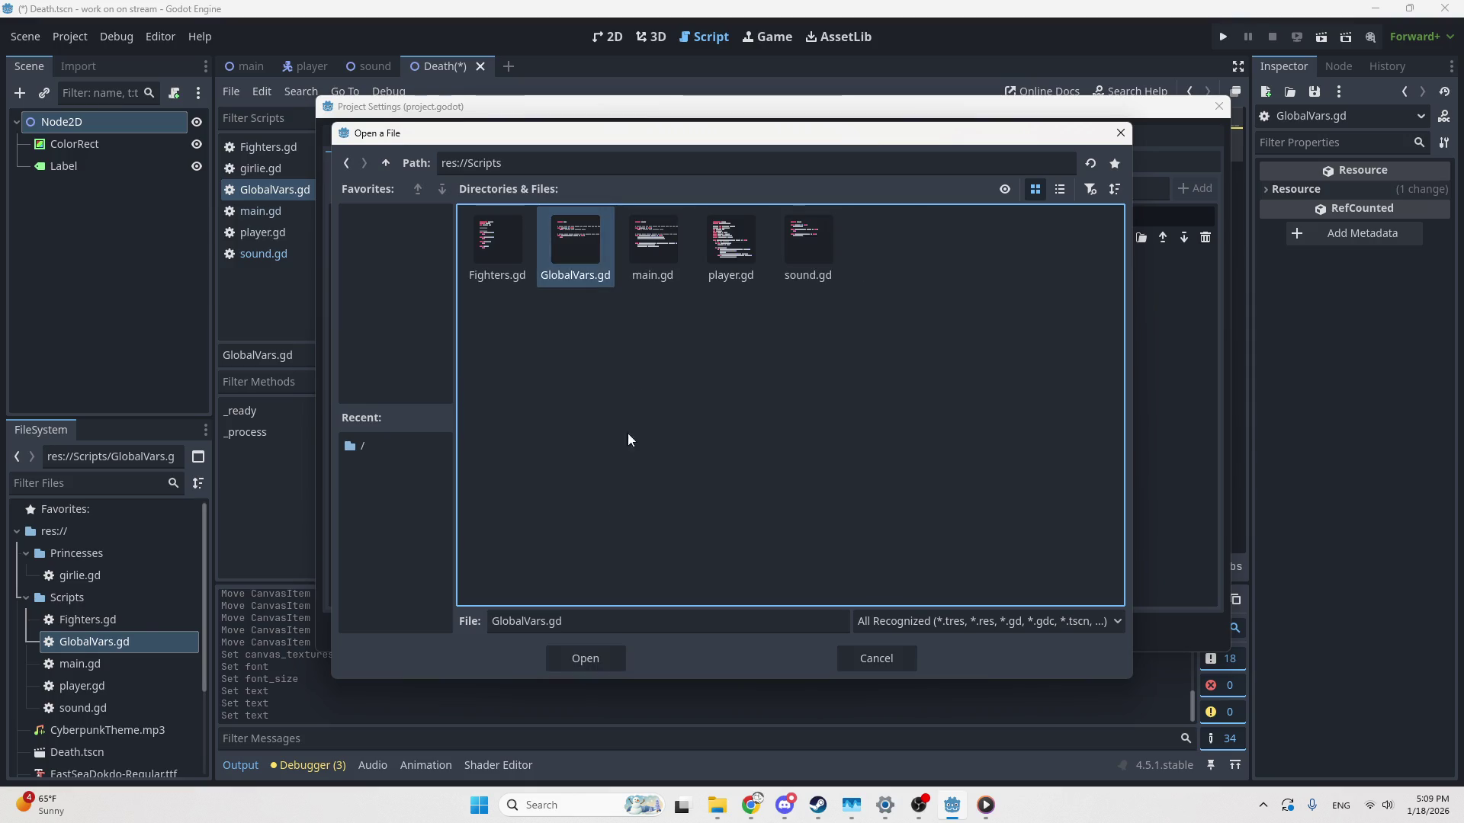
left_click(588, 656)
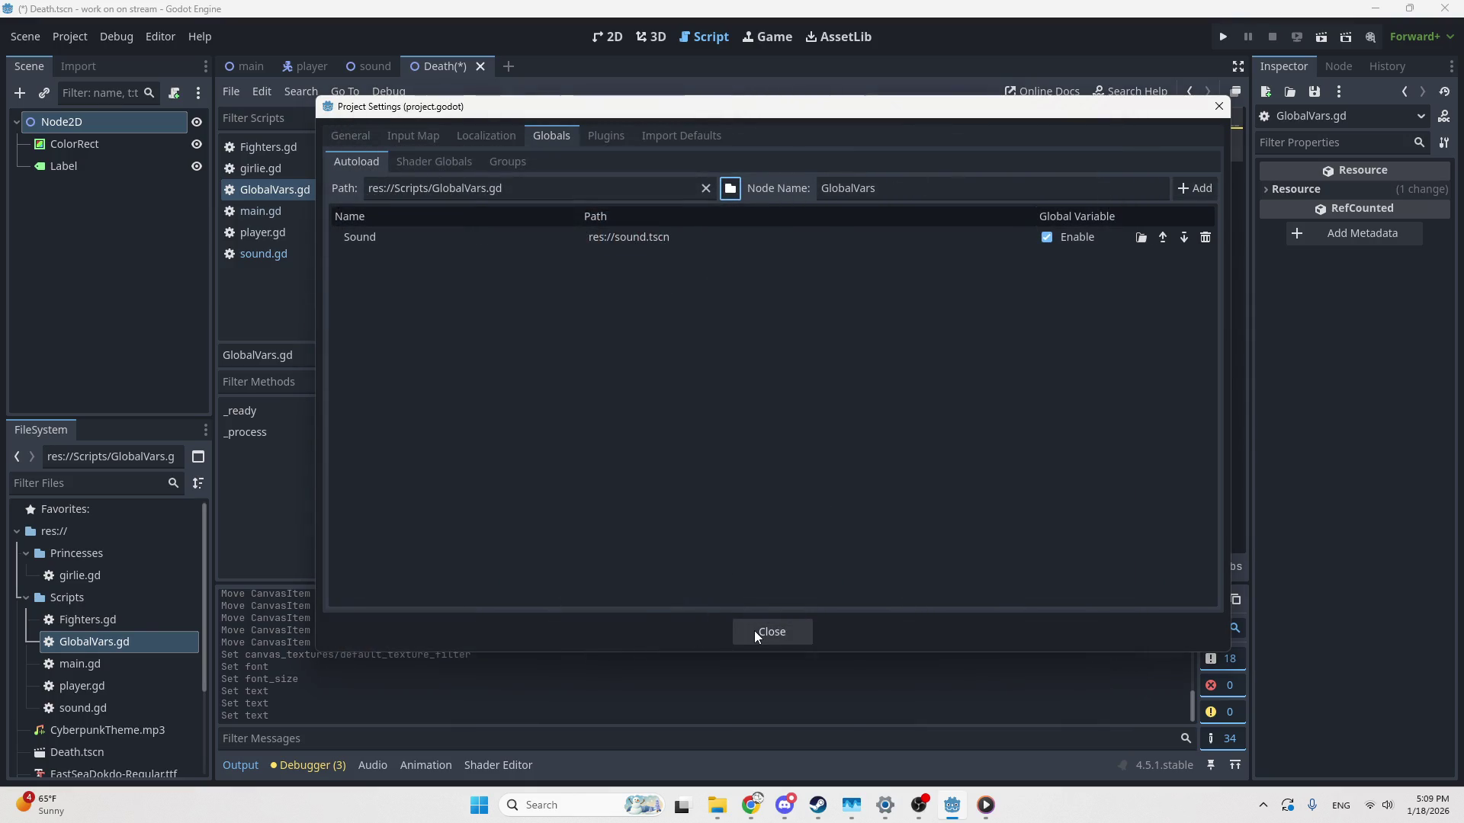
left_click(1195, 188)
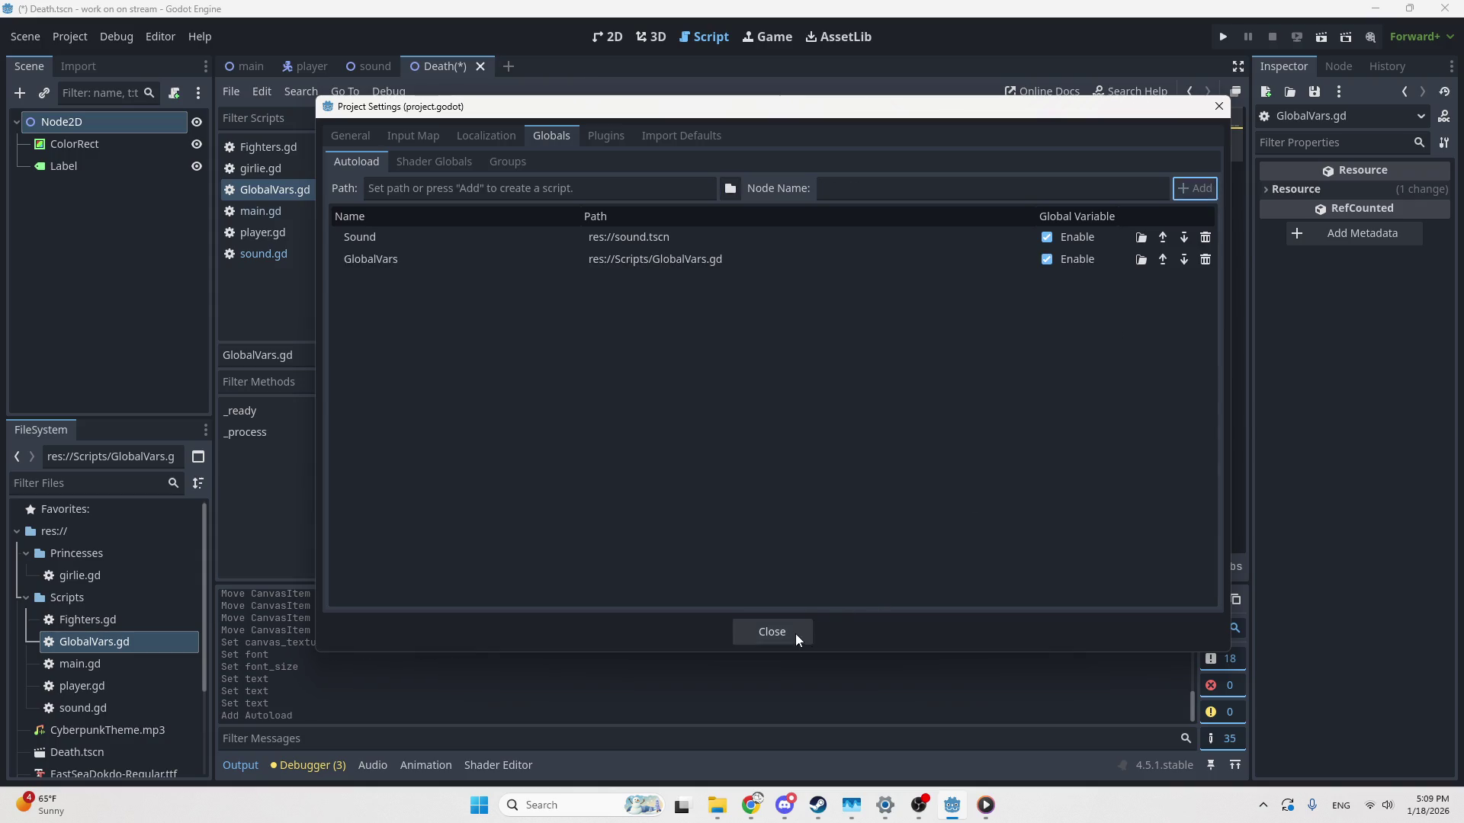
left_click(793, 633)
mouse_move(754, 312)
left_mouse_down()
mouse_move(735, 119)
mouse_move(737, 145)
left_mouse_up()
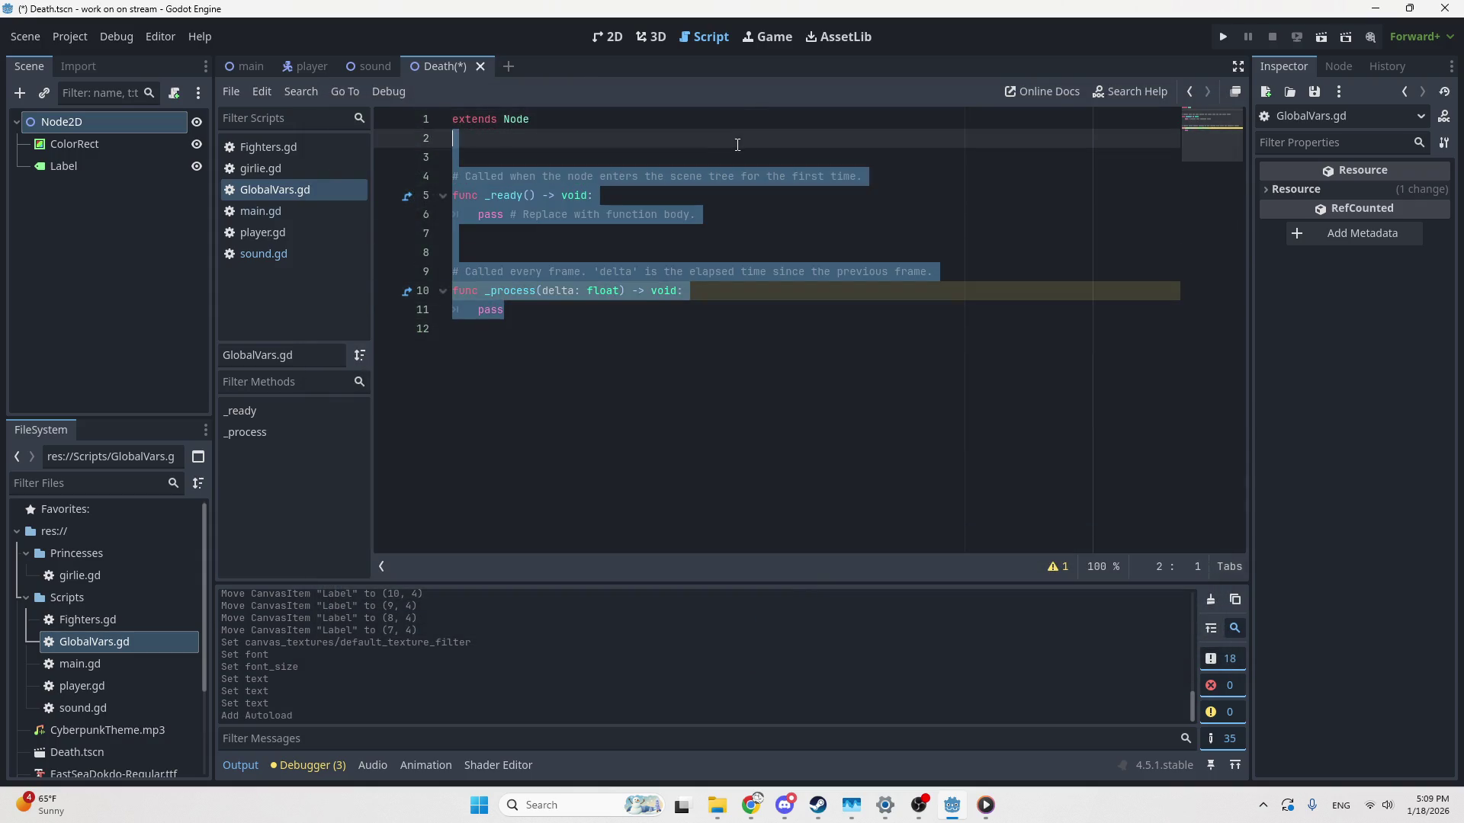
Replace the template code with 'var CurrentWinner = 0' and begin a 'var Score' line
key("BackSpace")
key("Return")
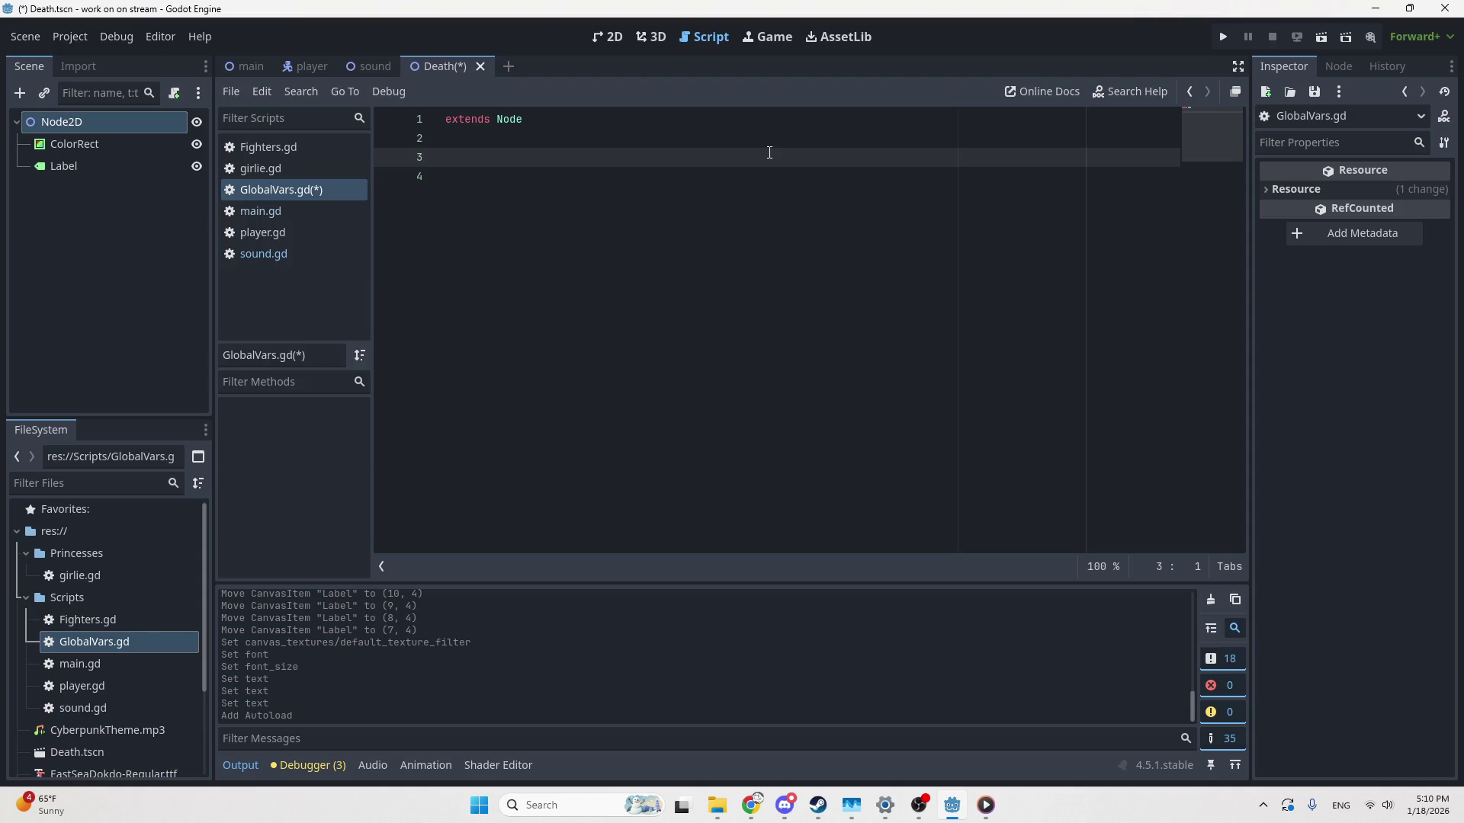
type("var= ")
type("CurrentWInne")
key("BackSpace")
key("BackSpace")
key("BackSpace")
type("inner")
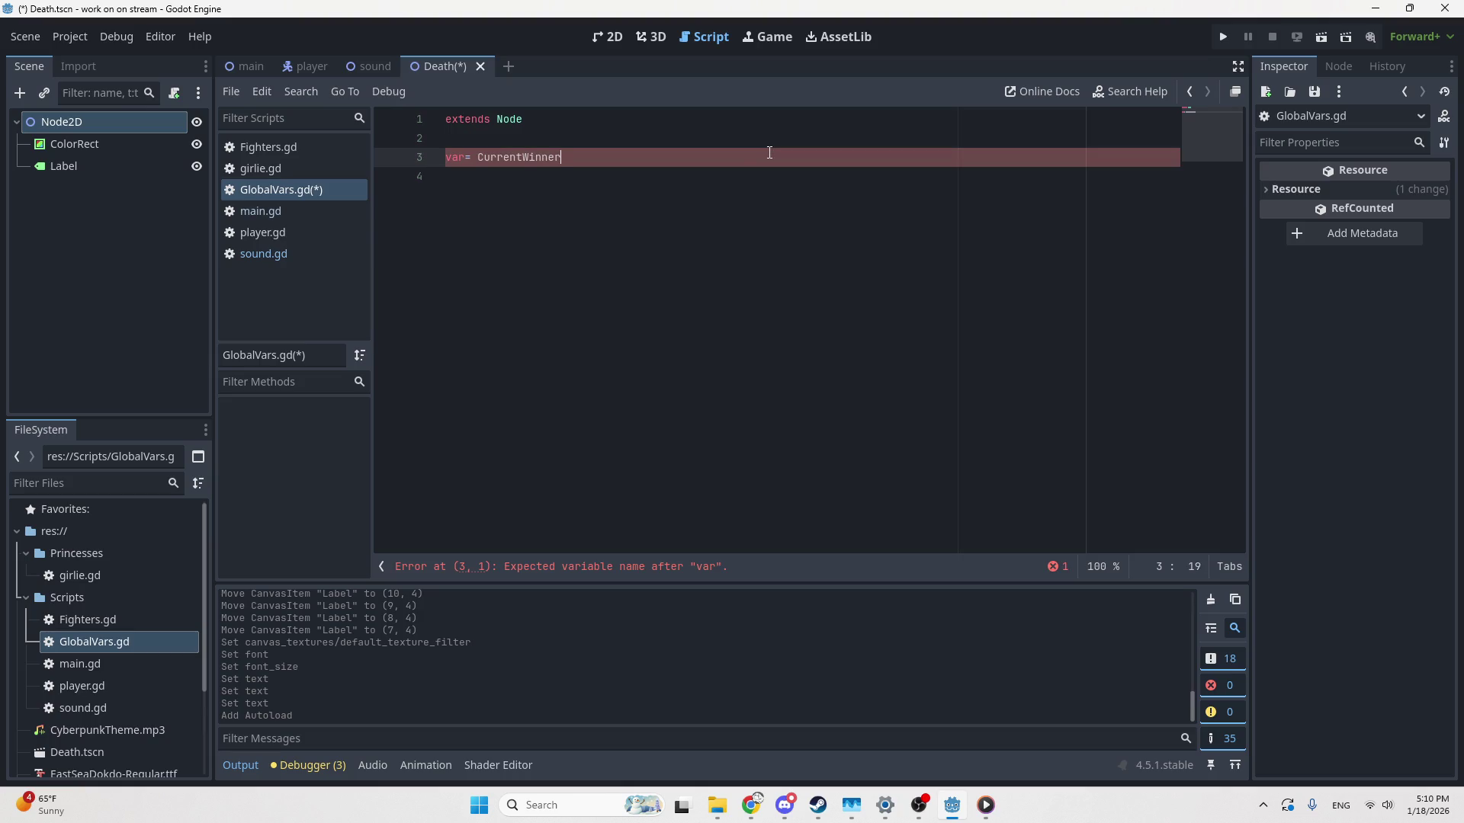
key("Home")
key("Delete")
key("Delete")
key("Delete")
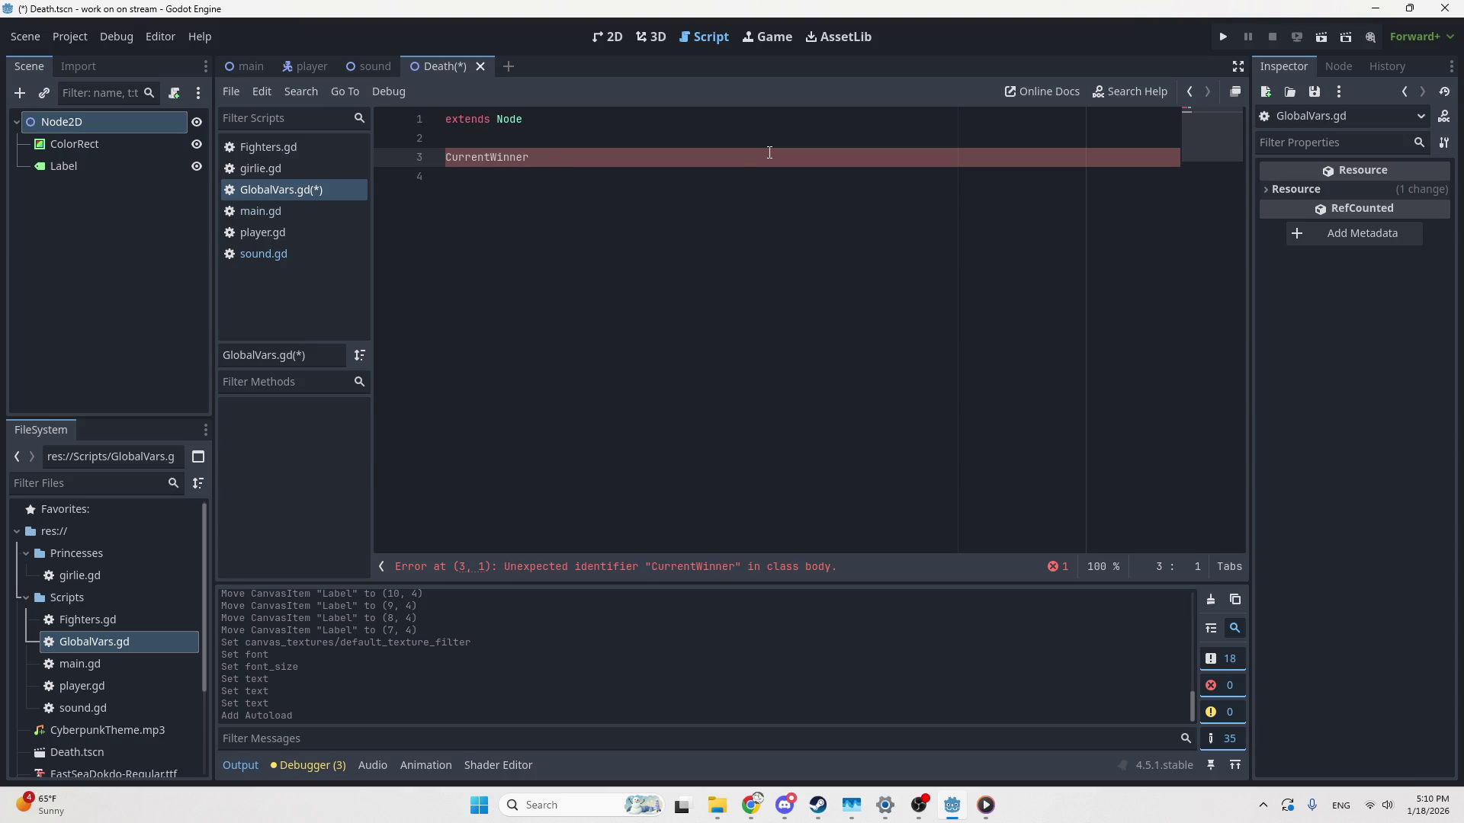
type("var")
key("End")
type("= 0")
type("var ")
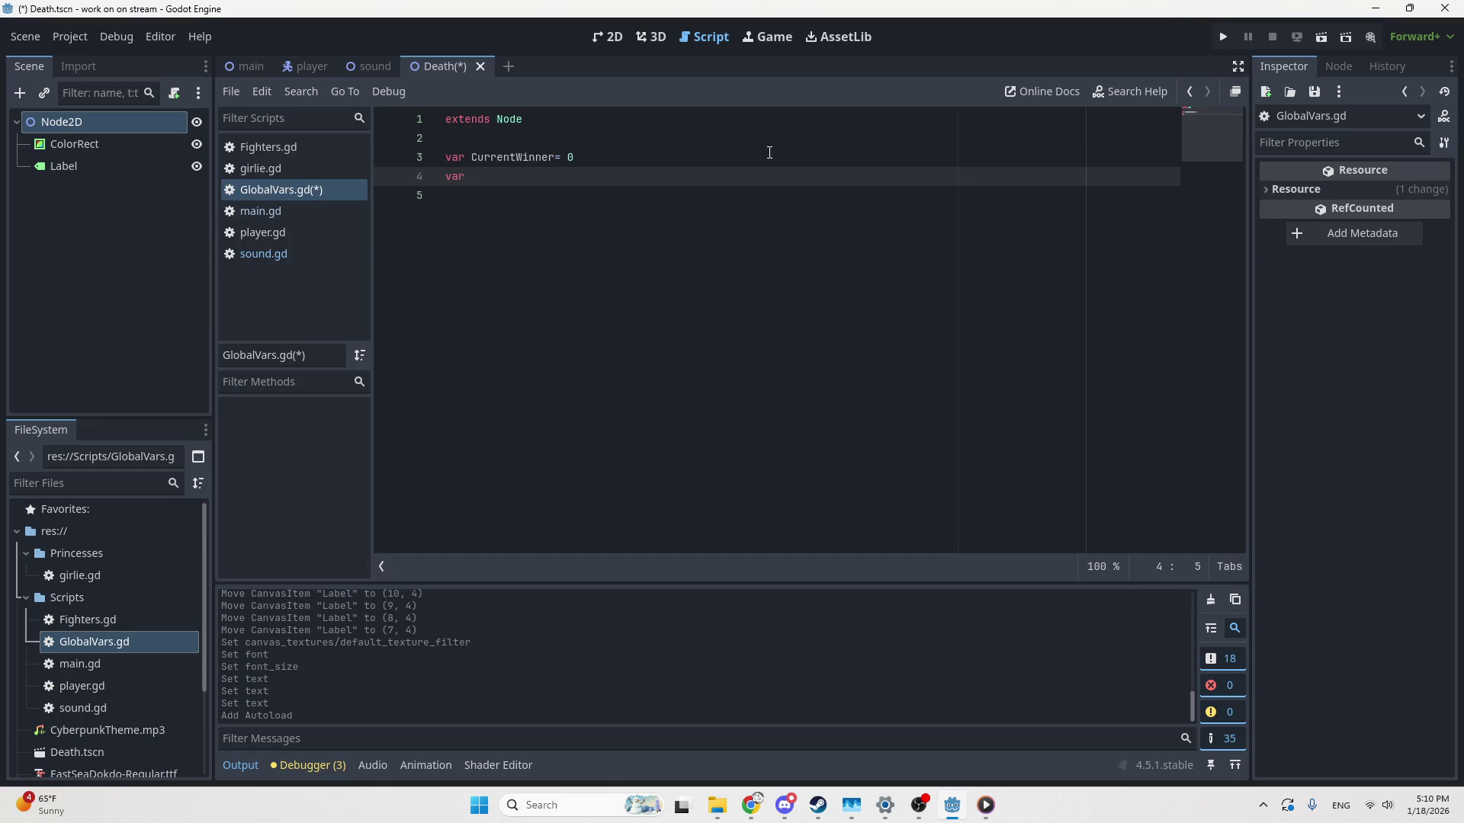
type("Score")
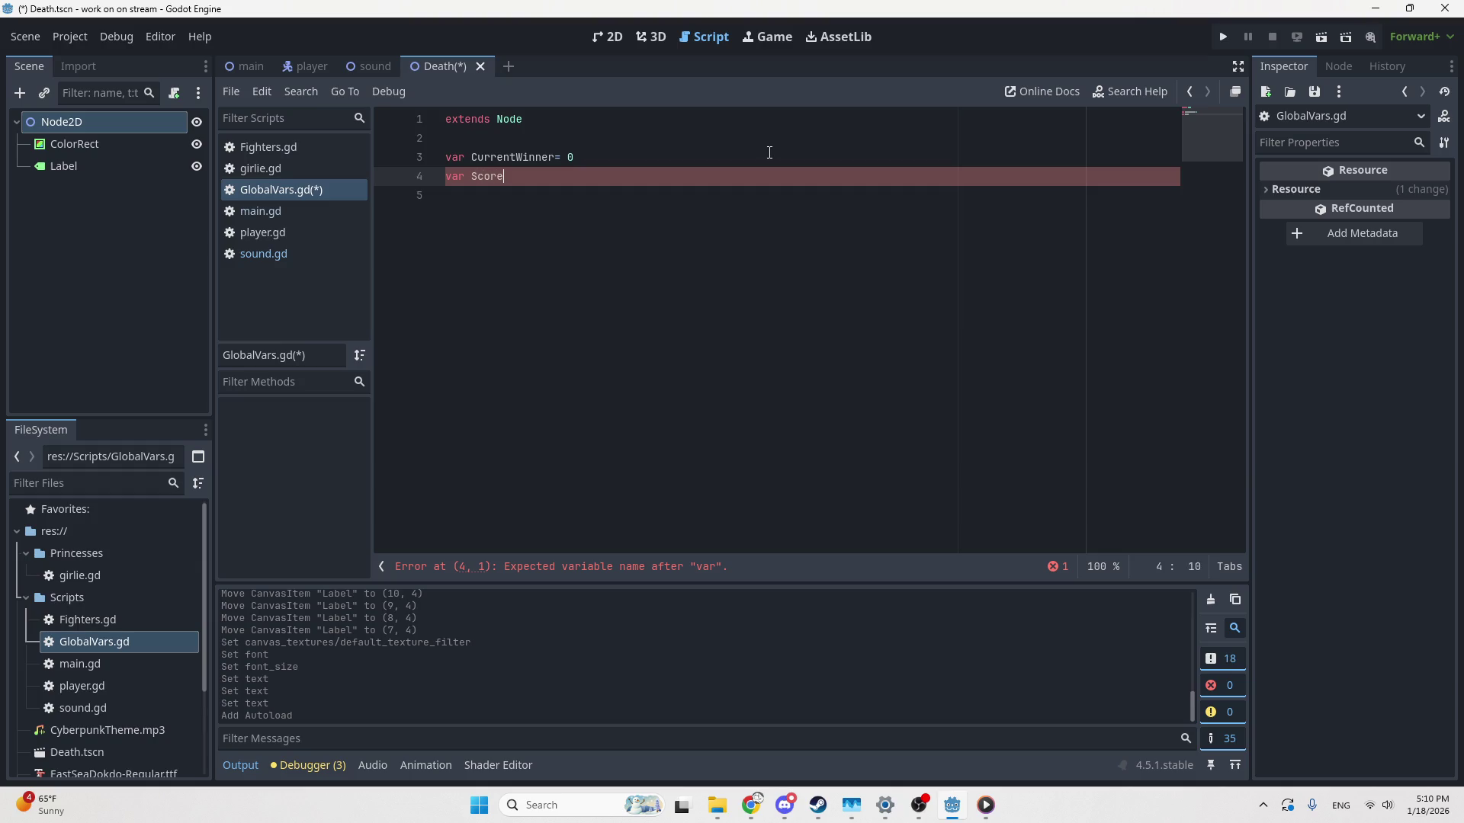
type("[")
key("BackSpace")
key("BackSpace")
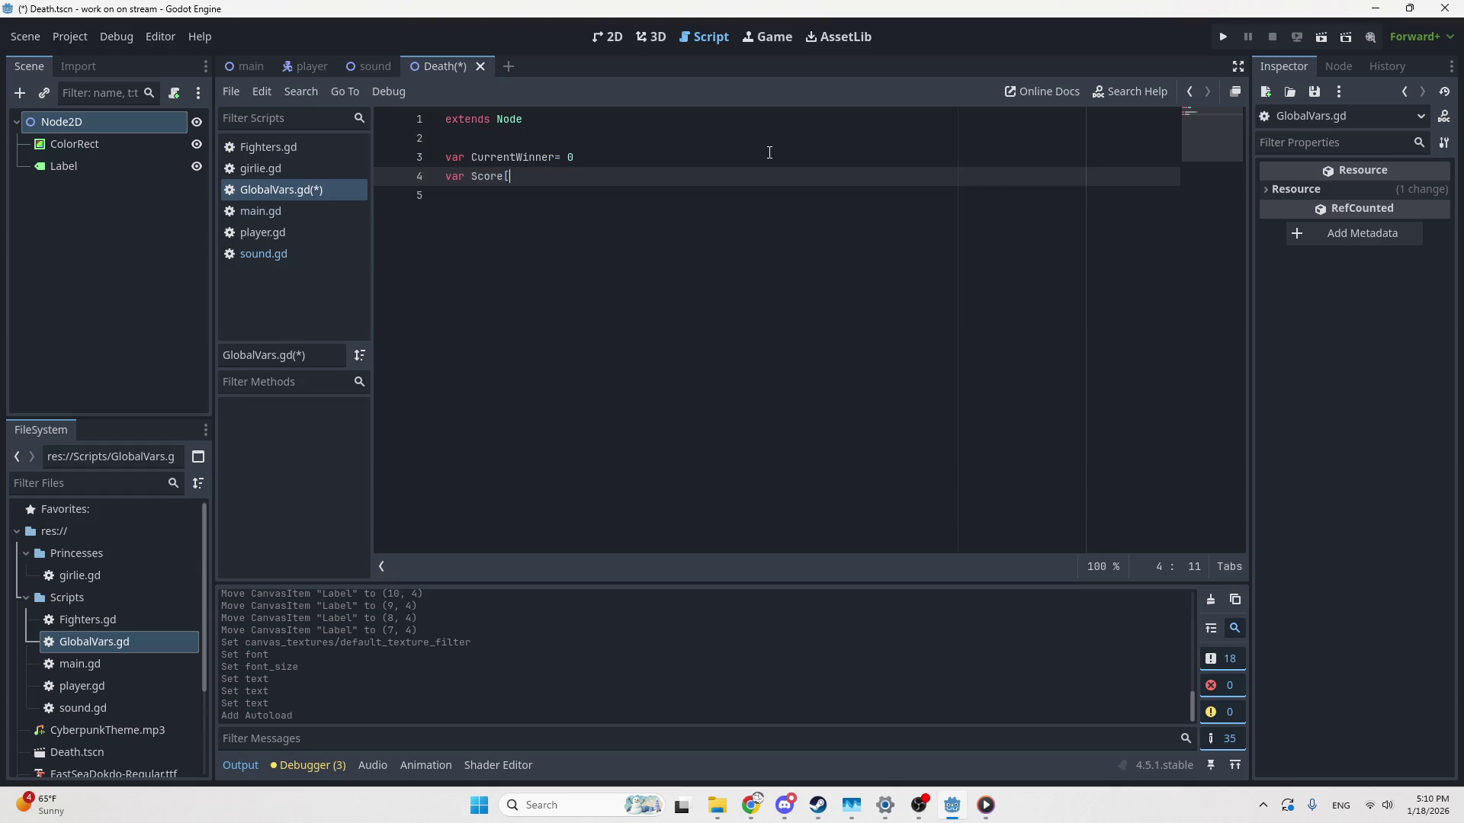
Define Score as [0,0,0,0], save, then trim it to [0,0]
type("=[")
type("0,0")
type(",0,0")
key("End")
key("Return")
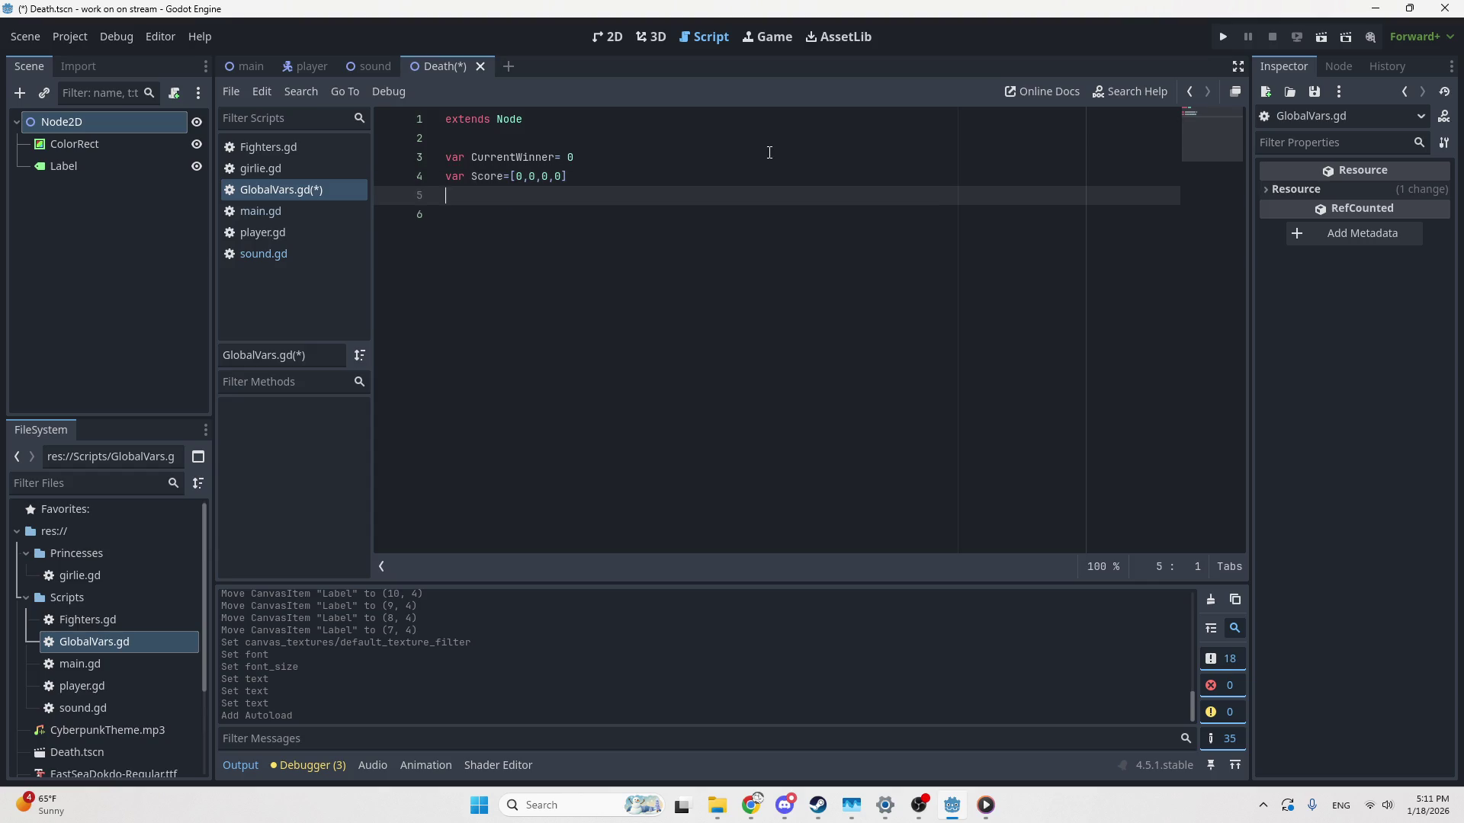
type("var")
key("BackSpace")
key("BackSpace")
key("BackSpace")
key("ctrl+s")
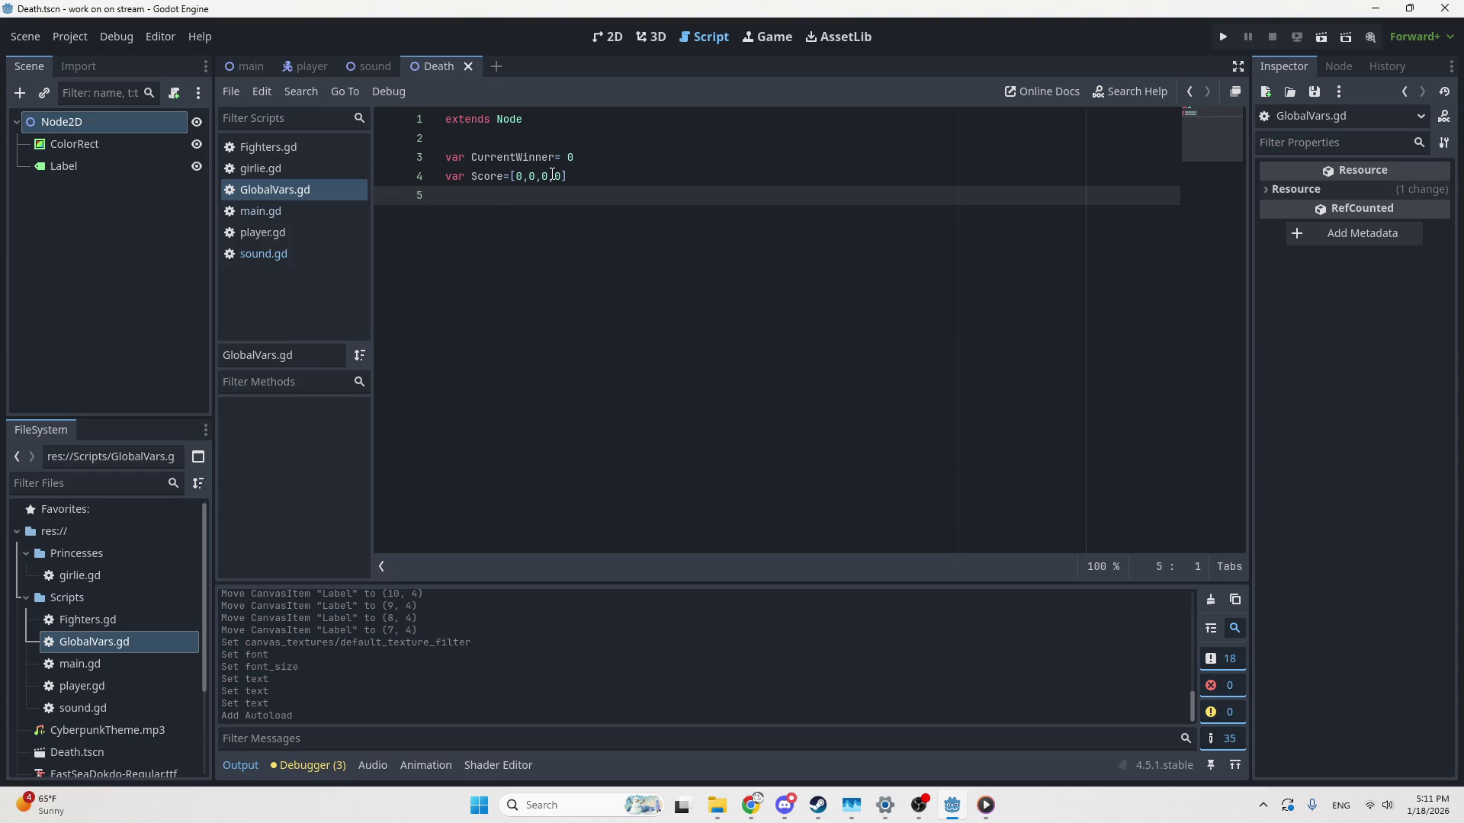
left_click_drag(536, 176, 564, 183)
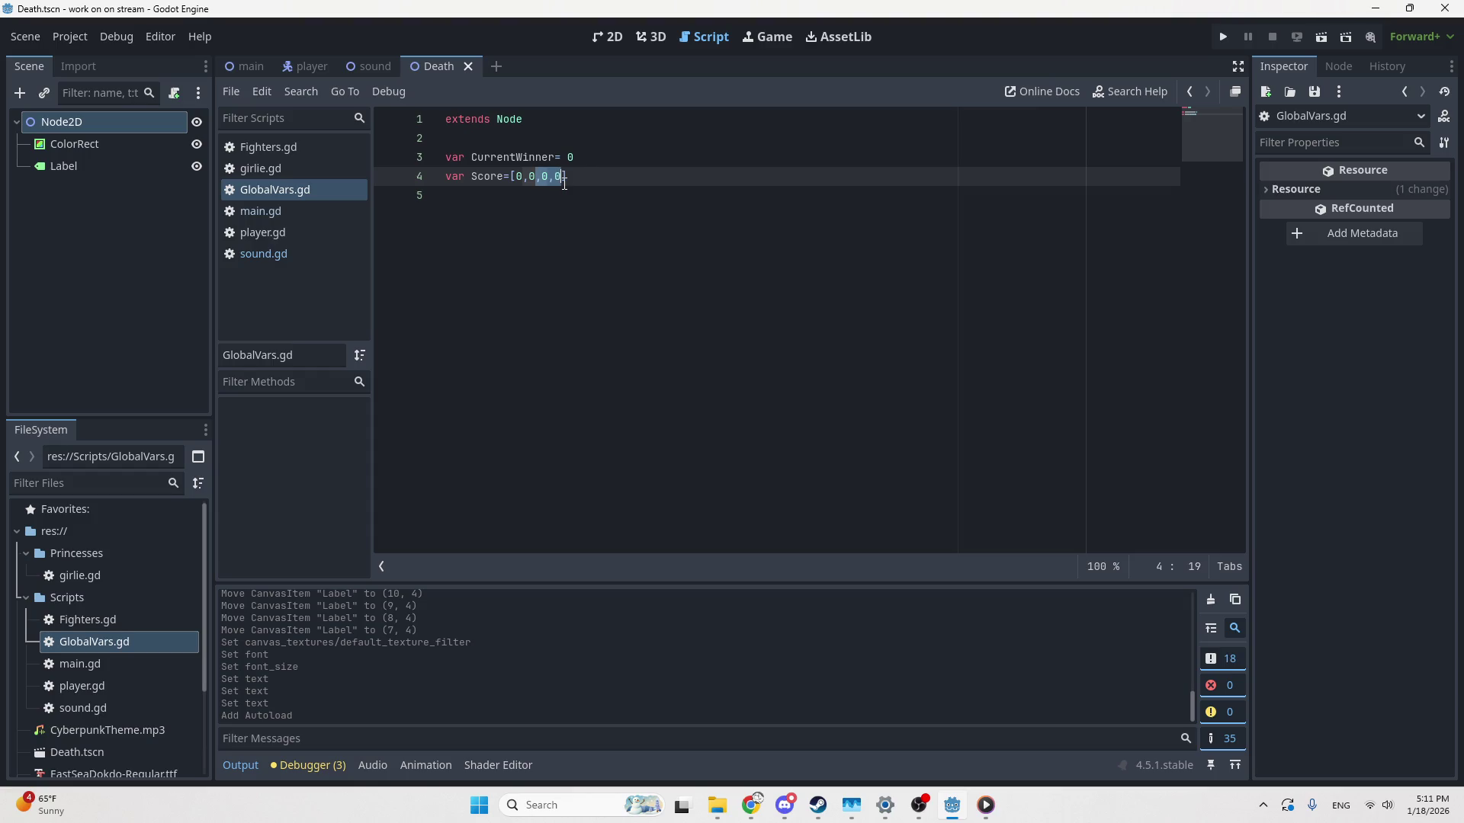
key("BackSpace")
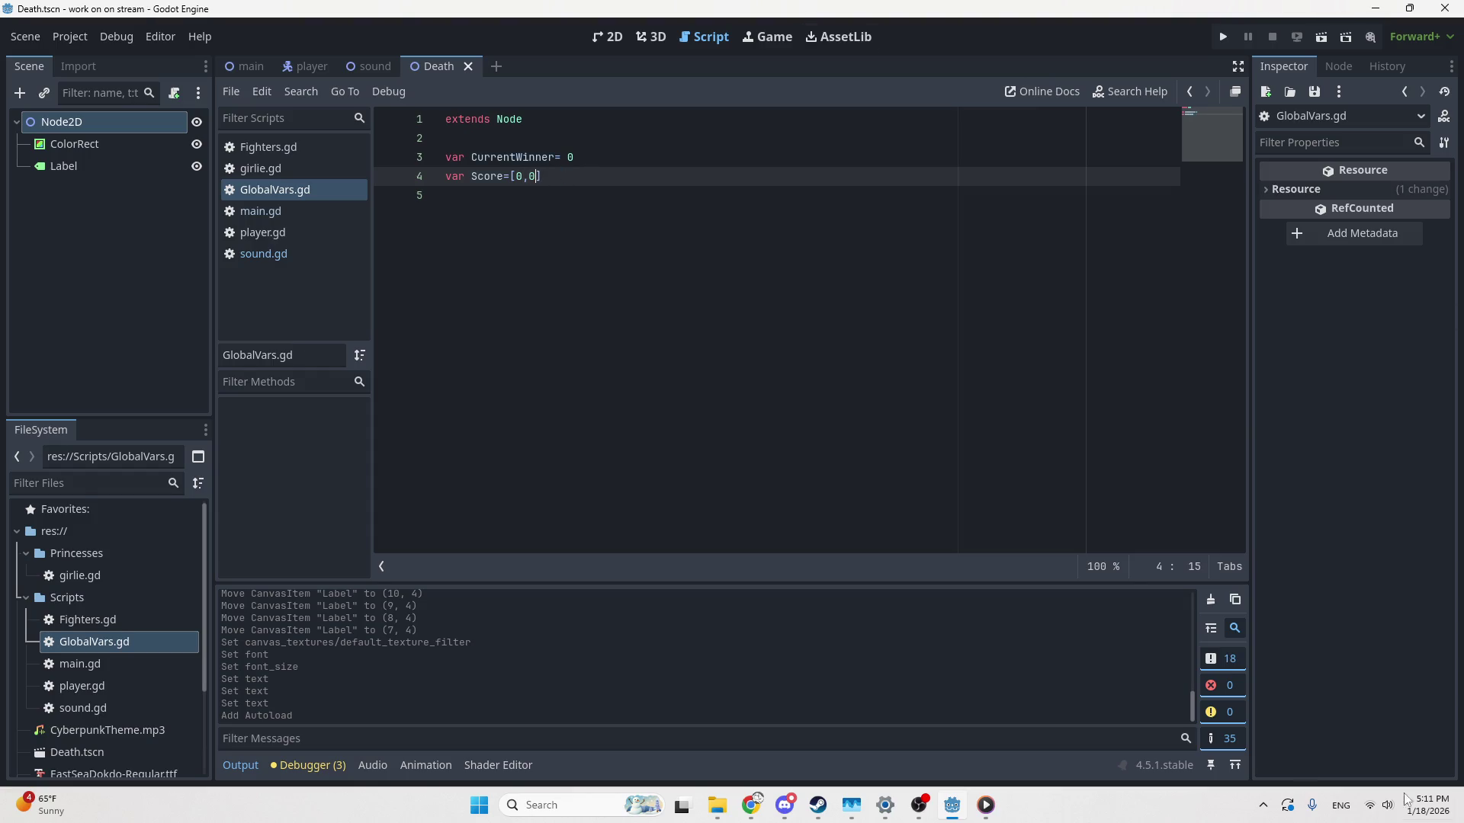
mouse_move(366, 69)
left_mouse_down()
mouse_move(452, 81)
mouse_move(570, 68)
left_mouse_up()
Add a Button node to the Death scene
left_click(602, 38)
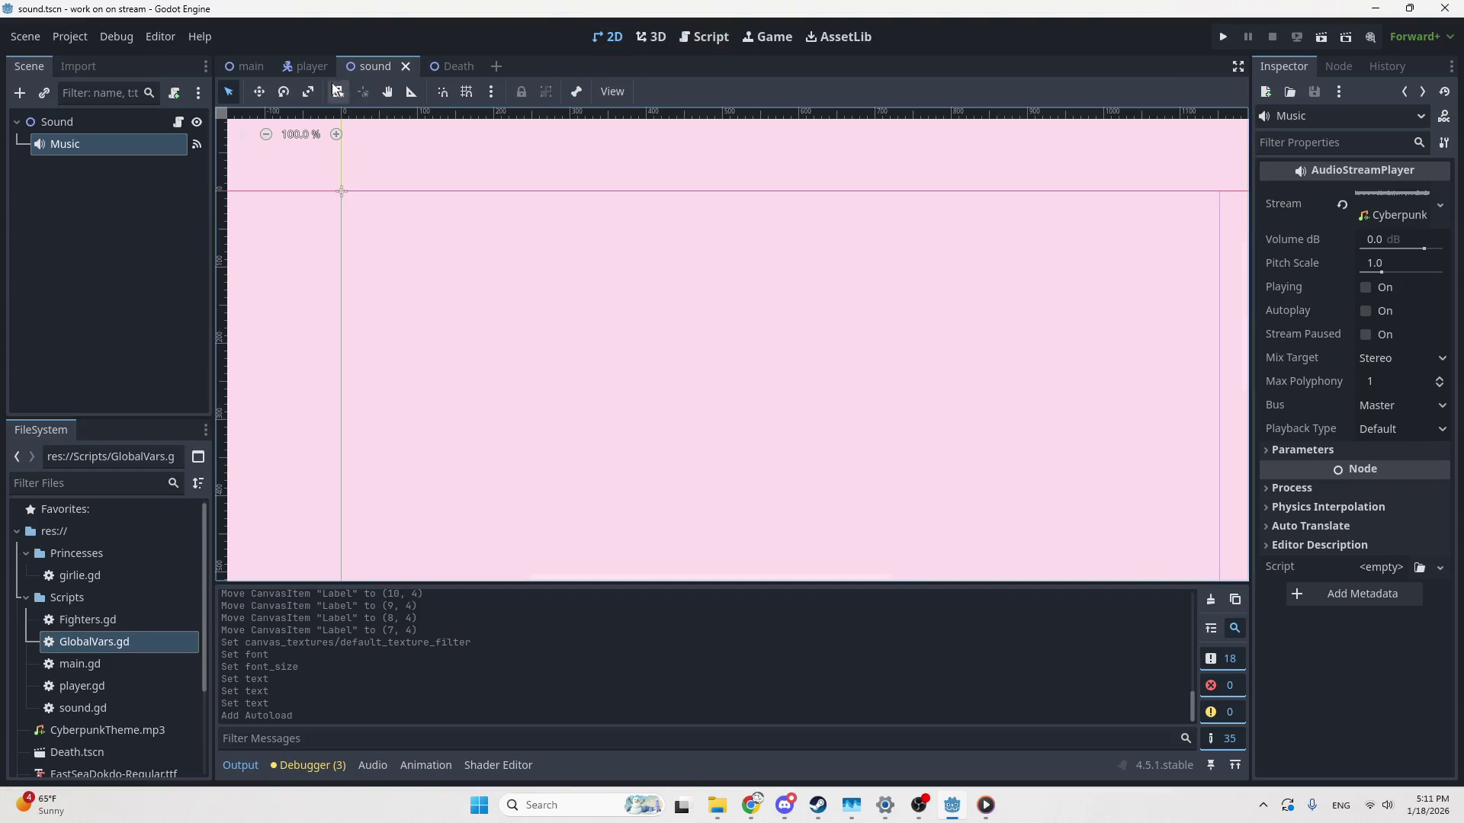
left_click(449, 67)
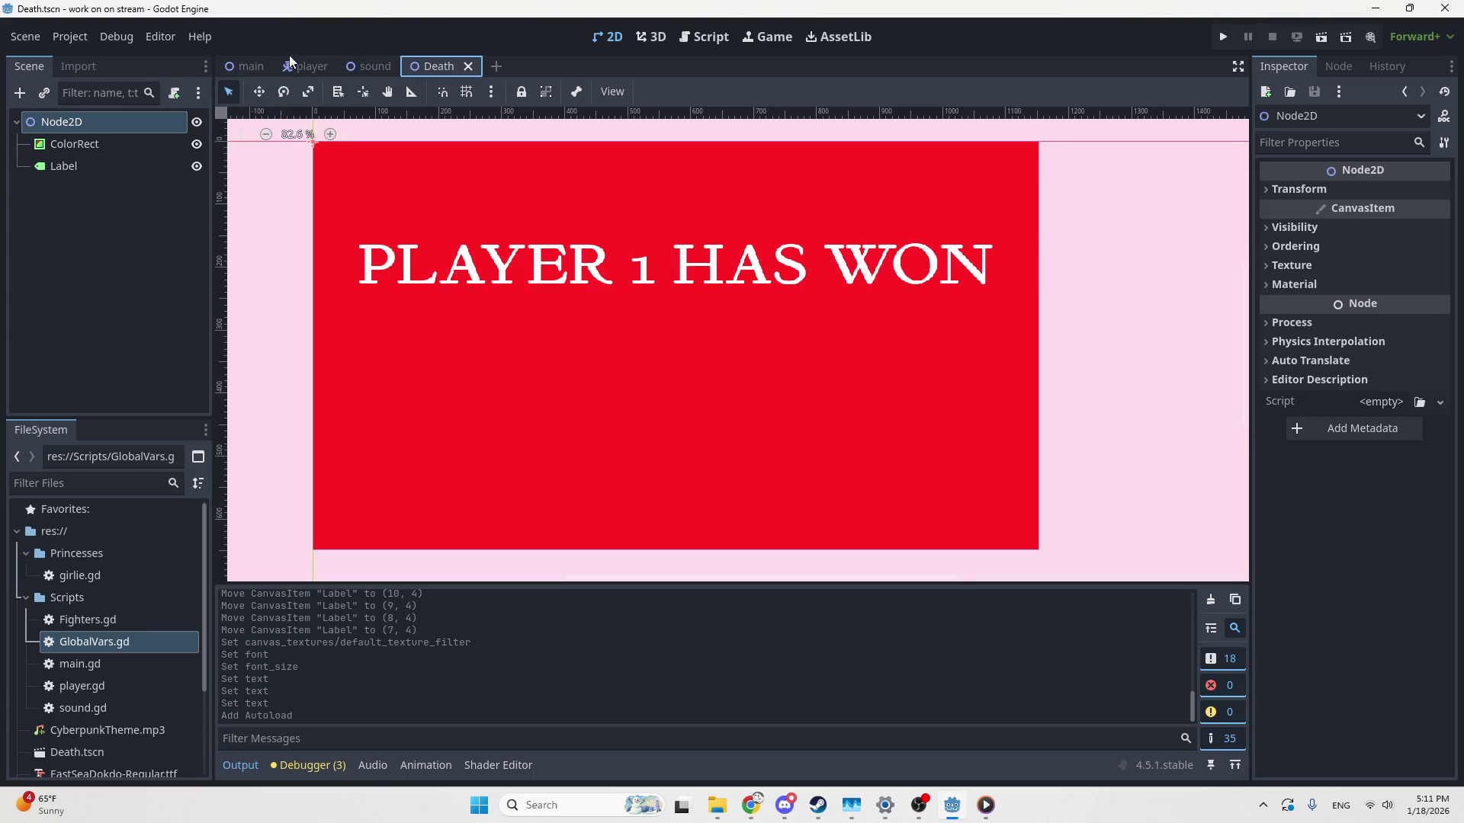
left_click(20, 93)
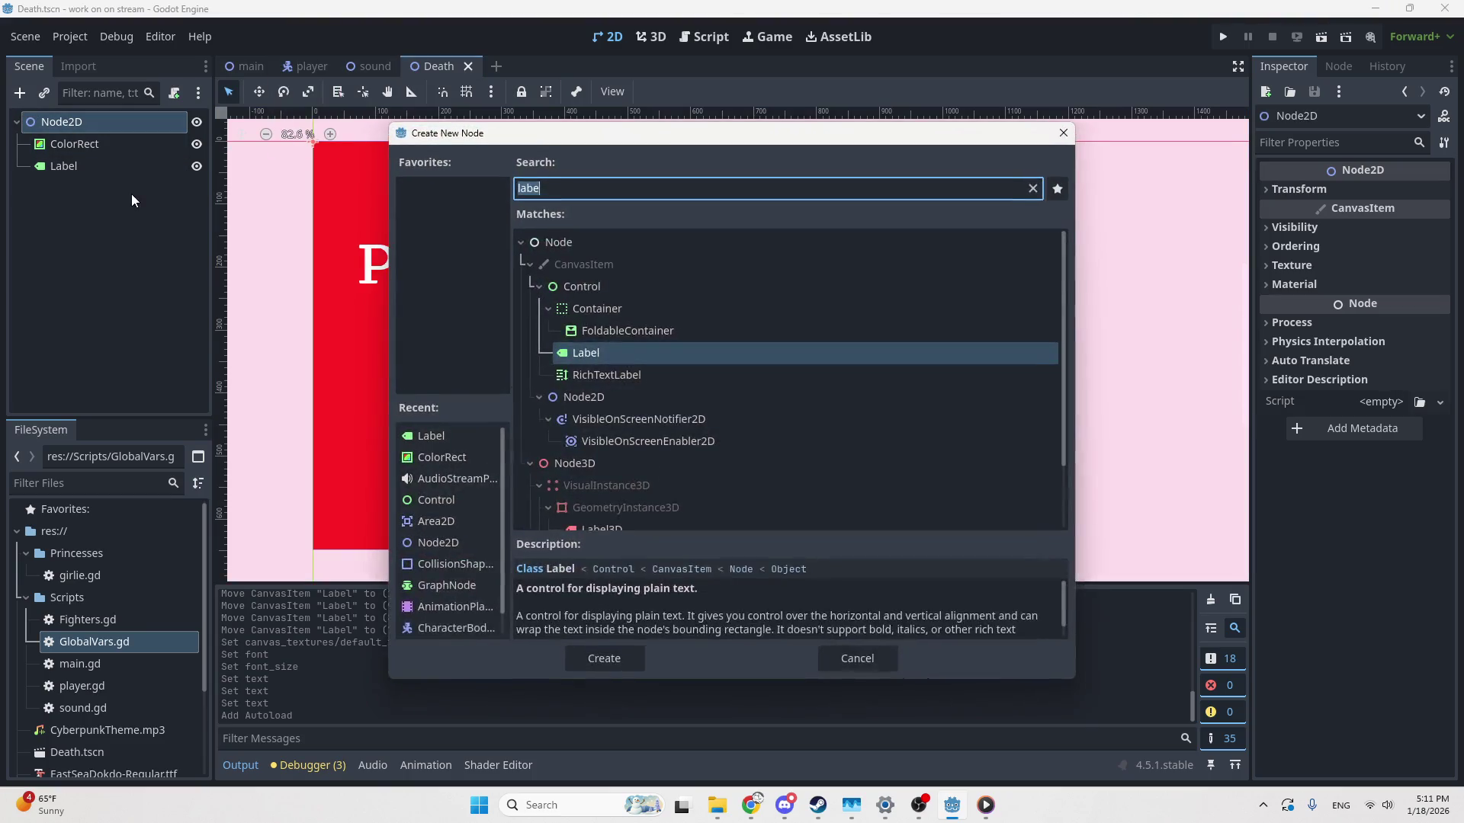
type("buttp")
key("BackSpace")
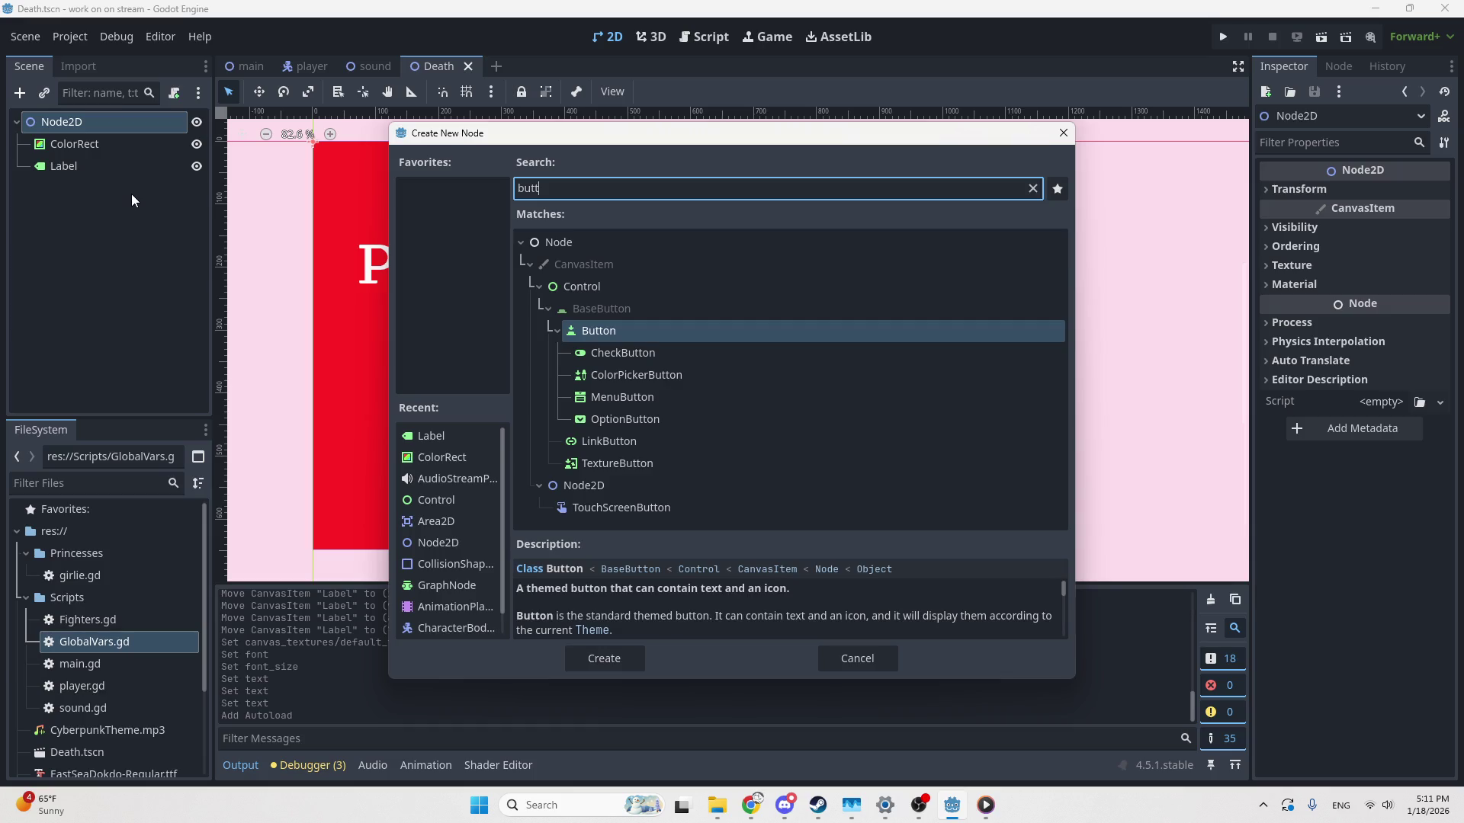
left_click(606, 657)
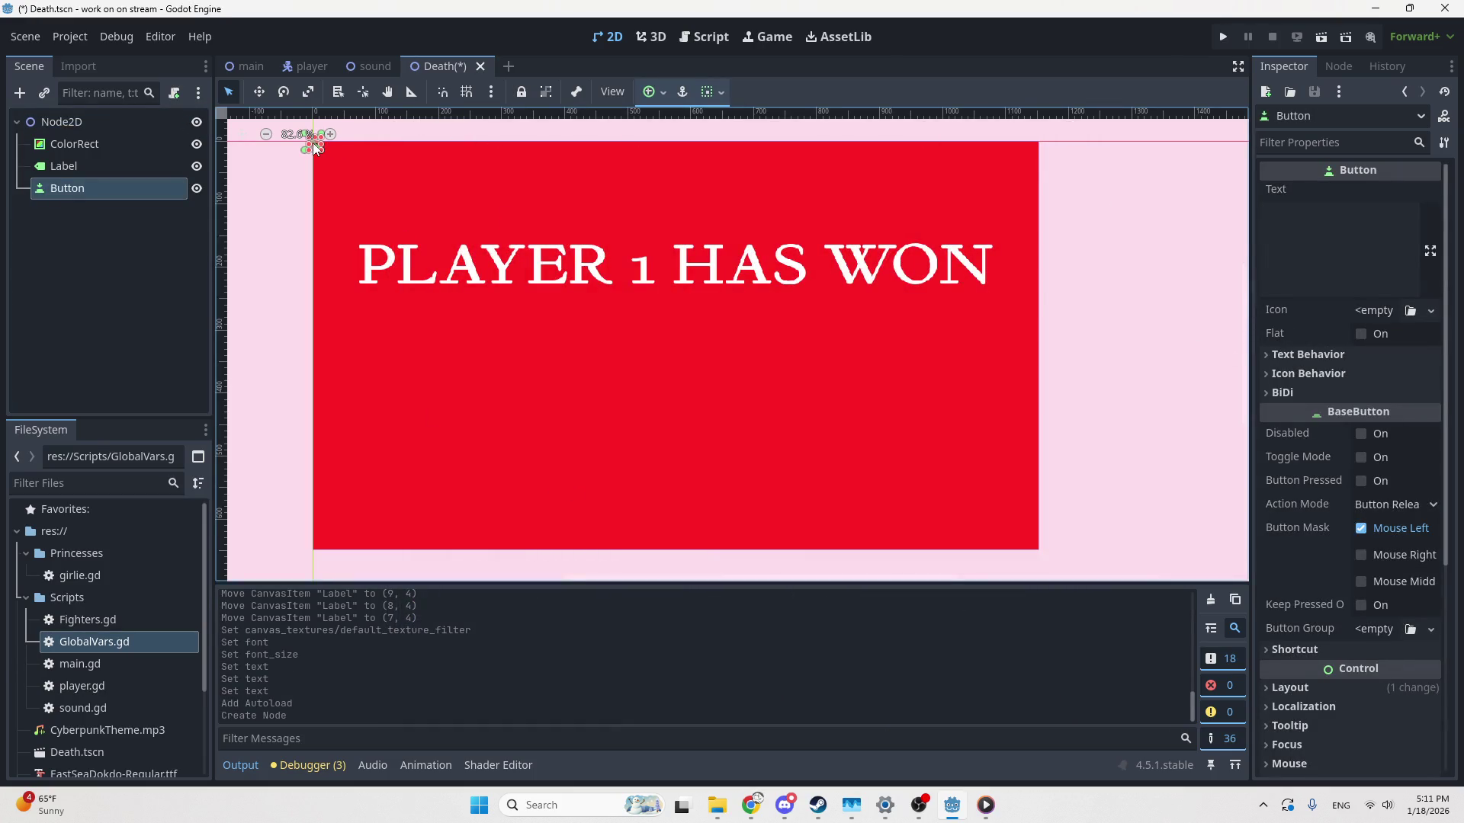
Resize the button to 119 by 48 and move it below the PLAYER 1 HAS WON title
scroll(336, 195, "up", 5)
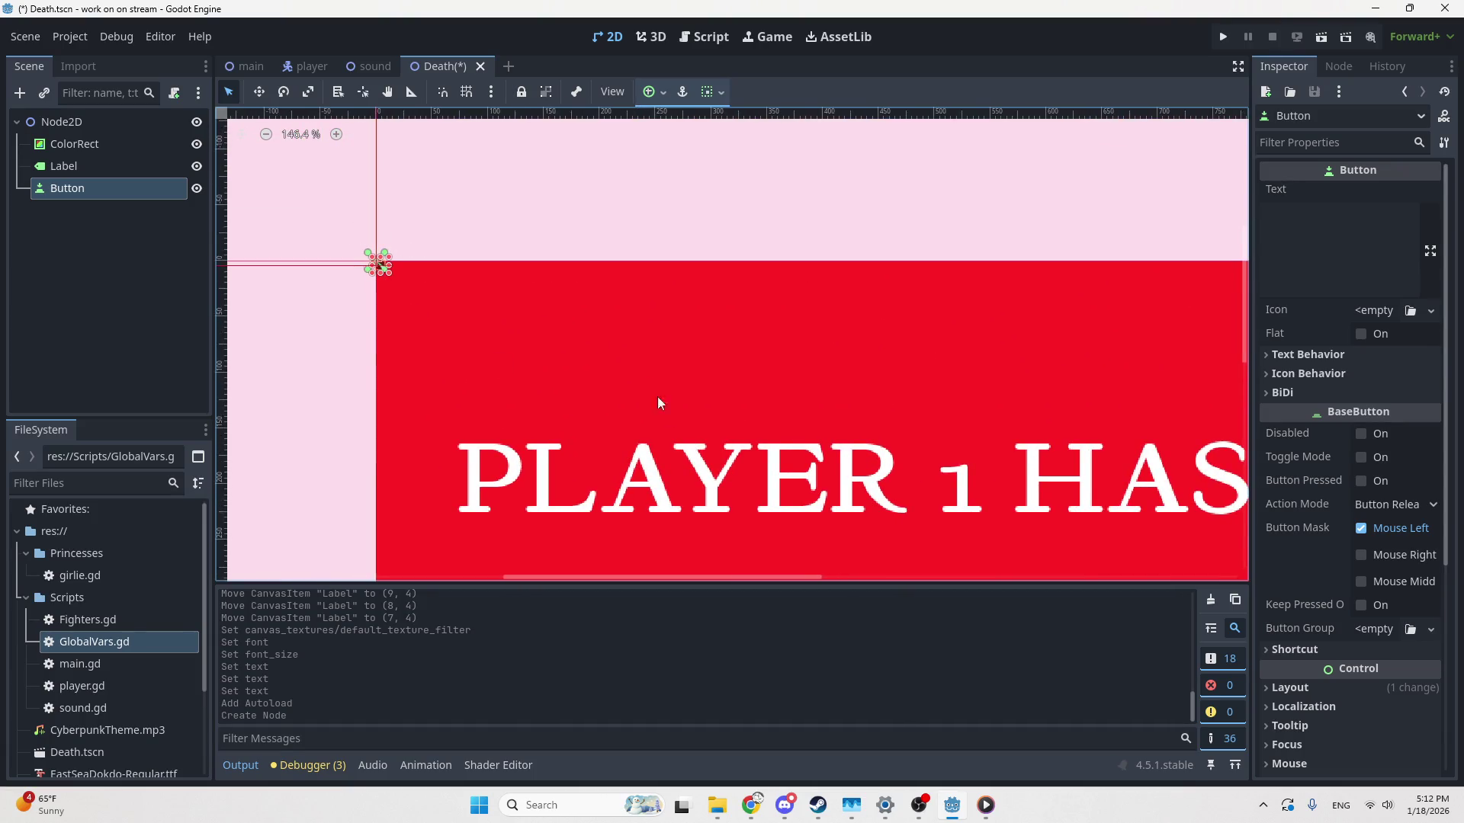
scroll(374, 255, "up", 6)
mouse_move(293, 295)
left_mouse_down()
mouse_move(638, 396)
mouse_move(774, 405)
left_mouse_up()
scroll(789, 450, "down", 4)
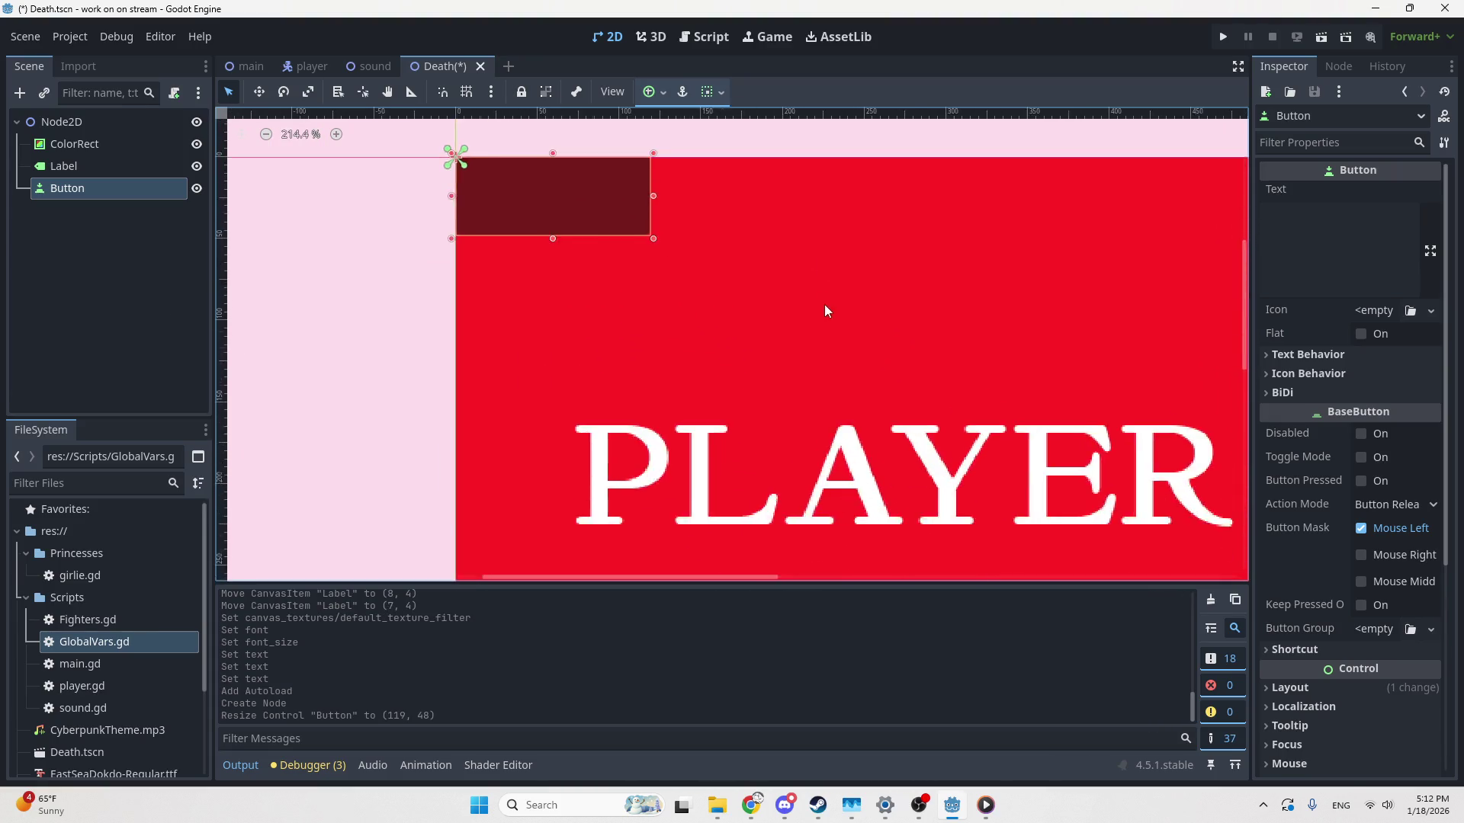
scroll(816, 305, "down", 5)
left_click_drag(702, 253, 891, 345)
mouse_move(702, 282)
left_mouse_down()
mouse_move(483, 183)
mouse_move(753, 236)
mouse_move(763, 436)
left_mouse_up()
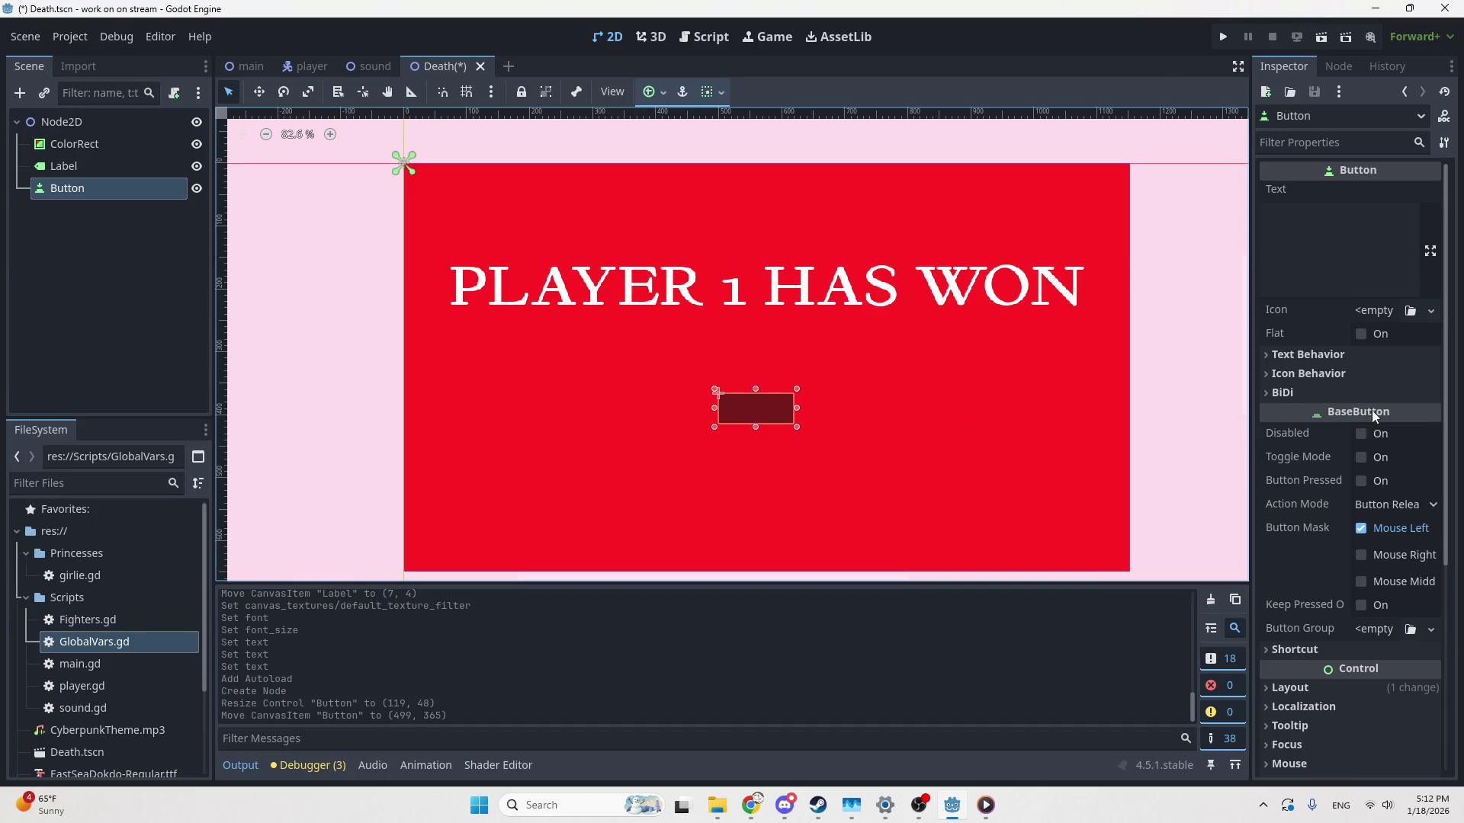
left_click(1318, 353)
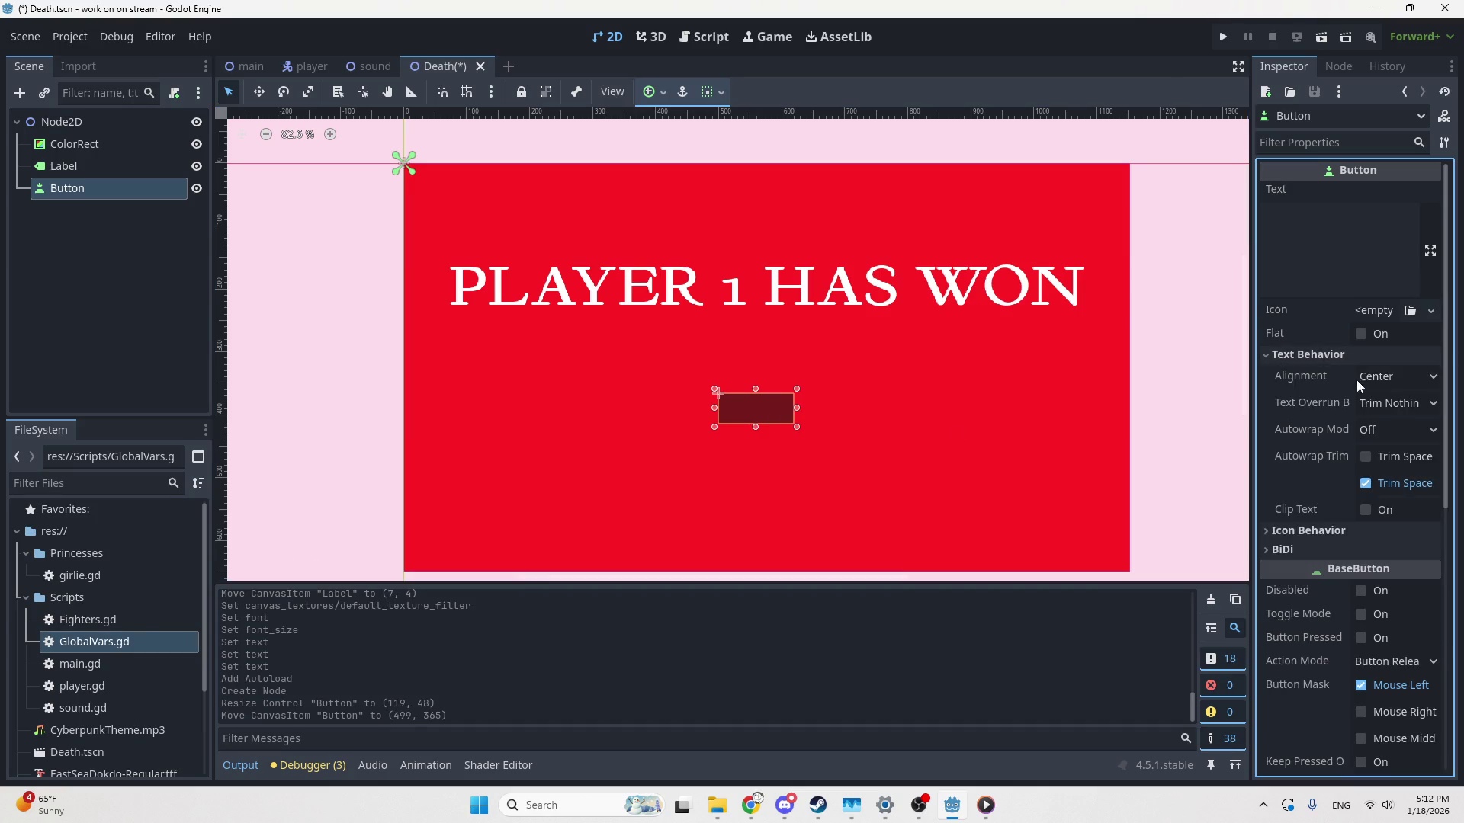
Set the button text to 'Continue' followed by a 👍 emoji
left_click(1321, 260)
type("Cont")
key("BackSpace")
key("BackSpace")
key("BackSpace")
type("Continue")
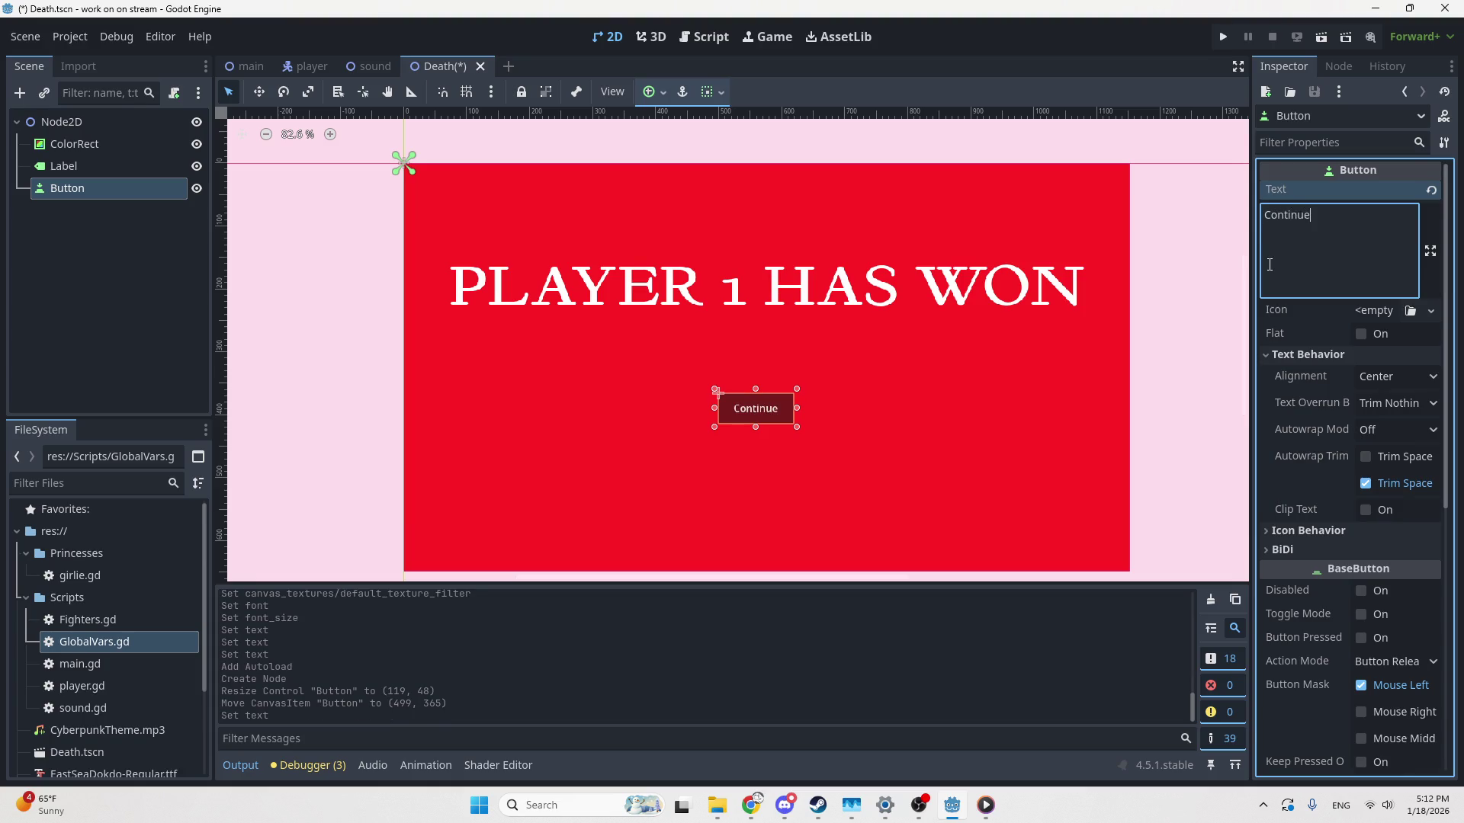
key("super+period")
key("Right")
key("Down")
key("Left")
key("Return")
key("Escape")
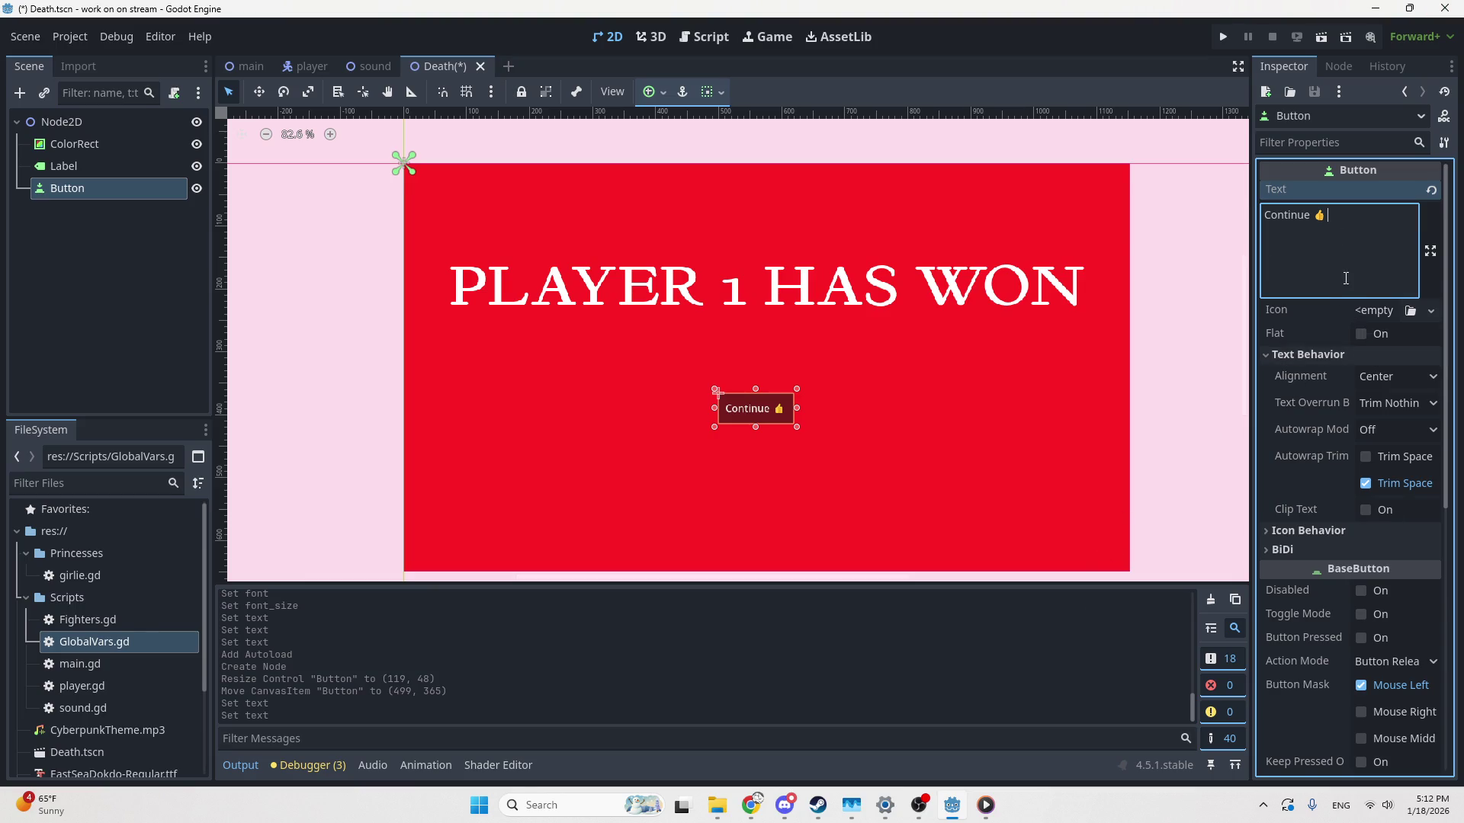
Enable Flat on the button and inspect its button group, shortcut and layout options
left_click(1361, 333)
left_click(934, 336)
left_click(747, 404)
scroll(1321, 505, "down", 2)
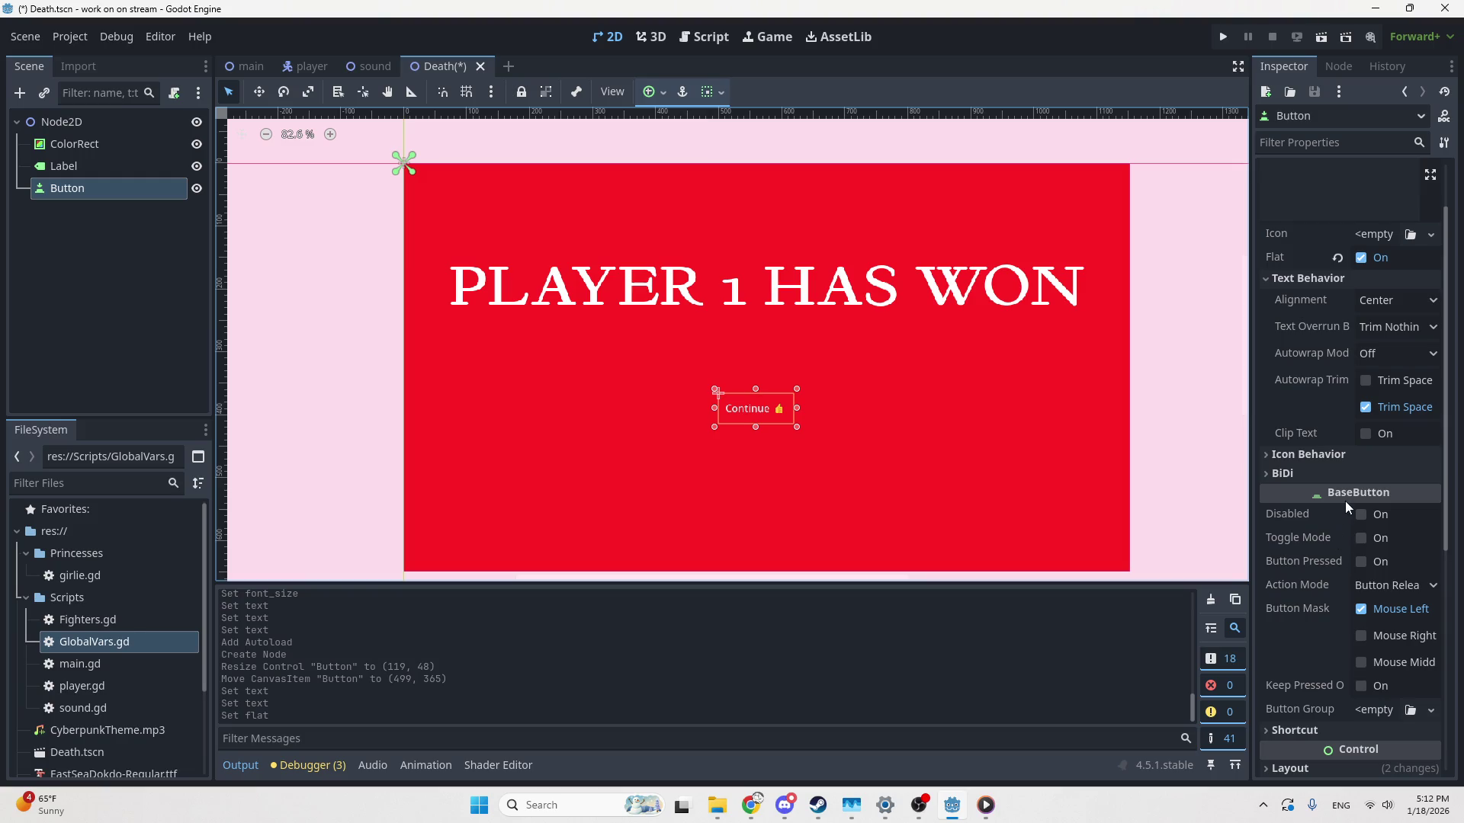
scroll(1338, 477, "down", 2)
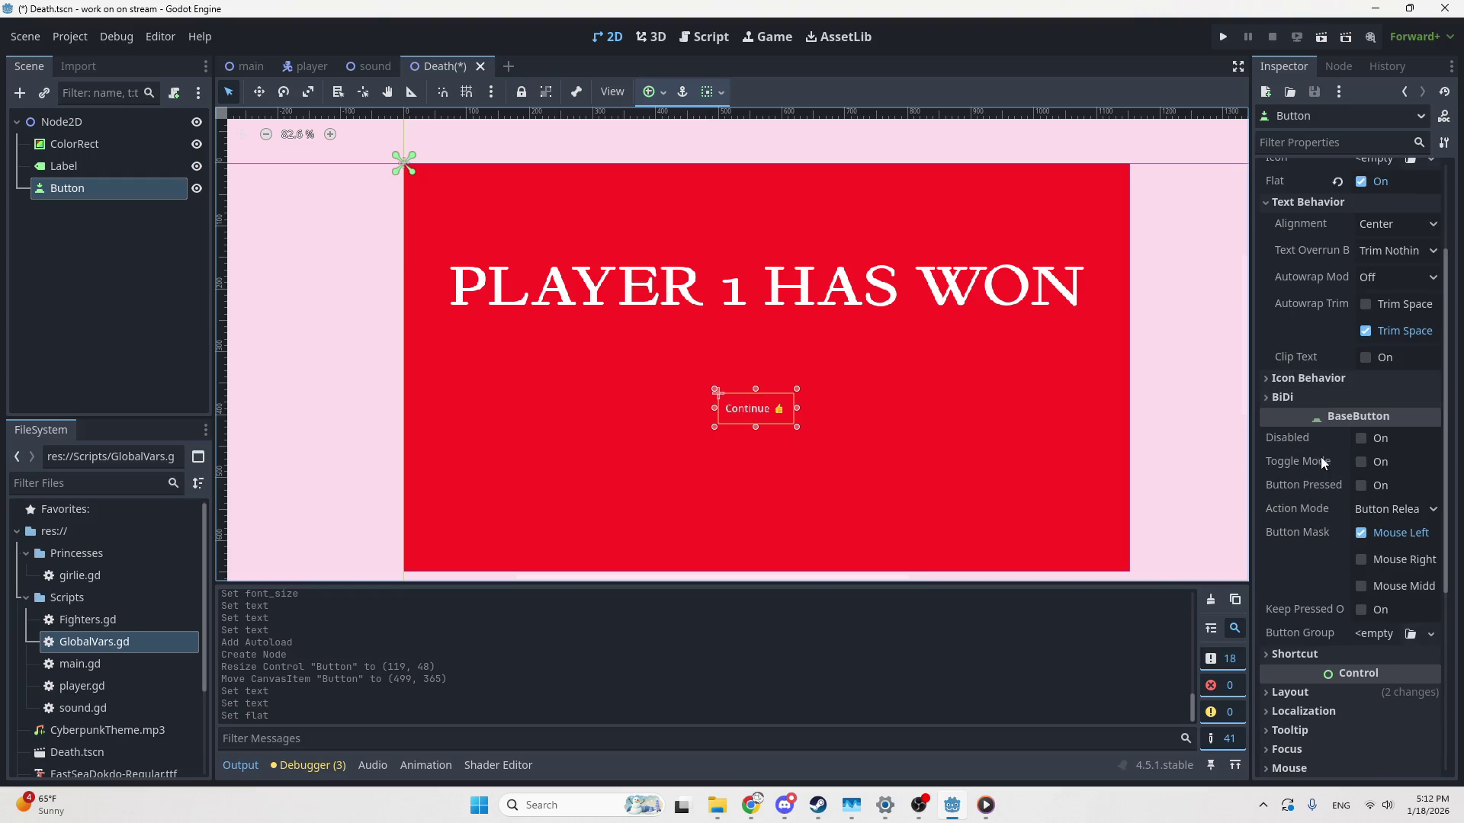
left_click(1372, 635)
left_click(1364, 635)
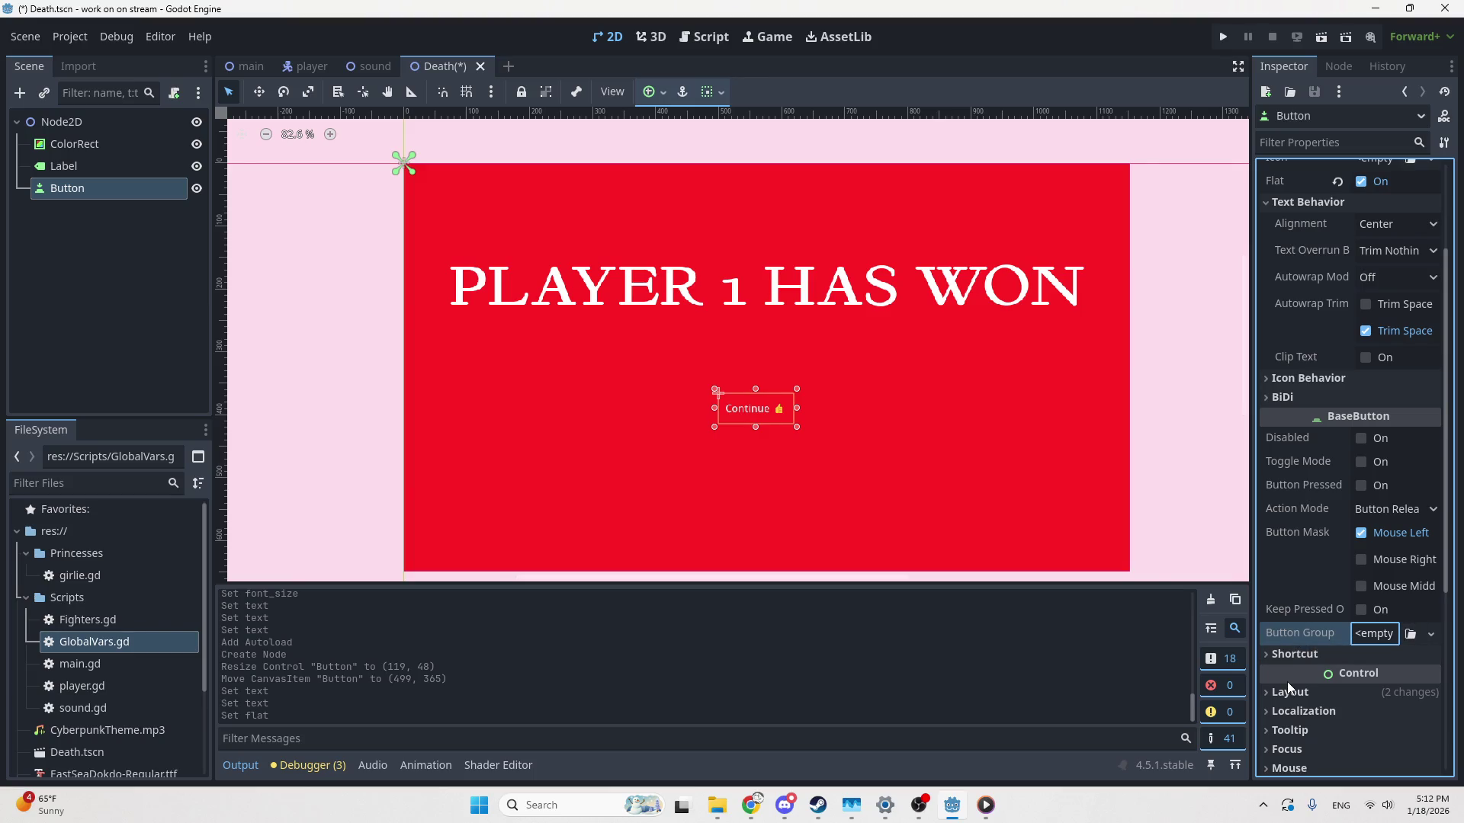
scroll(1386, 341, "up", 4)
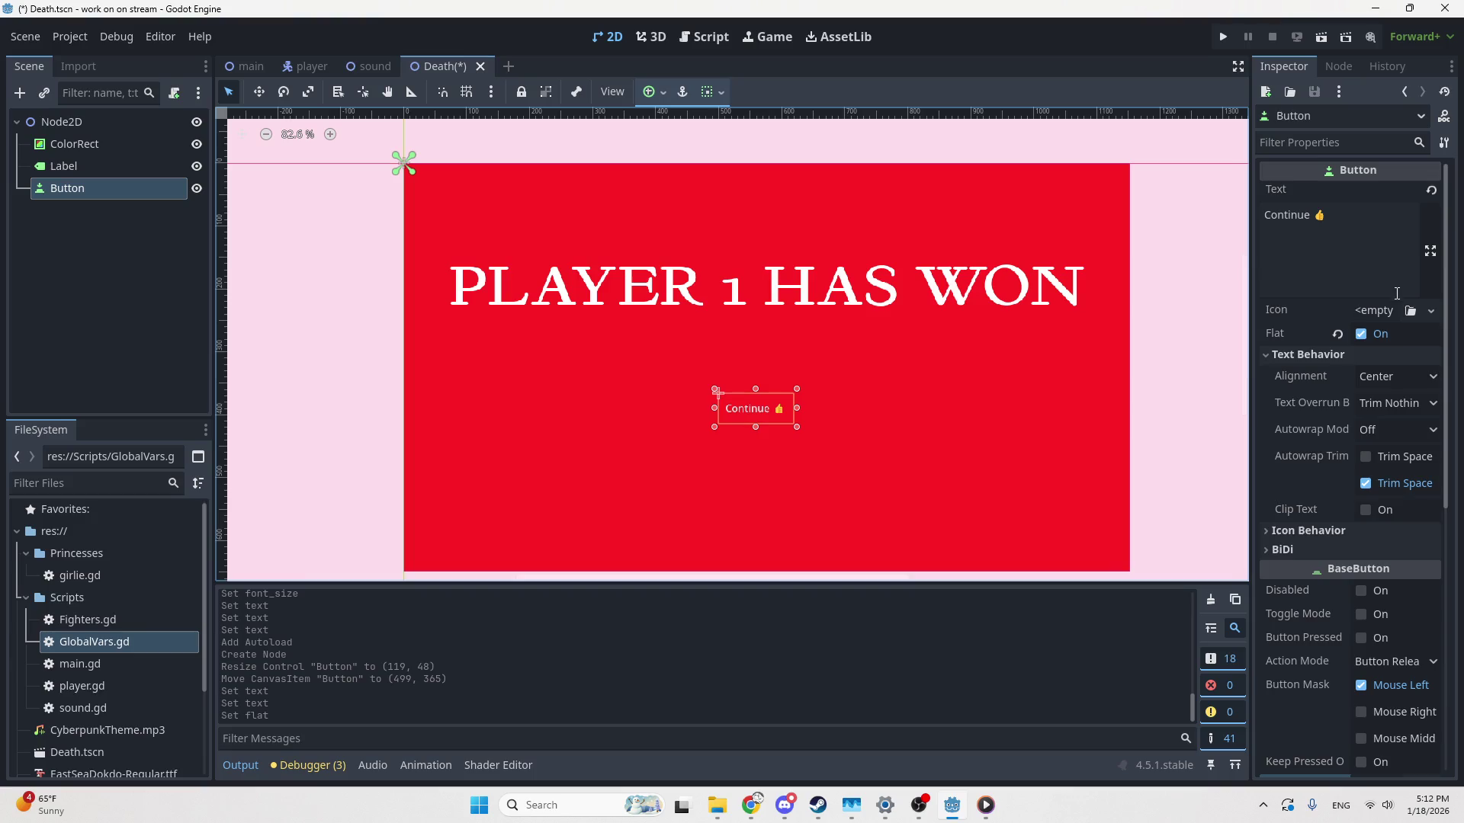
scroll(1396, 303, "down", 10)
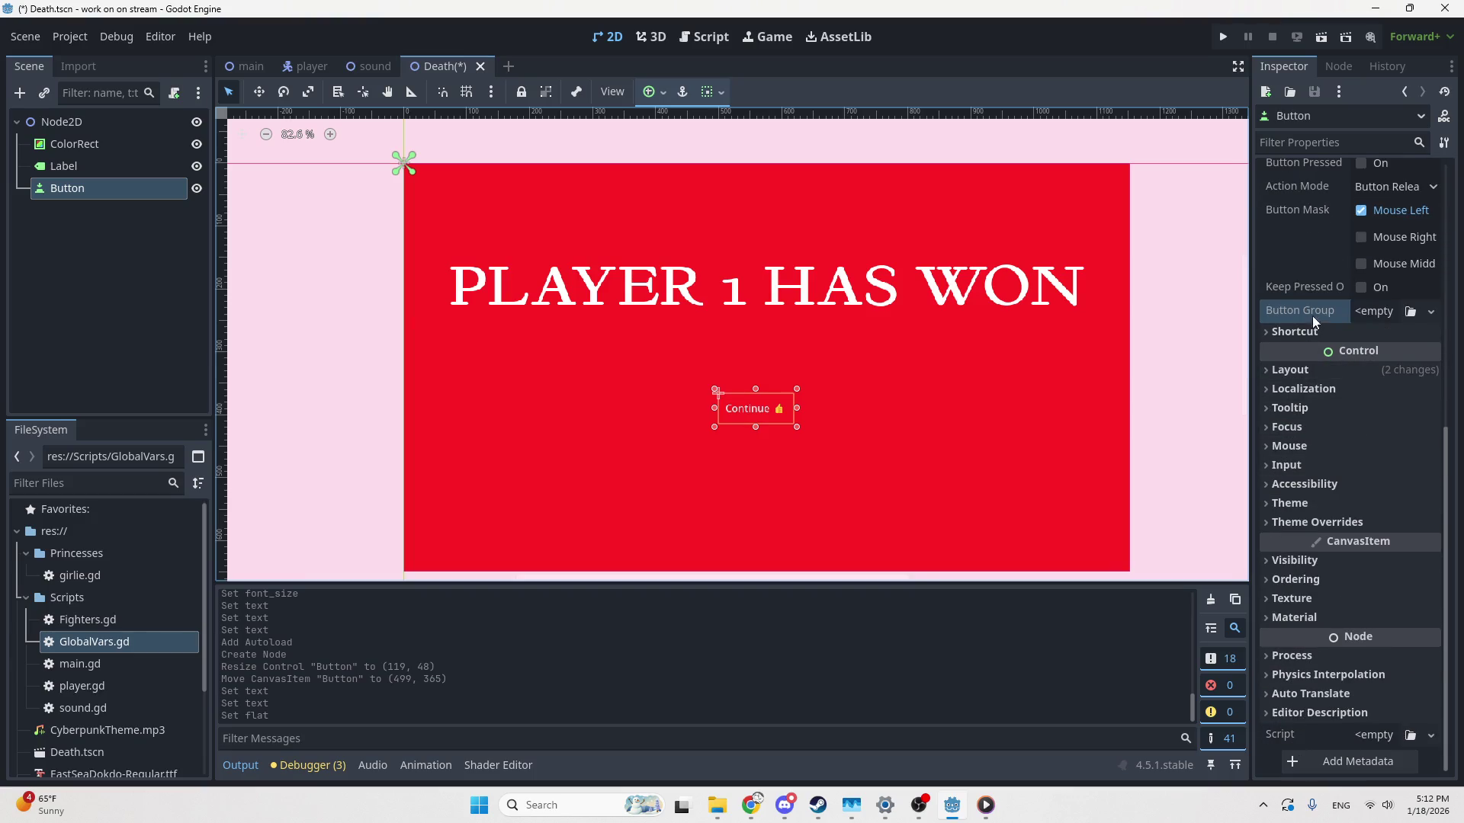
left_click(1305, 330)
left_click(1305, 331)
left_click(1306, 368)
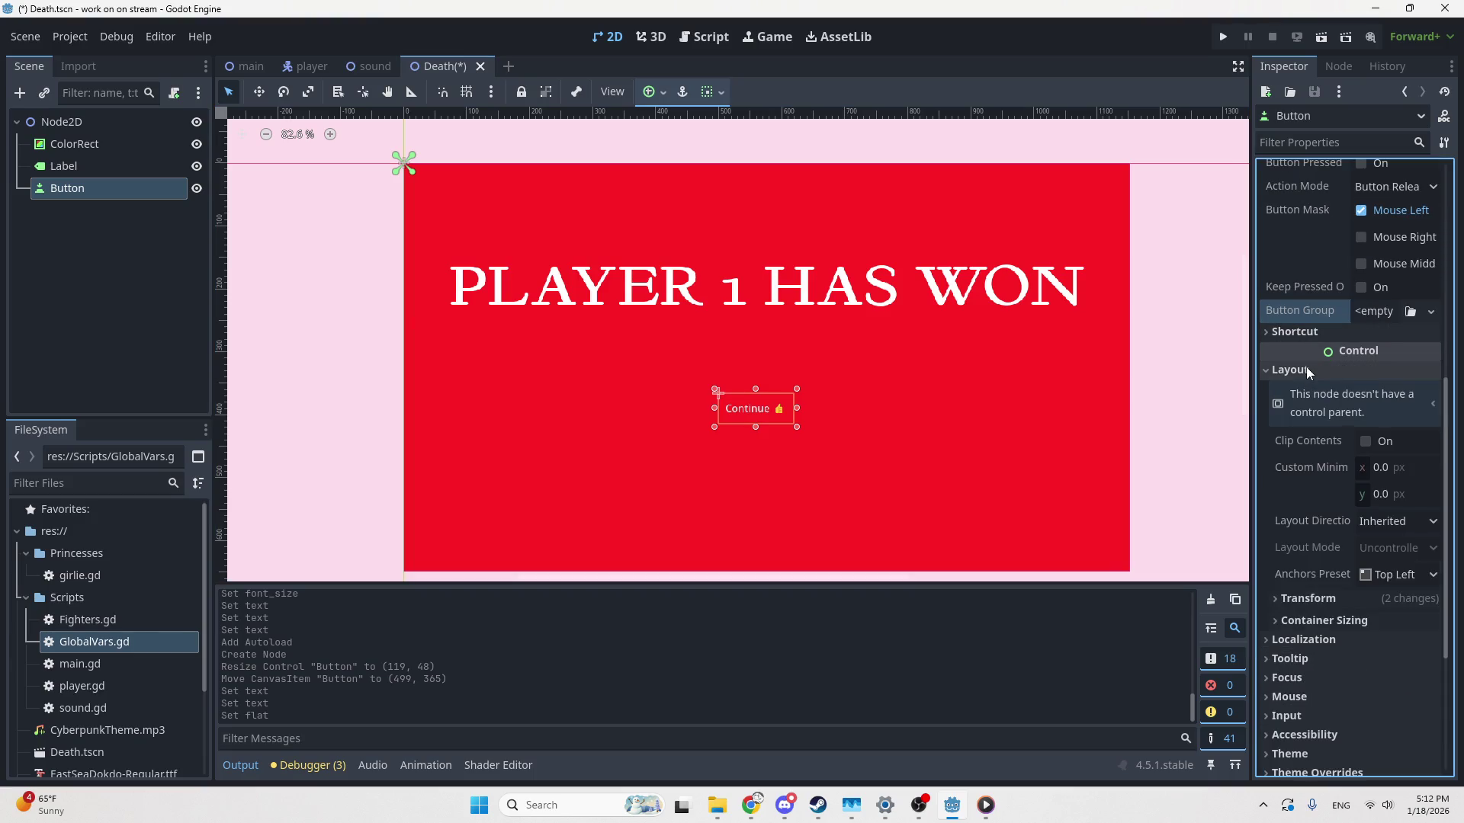
left_click(1305, 369)
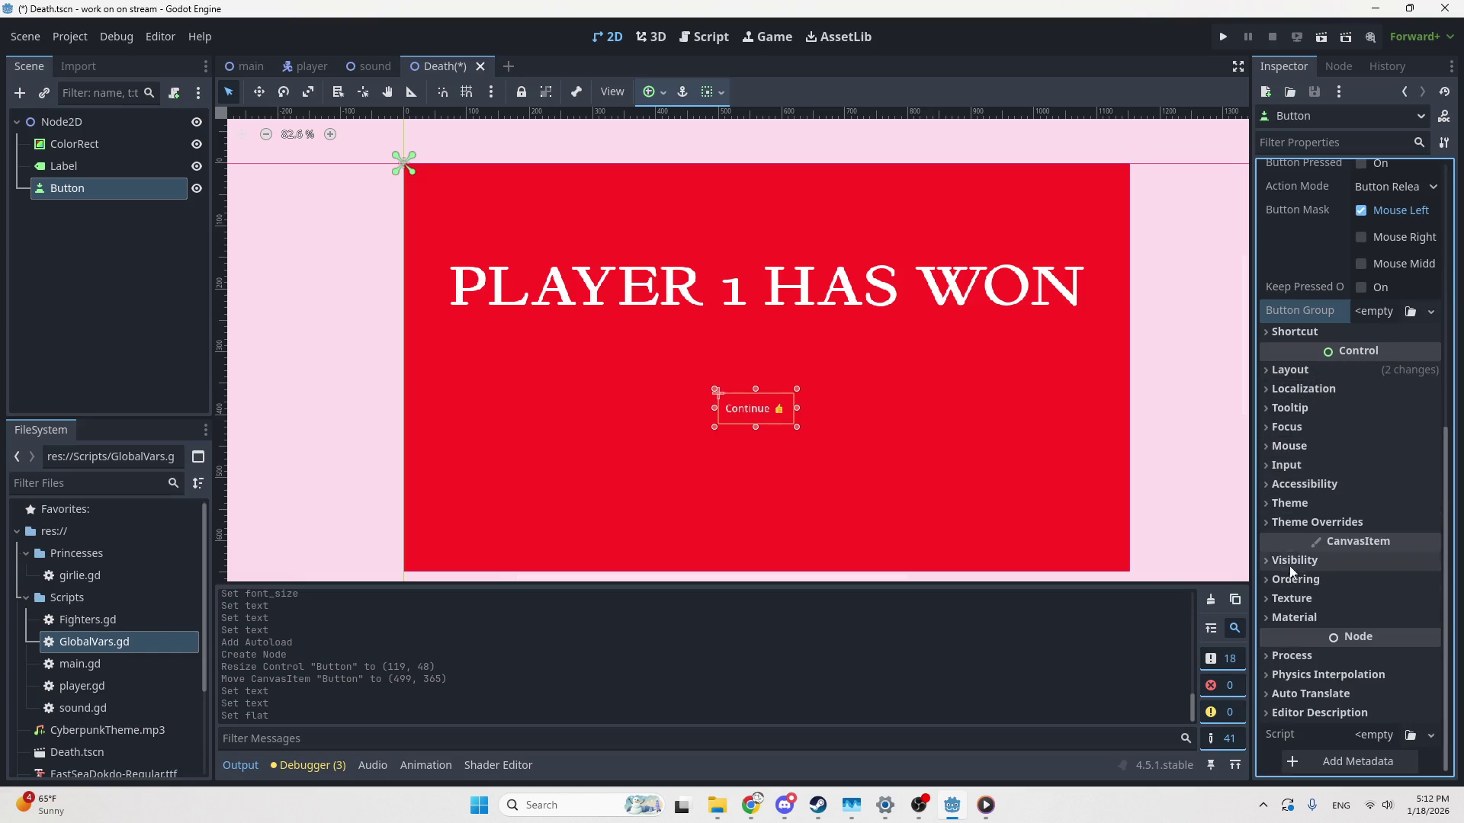
Create a New Theme under the Continue button's Control > Theme property and open it
scroll(1302, 455, "up", 1)
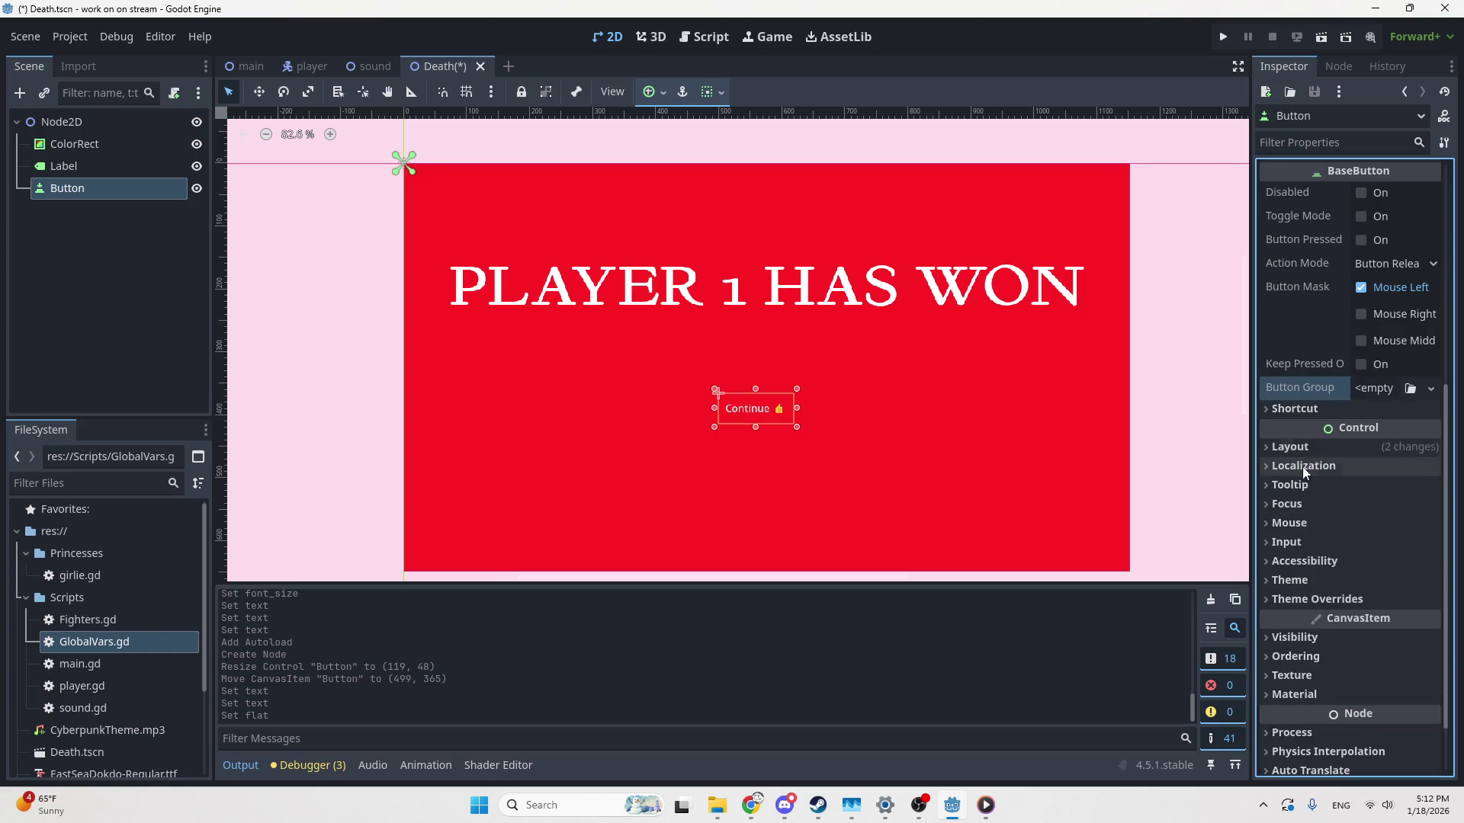
left_click(1291, 580)
left_click(1376, 603)
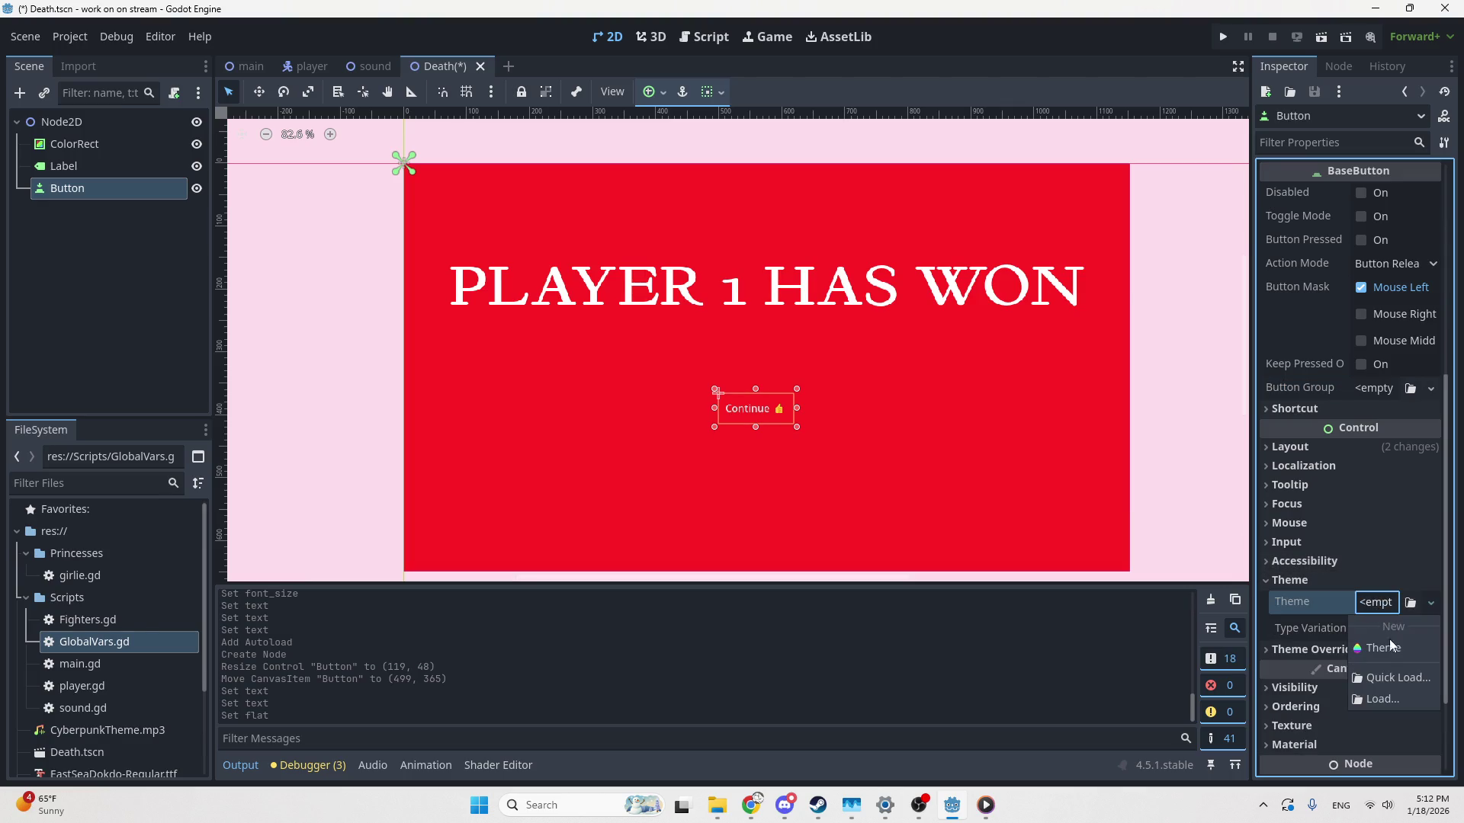
left_click(1388, 648)
left_click(1379, 611)
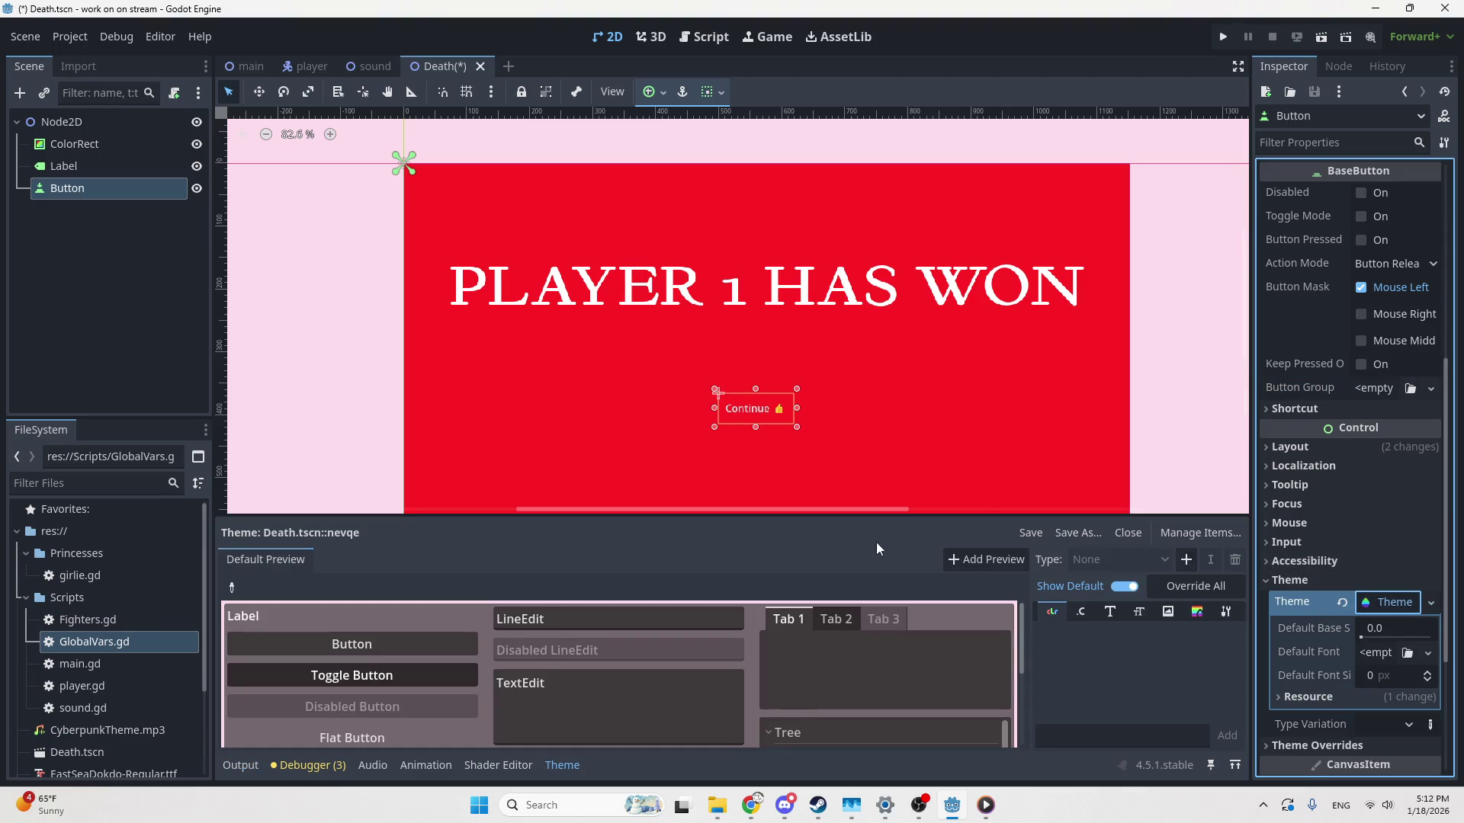
Enlarge the theme editor panel and start adding a control type to the theme
scroll(483, 636, "down", 1)
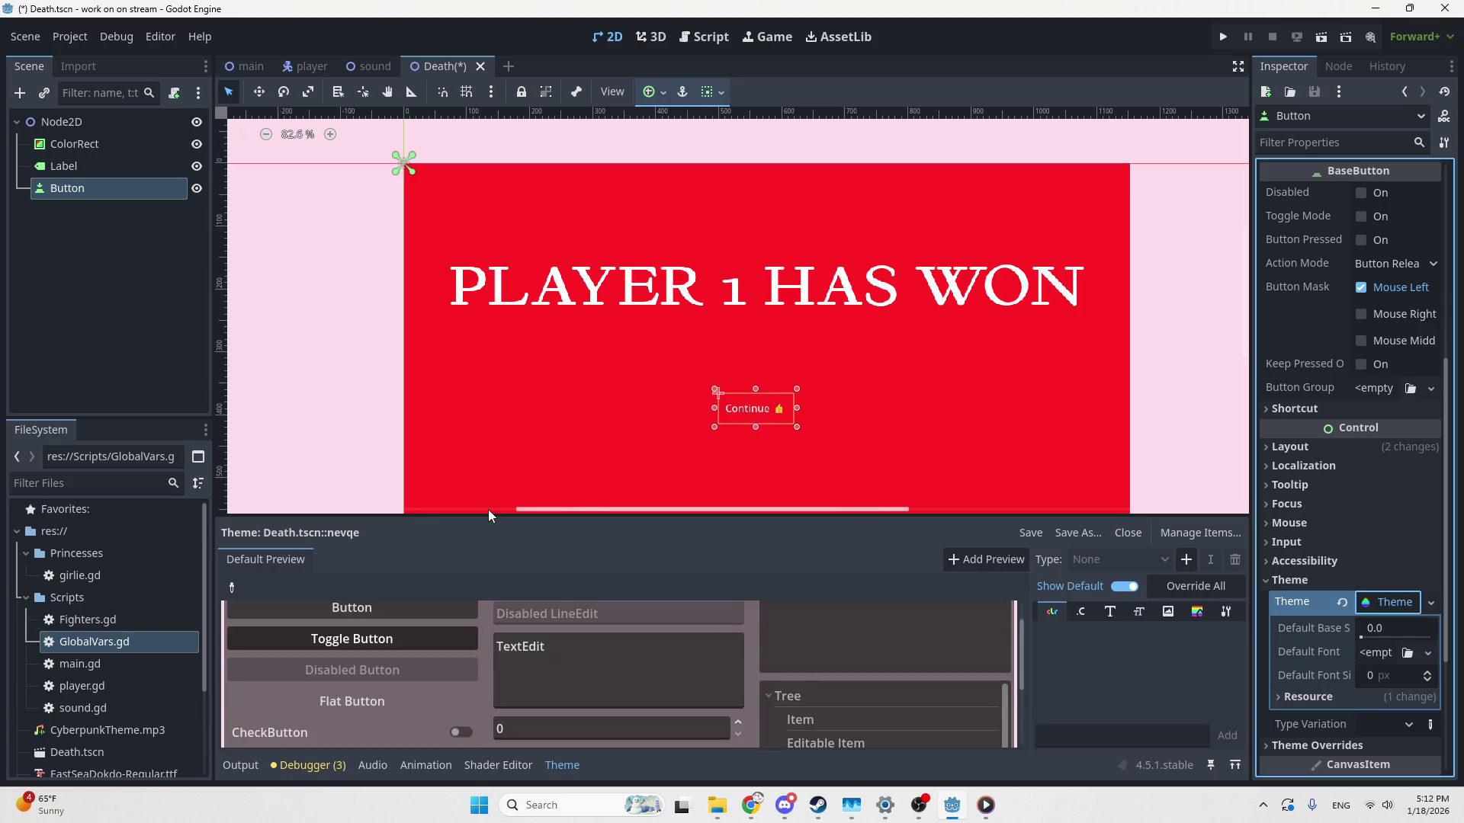
left_click_drag(490, 515, 515, 439)
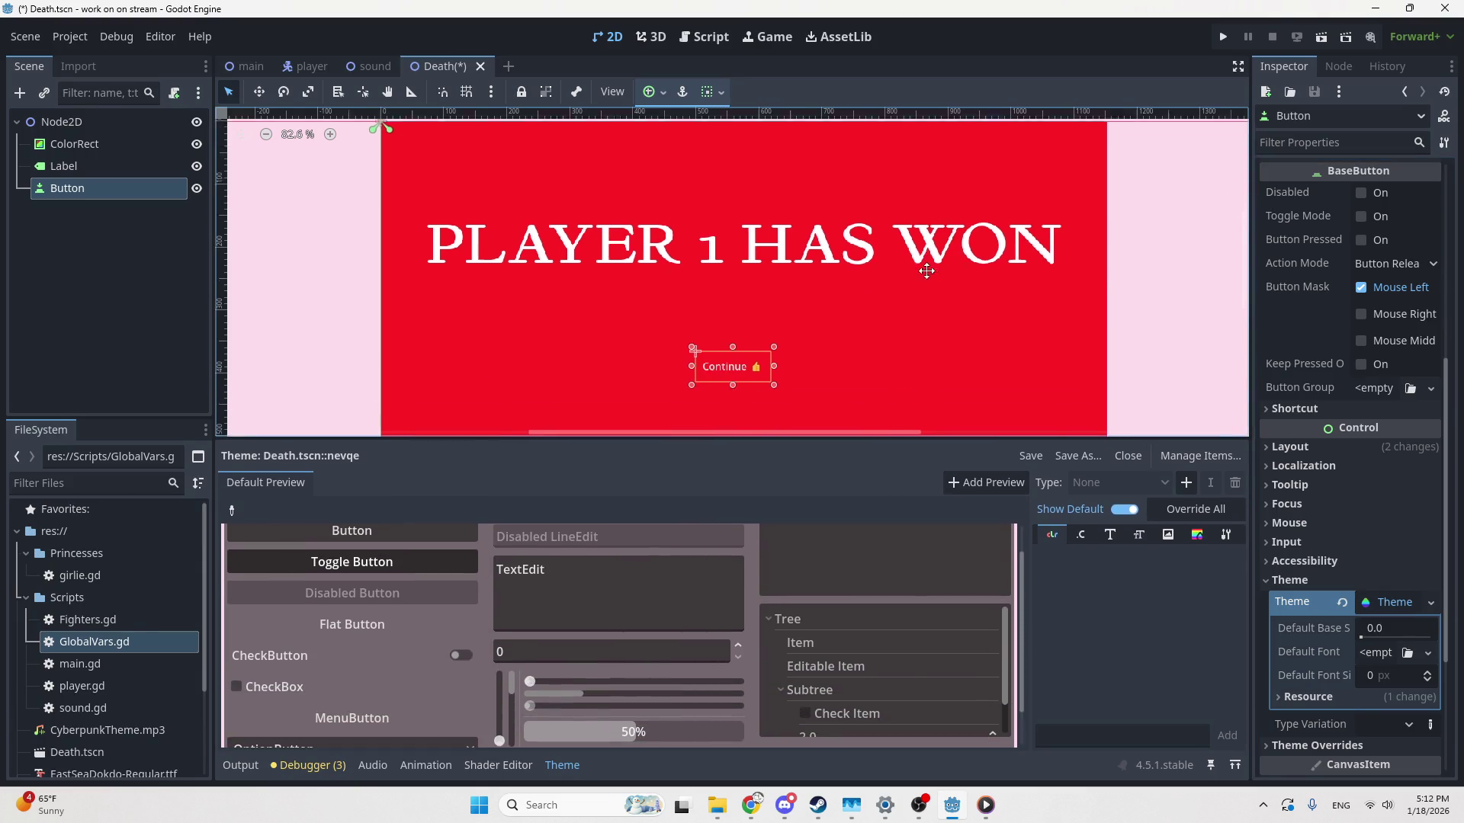
scroll(364, 592, "up", 1)
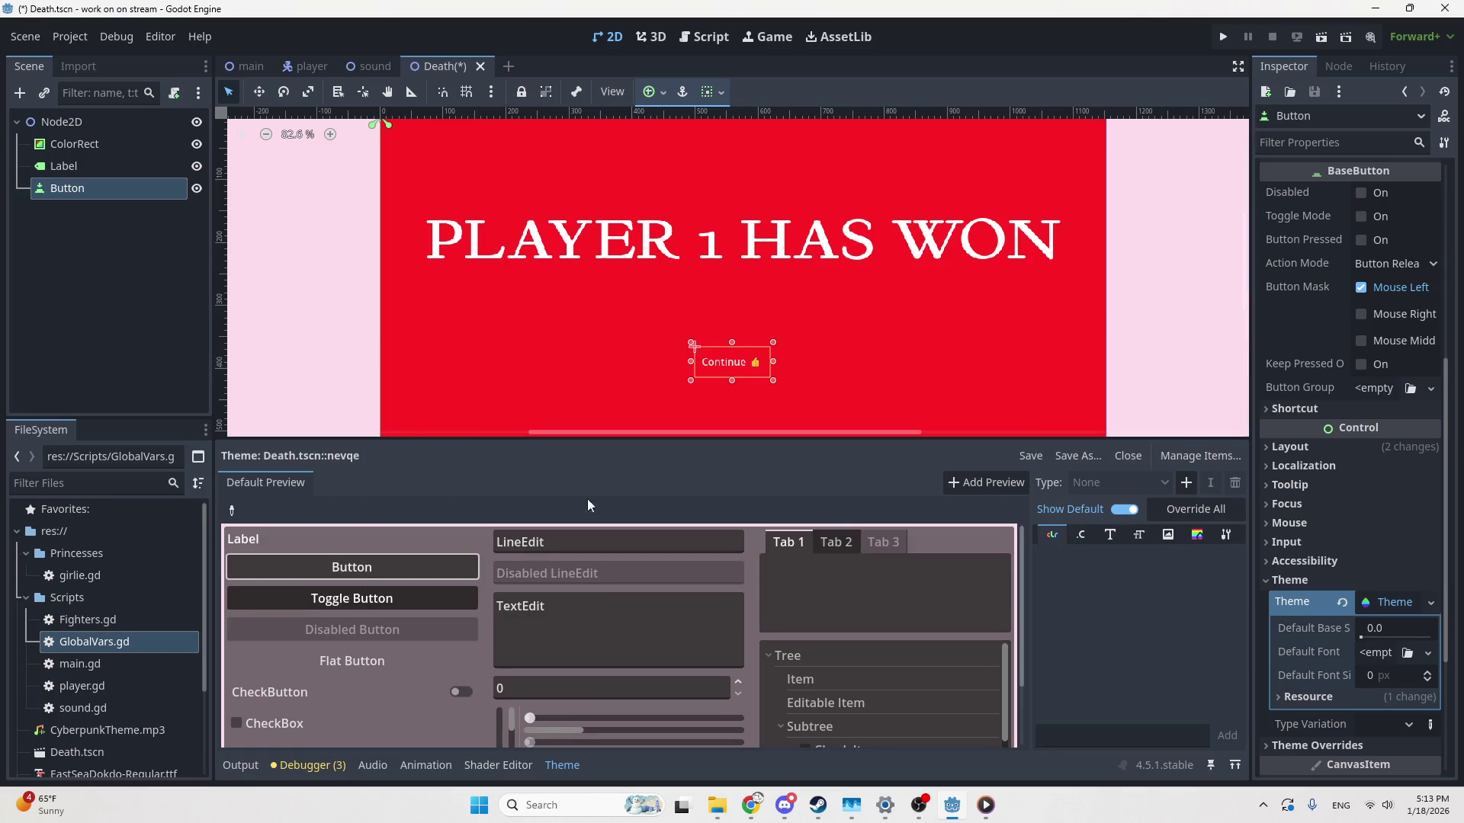
scroll(935, 291, "up", 2)
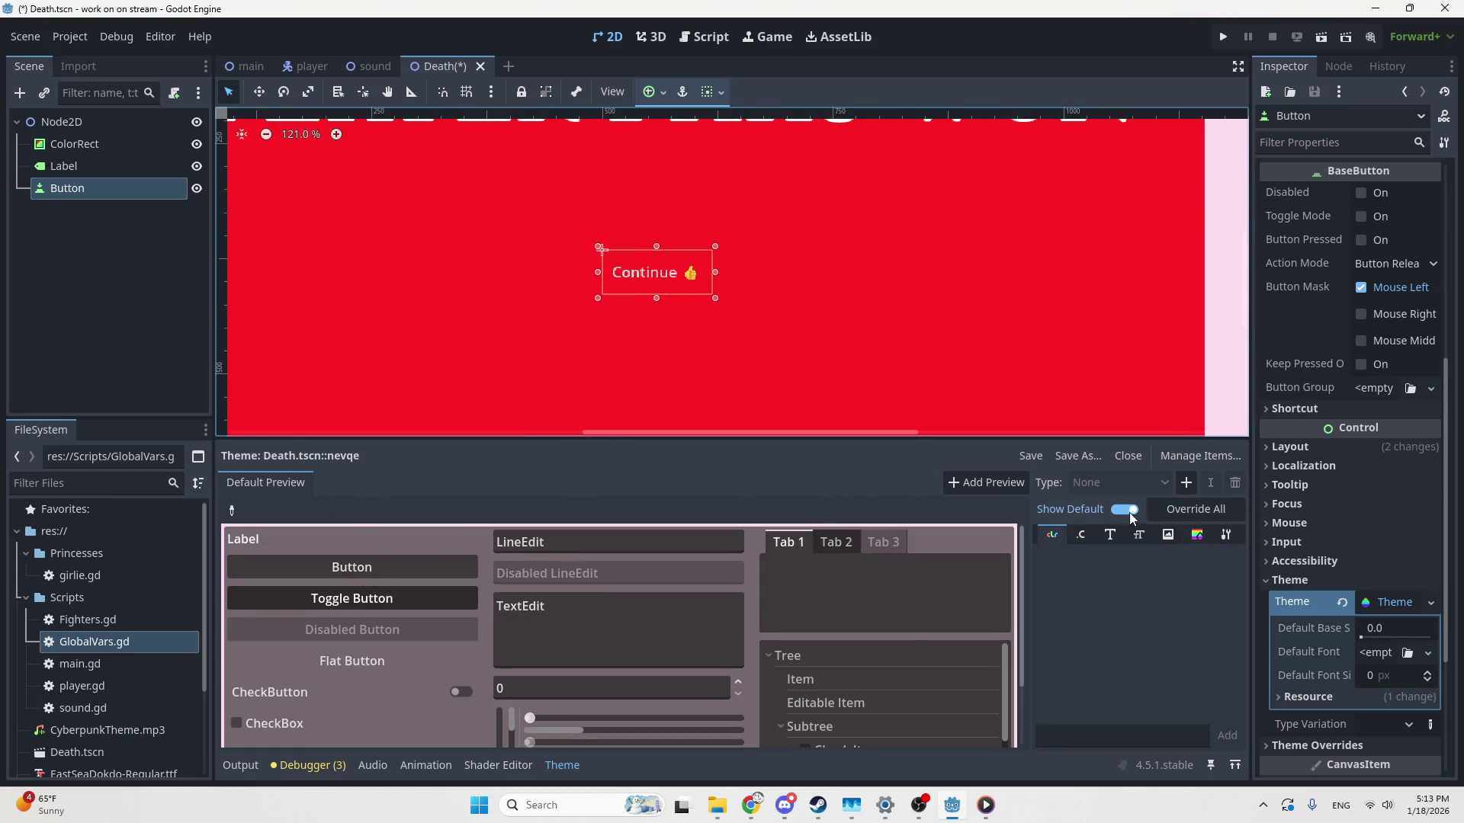
left_click(1186, 483)
Filter the type list for 'butt' and add the Button type to the theme
scroll(591, 387, "down", 2)
scroll(594, 389, "down", 3)
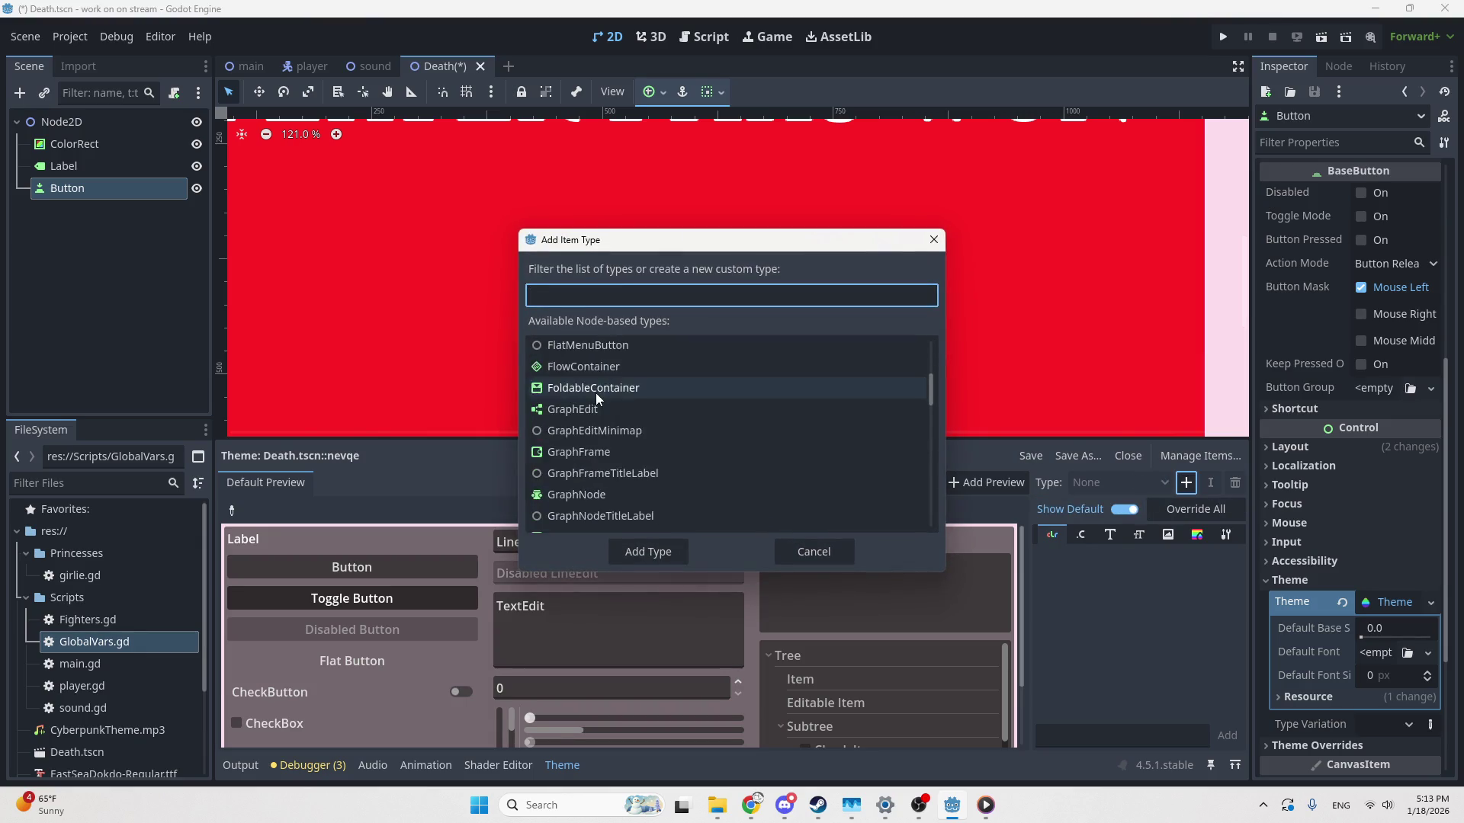
type("butt")
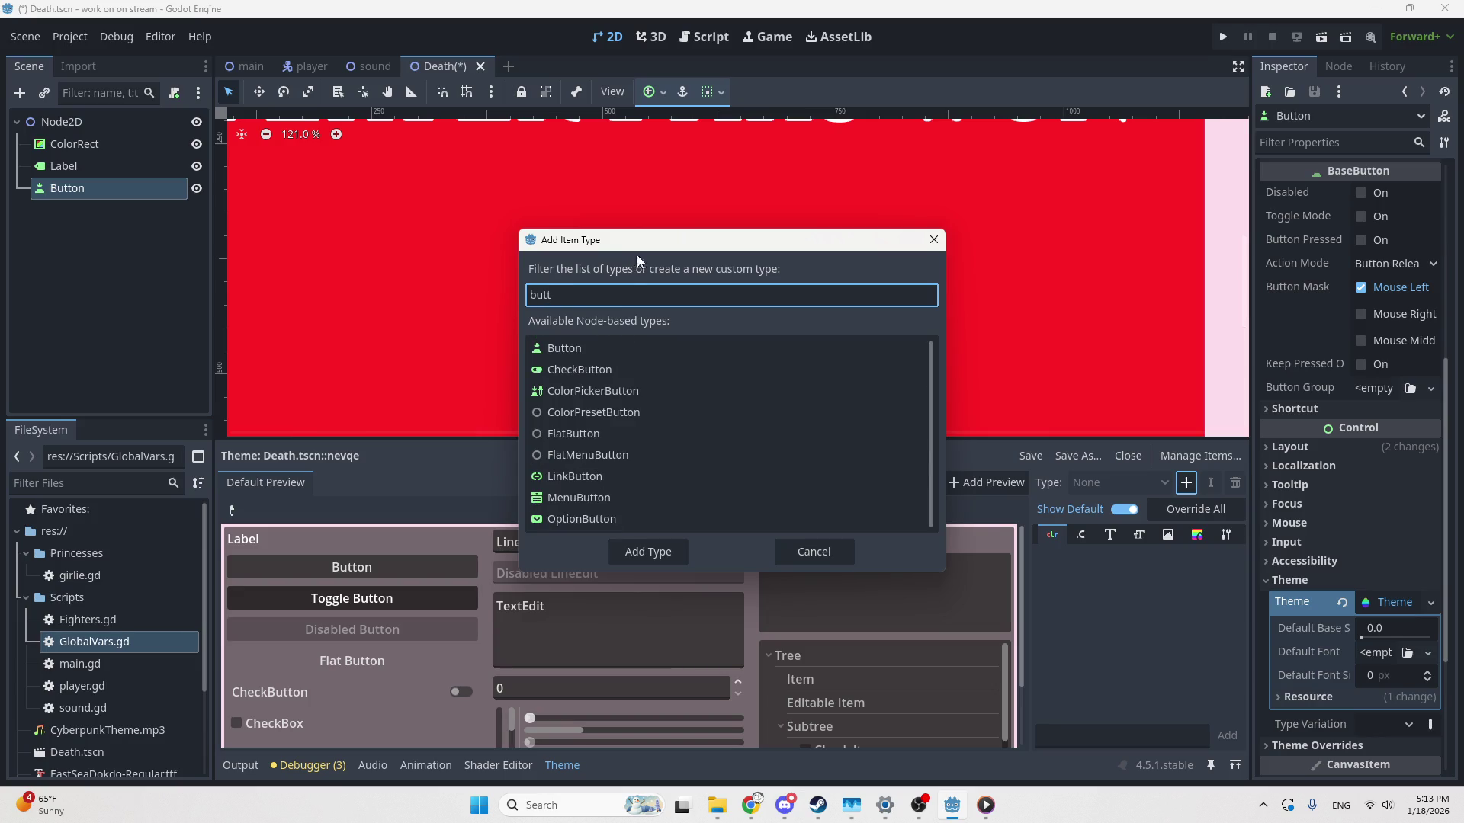
left_click(688, 351)
left_click(652, 551)
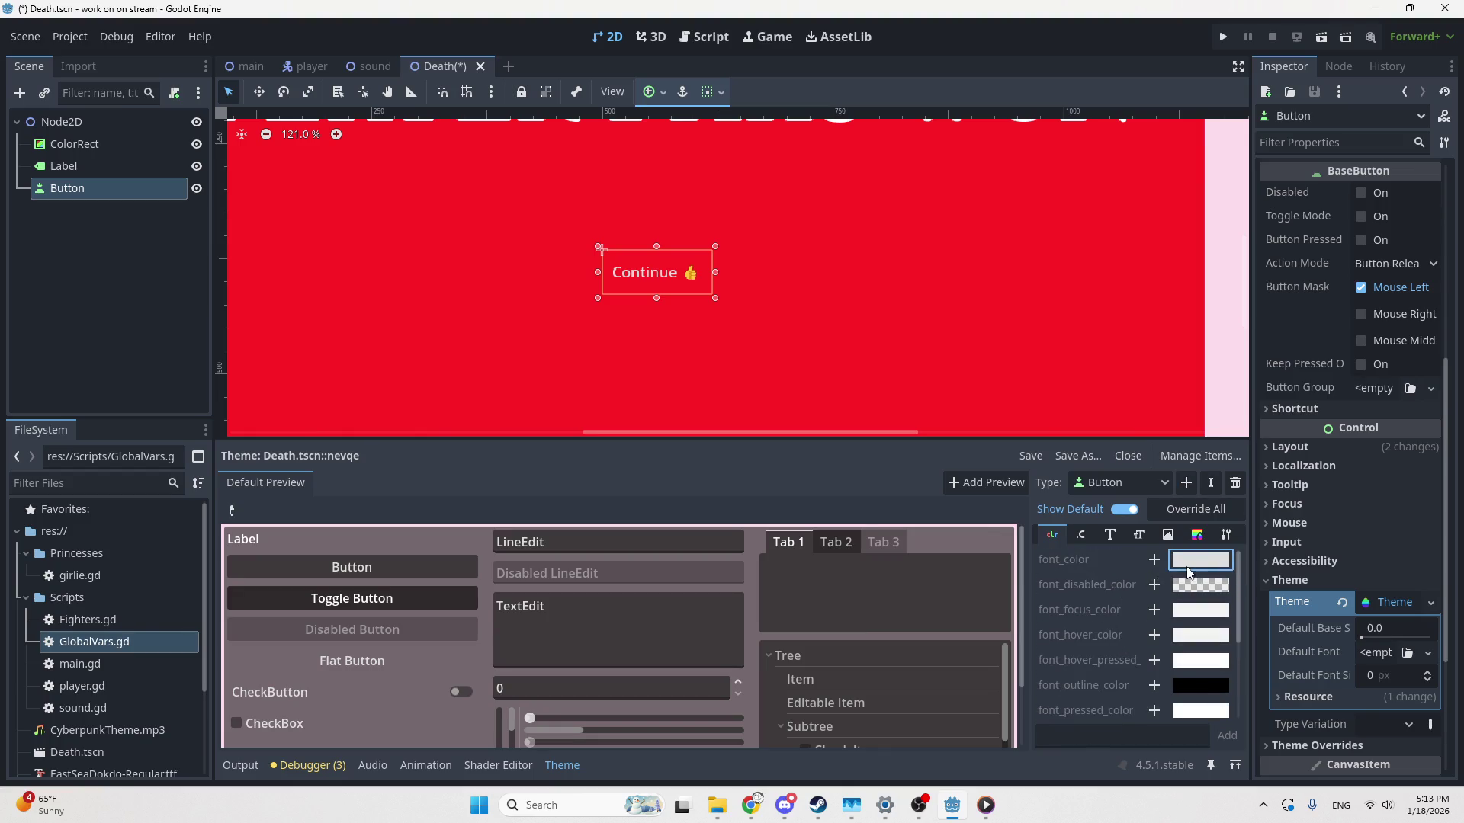
Try a font_color override on the Button type, then remove it again
left_click(1155, 560)
left_click(1155, 560)
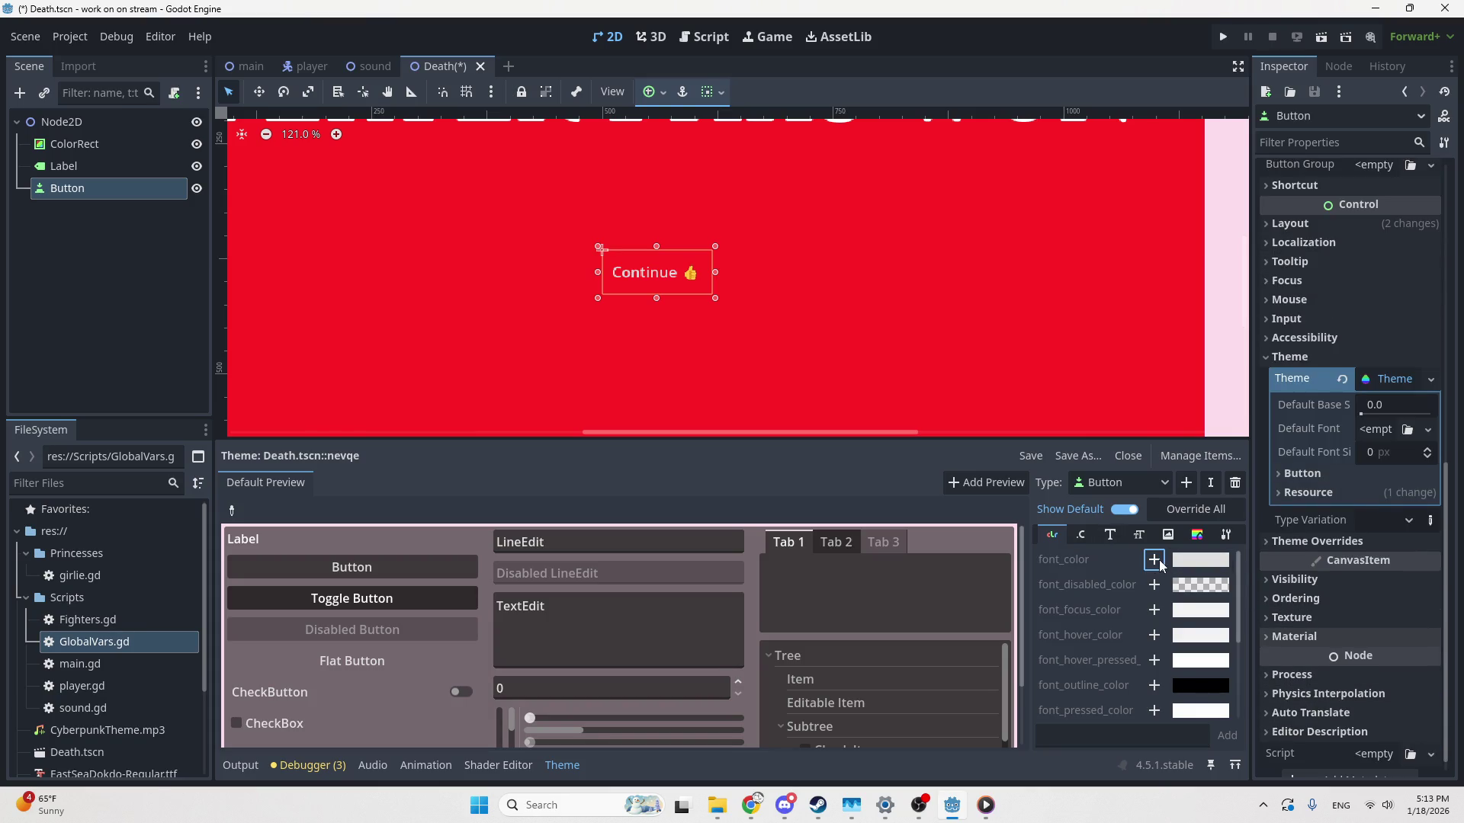
left_click(1155, 560)
left_click(1160, 565)
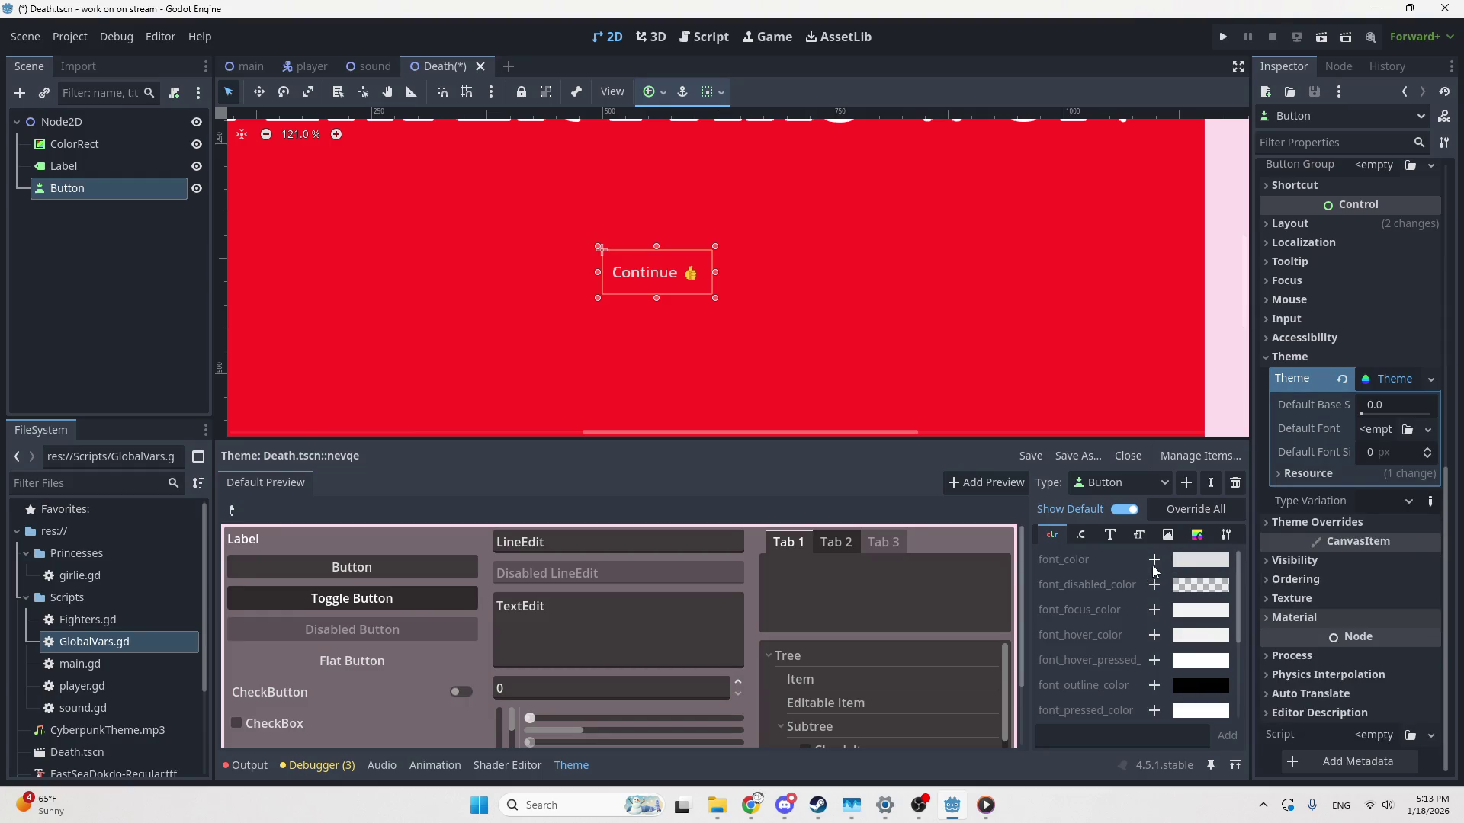
left_click(1154, 560)
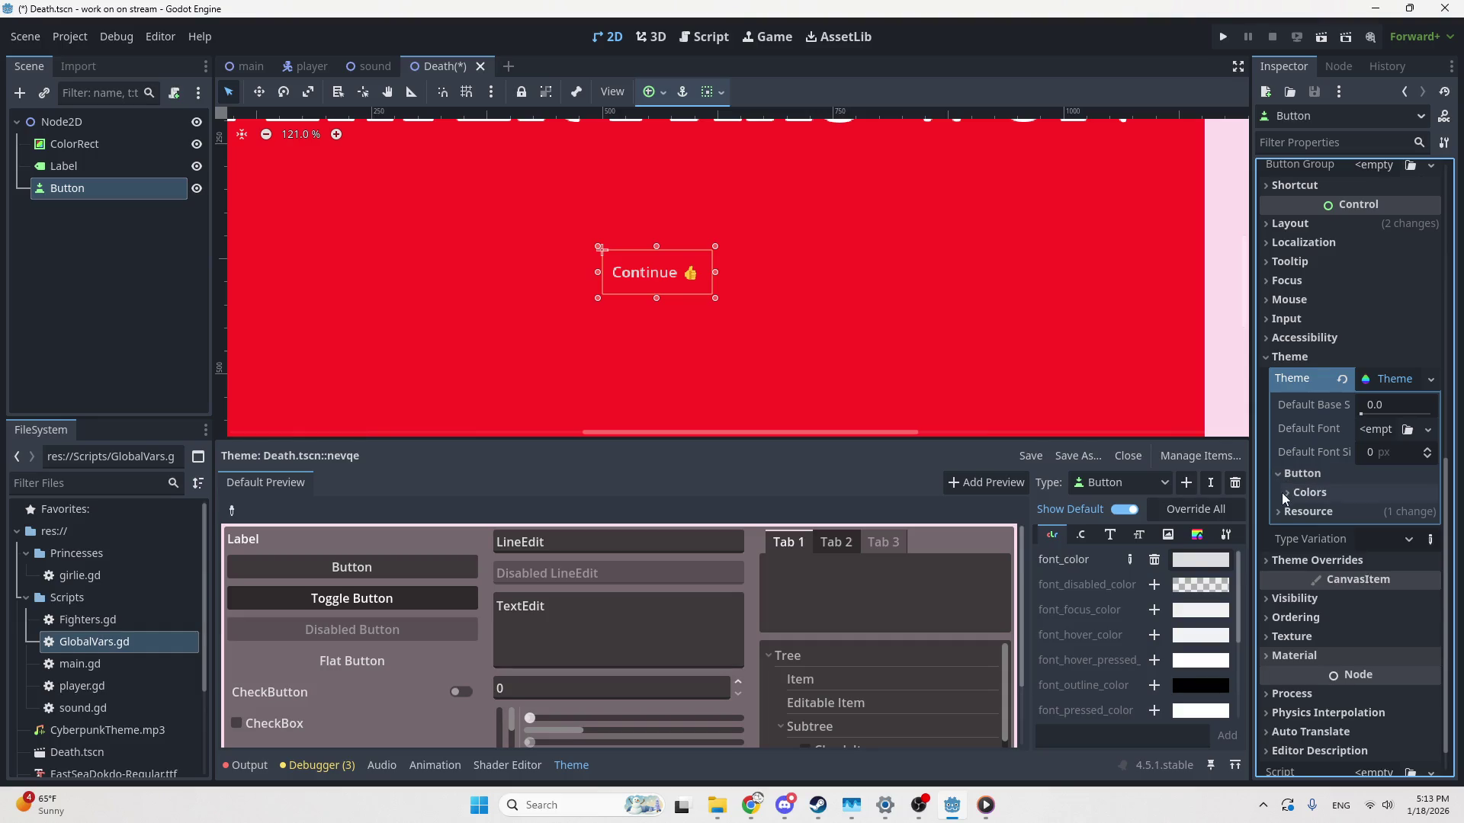
left_click(1284, 494)
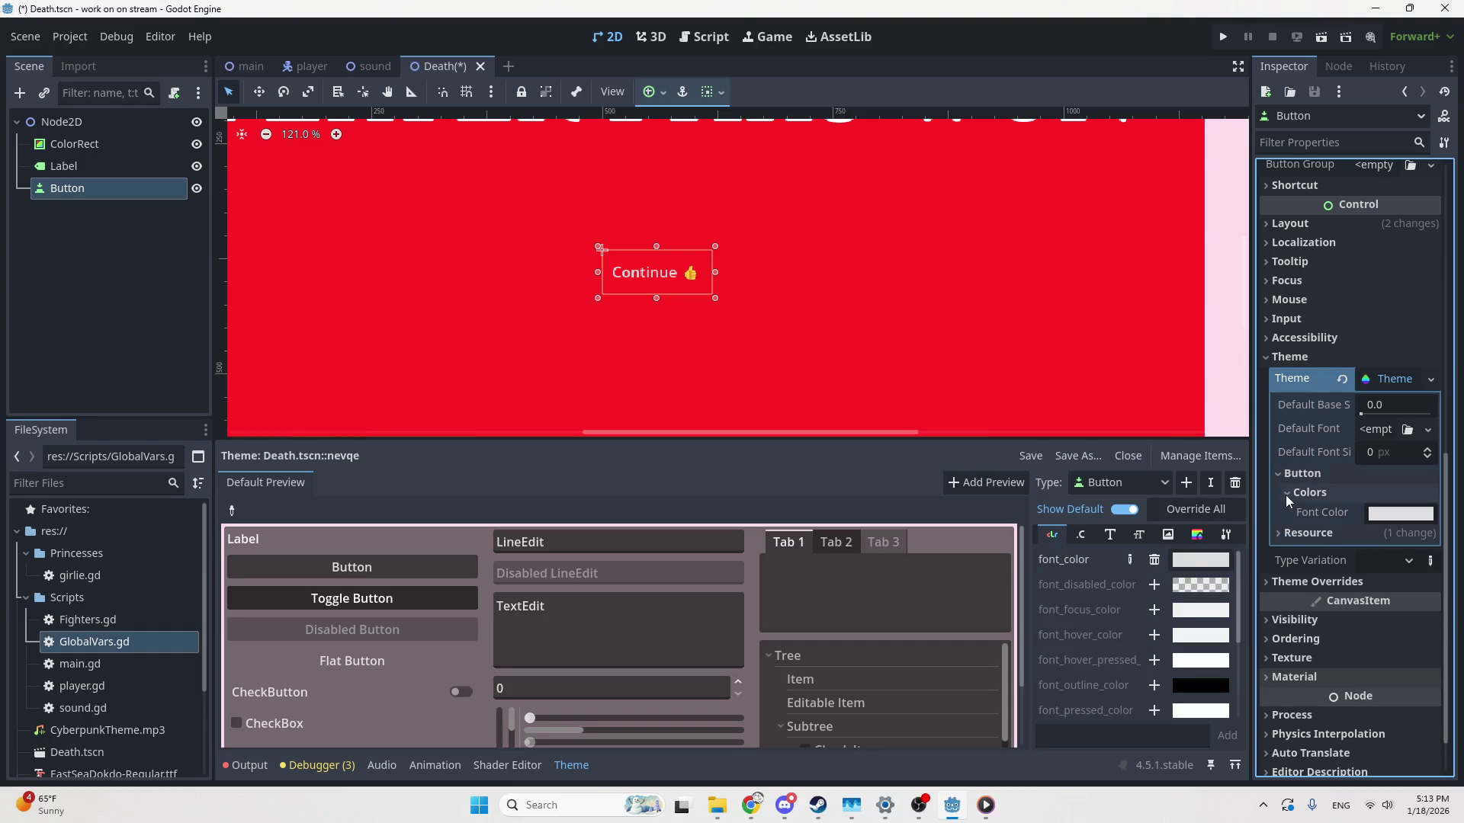
left_click(1155, 560)
mouse_move(999, 813)
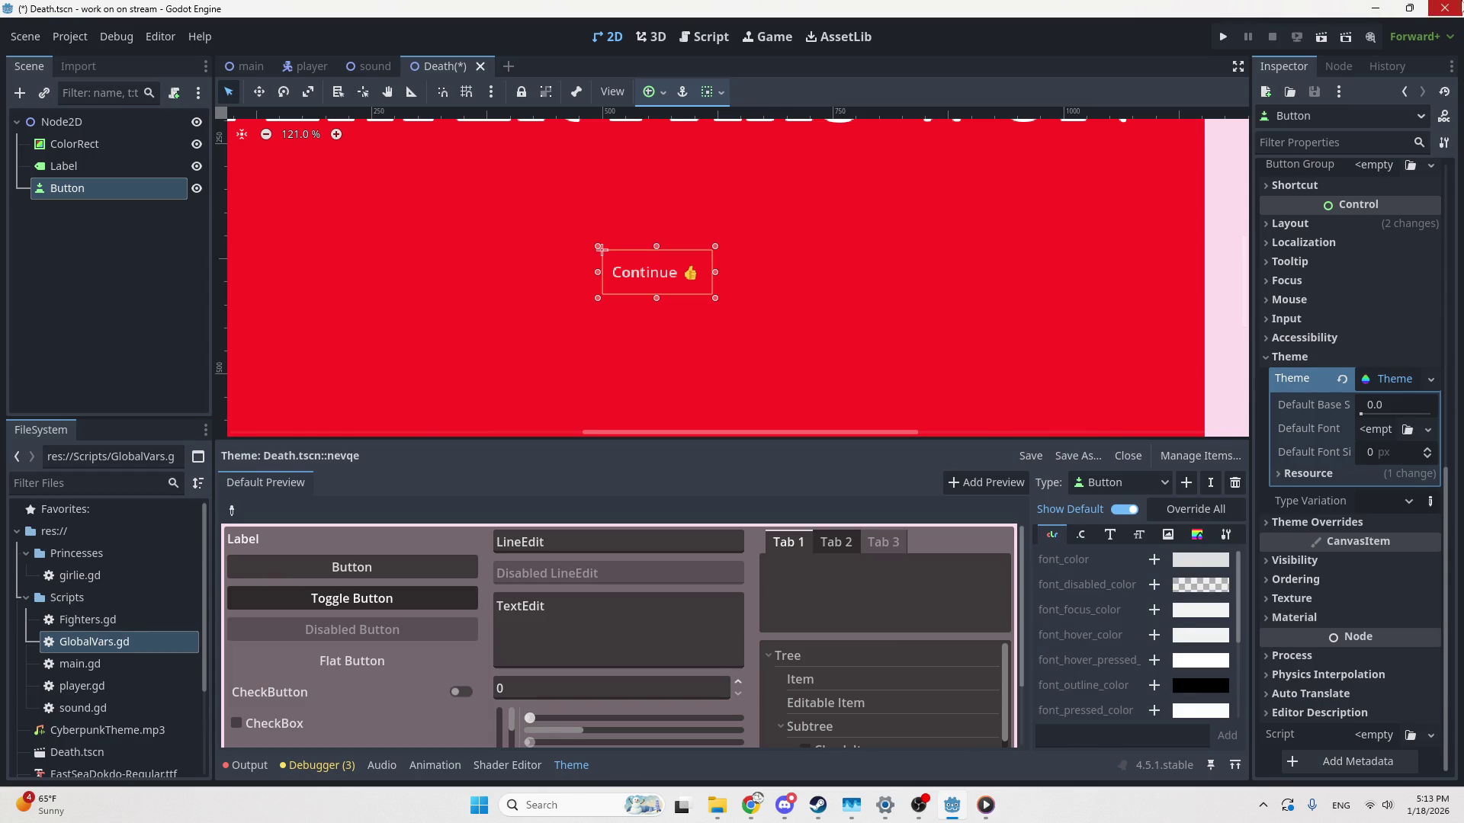
Minimize the Godot, Chrome, Discord and OBS windows and close the project folder window
left_click(1376, 8)
left_click(1376, 7)
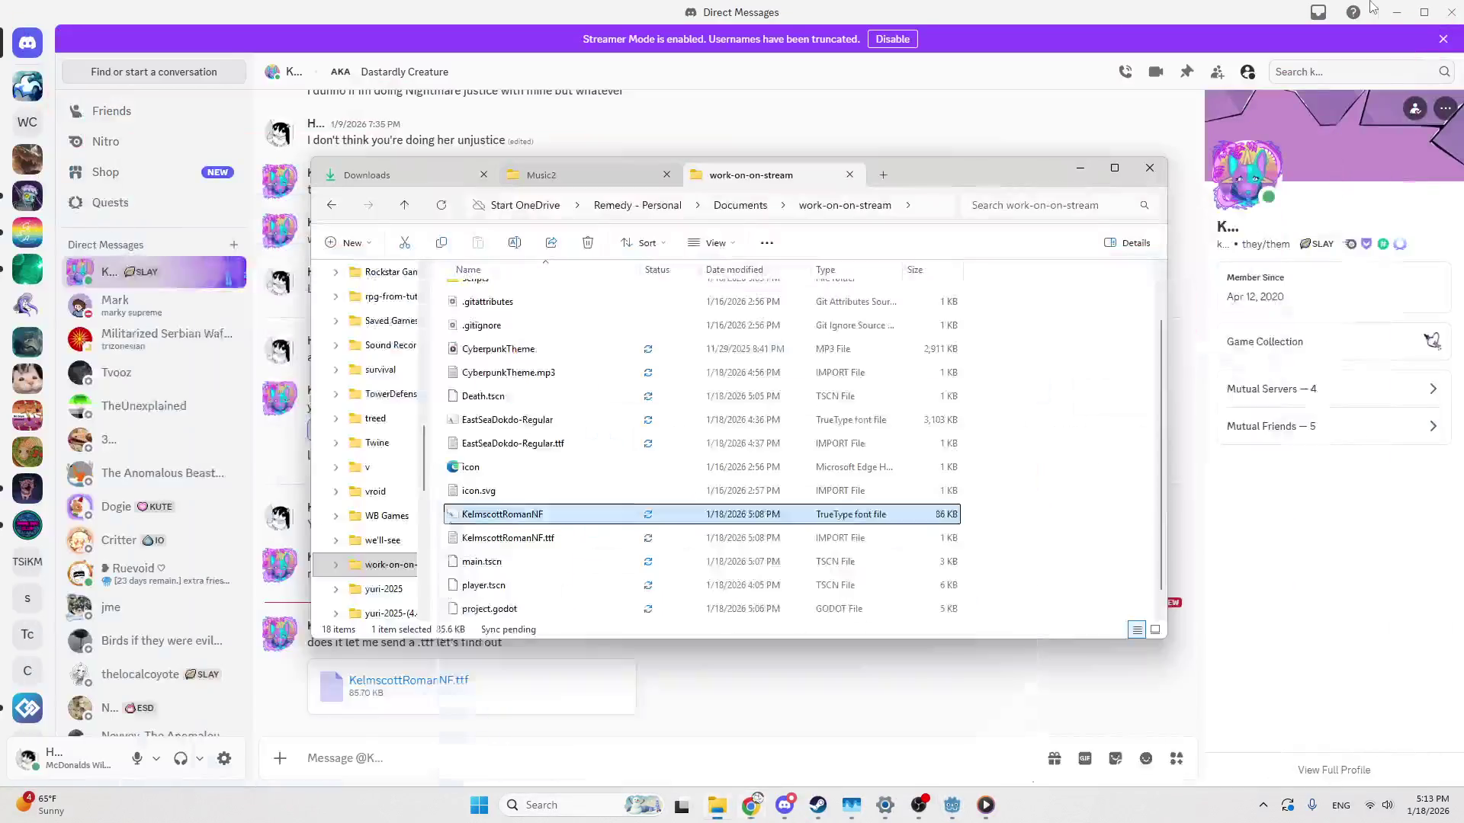
left_click(1391, 11)
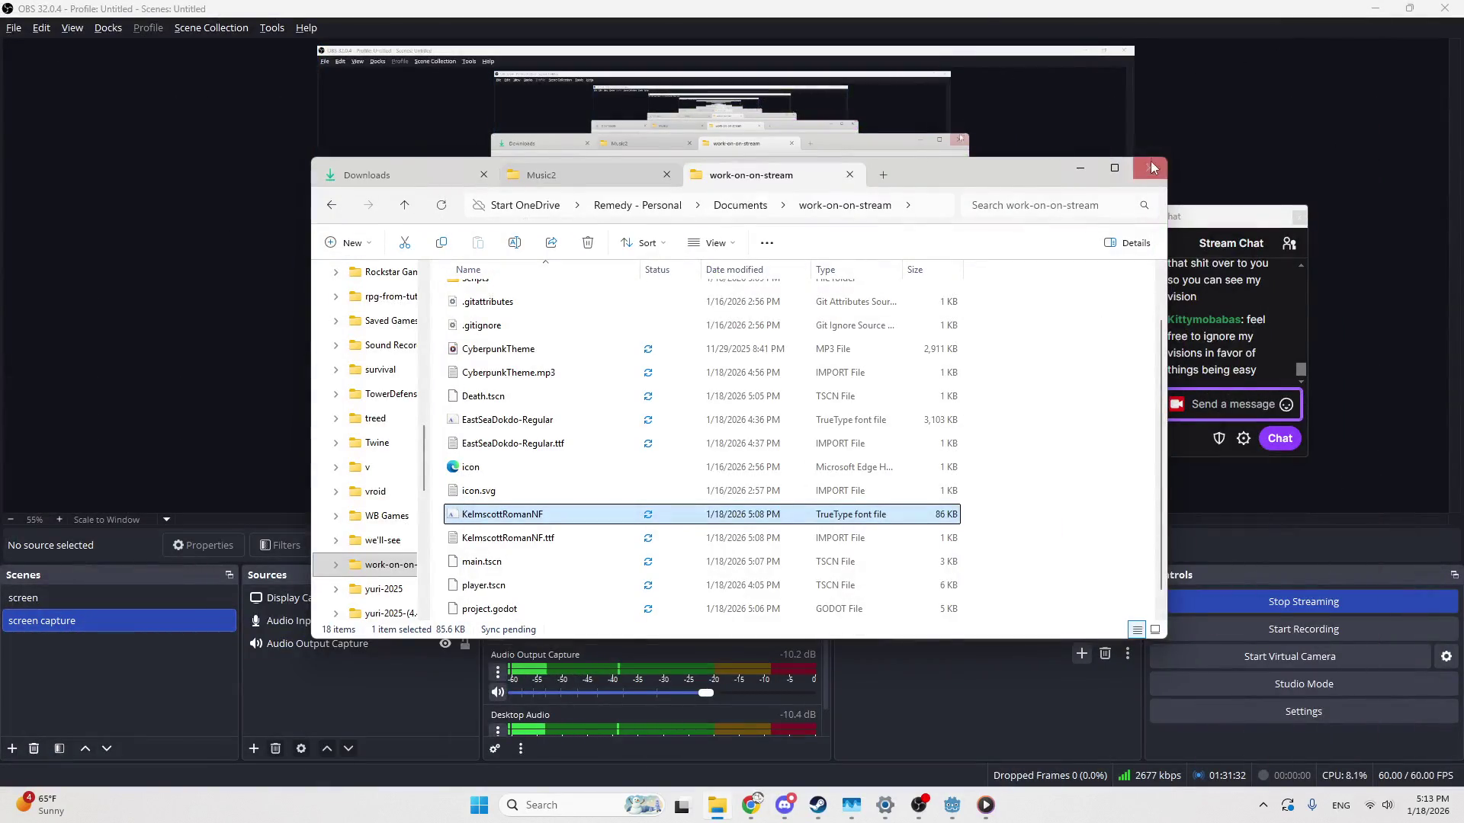
left_click(1093, 172)
left_click(1376, 8)
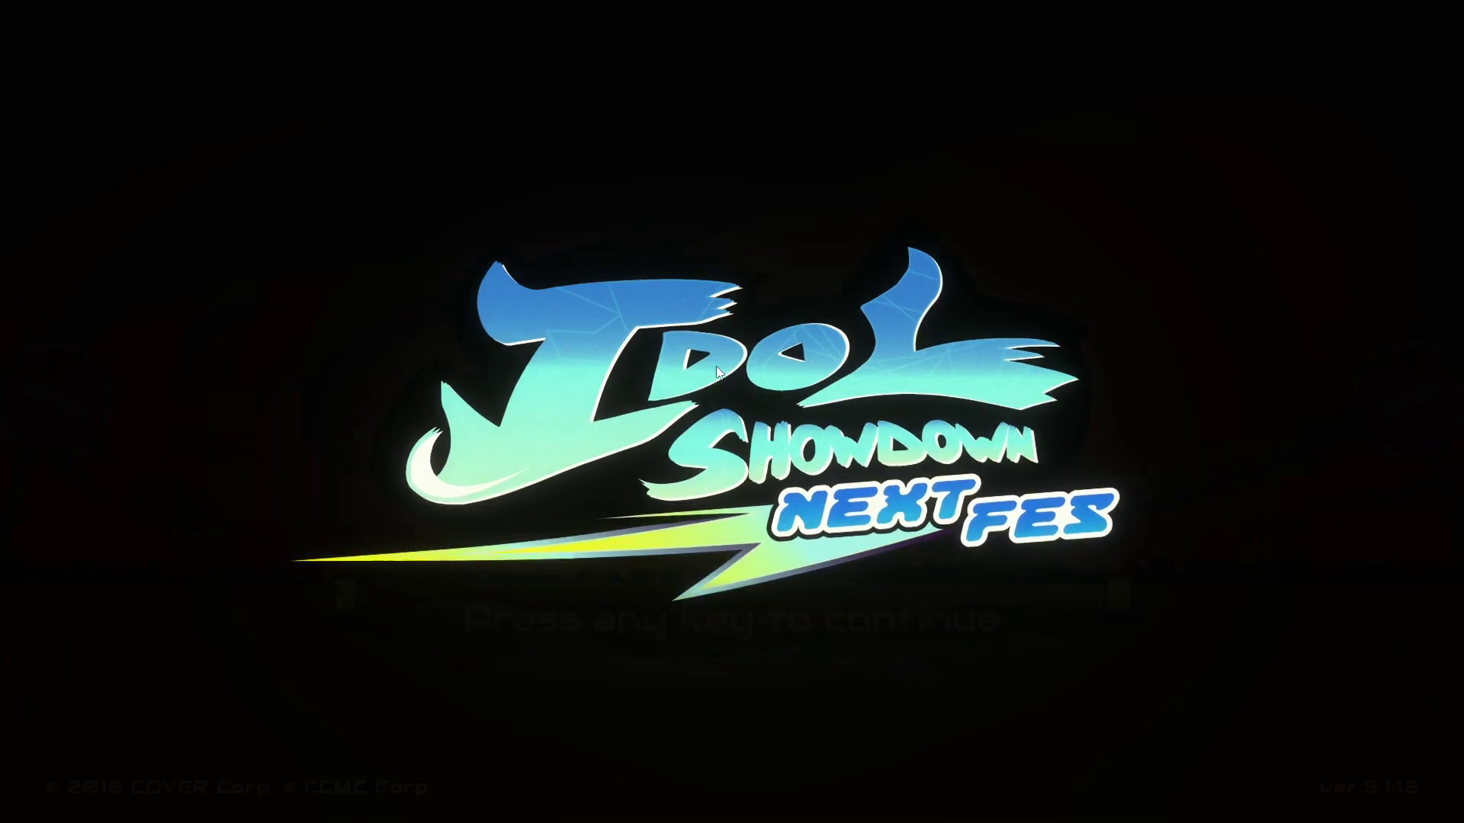
Leave the title screen, try 1P VS 2P controller assignment, then back out
key("Return")
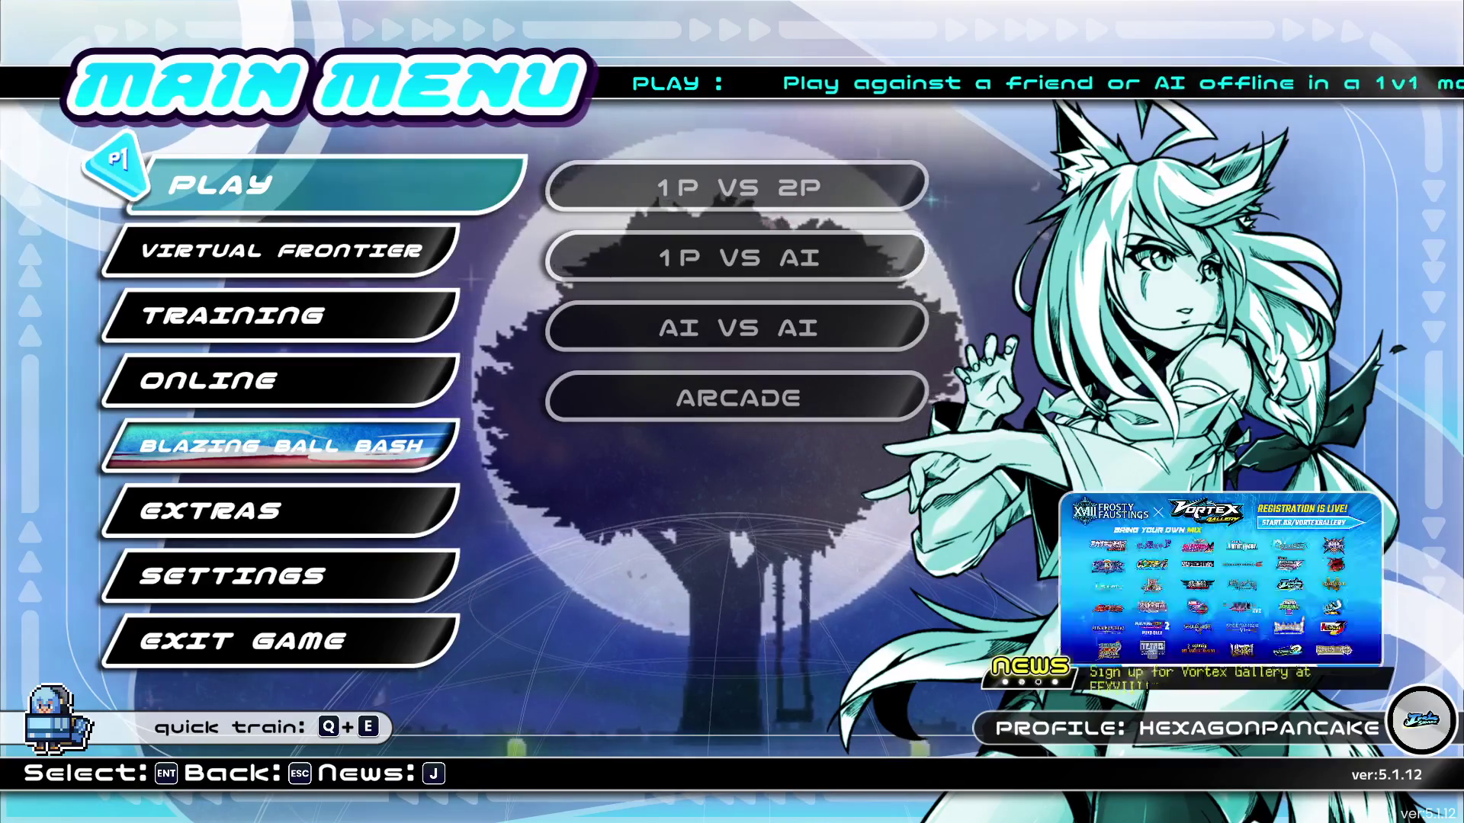
key("Return")
key("Return")
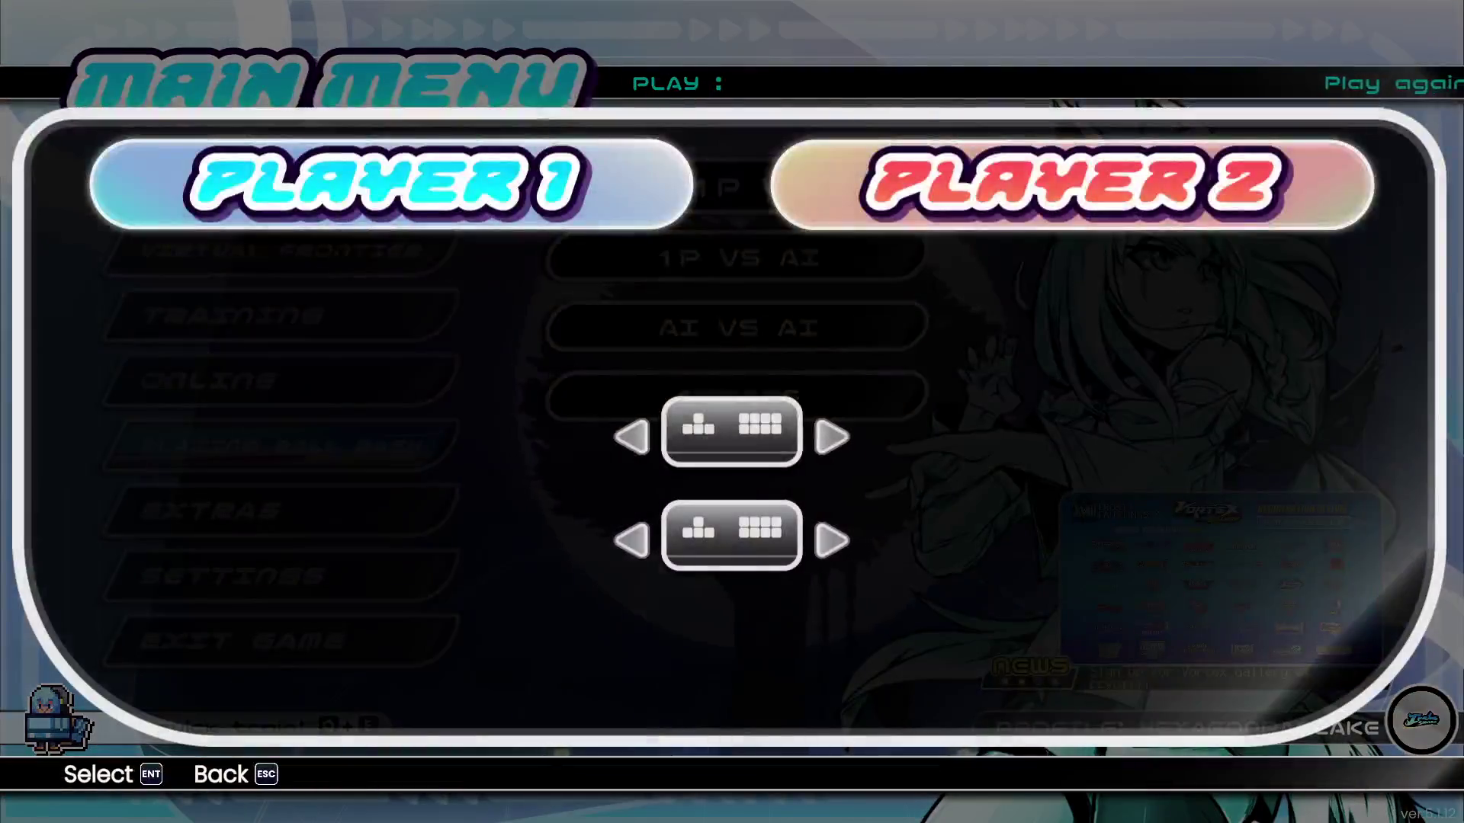
key("Left")
key("Return")
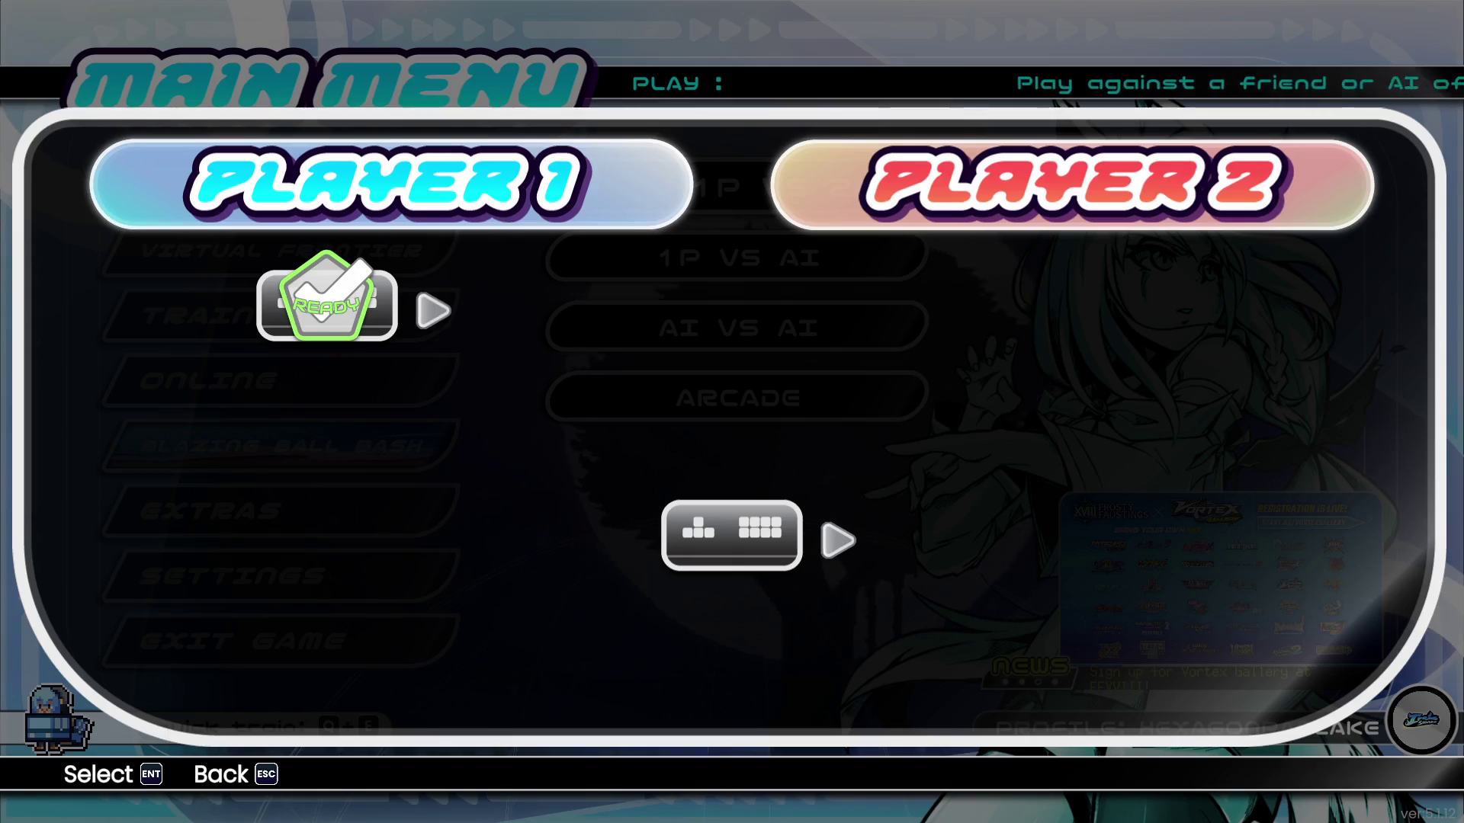
key("Right")
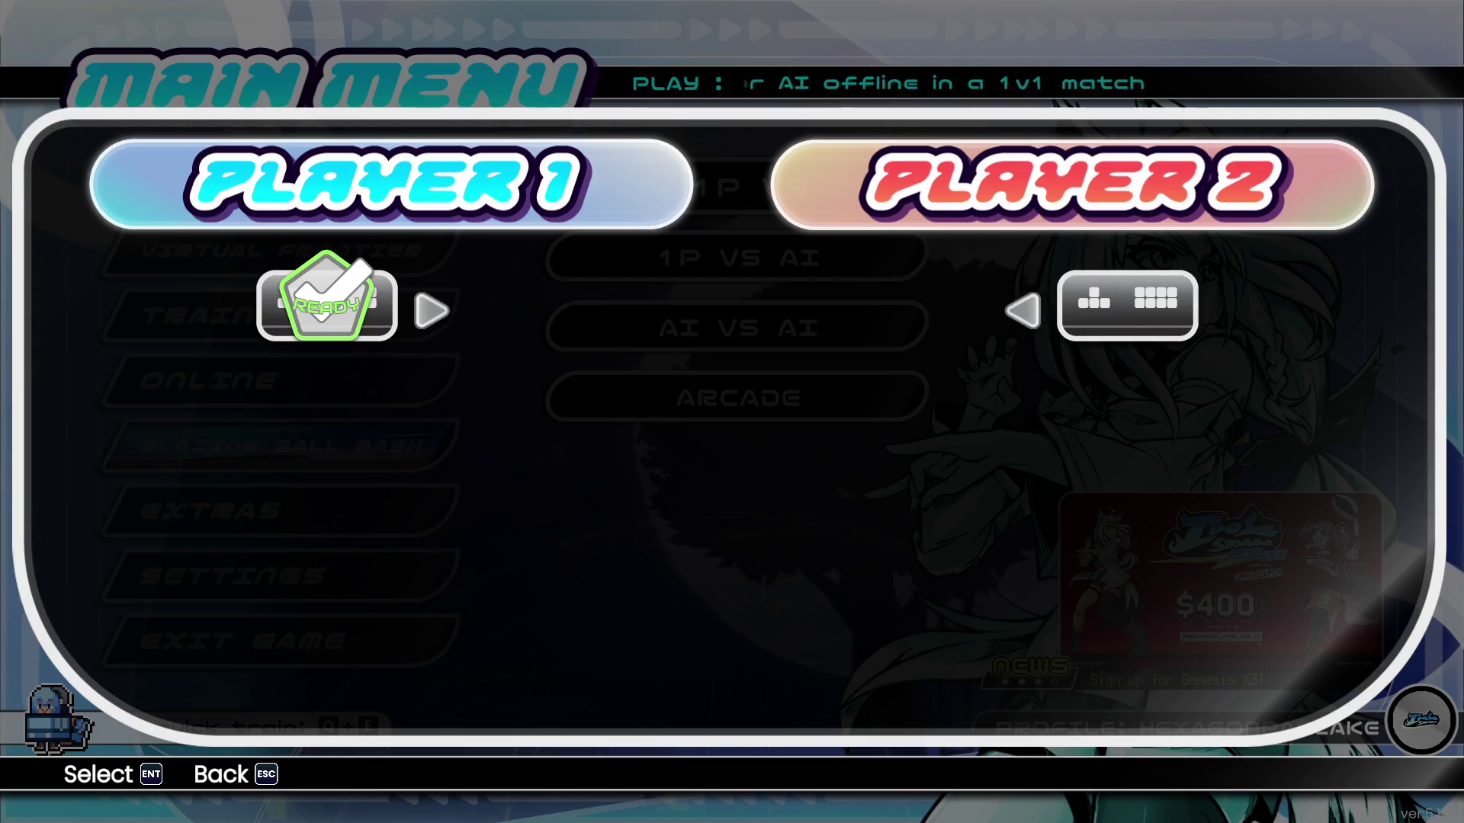
key("Left")
key("Escape")
key("Escape")
Choose 1P VS AI, assign Player 1's controller and start the match
key("Down")
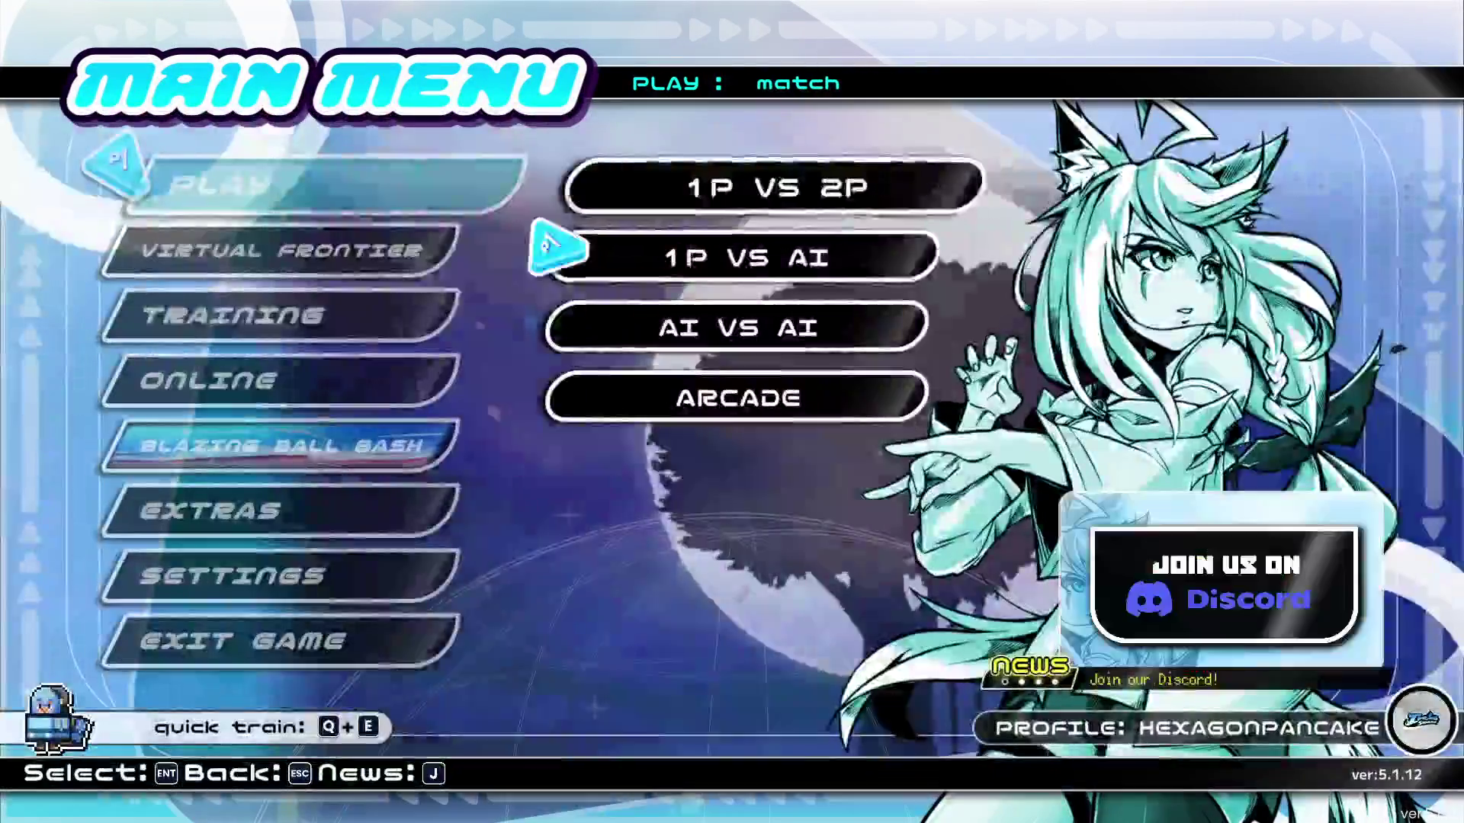
key("Return")
key("Return")
key("Left")
key("Return")
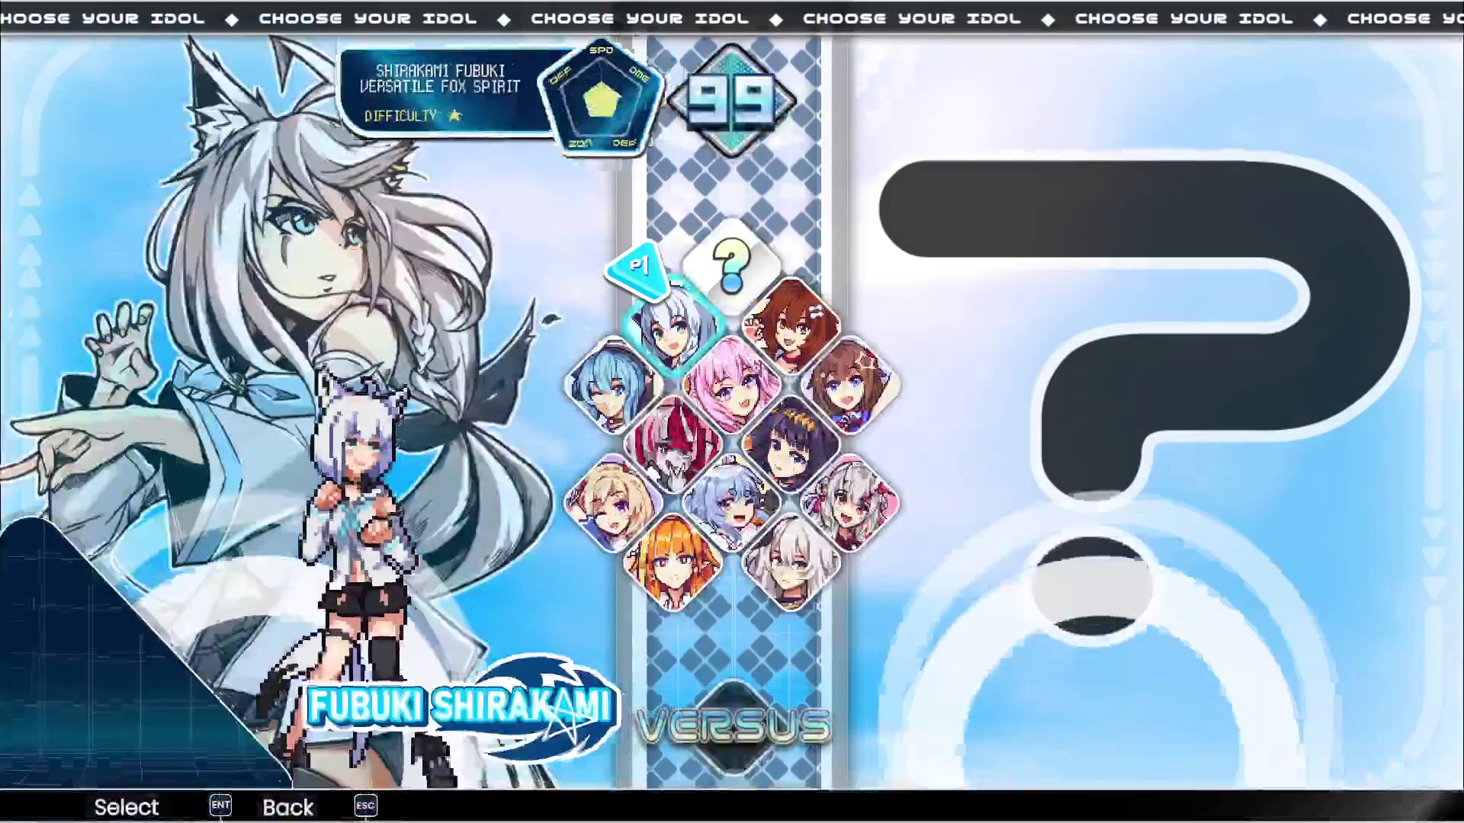
Browse the character roster, previewing Fubuki, Suisei, Coco, Ina'nis, Pekora and others
key("Down")
key("Down")
key("Up")
key("Up")
key("Up")
key("Left")
key("Down")
key("Right")
key("Up")
key("Left")
key("Up")
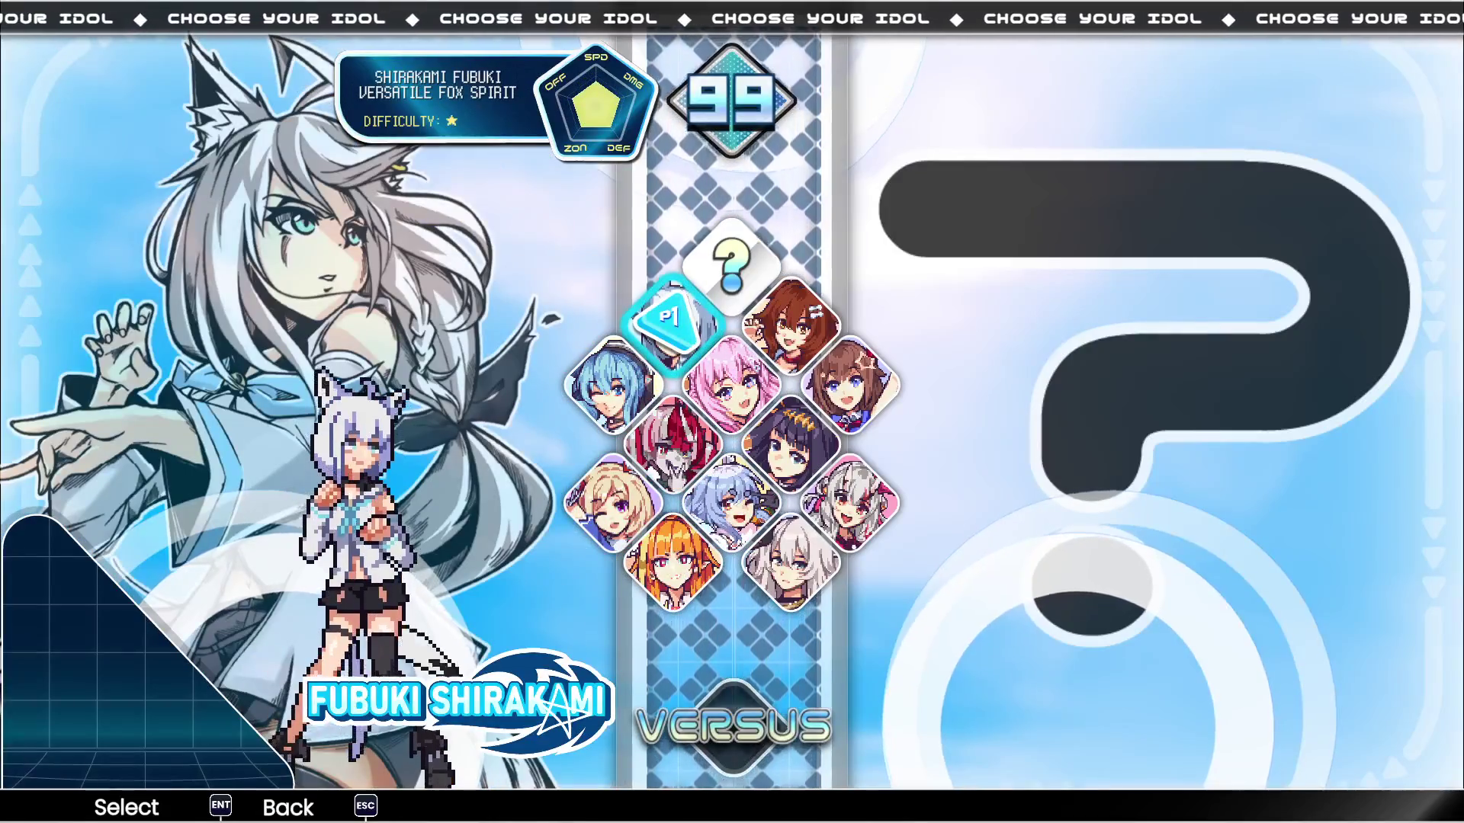
key("Left")
key("Right")
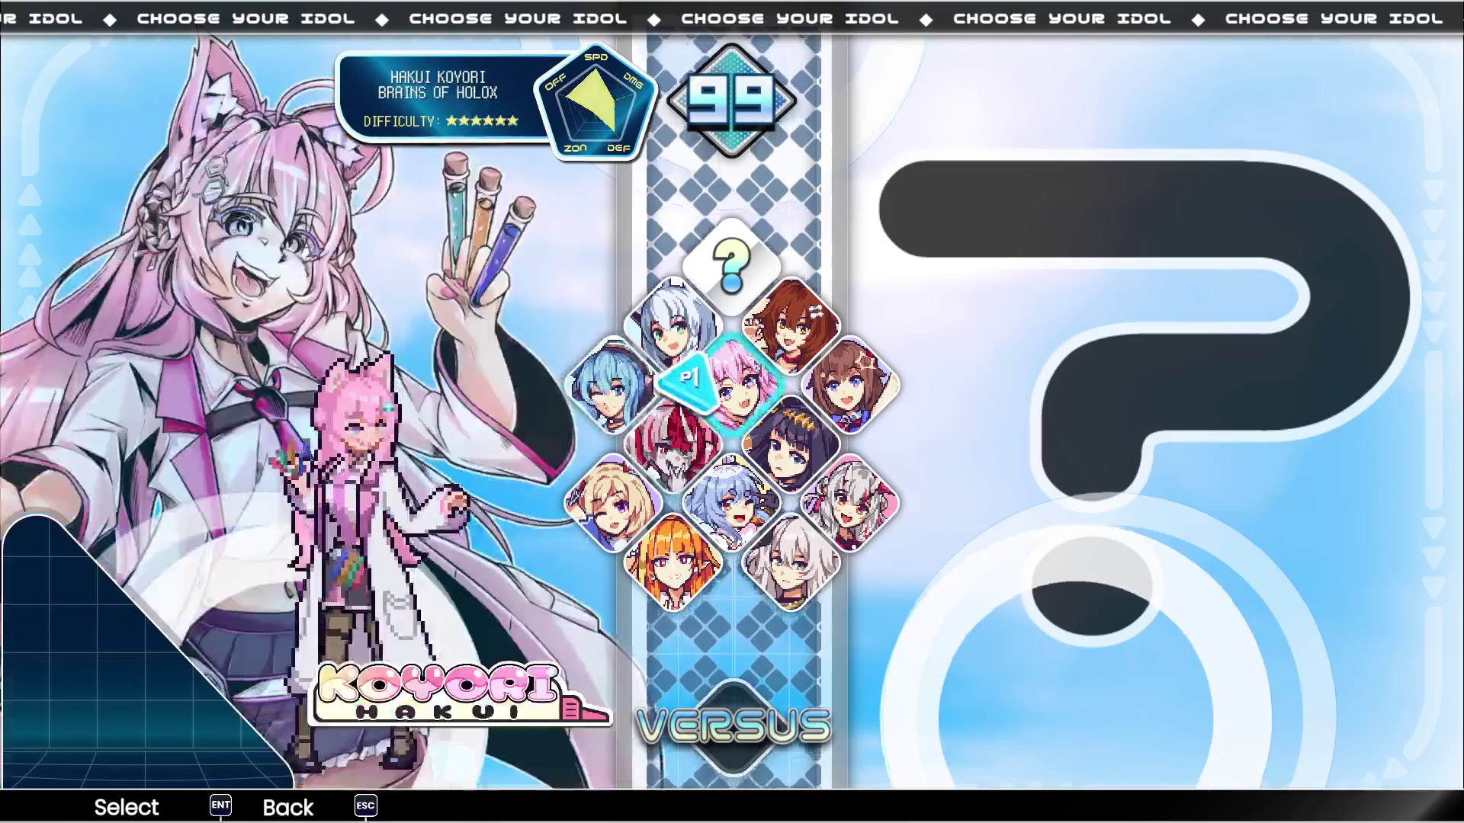
key("Left")
key("Down")
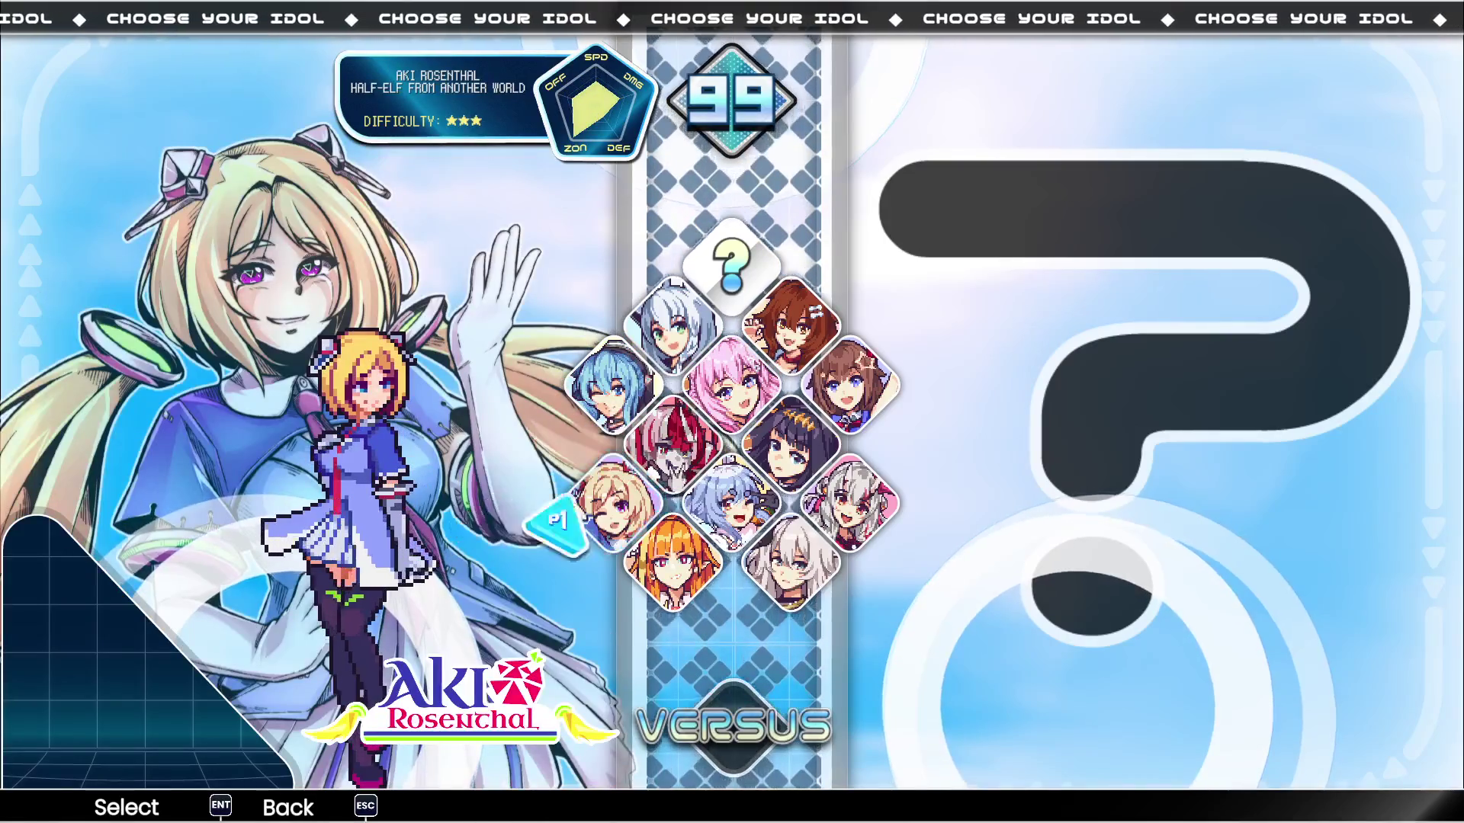
key("Right")
key("Down")
key("Left")
key("Right")
key("Right")
key("Up")
key("Left")
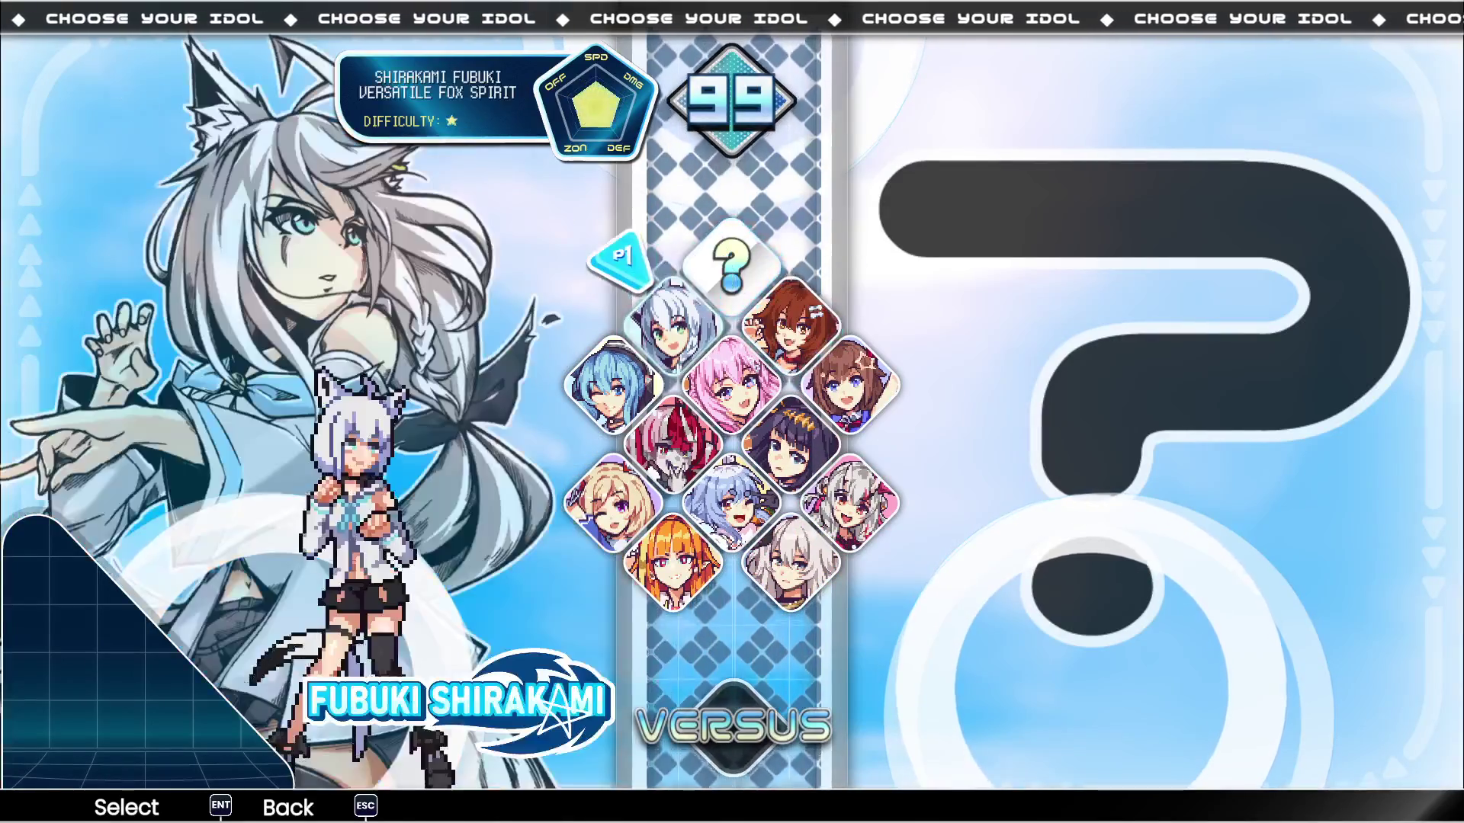
key("Down")
key("Down")
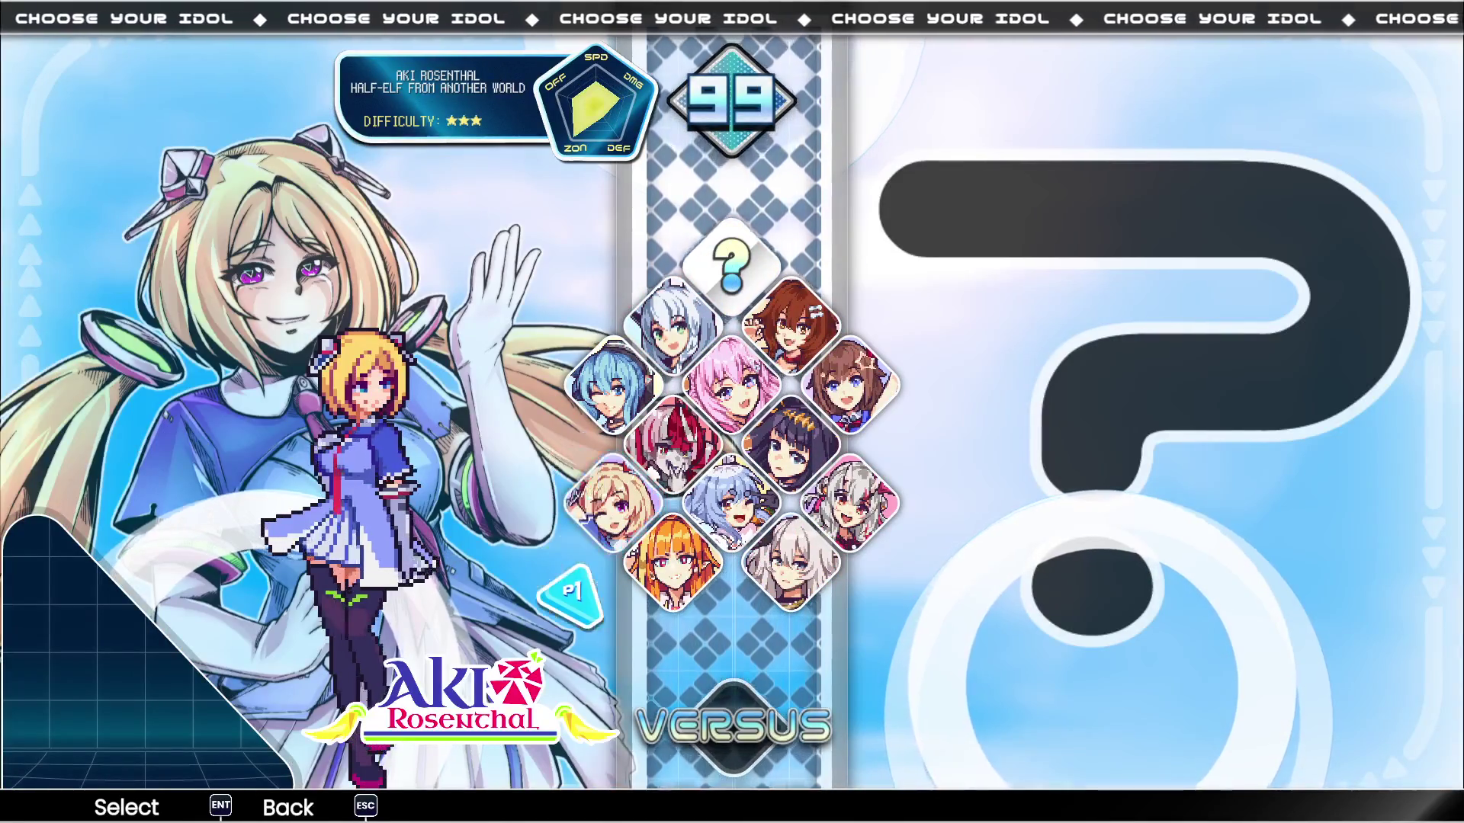
key("Down")
key("Right")
key("Right")
key("Up")
key("Up")
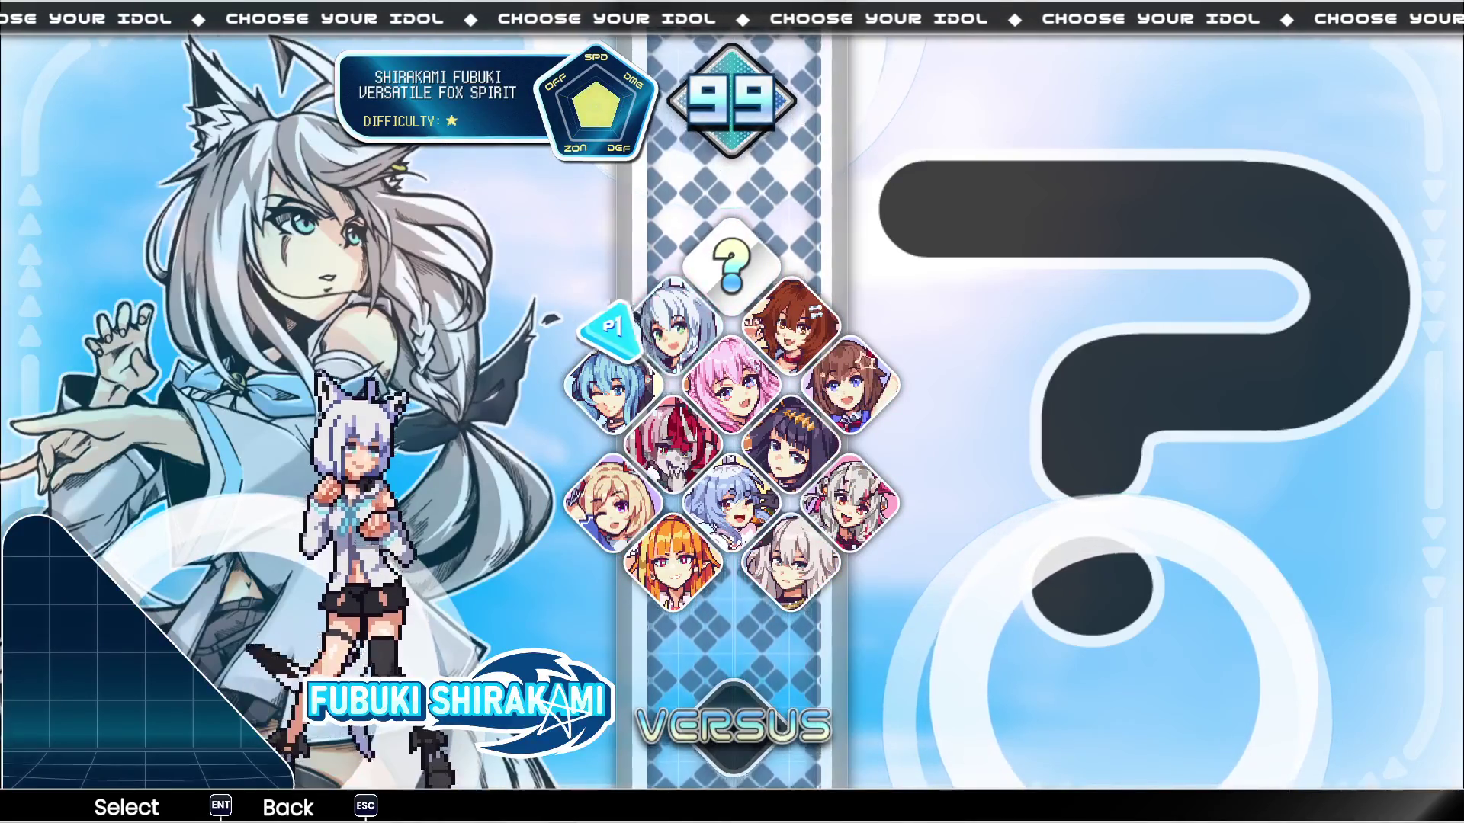
key("Down")
key("Down")
key("Right")
key("Up")
key("Left")
key("Down")
key("Down")
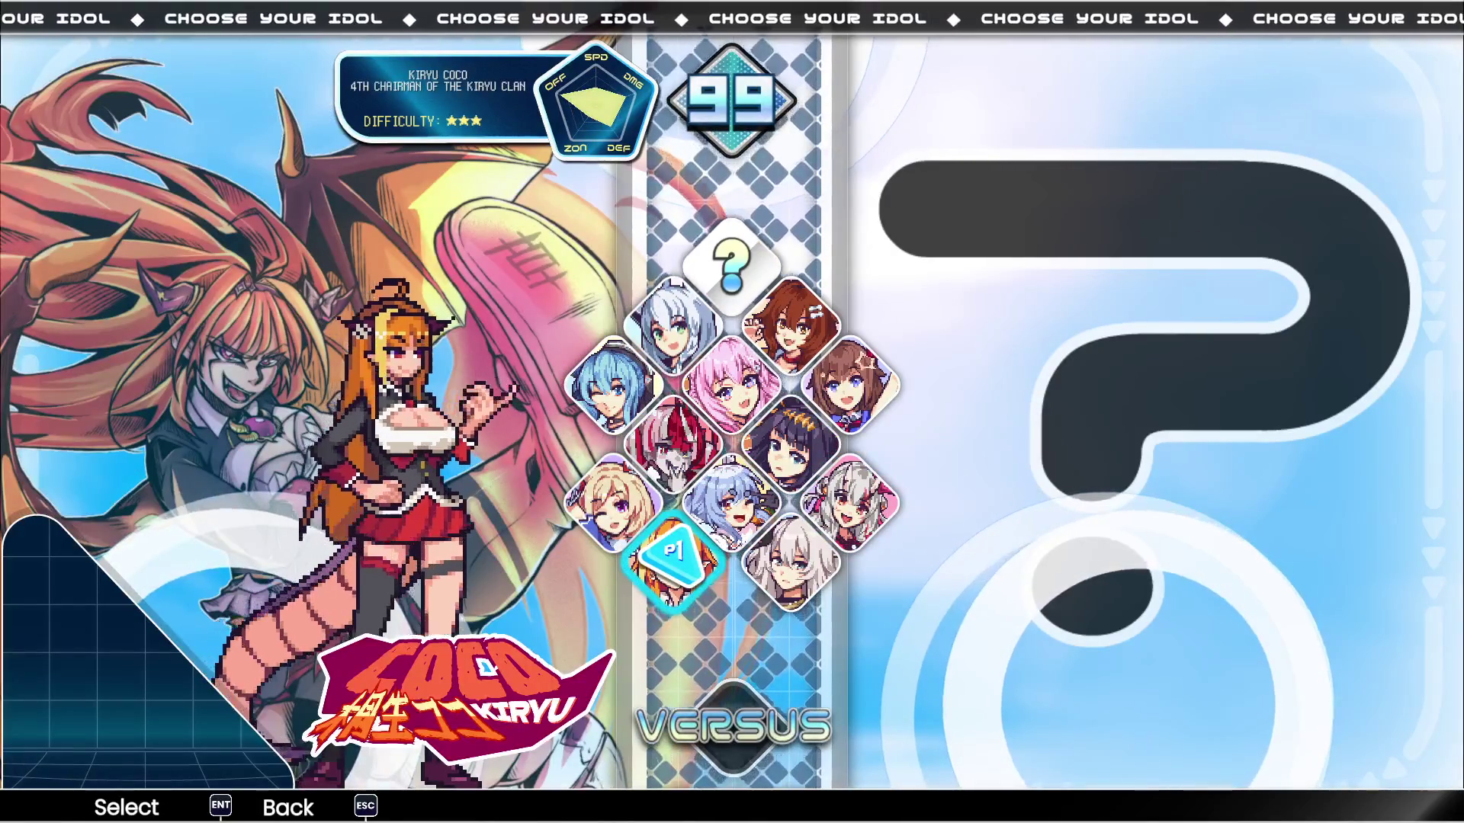
key("Up")
key("Up")
key("Left")
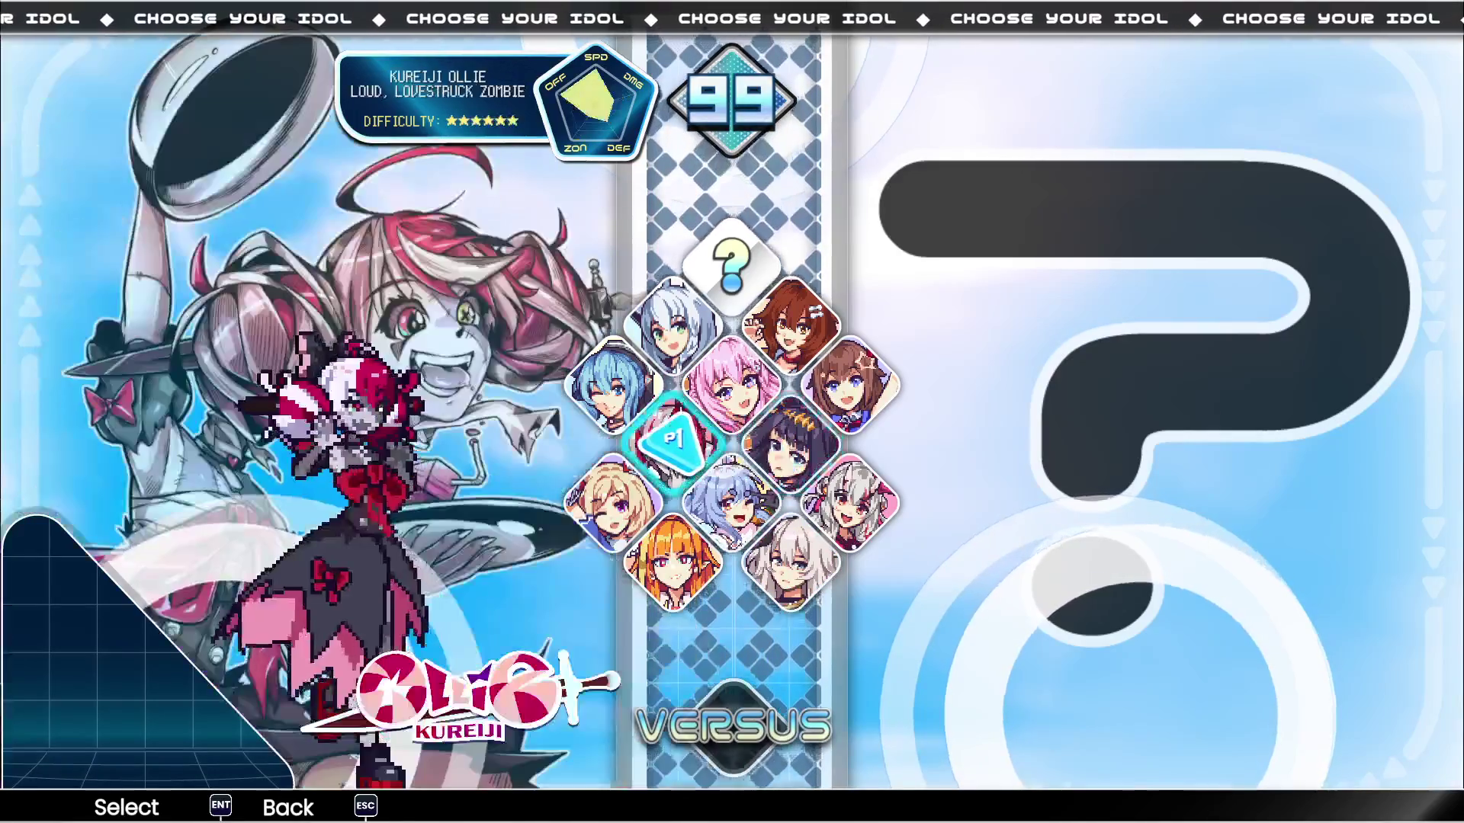
key("Up")
key("Down")
key("Down")
key("Up")
key("Up")
key("Left")
key("Down")
key("Right")
key("Up")
key("Up")
key("Left")
key("Right")
key("Up")
key("Up")
key("Down")
key("Down")
key("Right")
key("Down")
key("Right")
key("Left")
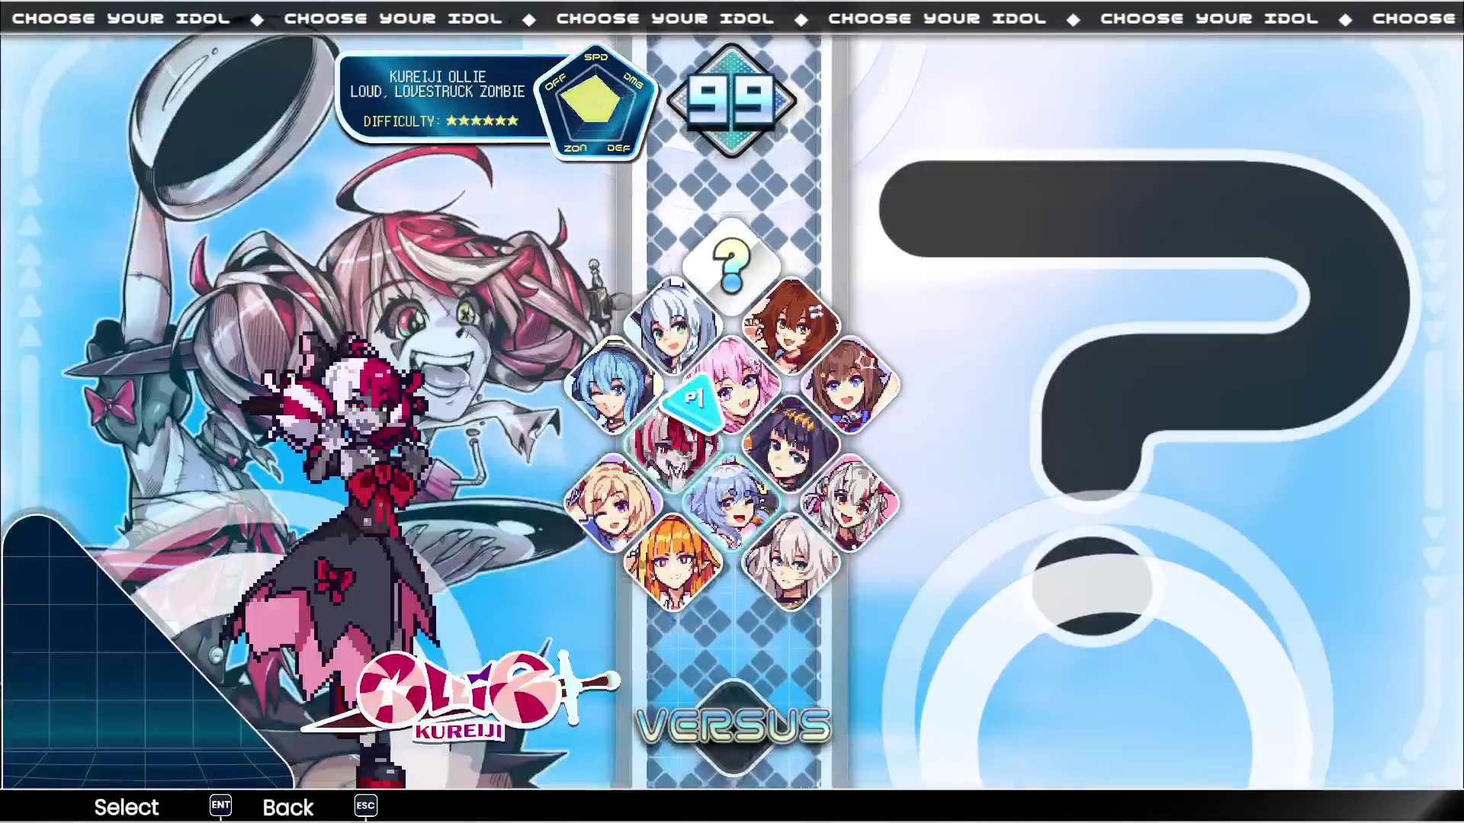
key("Down")
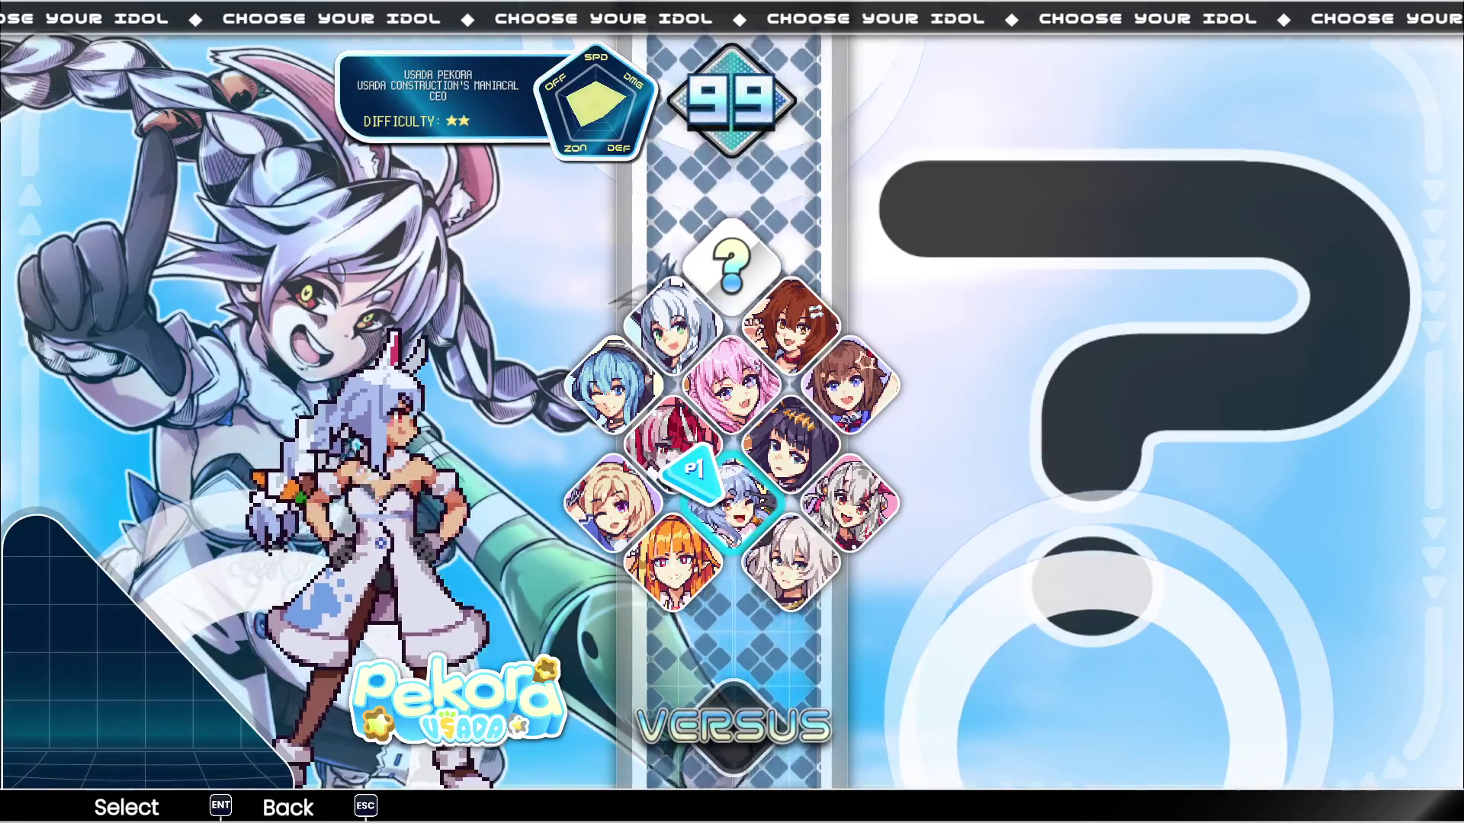
key("Down")
key("Up")
key("Up")
key("Up")
key("Down")
key("Down")
Return to the main menu and choose Exit Game to quit to the desktop
key("Escape")
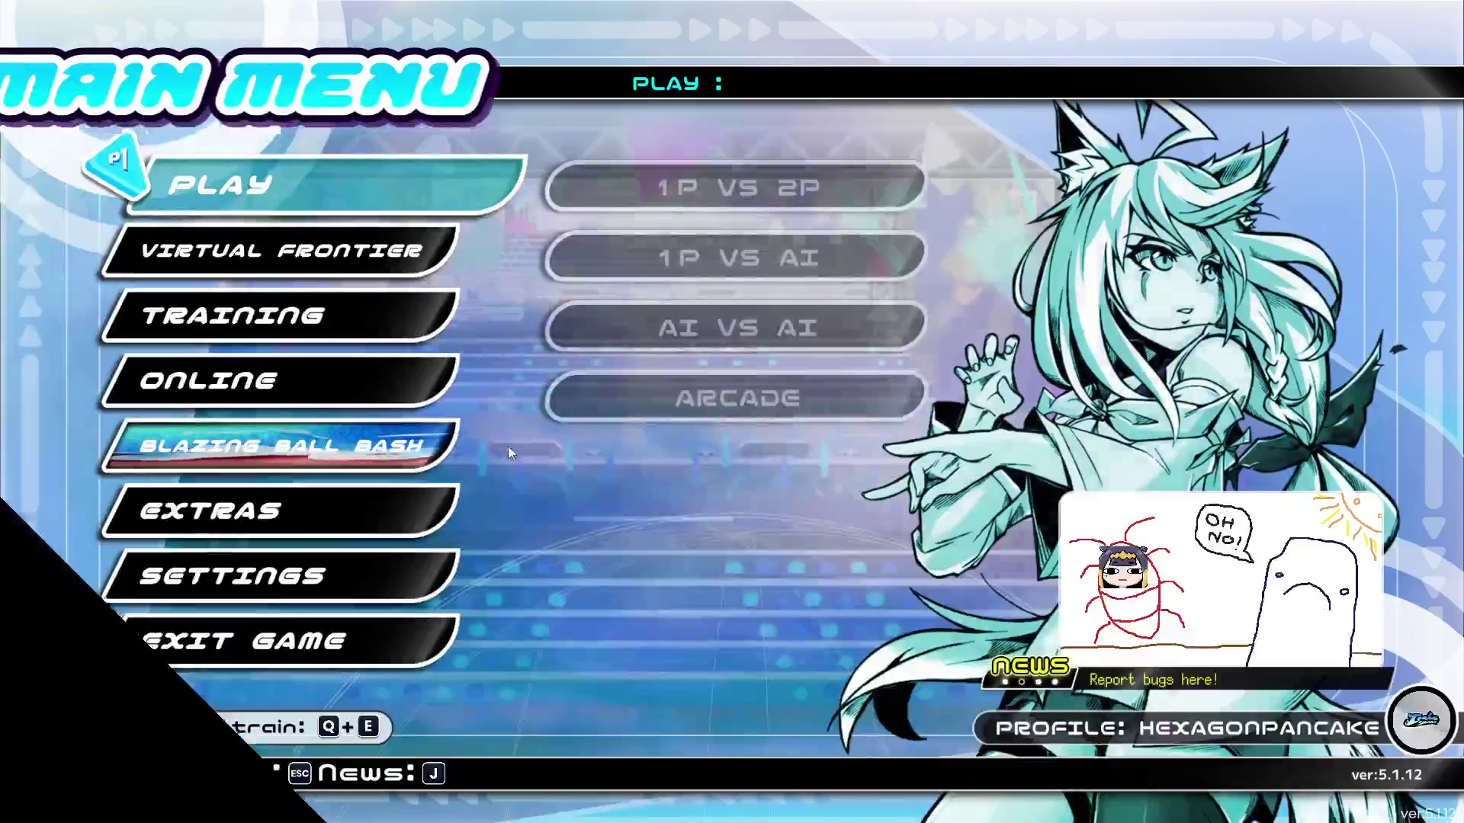
key("Down")
key("Down")
key("Down")
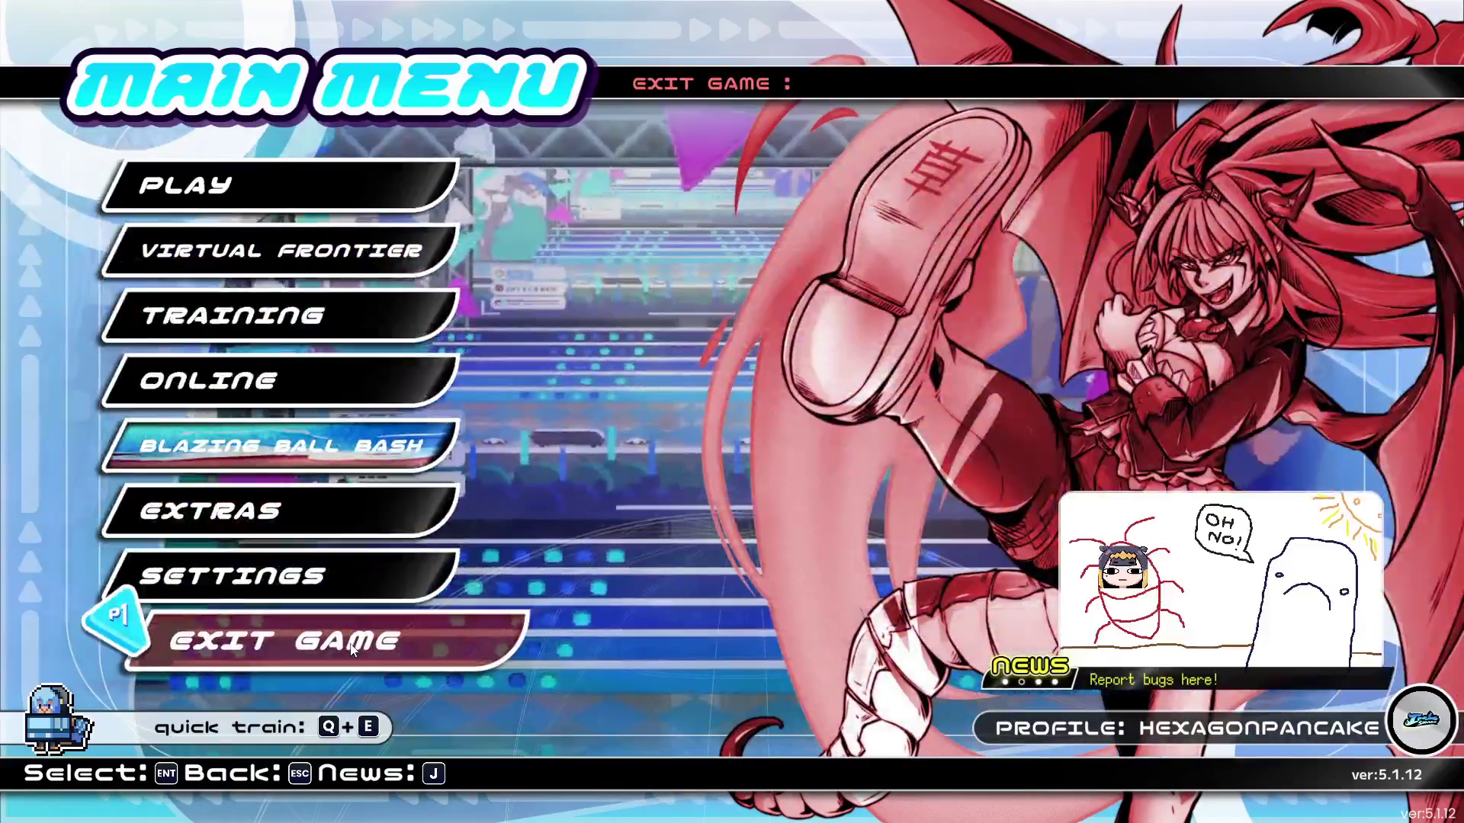
left_click(349, 645)
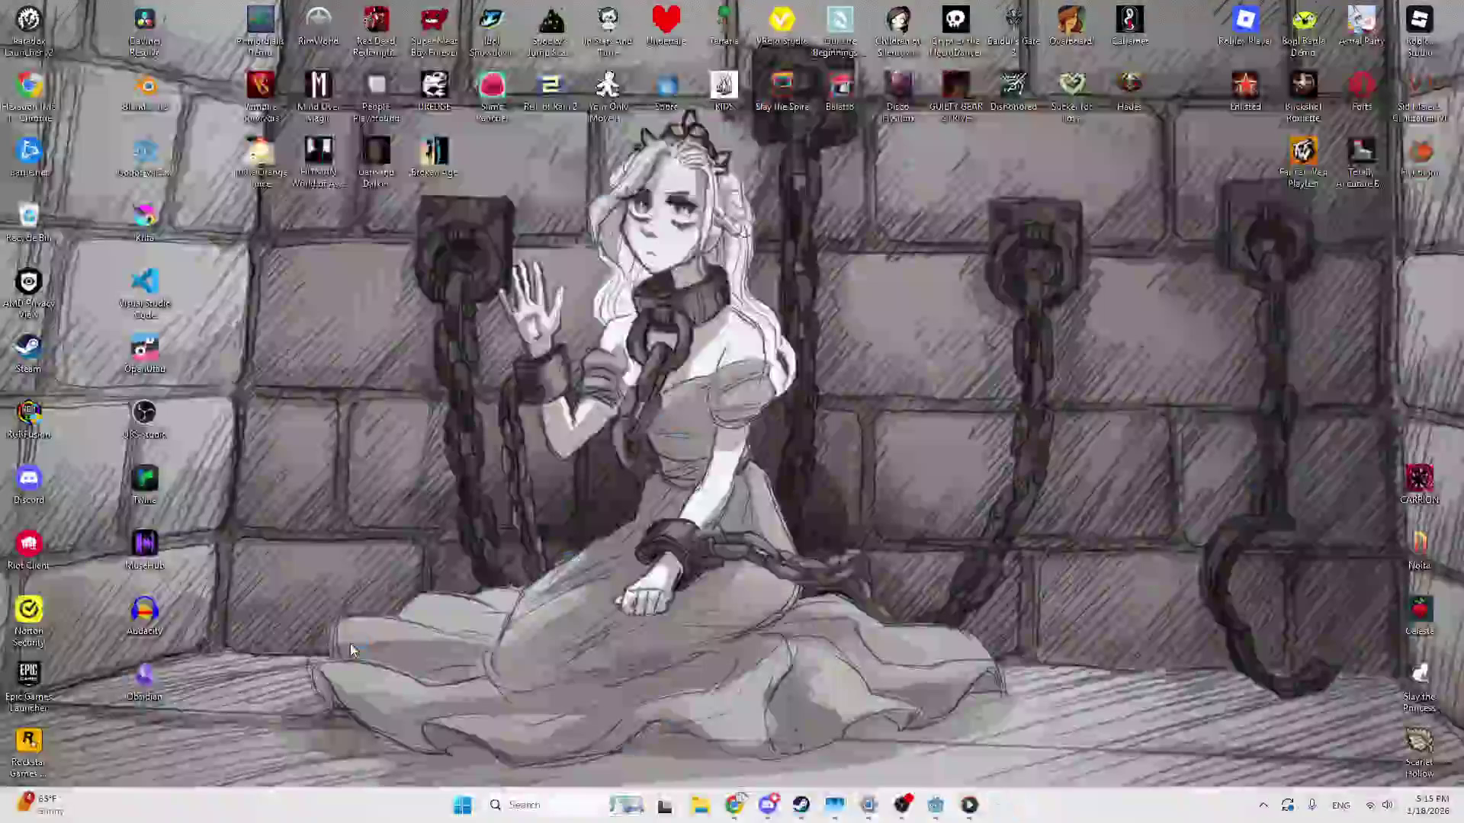
Back in Godot, test a transparent font_focus_color override on Button, then remove it
left_click(951, 805)
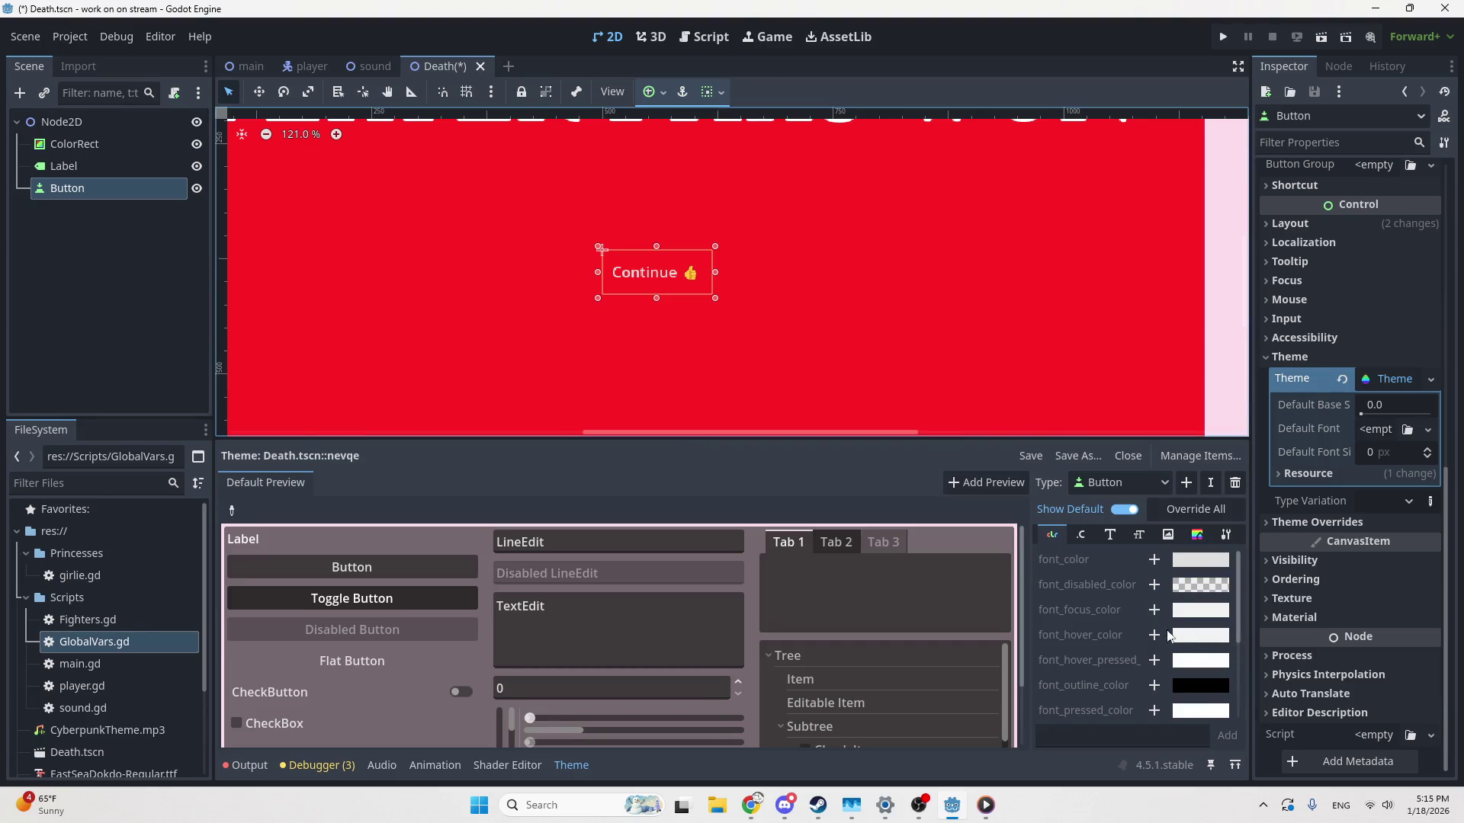
scroll(1081, 647, "down", 1)
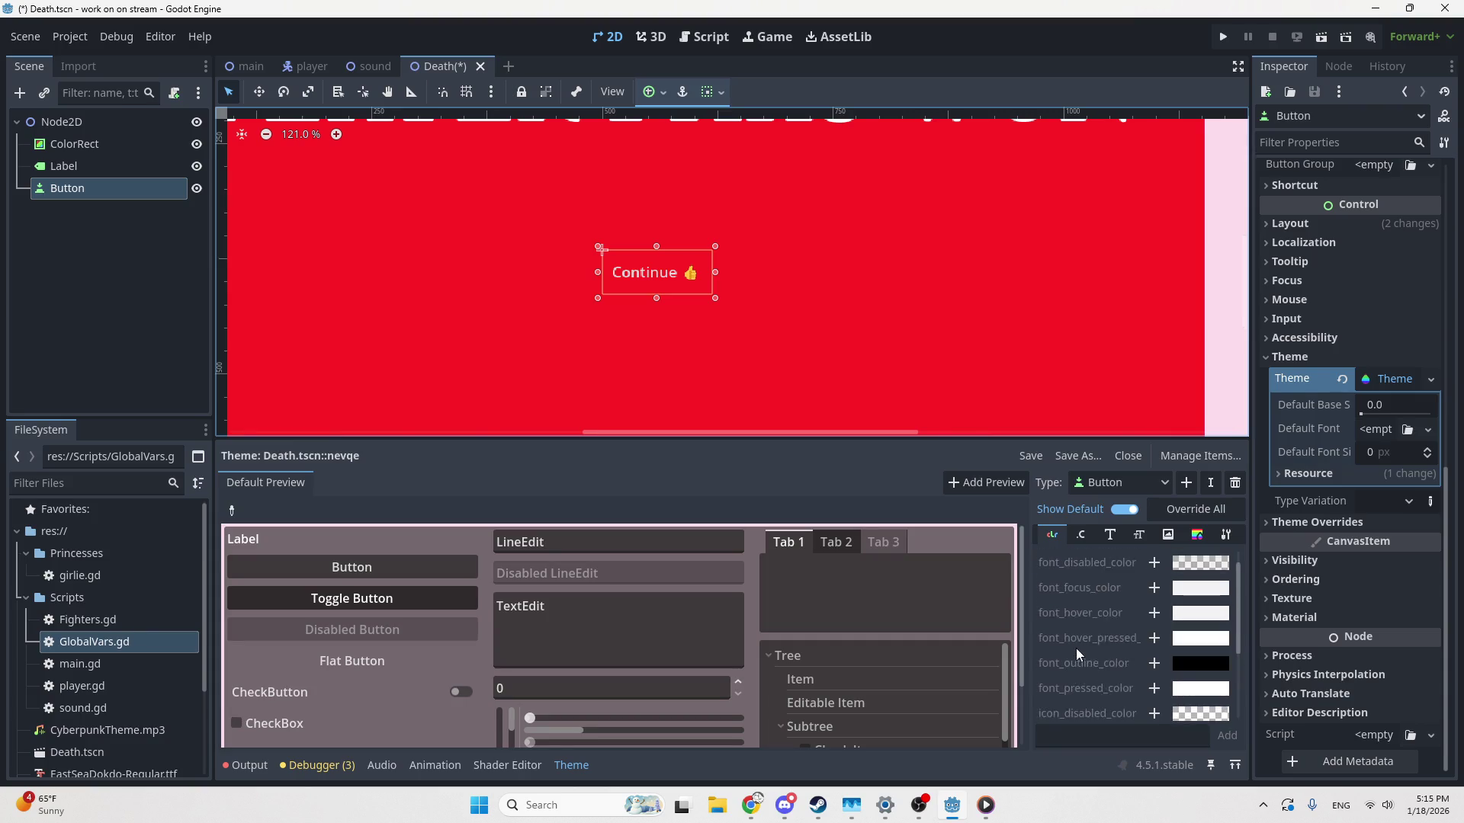
scroll(1090, 653, "down", 1)
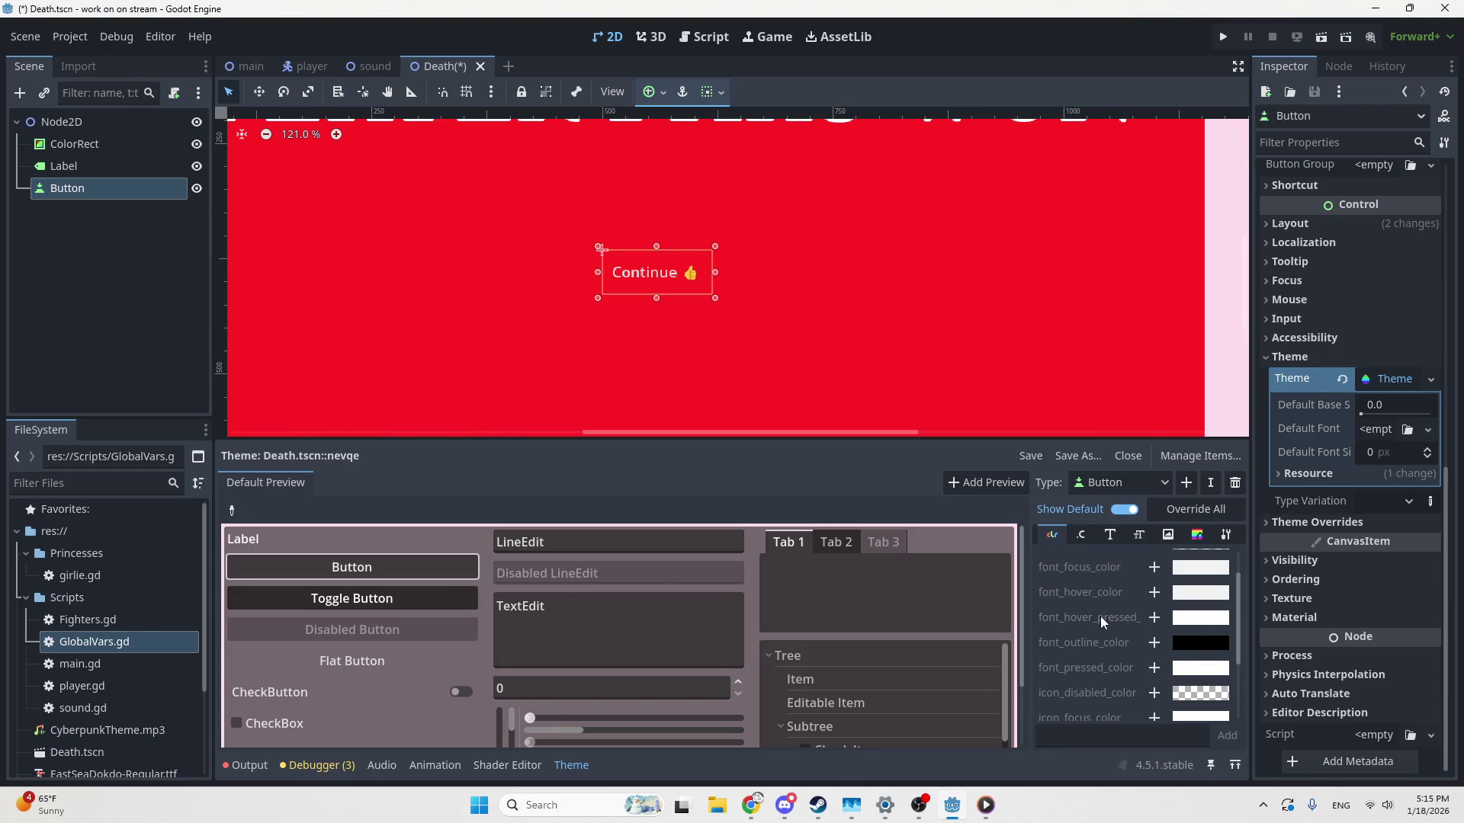
scroll(1098, 621, "down", 1)
scroll(1096, 624, "up", 1)
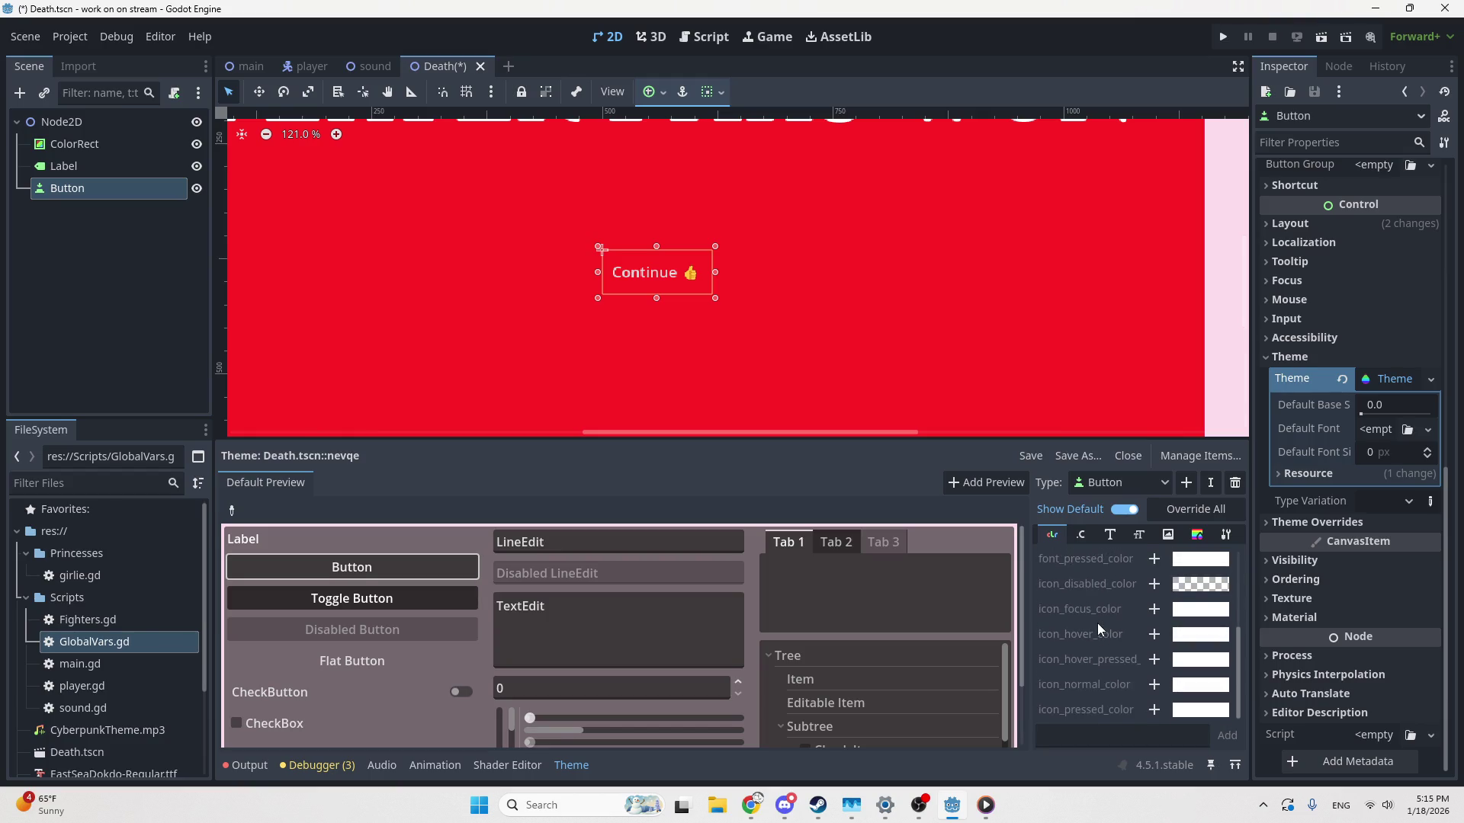
scroll(1105, 648, "up", 2)
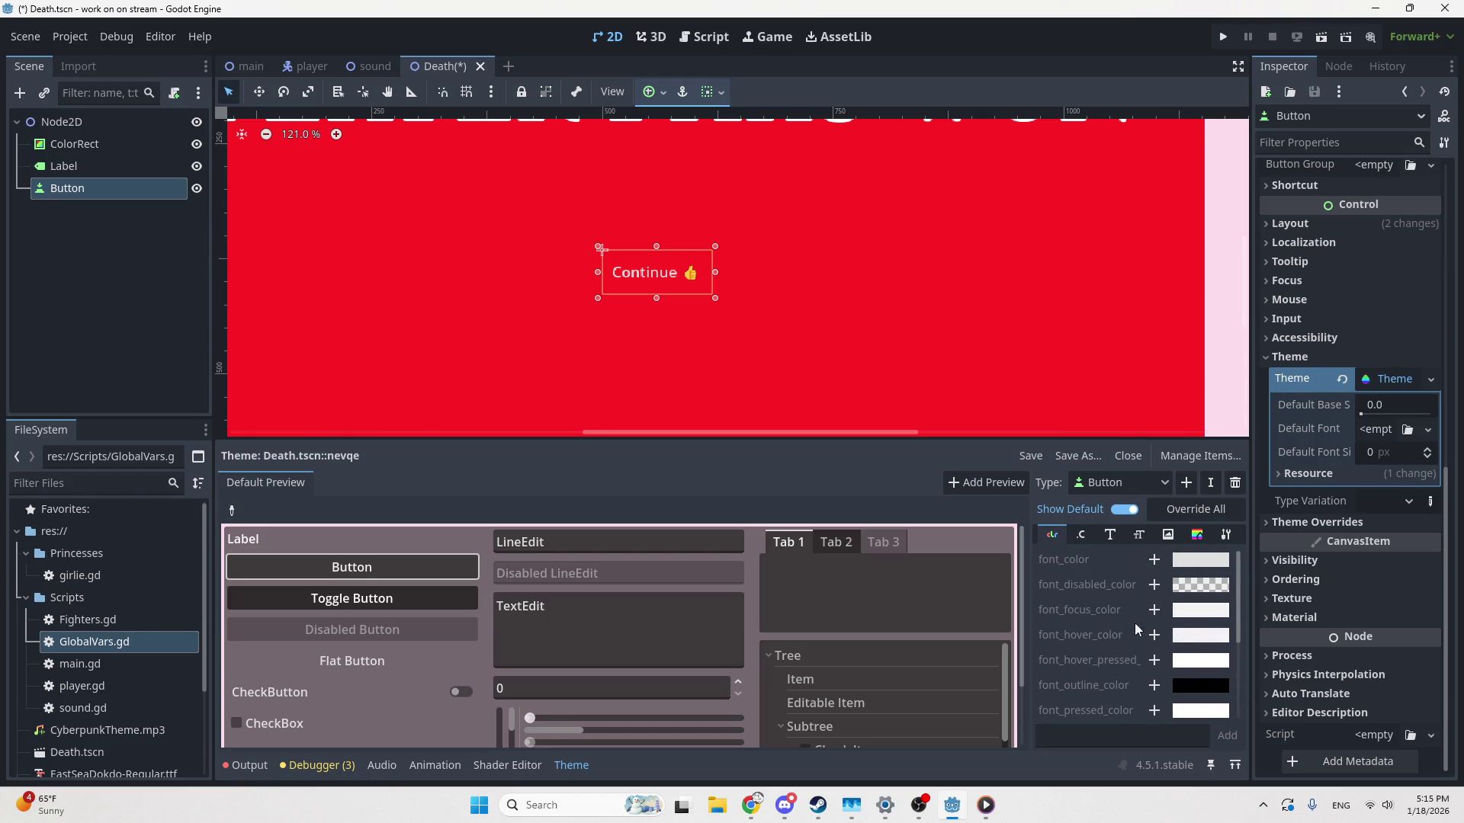
left_click(1155, 610)
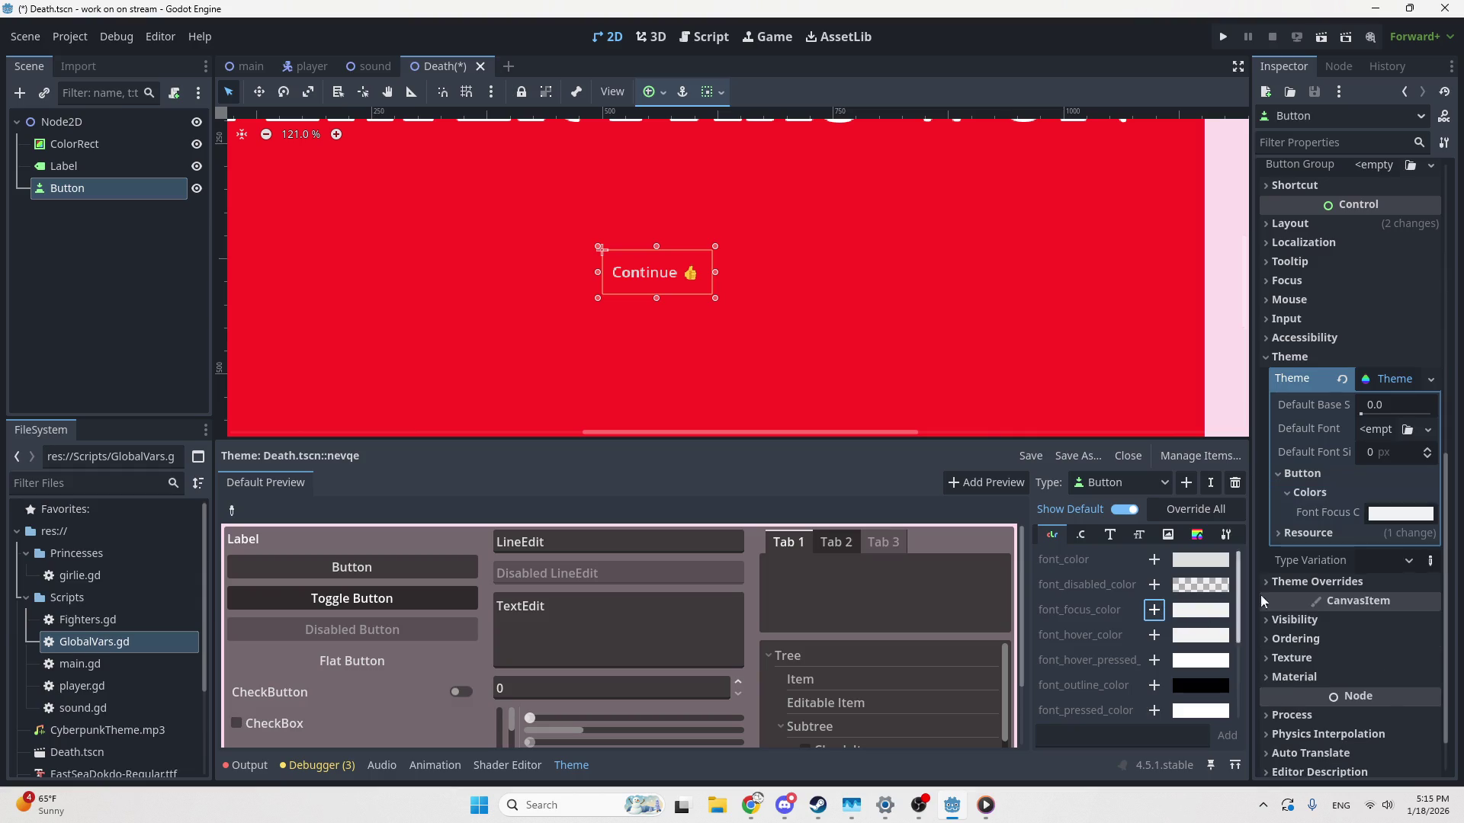
left_click(1401, 513)
left_click_drag(1269, 400, 1166, 404)
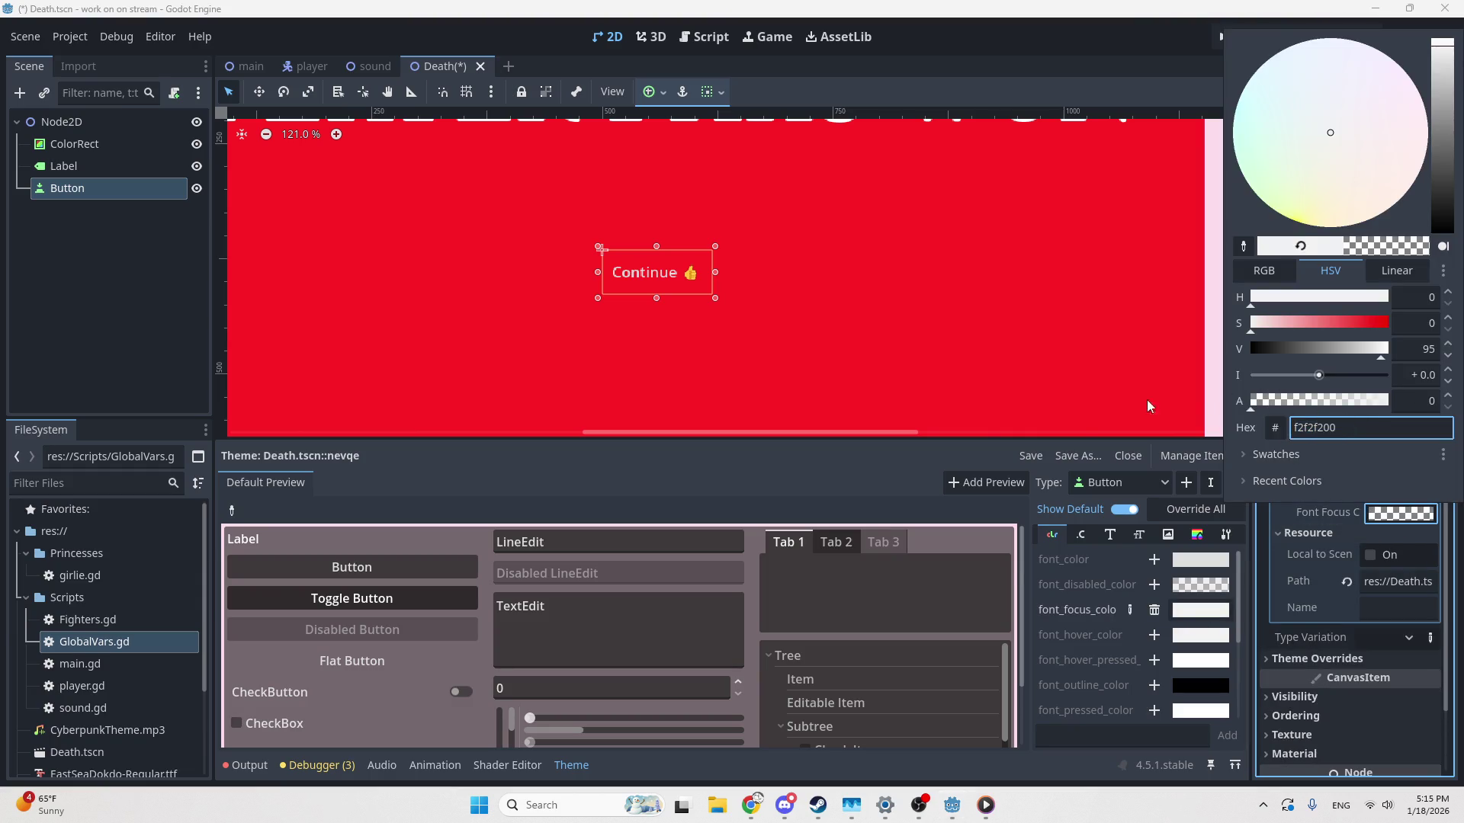
left_click(348, 568)
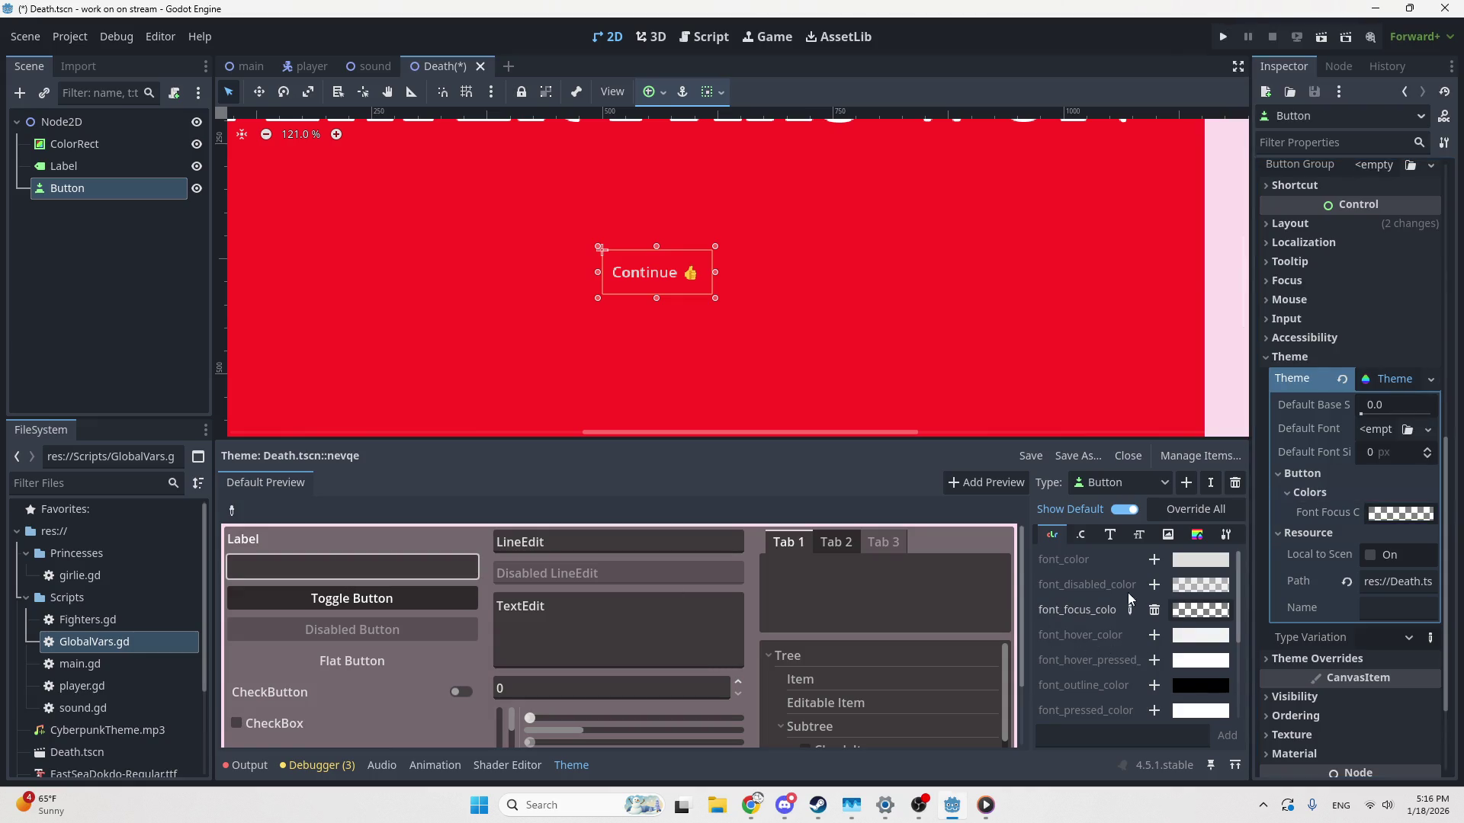
left_click(1153, 611)
Override icon_focus_color and drag its alpha to 0, checking the preview button
scroll(1111, 643, "down", 3)
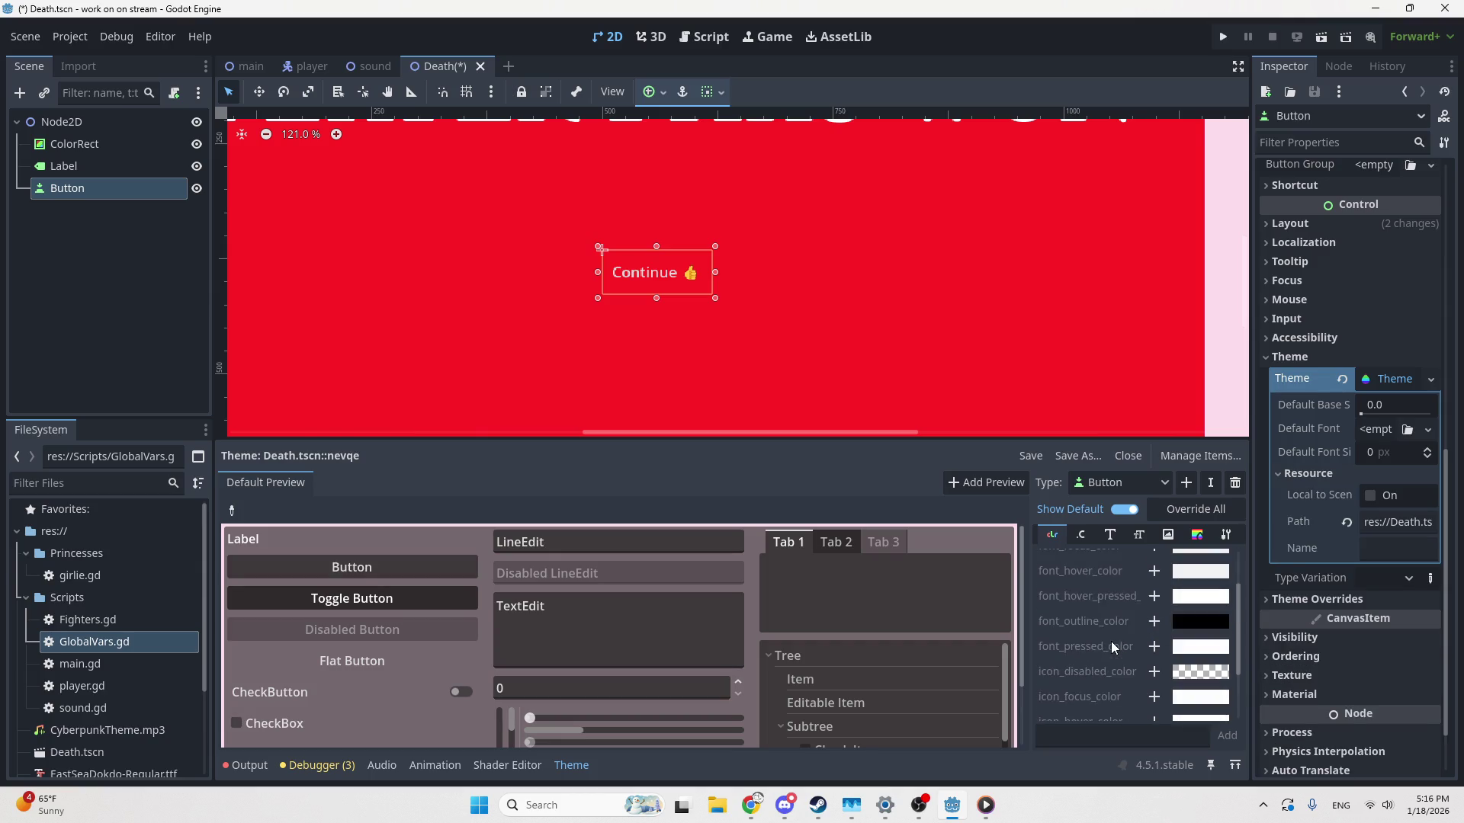
scroll(1127, 631, "up", 1)
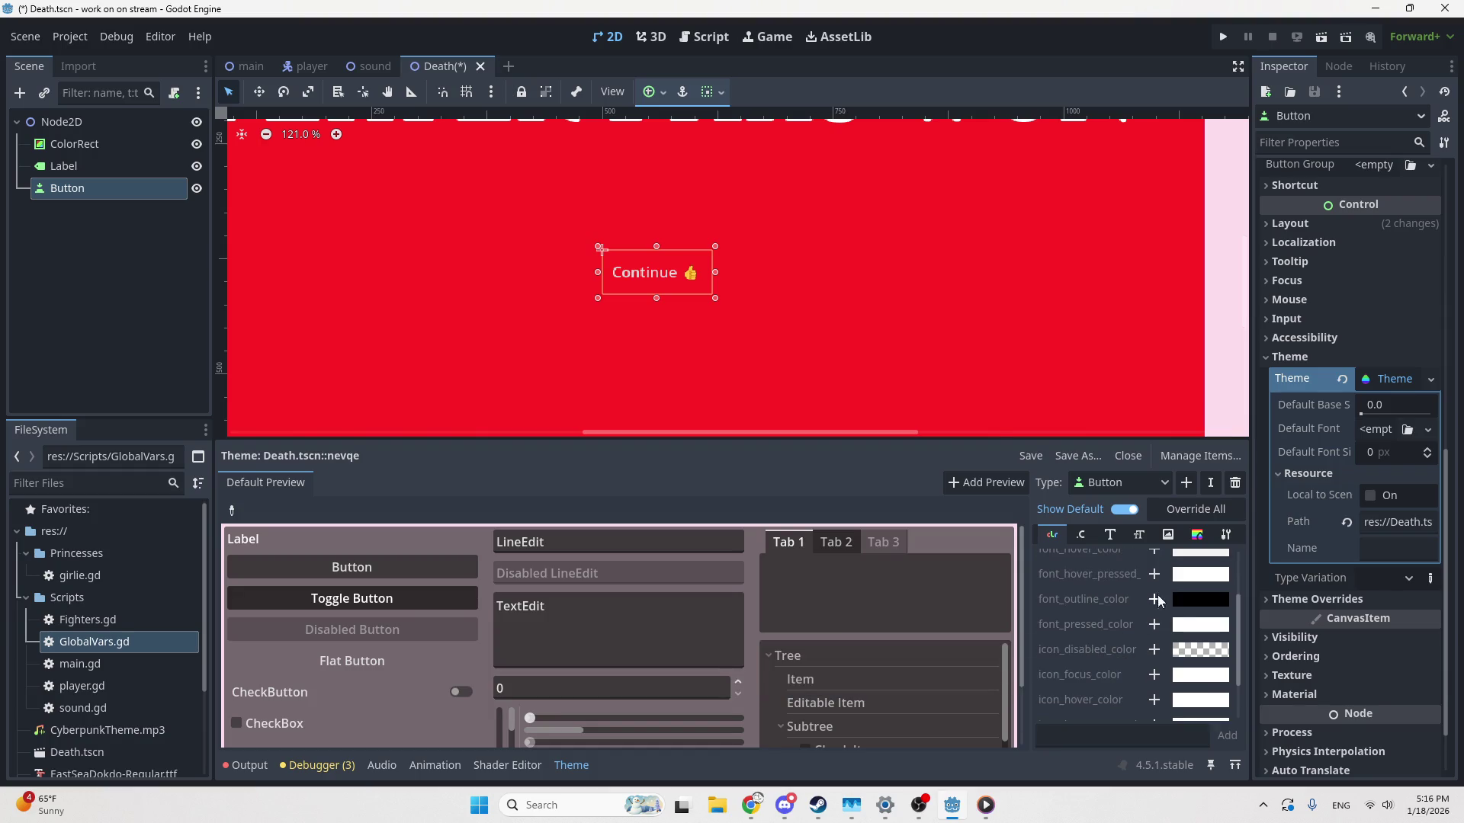
scroll(1153, 614, "up", 2)
scroll(1150, 652, "down", 3)
scroll(1144, 658, "down", 2)
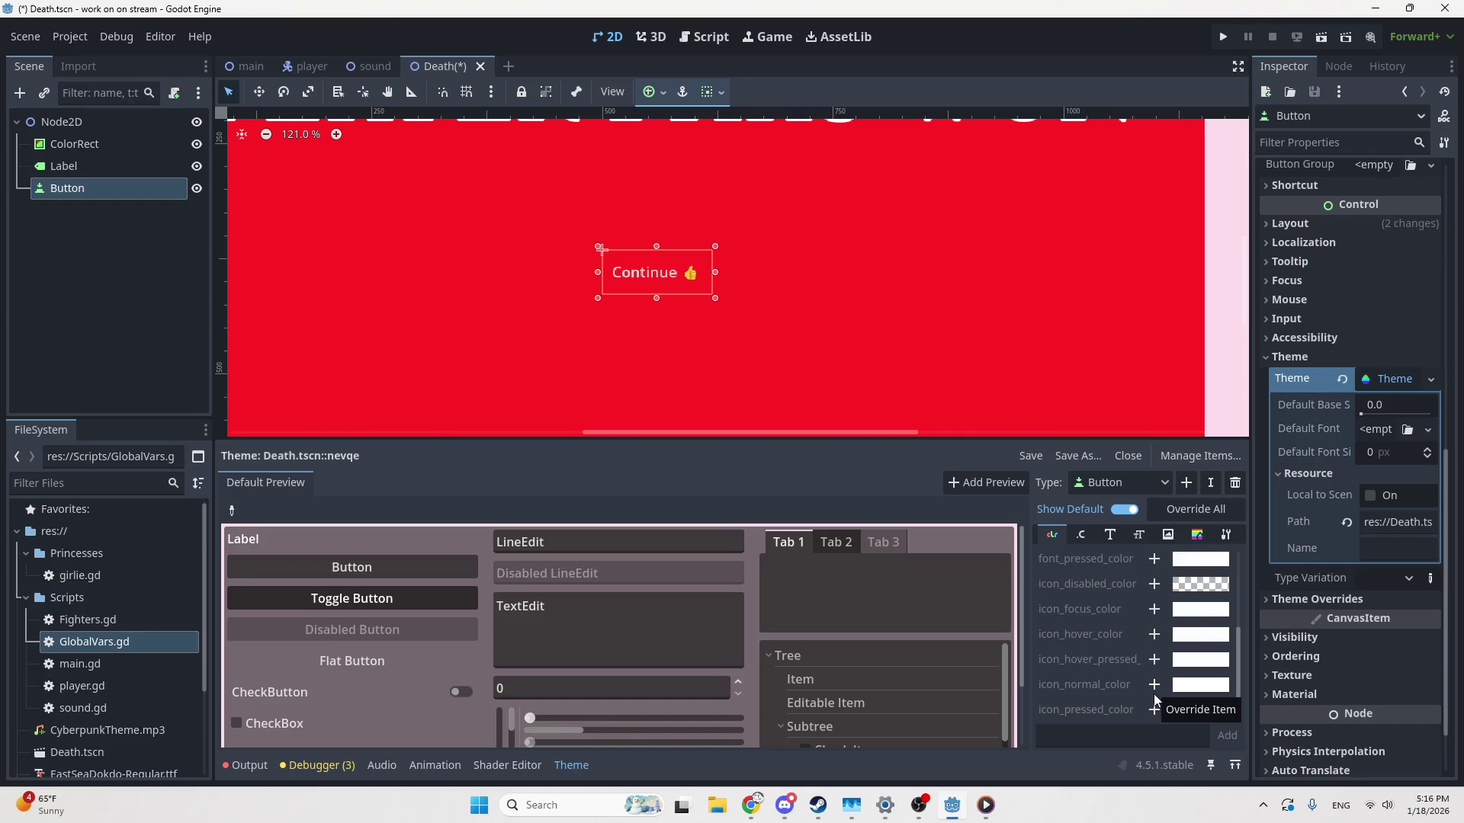
scroll(1149, 648, "up", 1)
left_click(1153, 632)
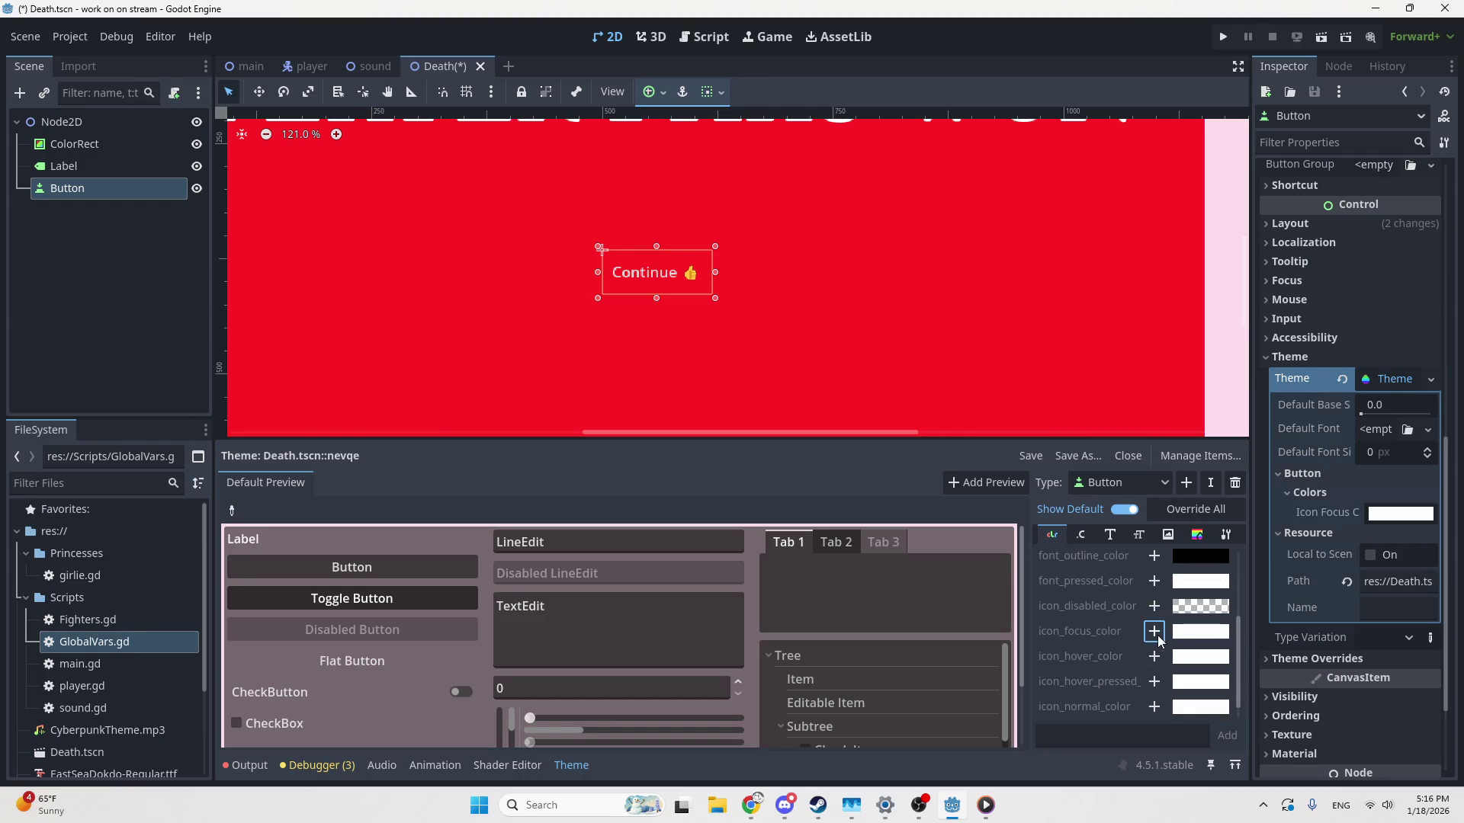
left_click(1202, 633)
left_click_drag(1195, 520, 1108, 520)
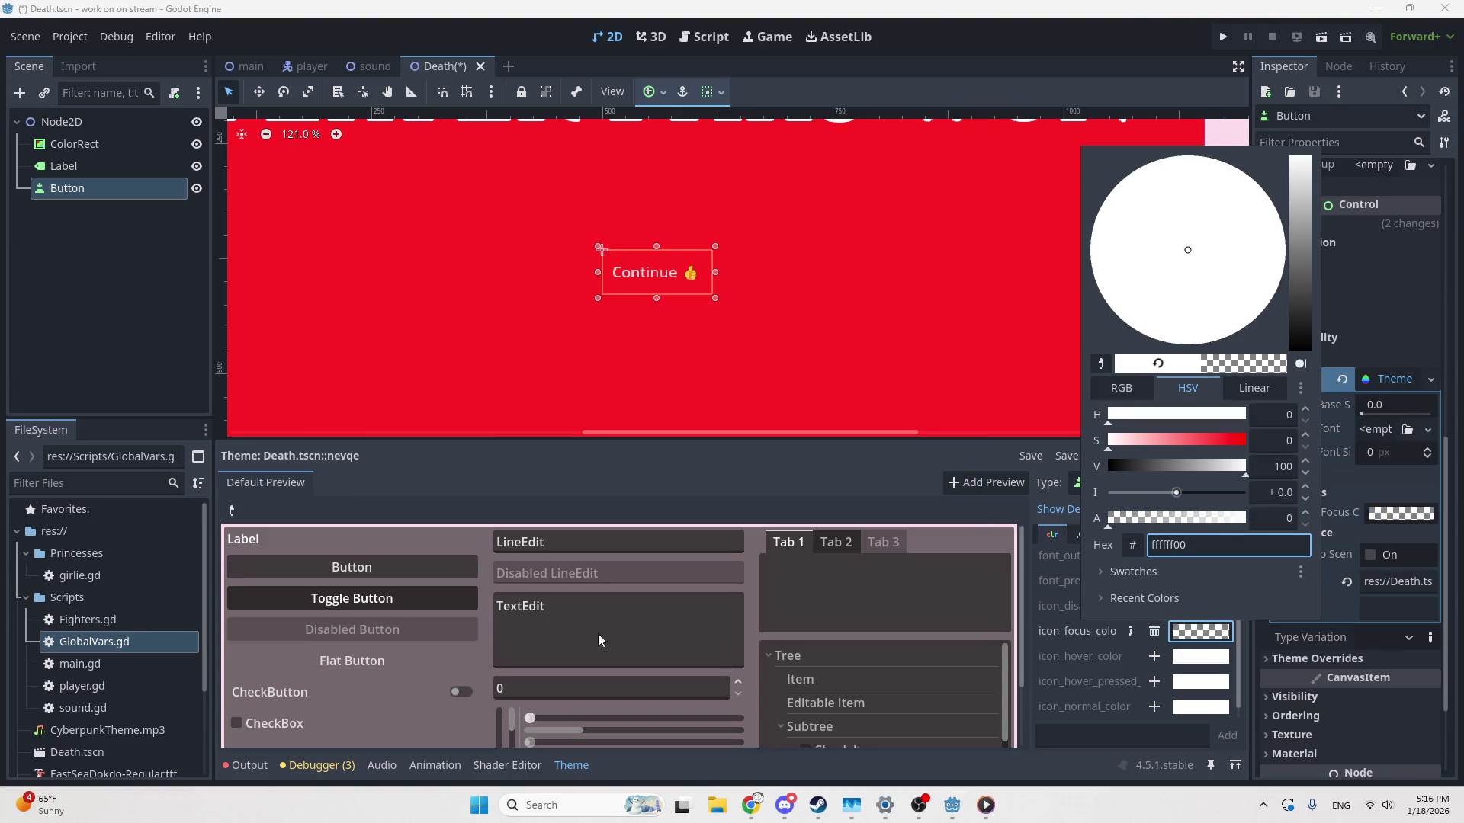
left_click(386, 569)
left_click(386, 569)
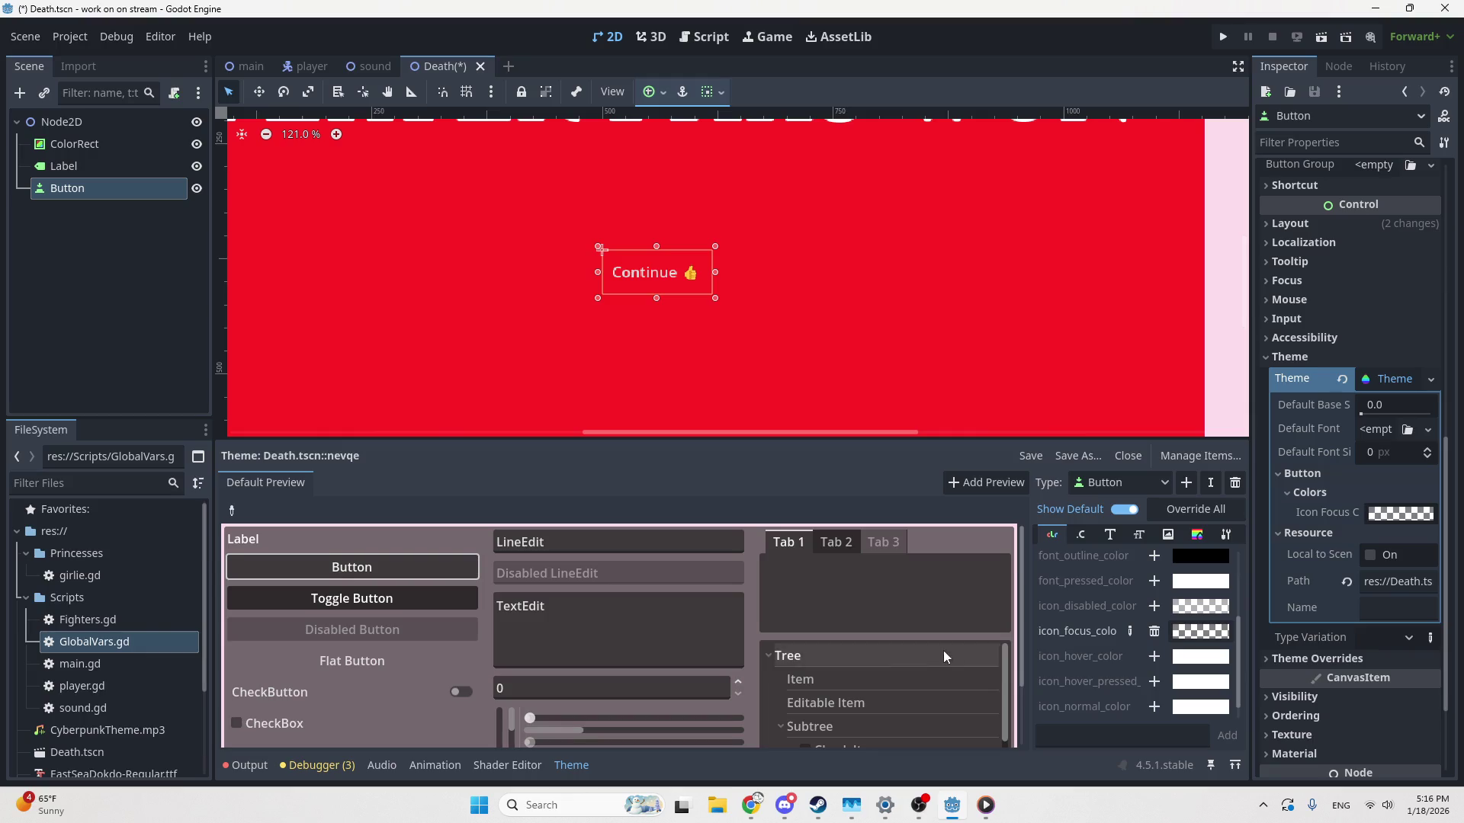
scroll(1138, 625, "up", 3)
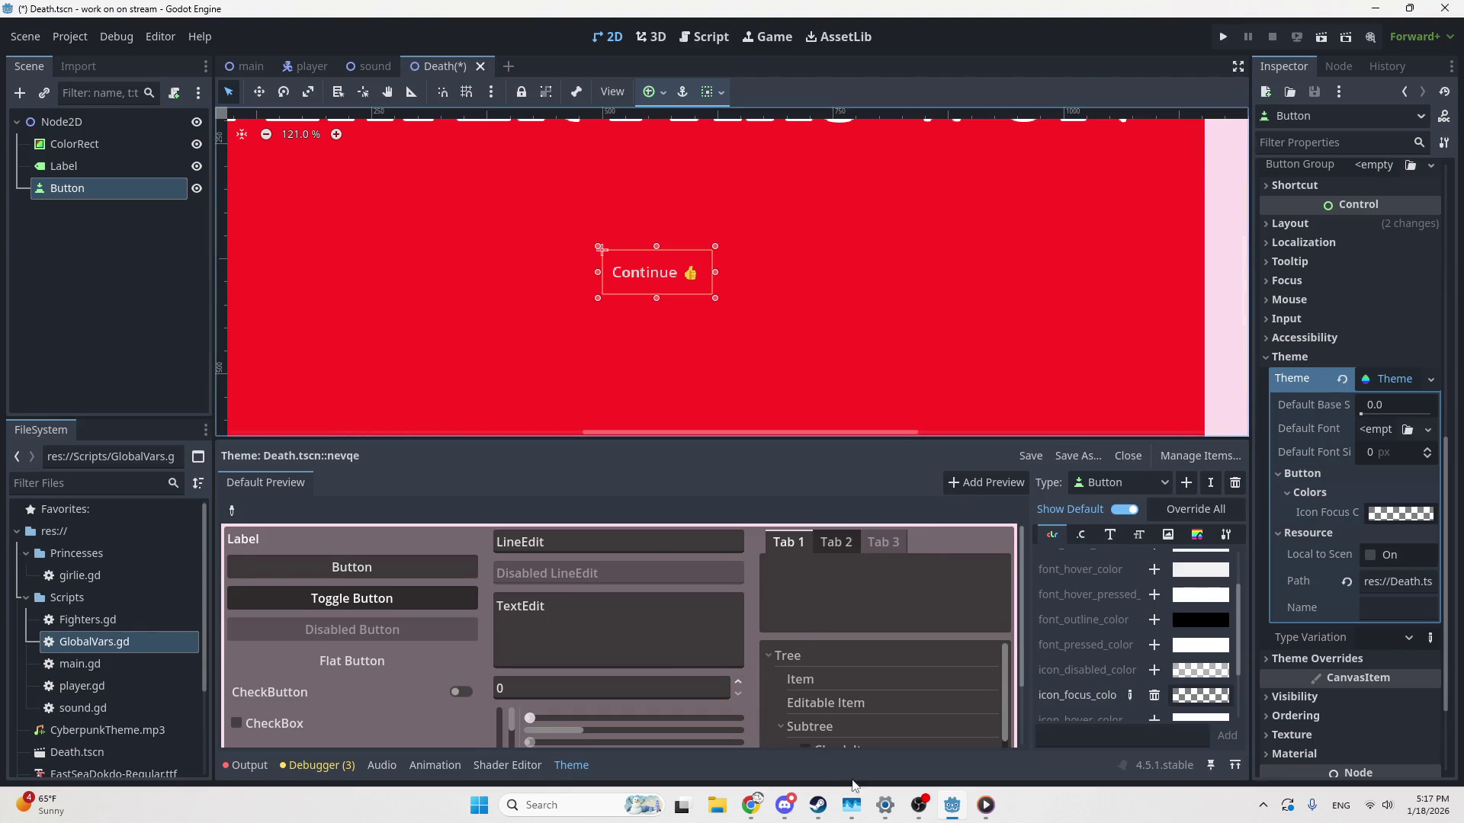
left_click(753, 806)
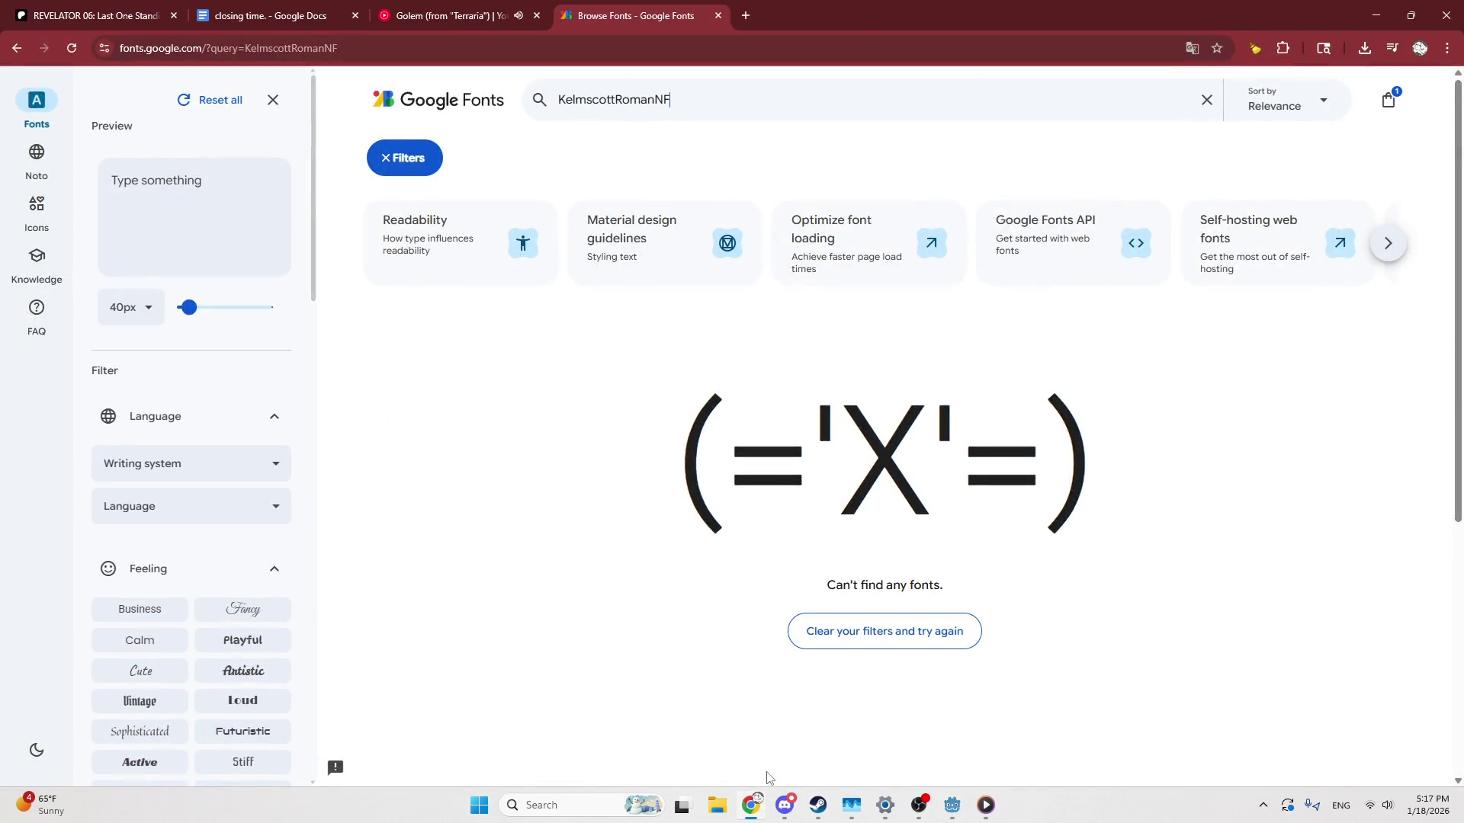
Swap the Google Fonts tab for a 'godot online multiplayer' search and open the Godot Docs result
key("ctrl+w")
key("ctrl+t")
type("godot onl")
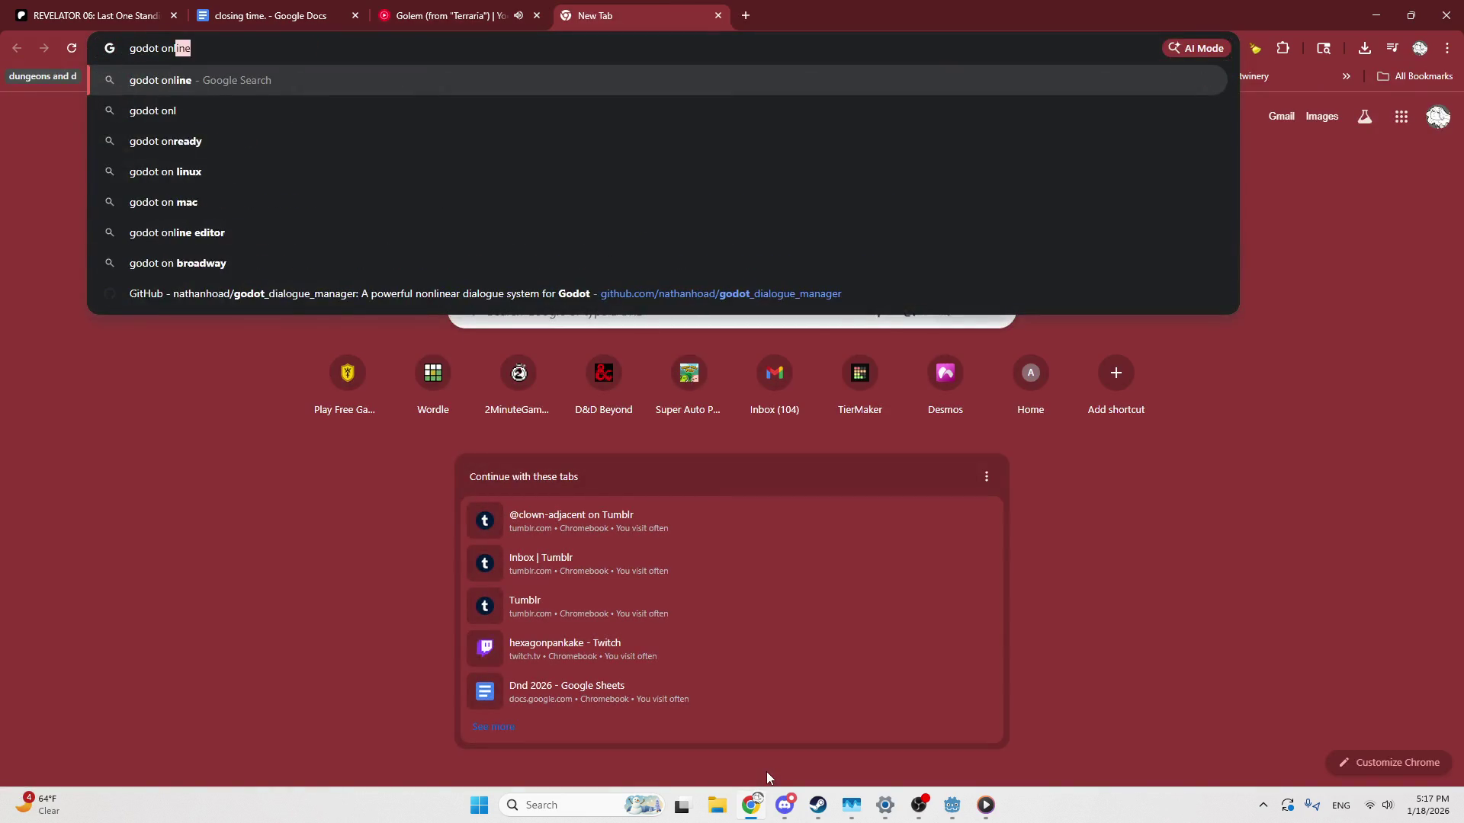
type("ine mu")
key("Return")
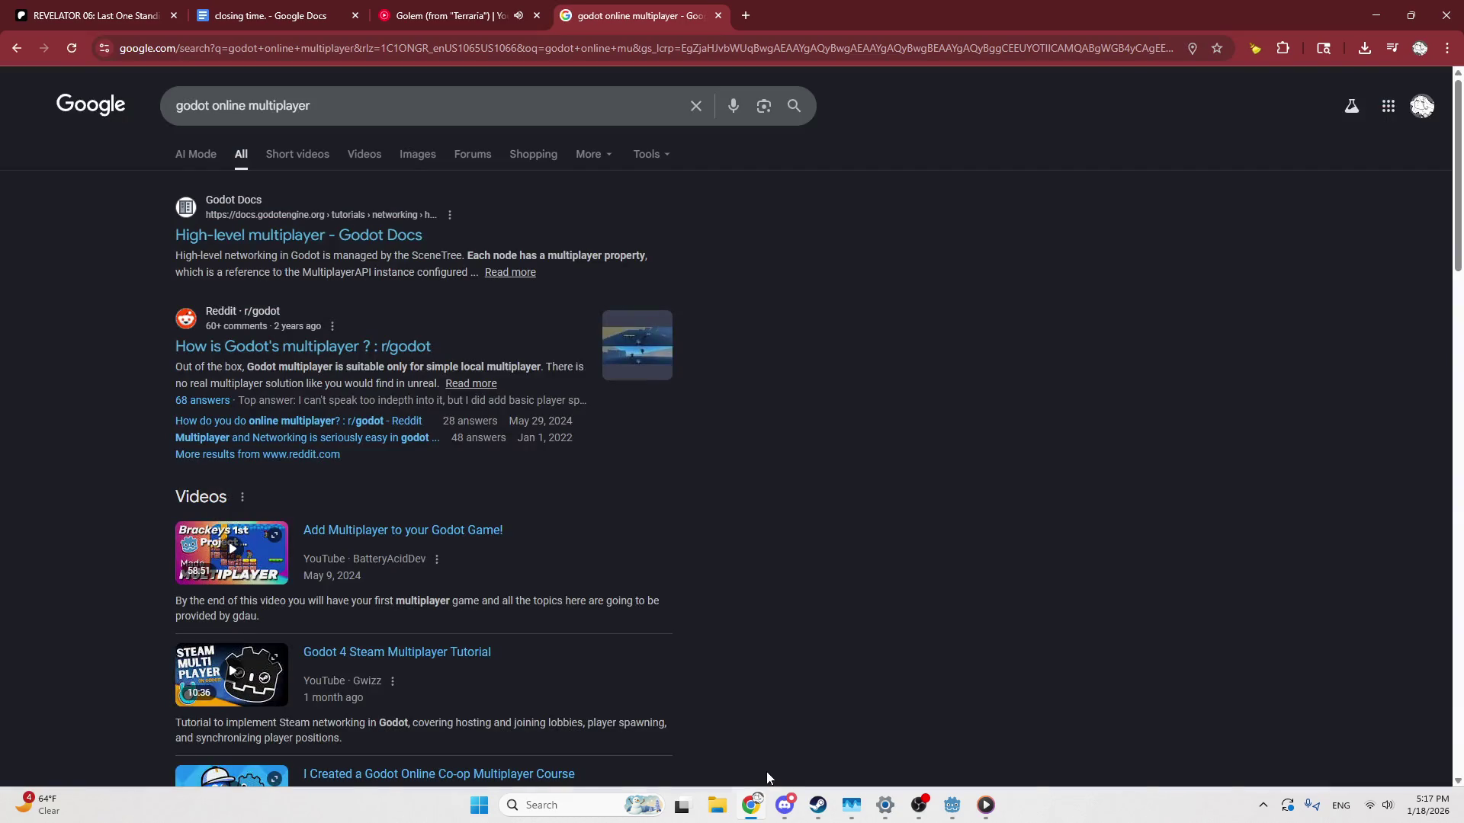
left_click(294, 236)
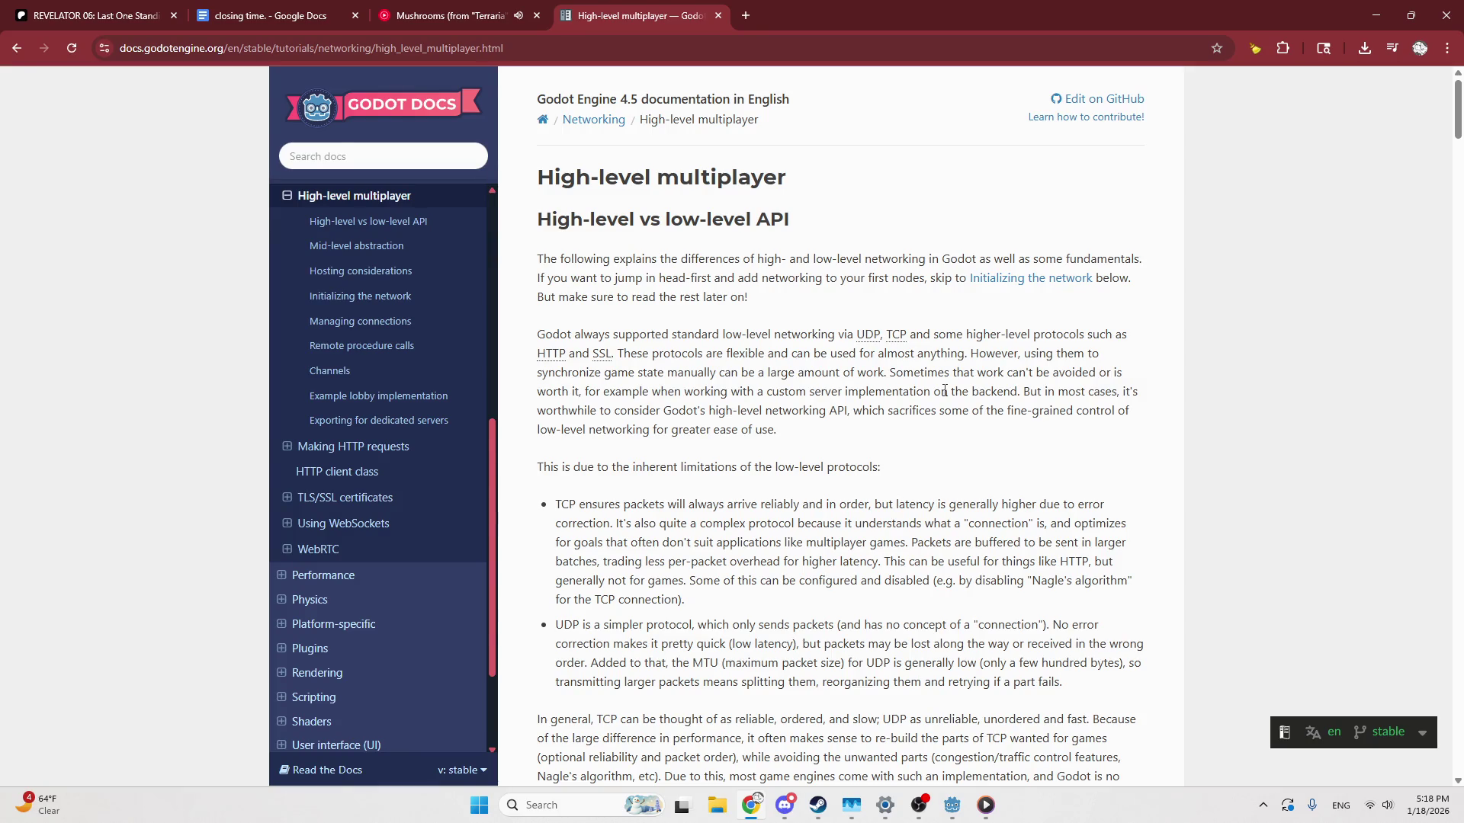
Scroll through the High-level multiplayer article, close its tab, and return to Godot
scroll(945, 390, "down", 5)
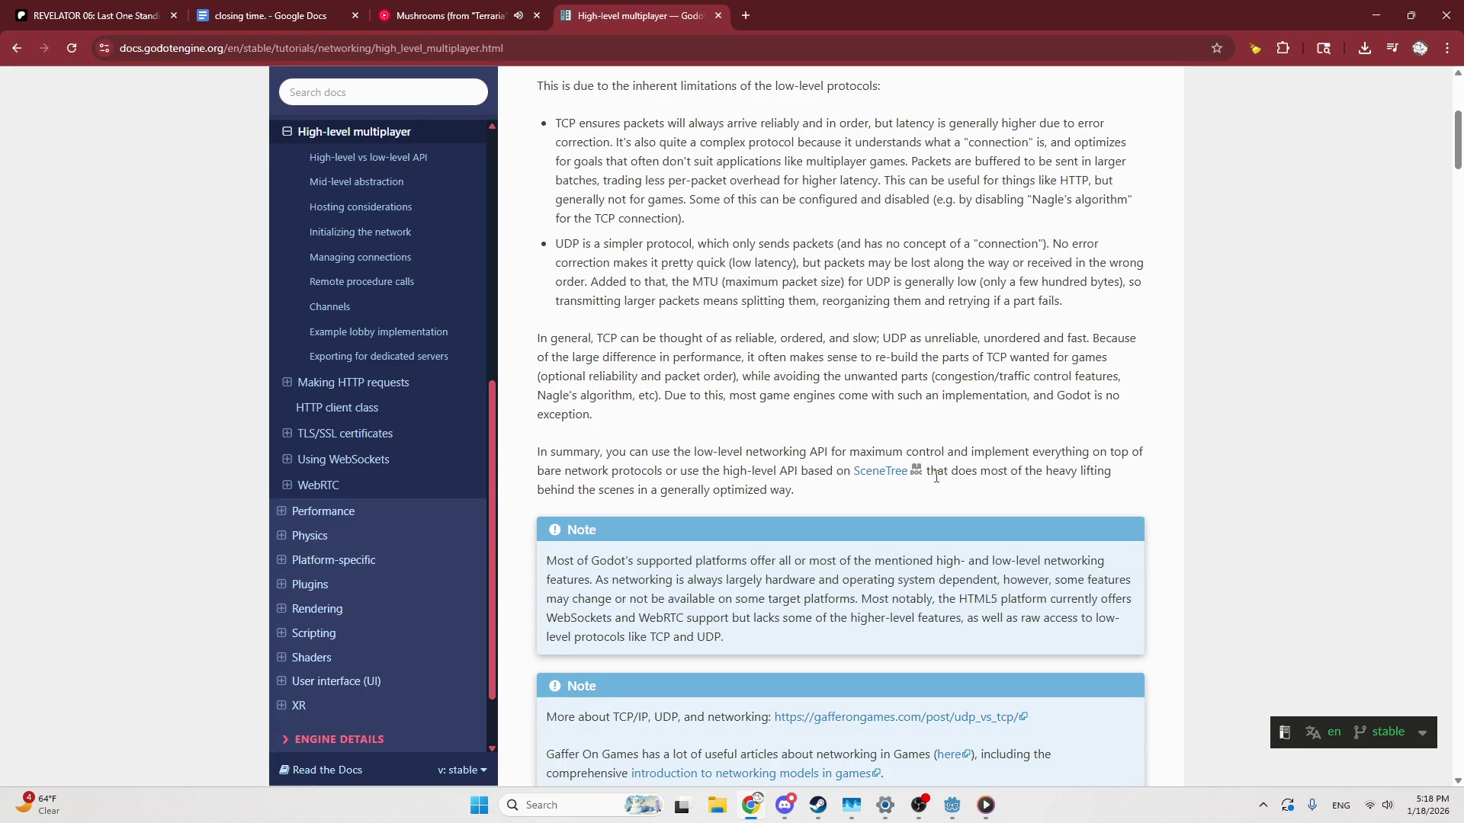
scroll(877, 480, "down", 9)
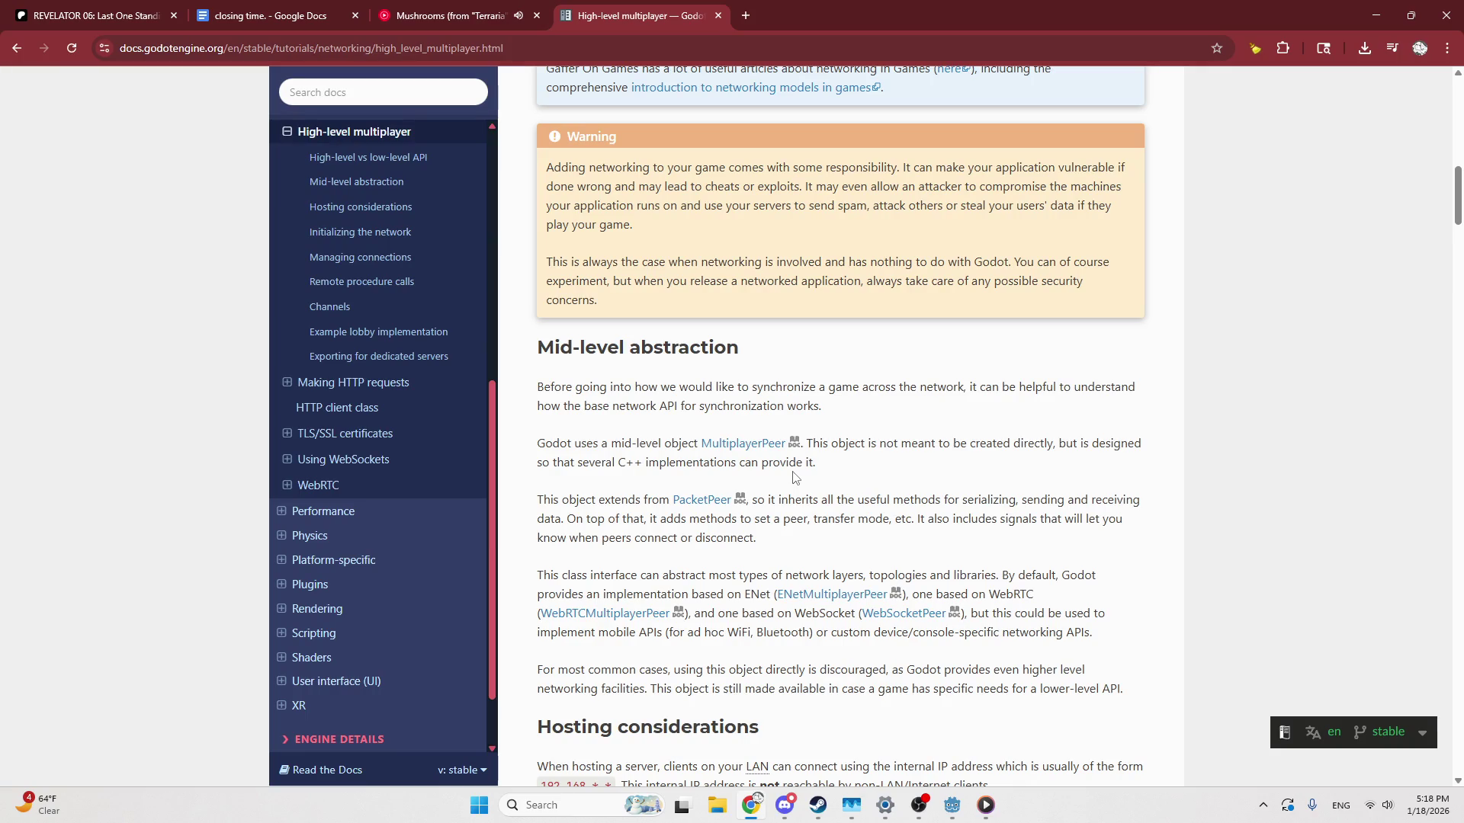
scroll(793, 476, "up", 2)
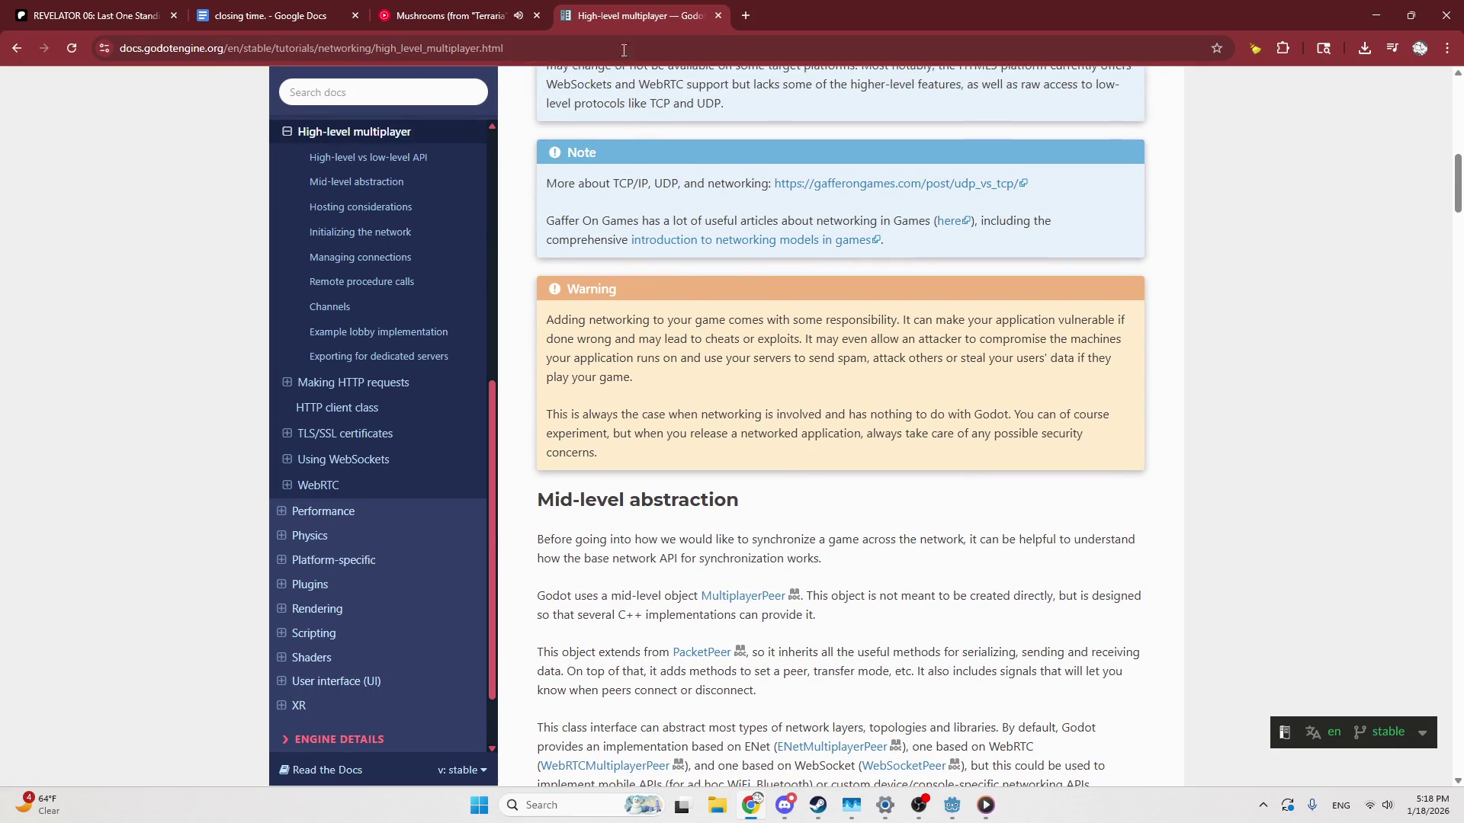
middle_click(619, 15)
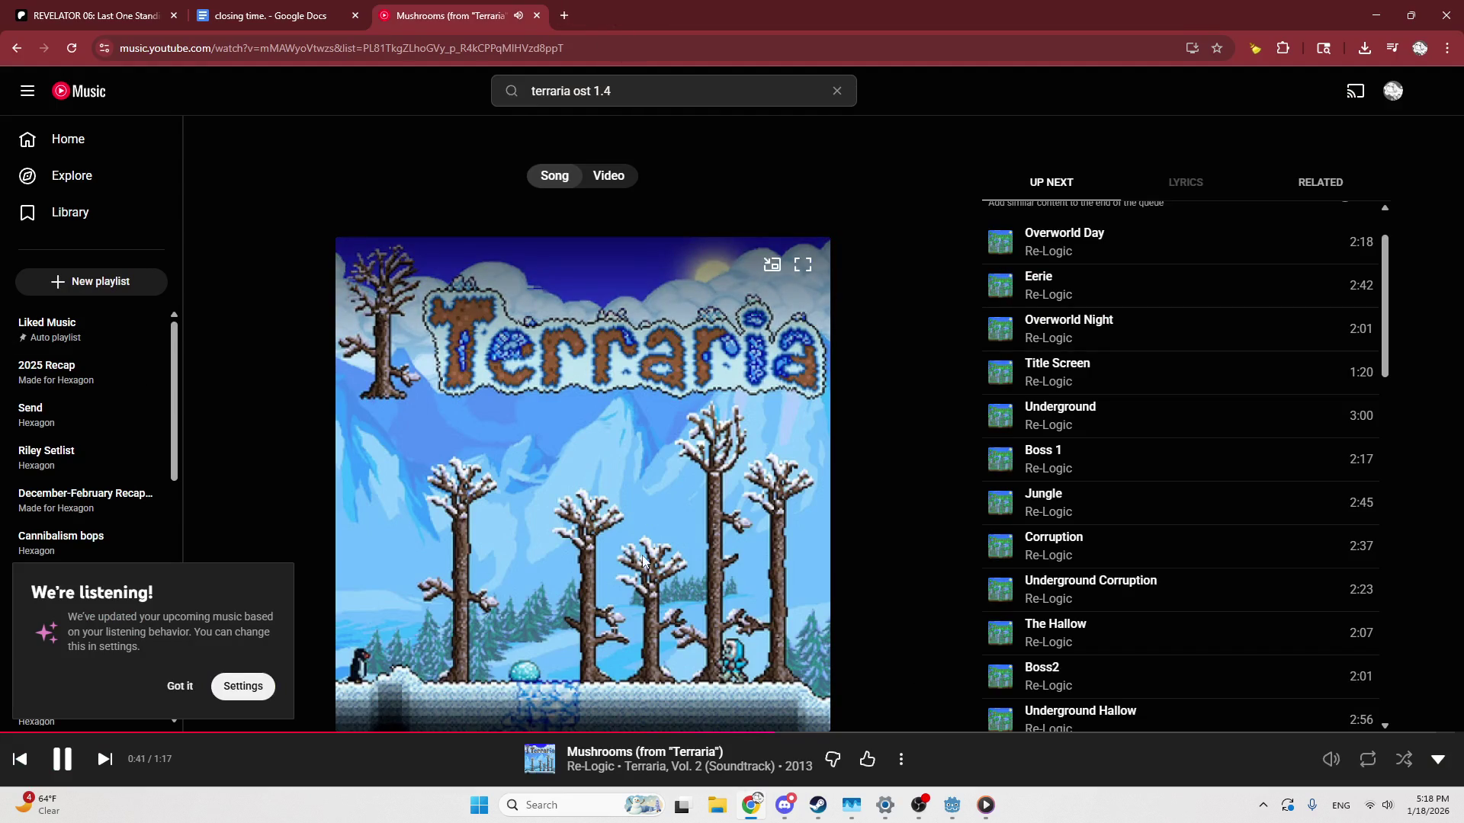
left_click(955, 806)
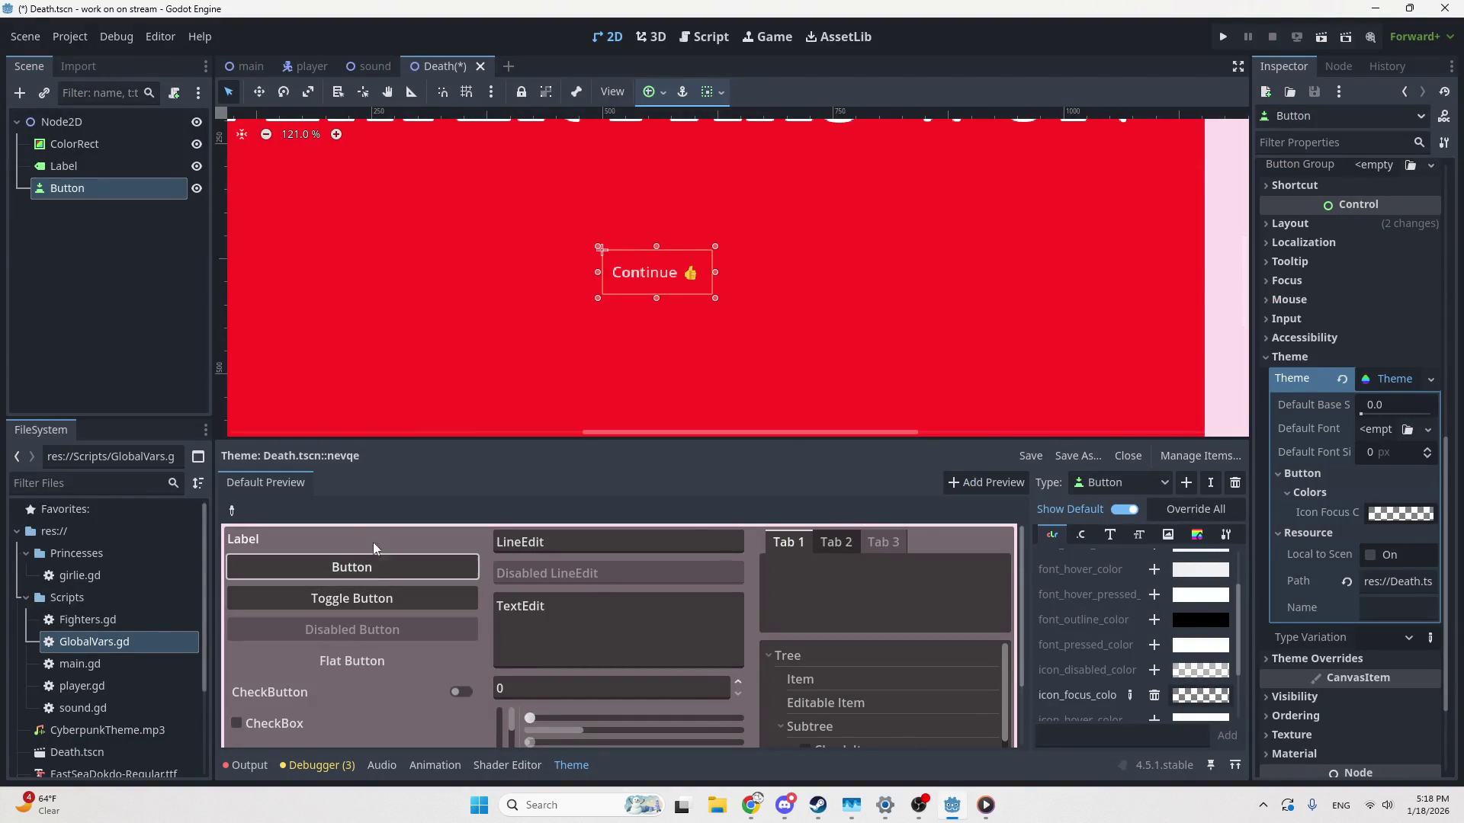
Add the font_focus_color override and apply Override All to the Button colours
scroll(1095, 662, "down", 2)
scroll(1102, 655, "up", 3)
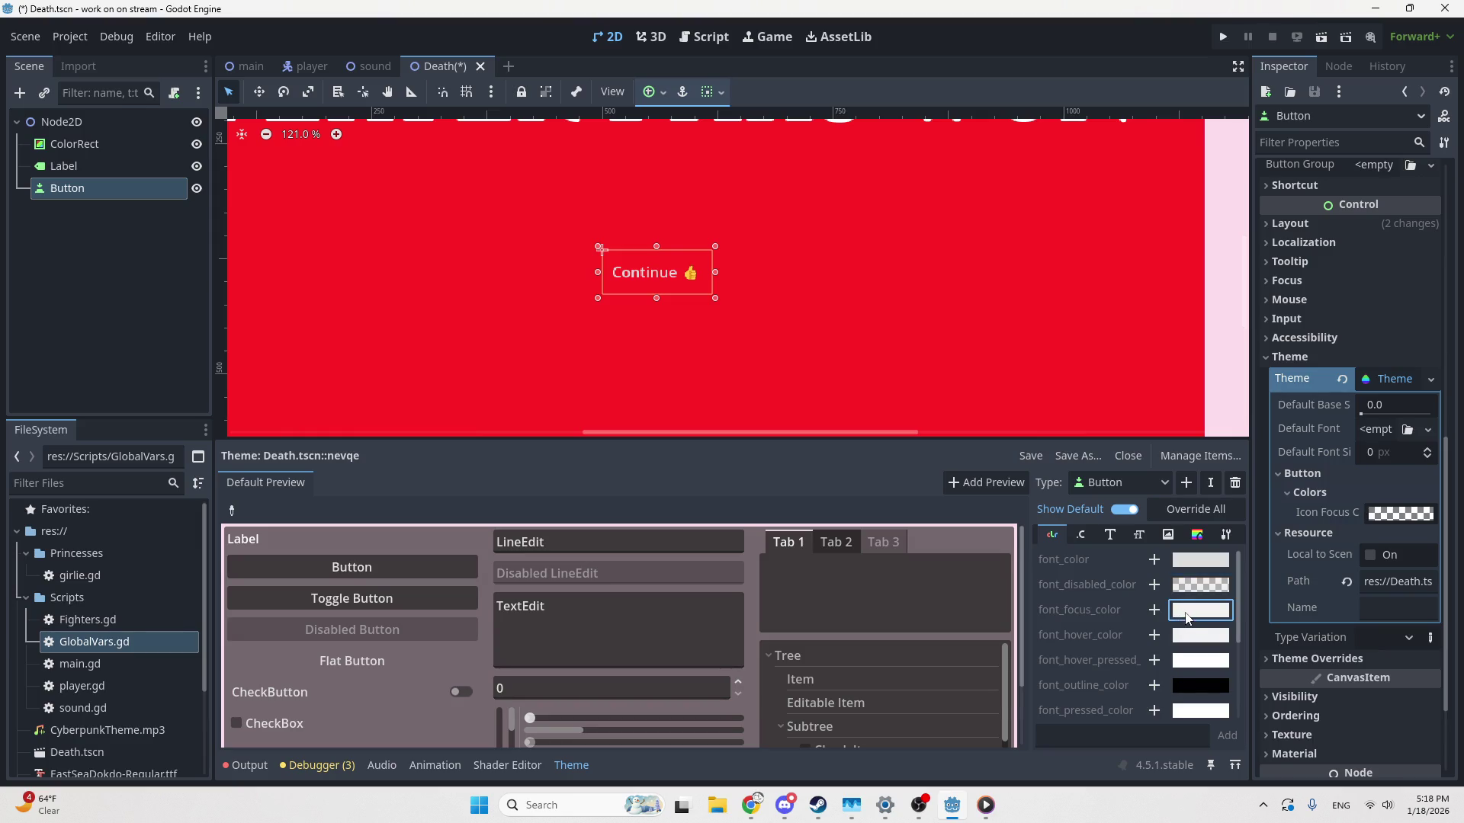
left_click(1155, 610)
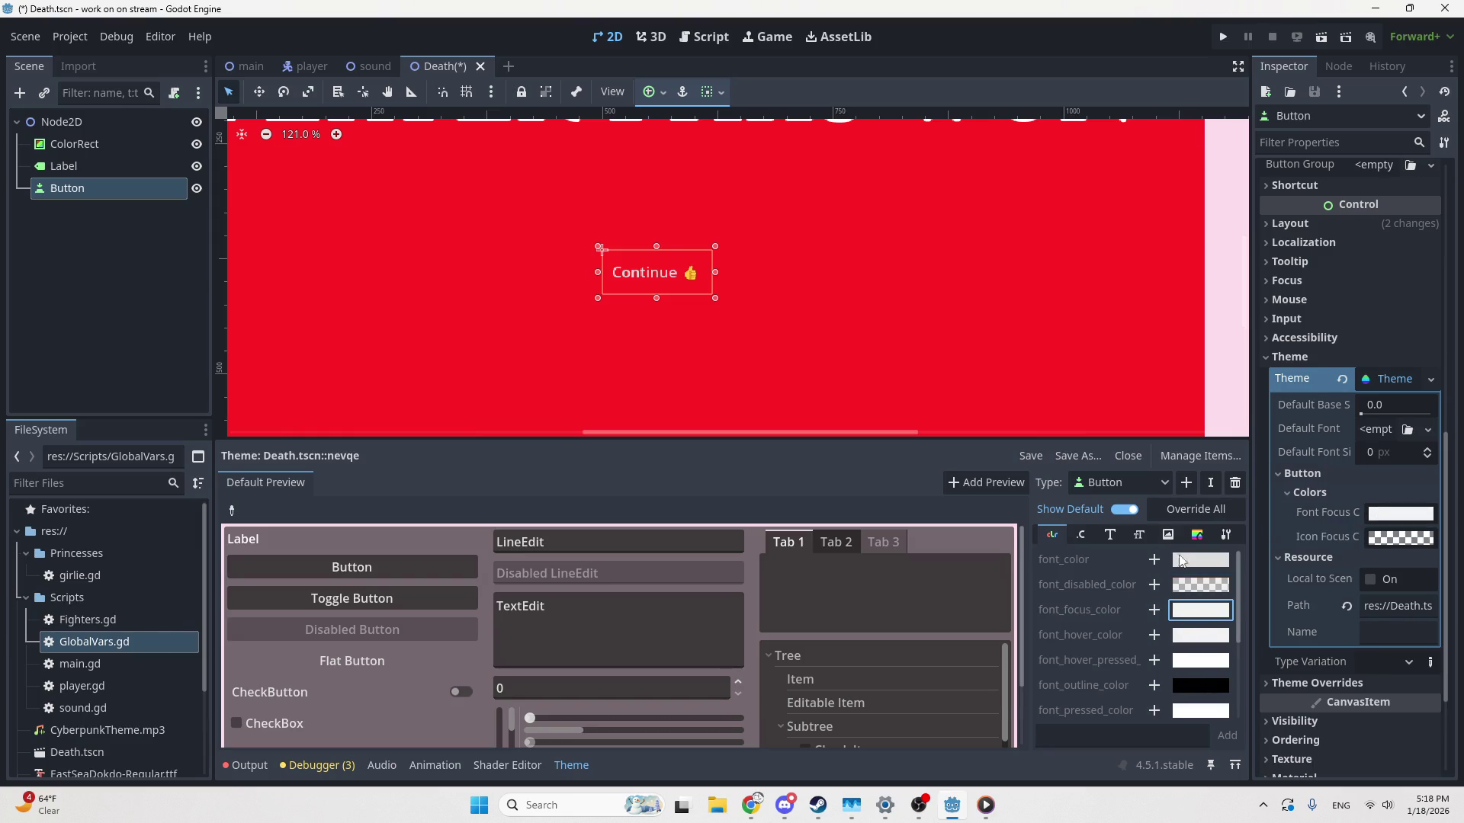
left_click(1205, 515)
Set icon_hover_color to hex 00000000, then save and run the Death scene
scroll(1124, 660, "down", 3)
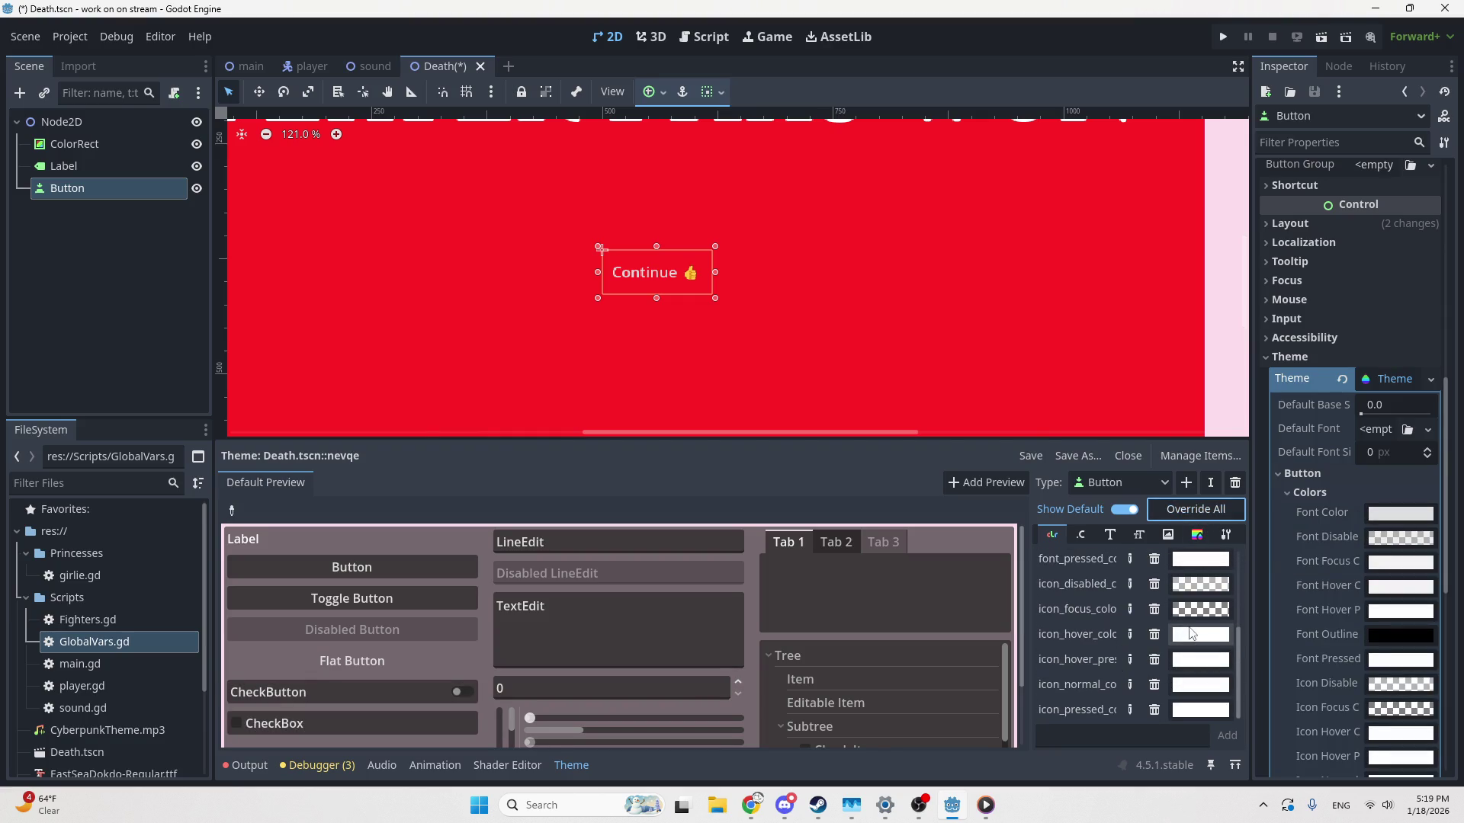
left_click(1194, 639)
left_click(1182, 639)
left_click(1182, 639)
type("00000000")
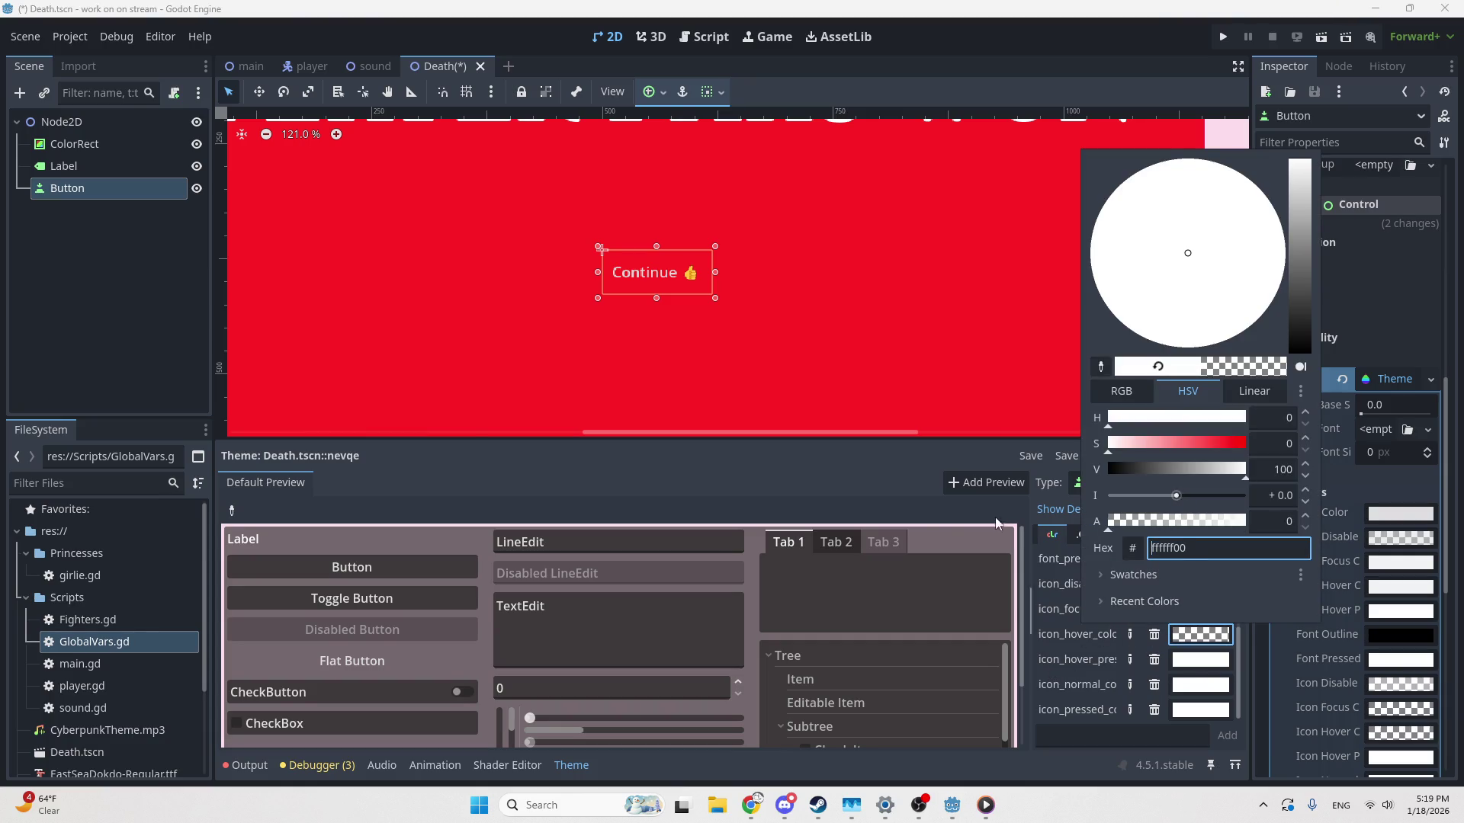
left_click(439, 569)
scroll(1154, 660, "up", 3)
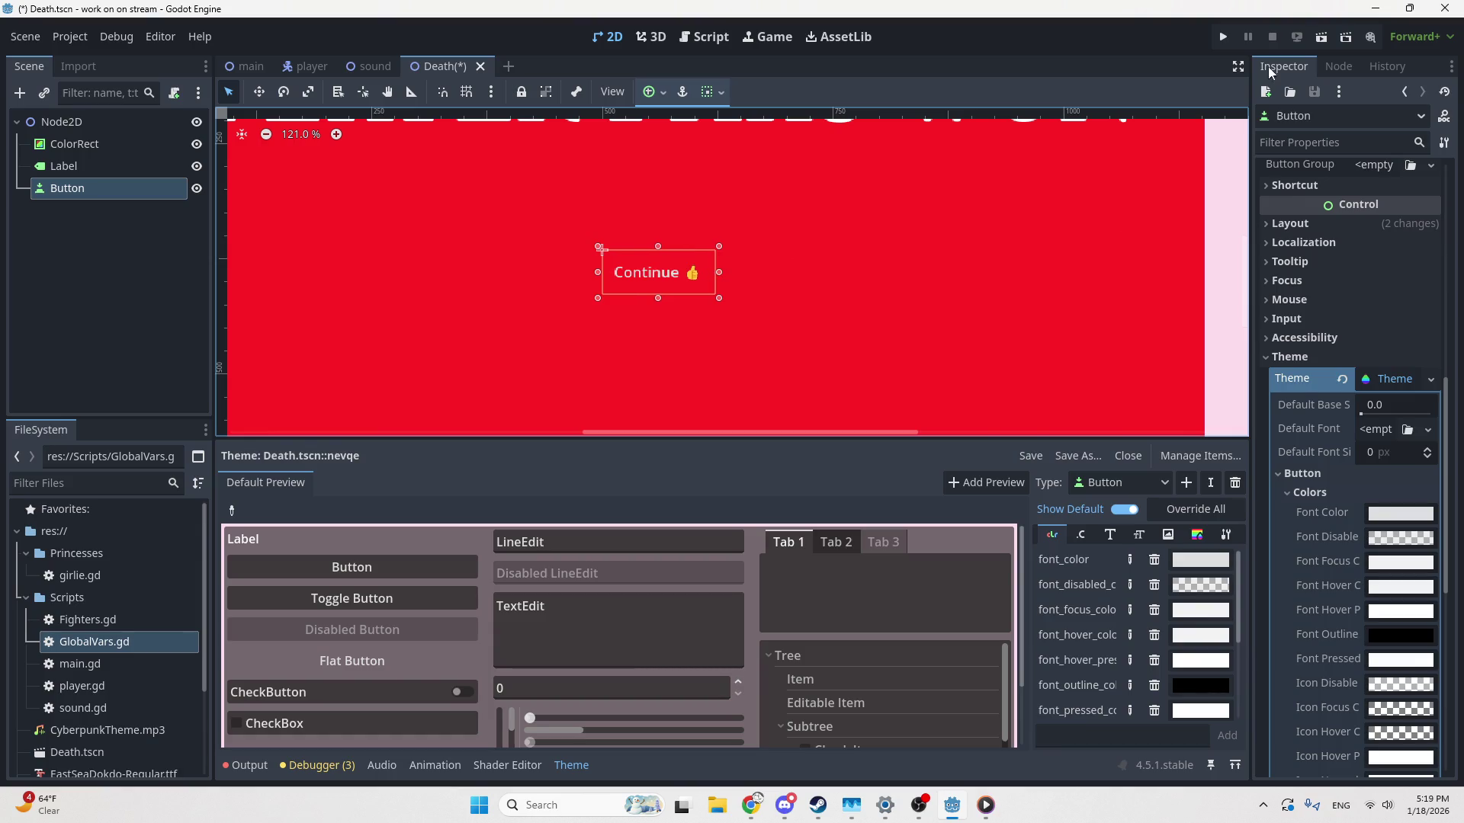
left_click(1327, 30)
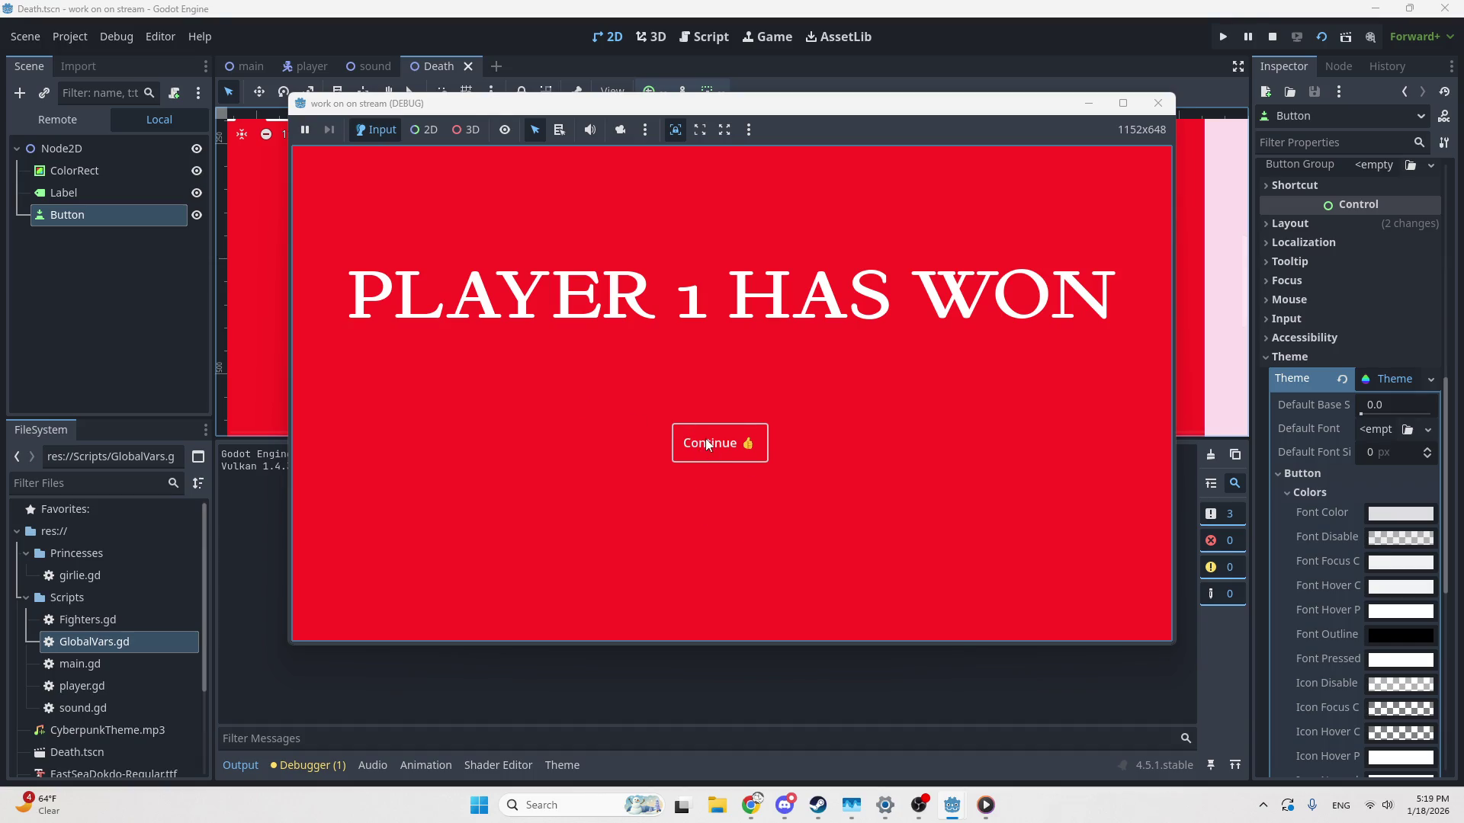
Close the running Death scene window and collapse the Theme properties in the Inspector
left_click(1158, 102)
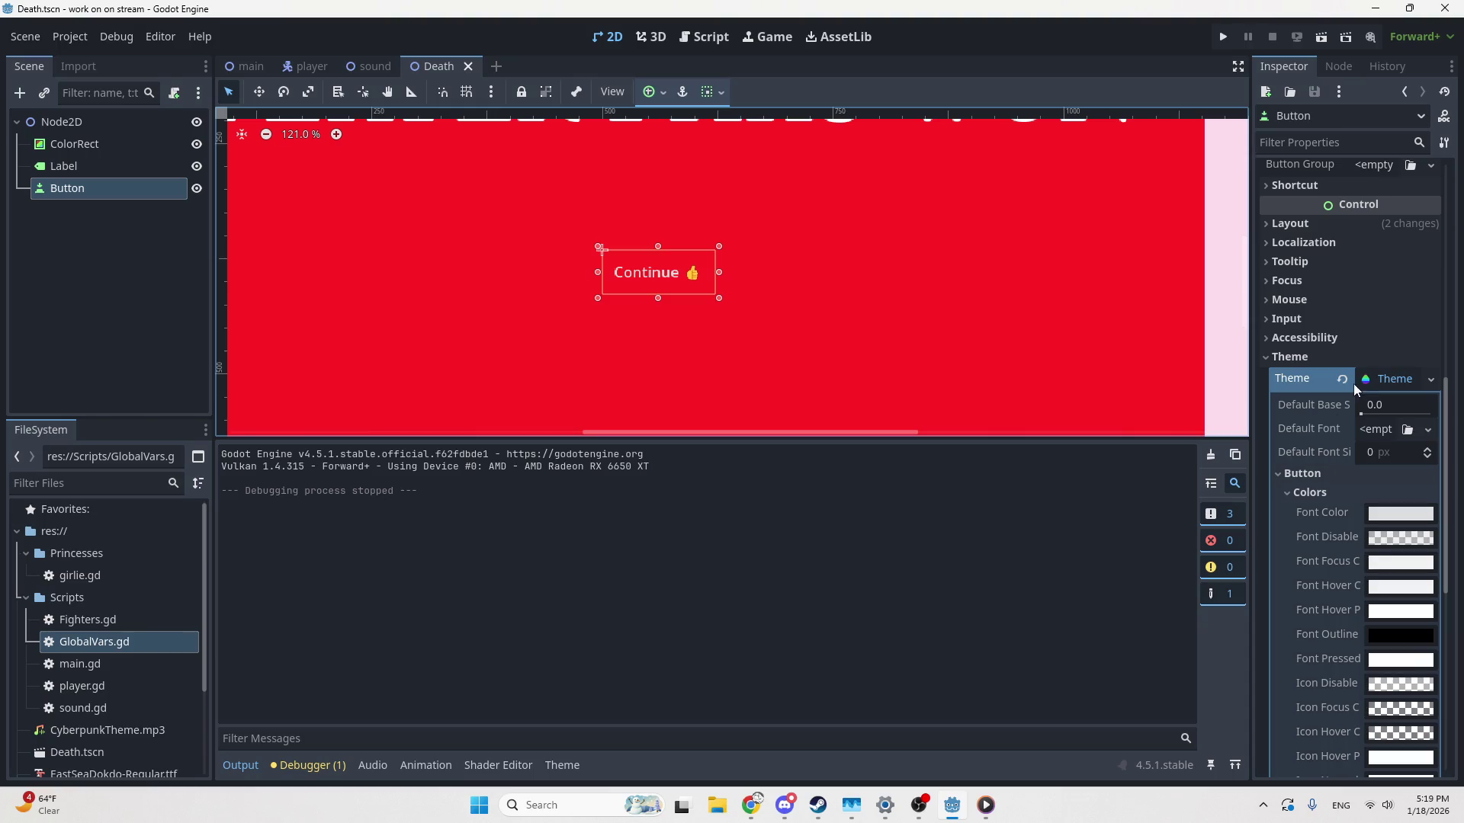
left_click(1384, 386)
Set the theme's font_pressed_color alpha to 0 and test it on the preview button
left_click(1383, 476)
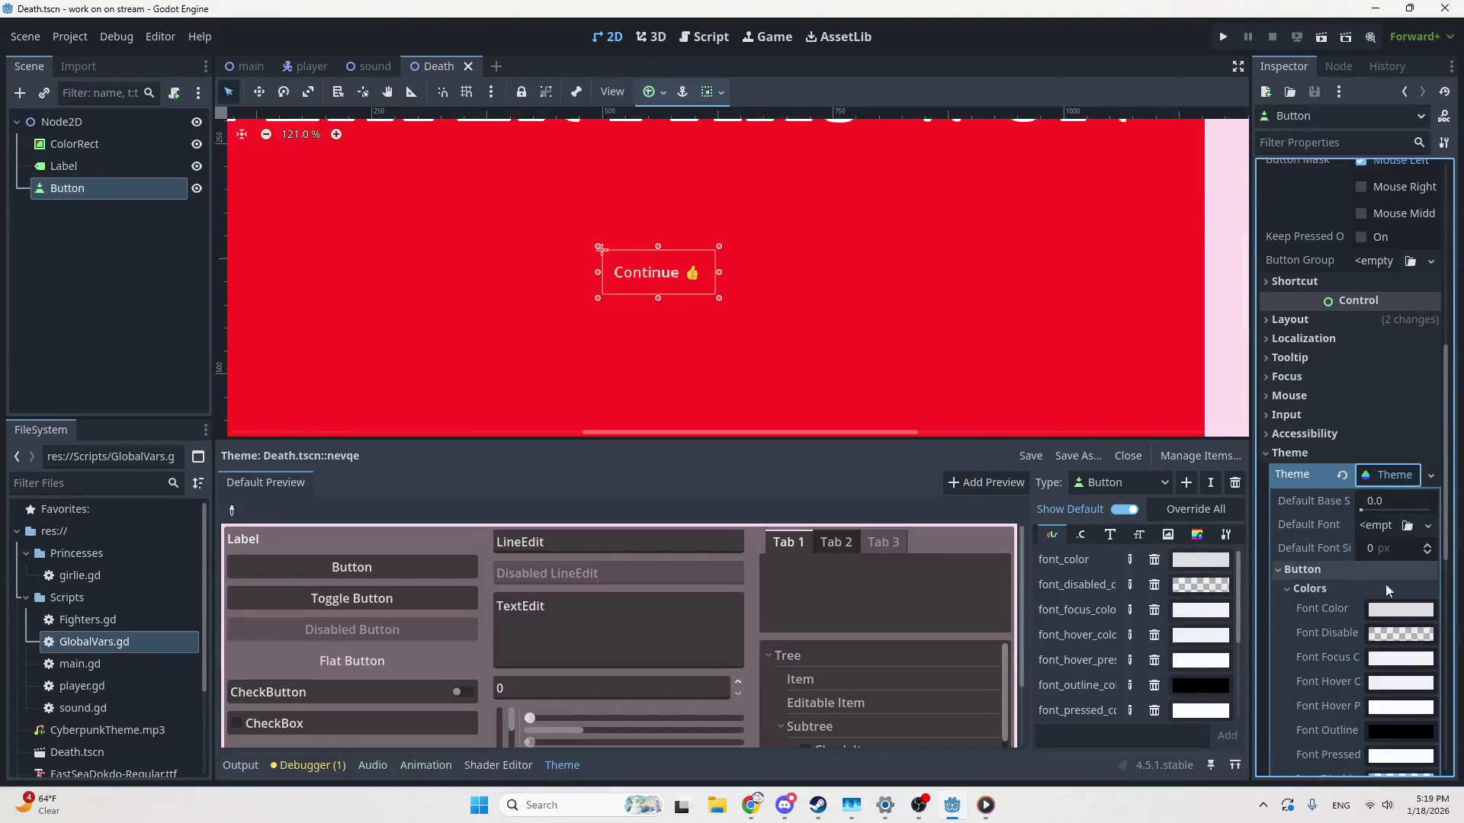
scroll(1395, 610, "down", 2)
scroll(1144, 648, "down", 3)
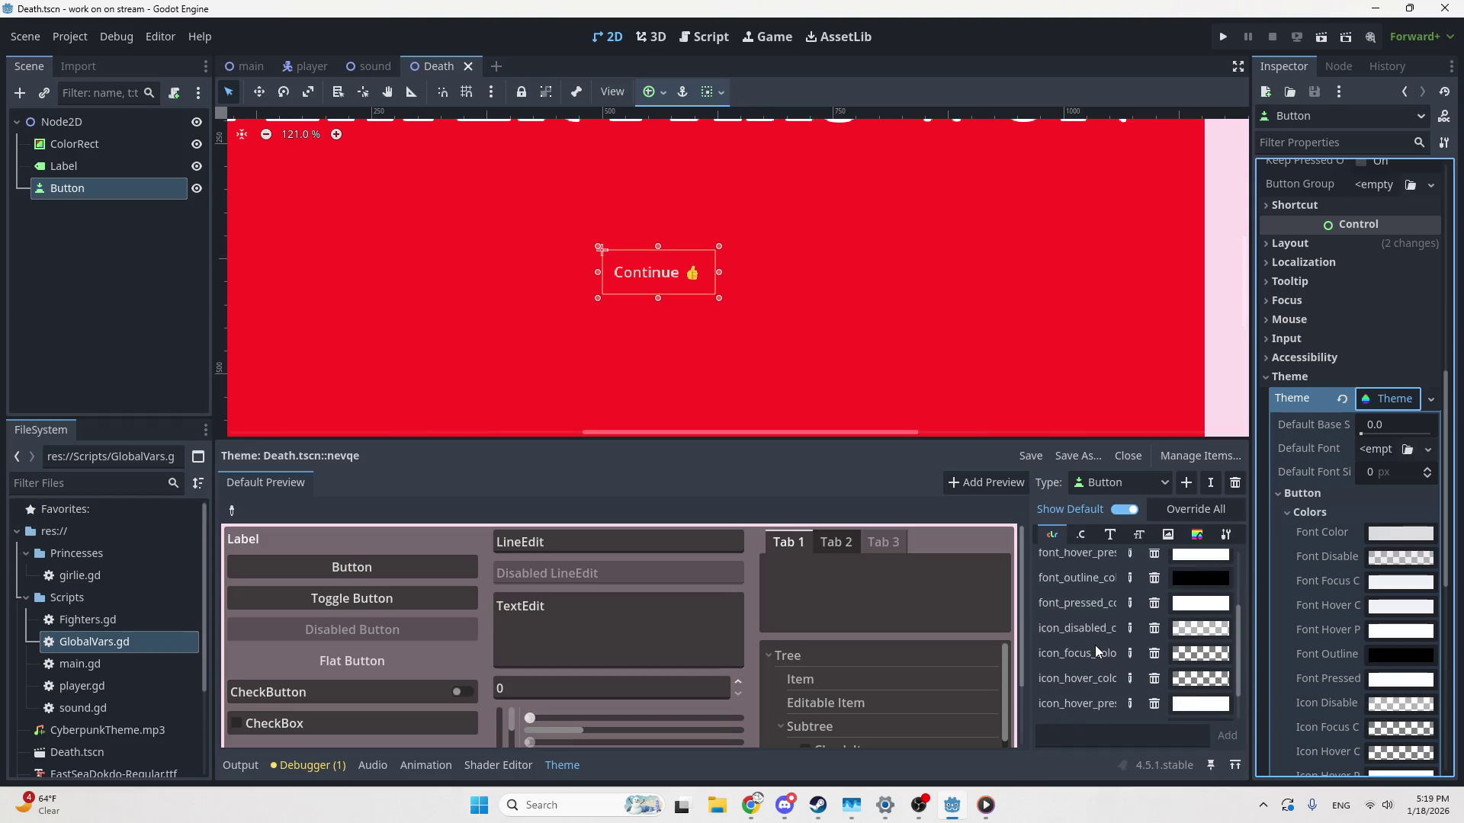
scroll(1095, 646, "up", 1)
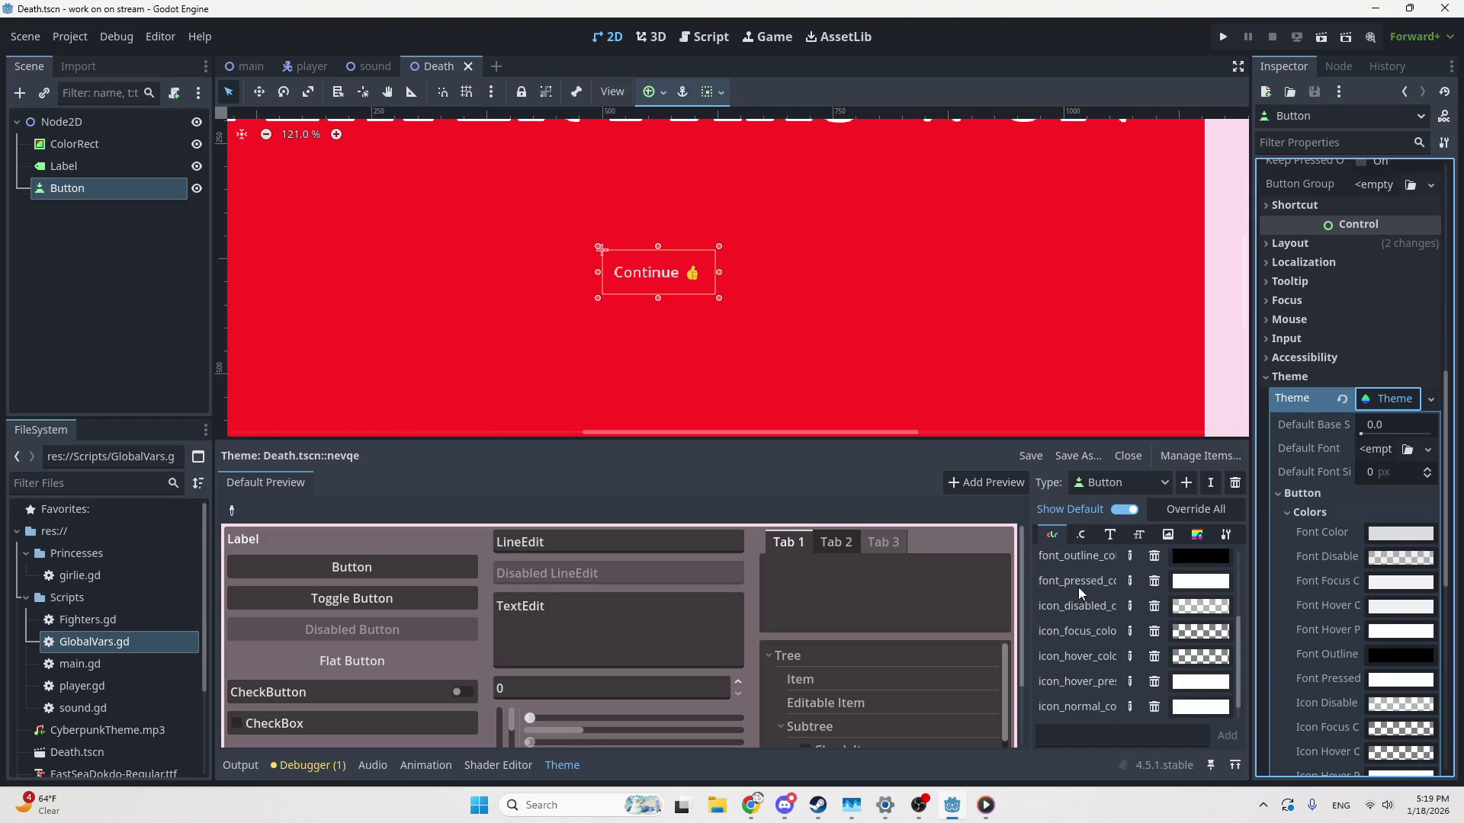
left_click(1200, 581)
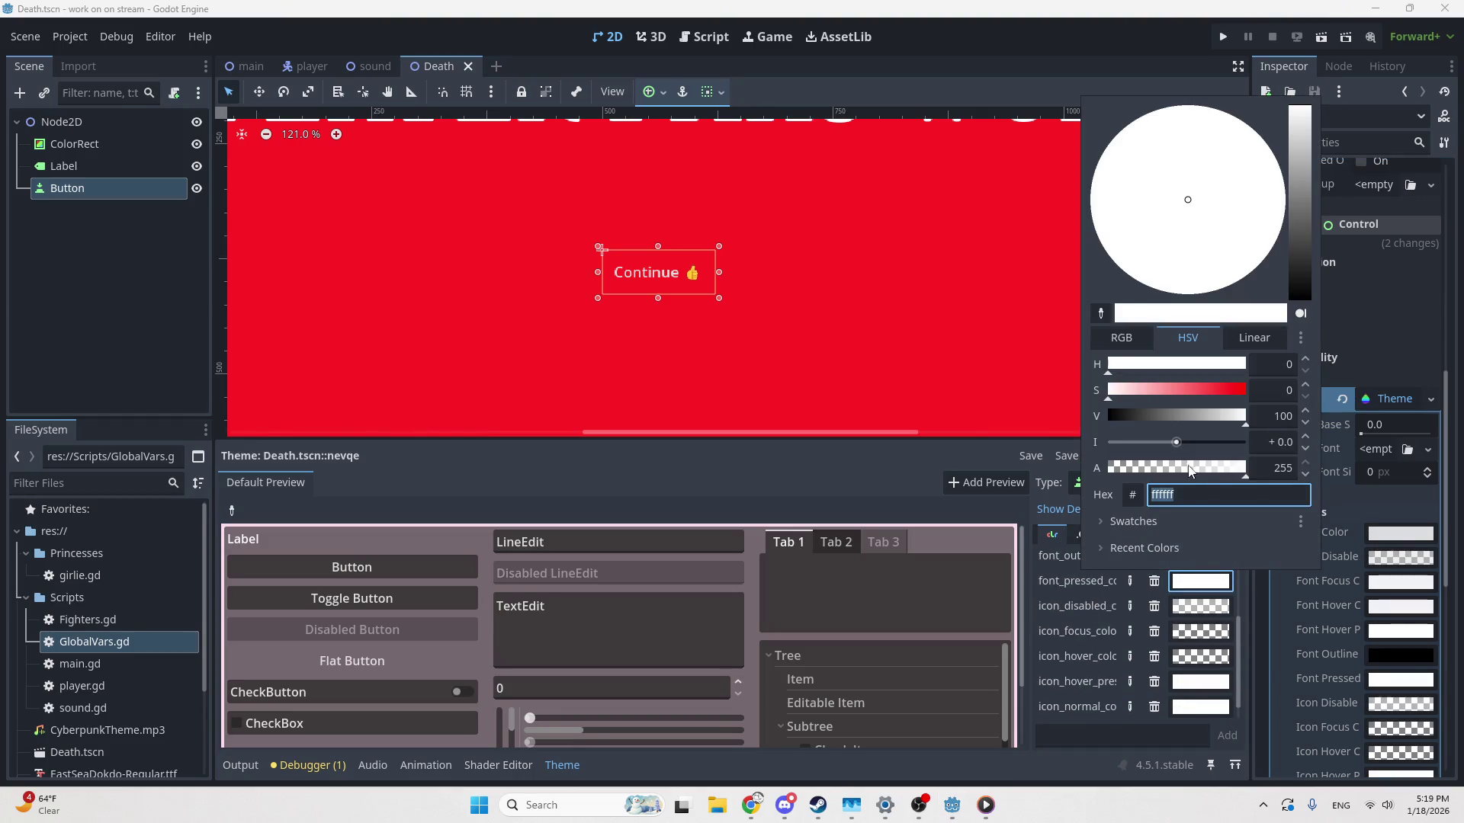
left_click_drag(1187, 469, 827, 485)
left_click(395, 568)
left_click(395, 570)
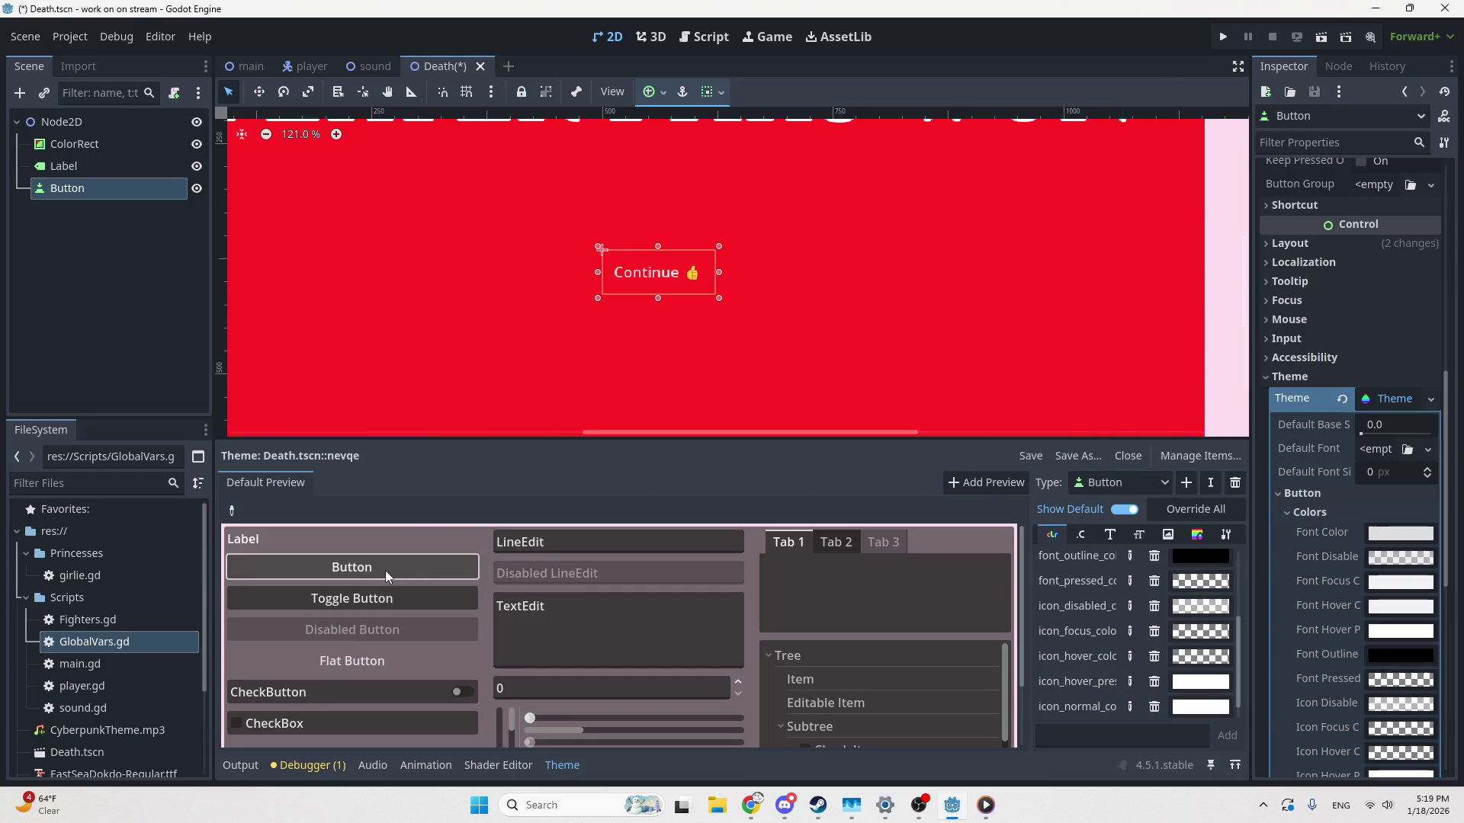
left_click(380, 570)
left_click(379, 570)
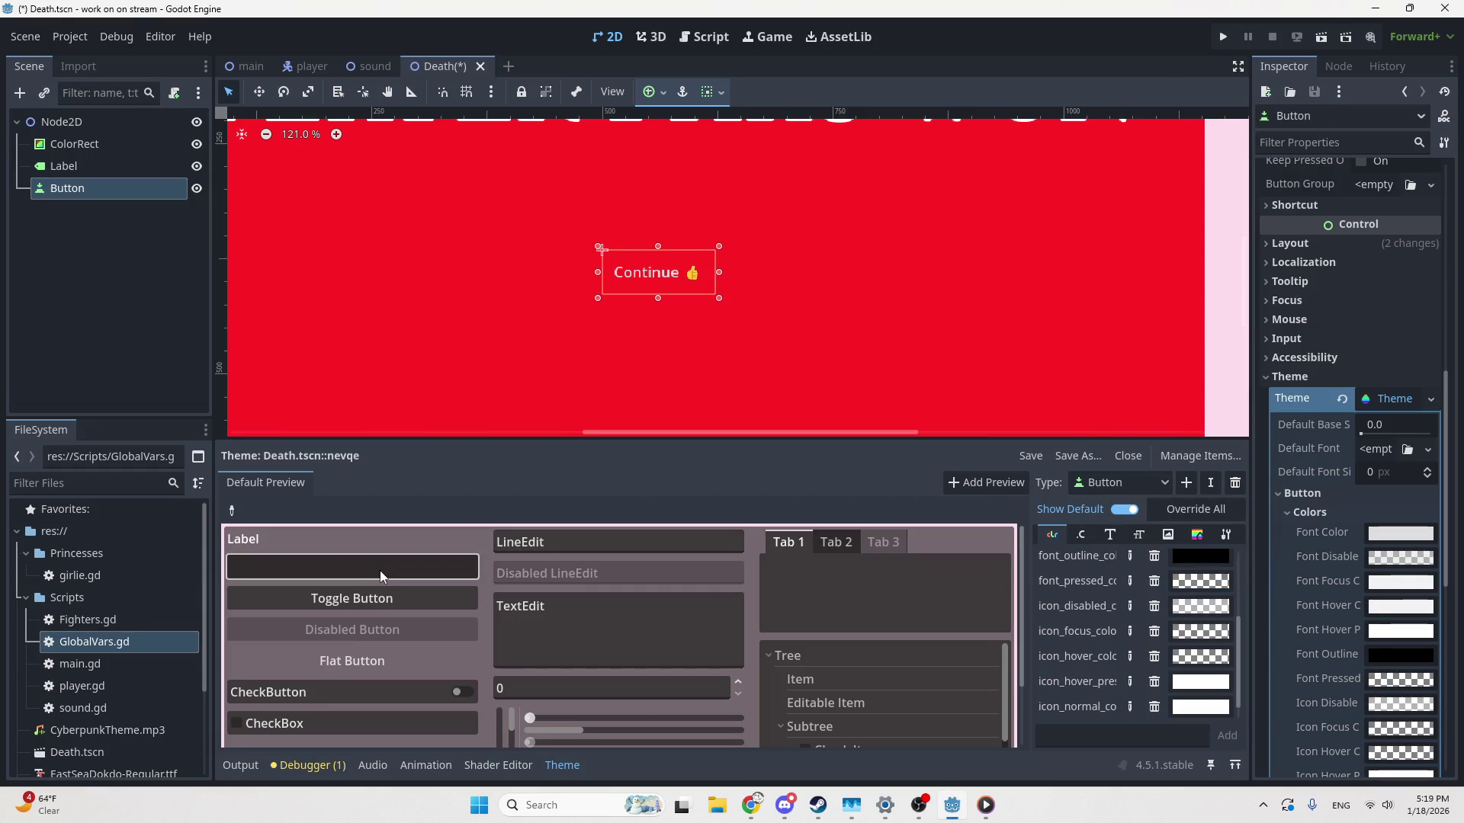
Save the scene, then undo the transparent pressed font colour back to white
key("ctrl+s")
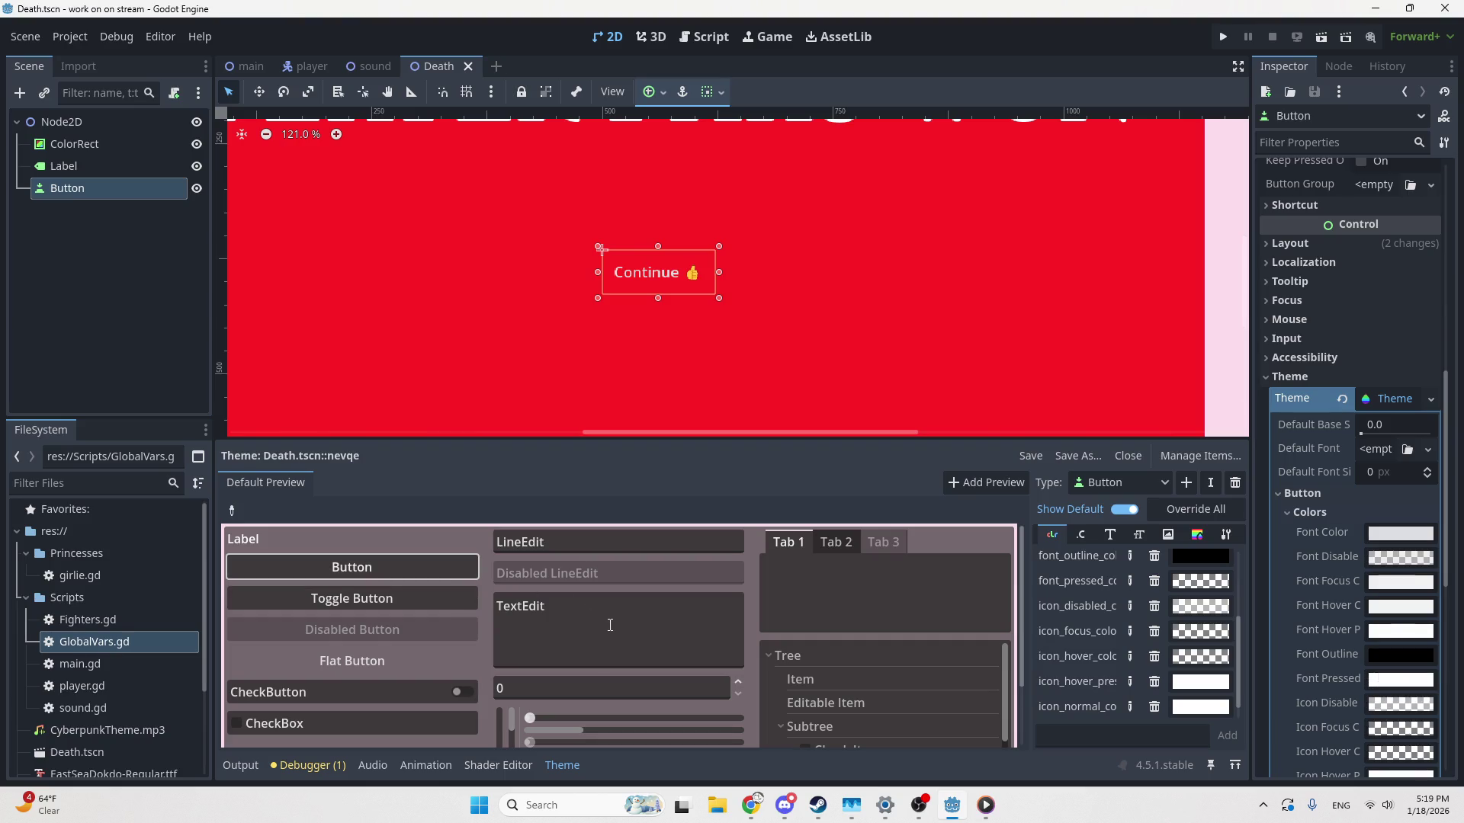
key("ctrl+z")
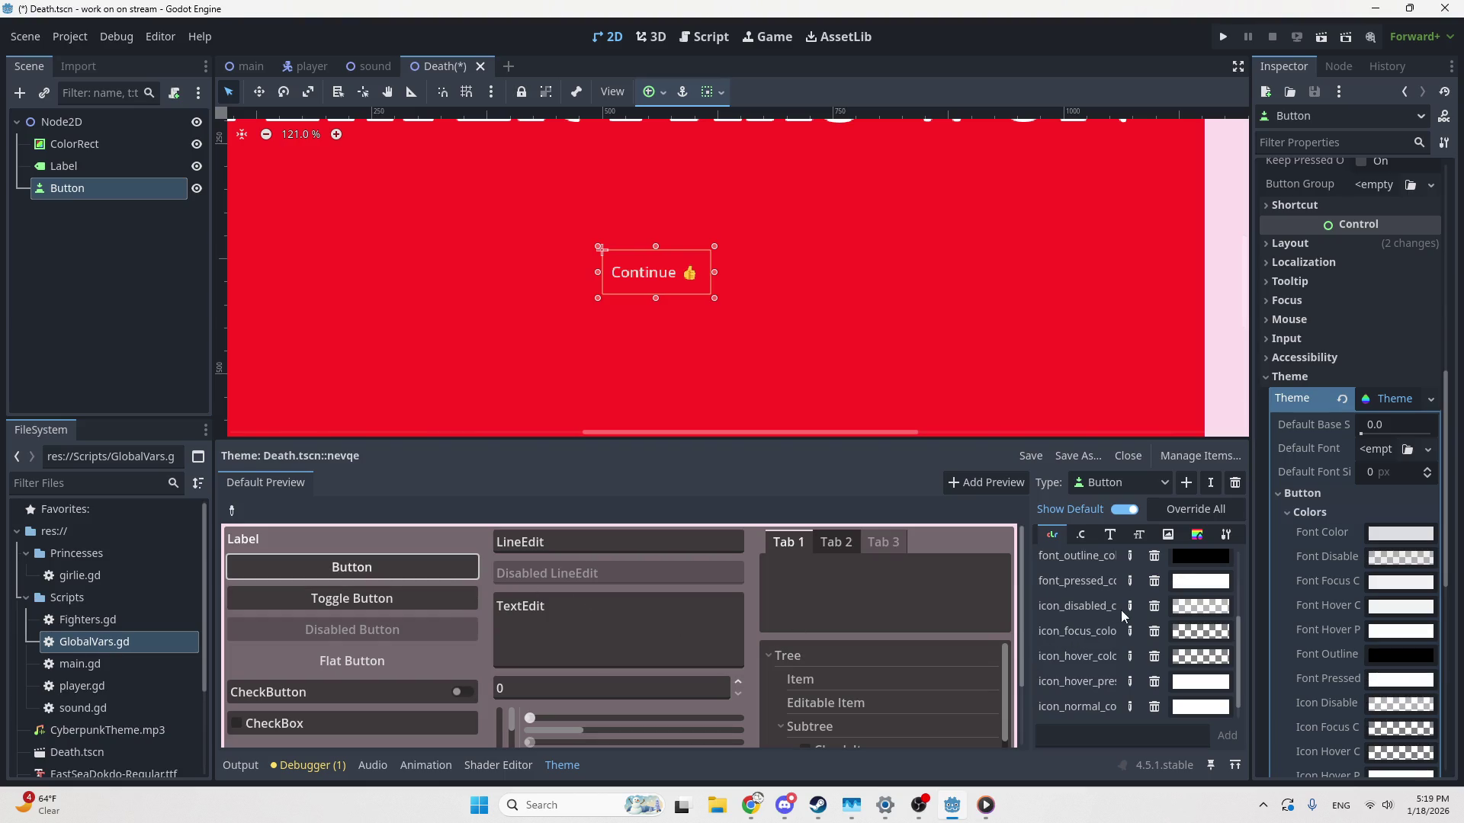
scroll(1106, 657, "down", 1)
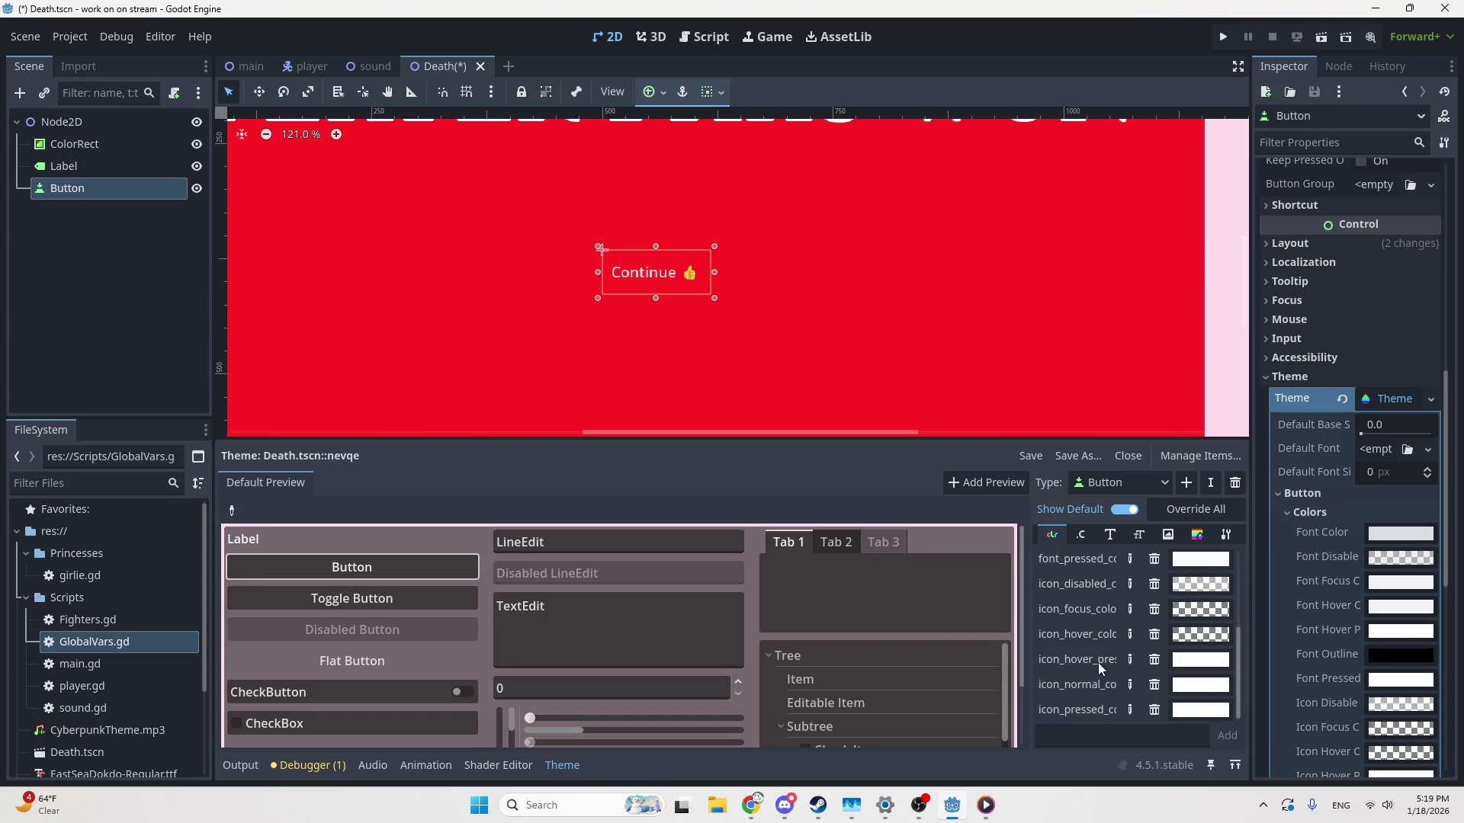
scroll(1076, 668, "up", 3)
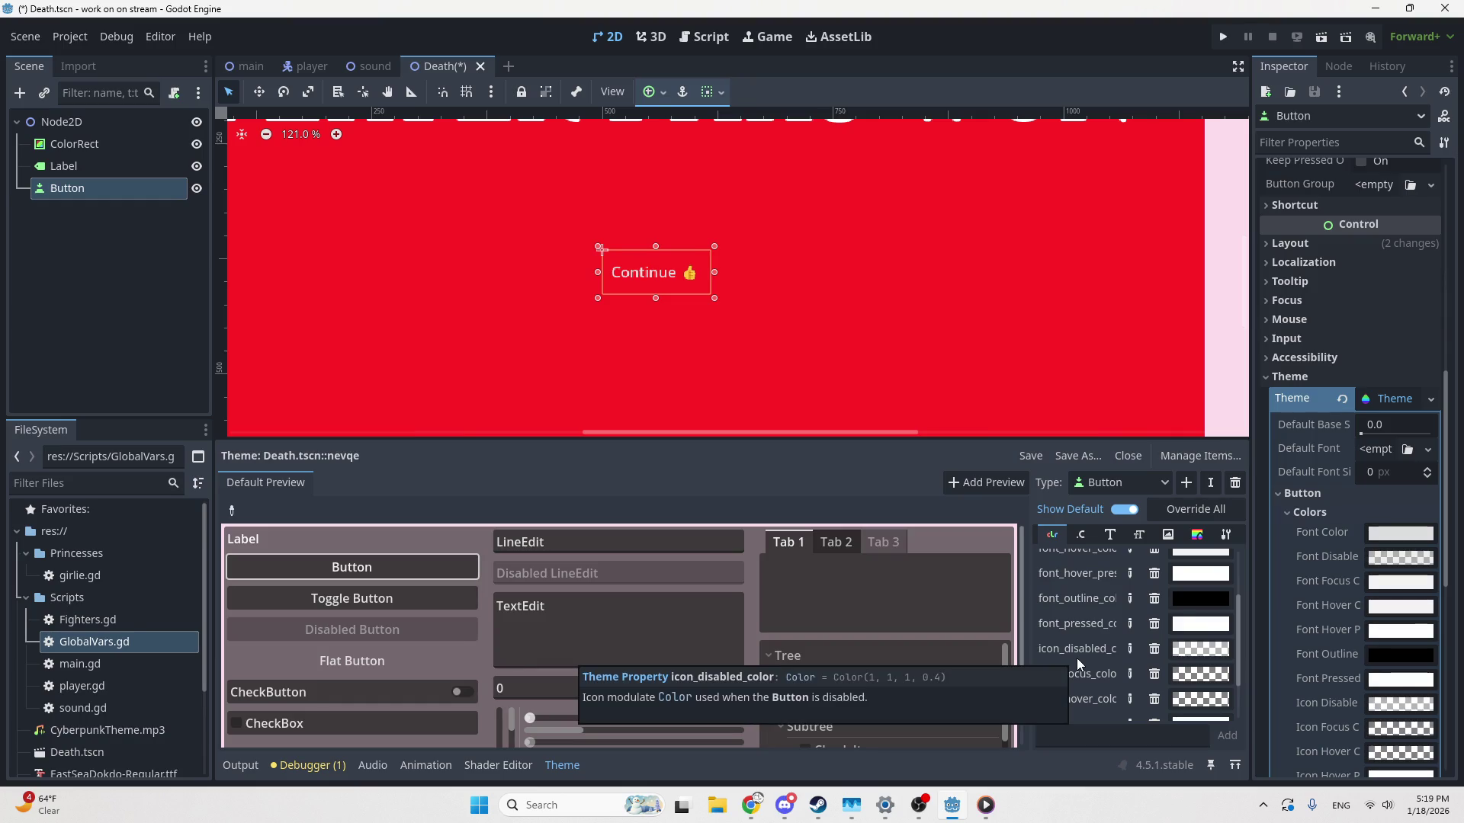
key("alt+Tab")
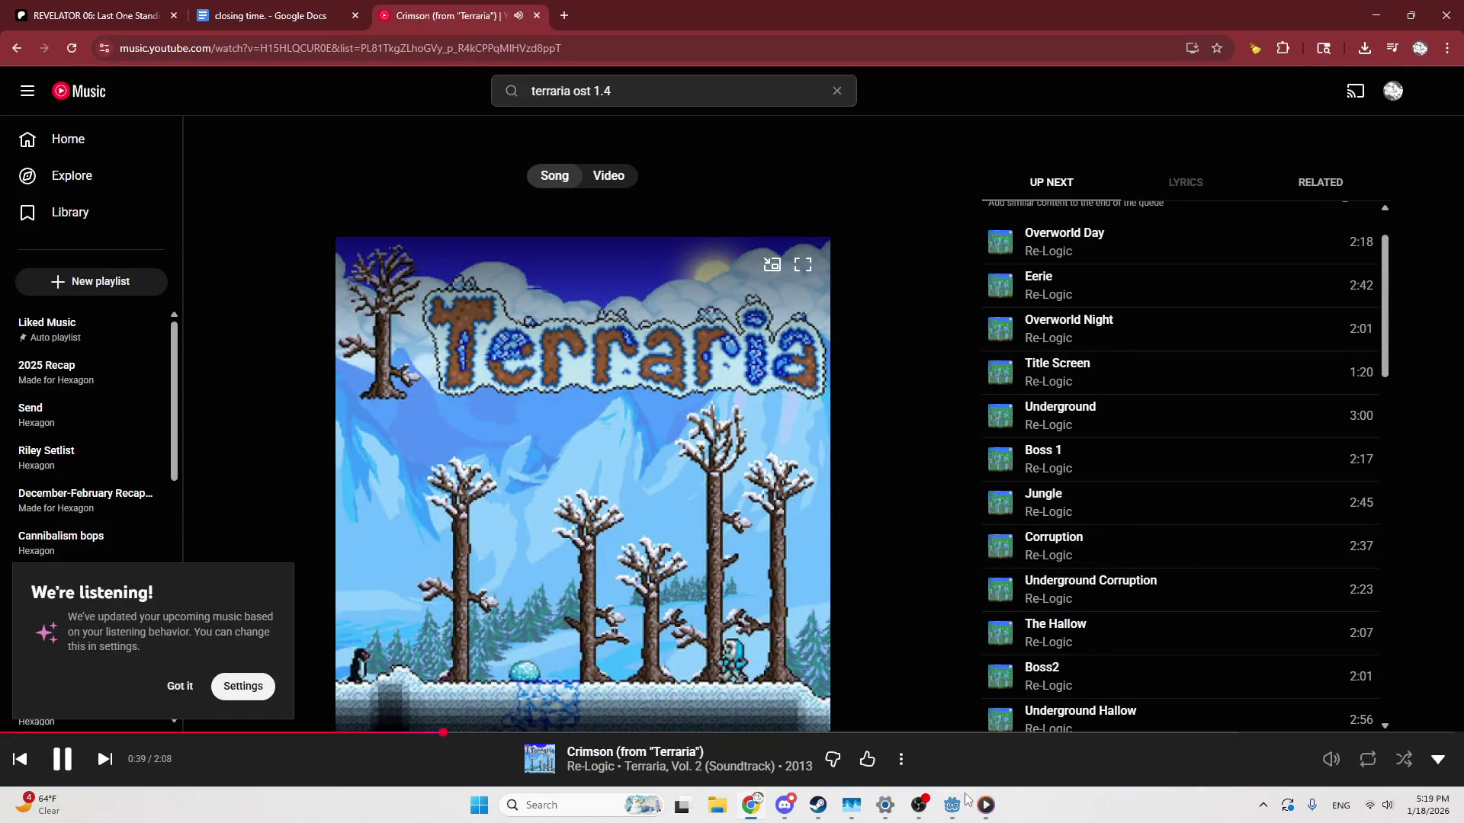
Close the separate Media Player window from its taskbar preview and open a new Chrome tab
mouse_move(991, 810)
left_click(1058, 649)
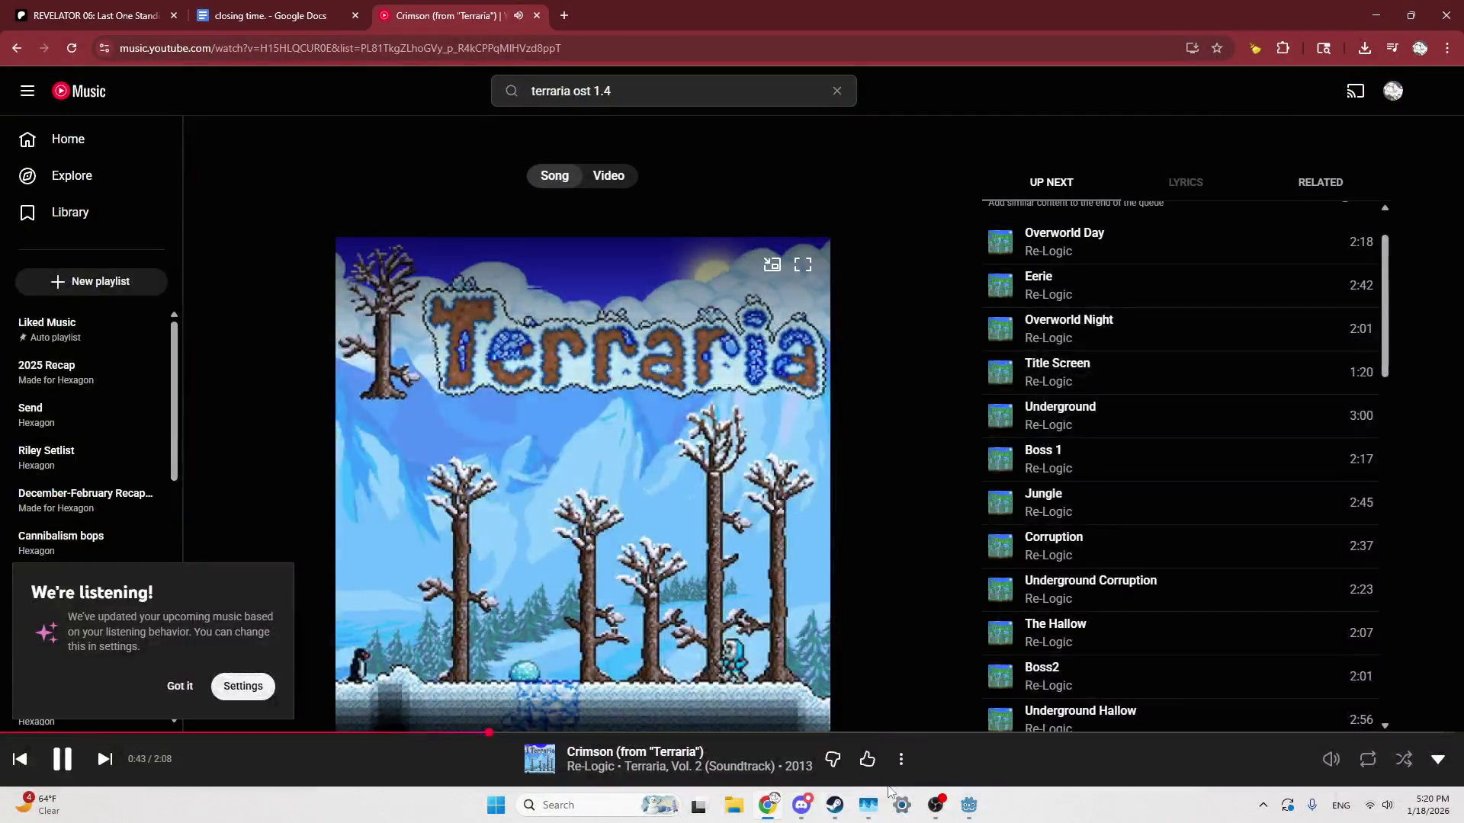
mouse_move(833, 810)
left_click(935, 667)
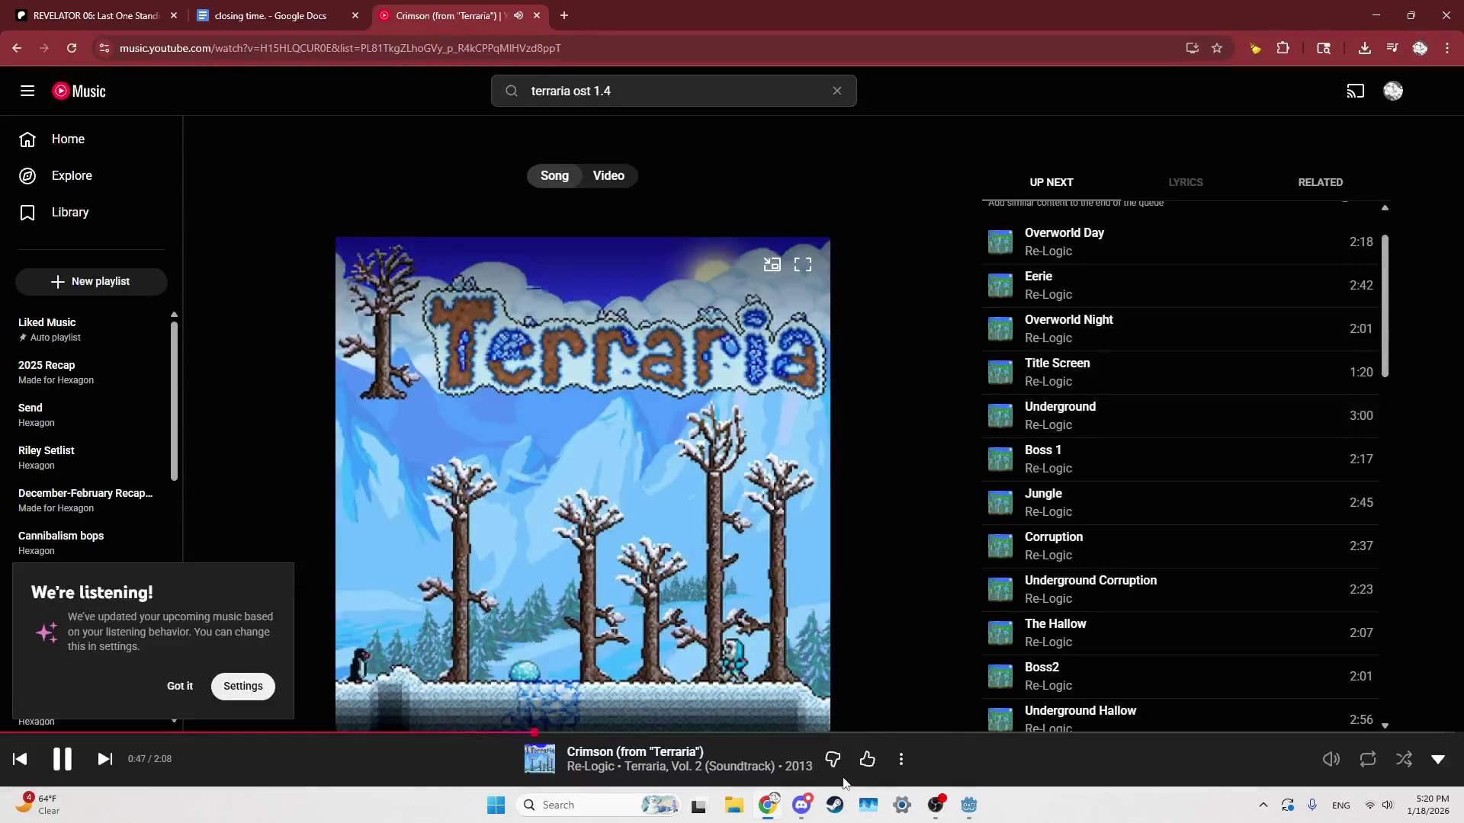
mouse_move(801, 807)
key("ctrl+t")
Search Google for 'godot get rid of button outline'
type("go")
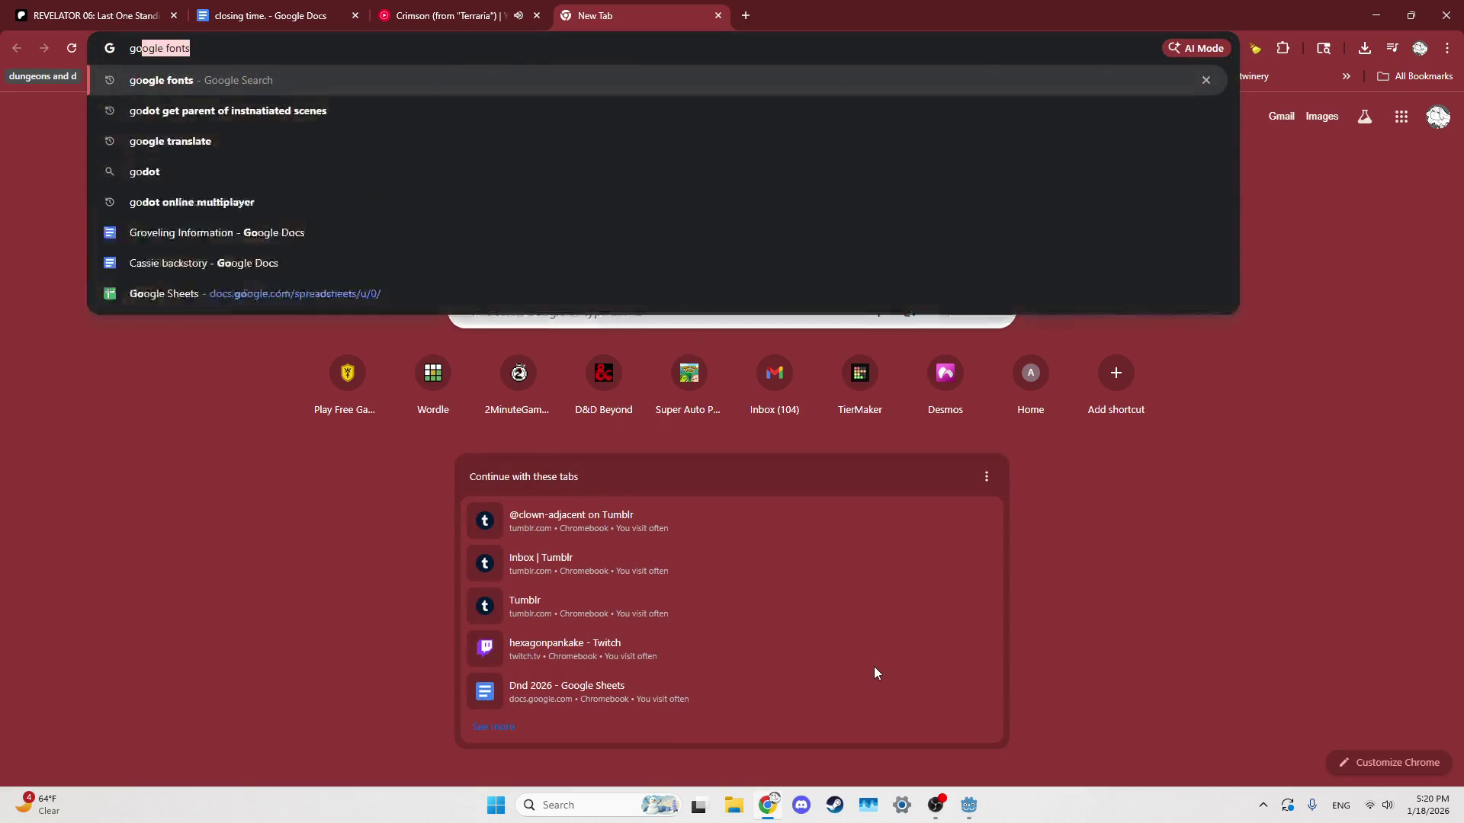
type("dot get rid of")
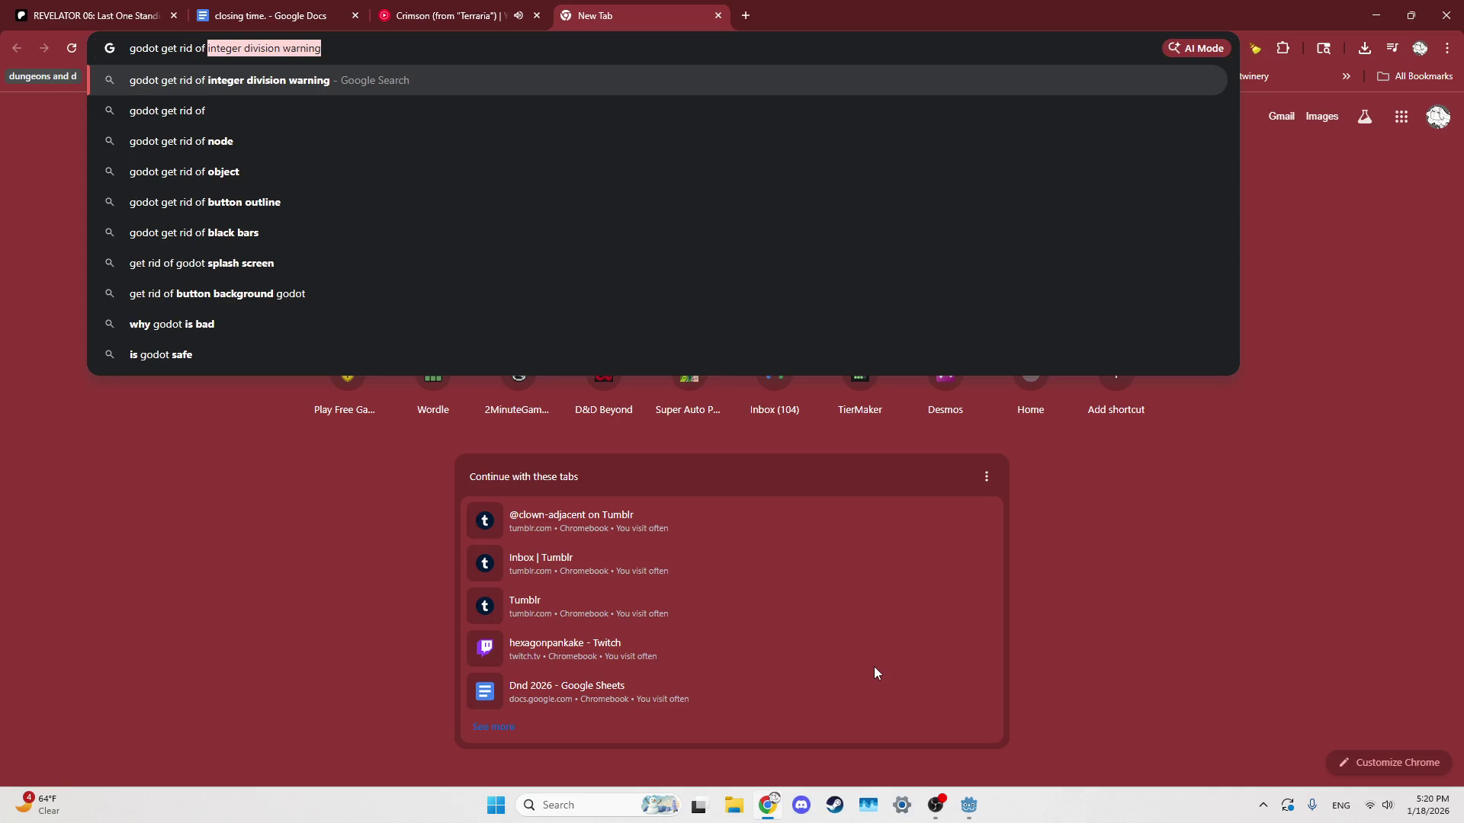
type("button")
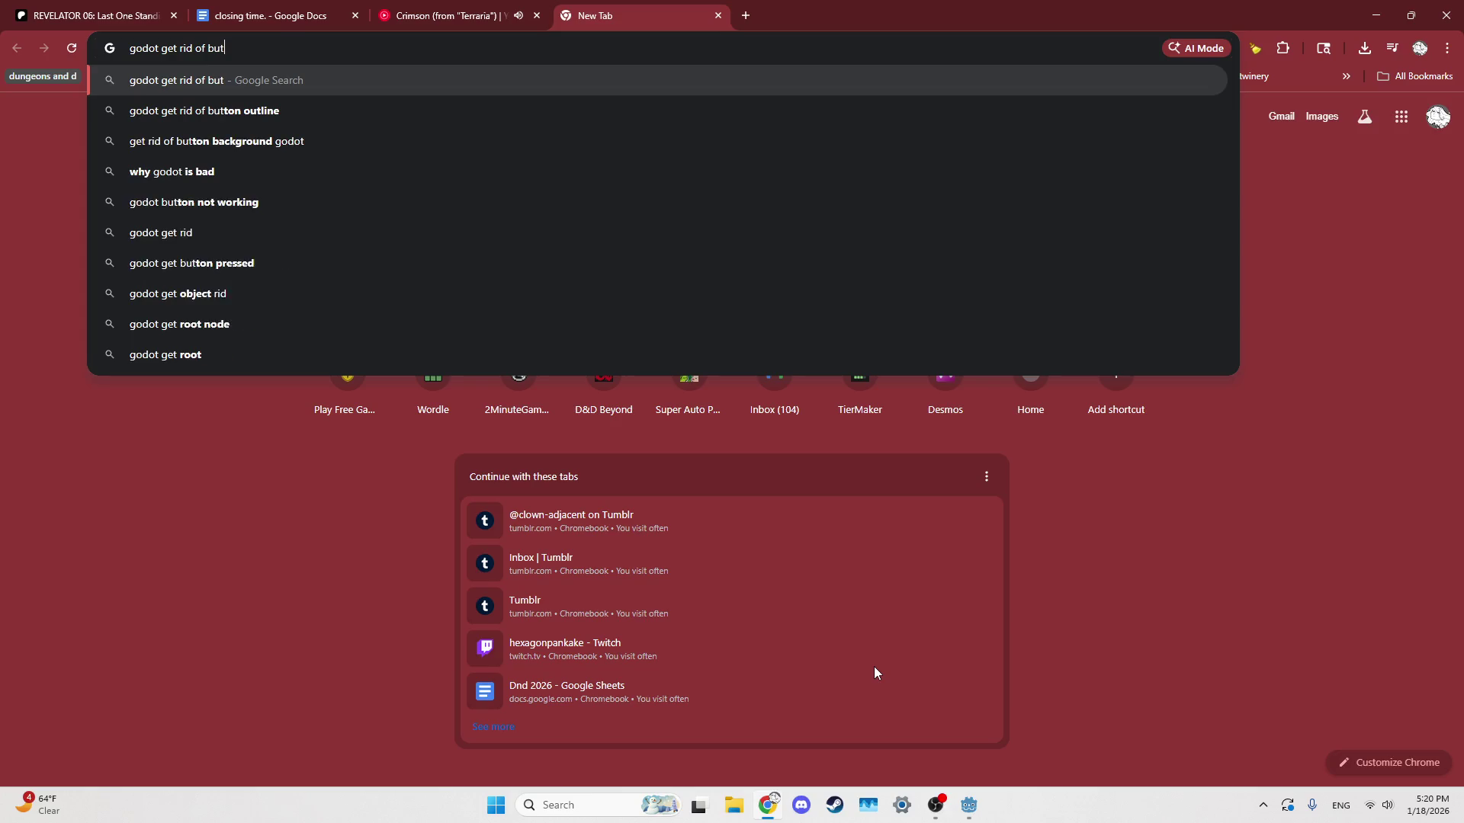
key("Down")
key("Return")
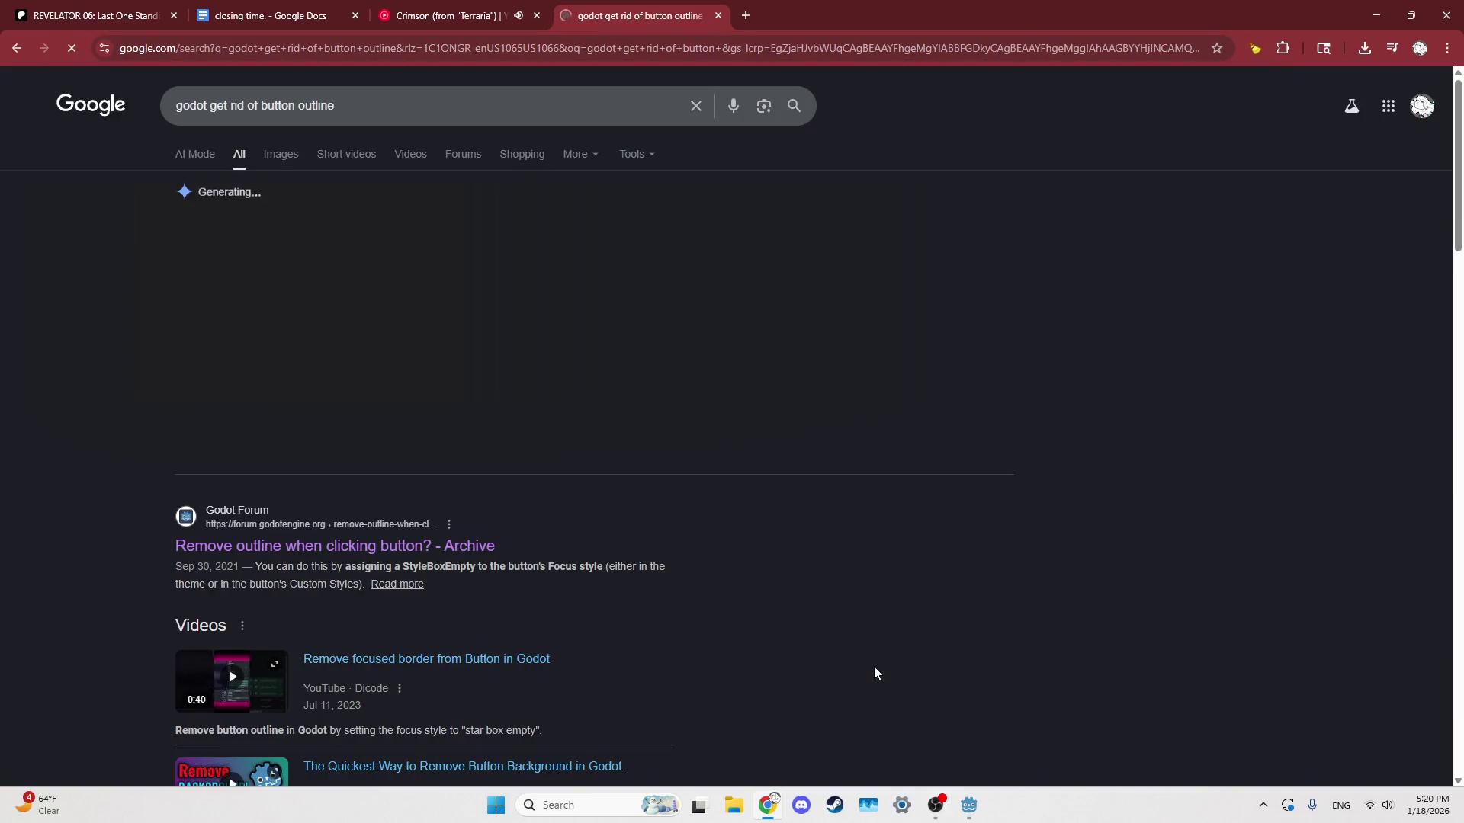
Read the Godot forum and Reddit answers on removing the outline, then return to Godot
left_click(364, 542)
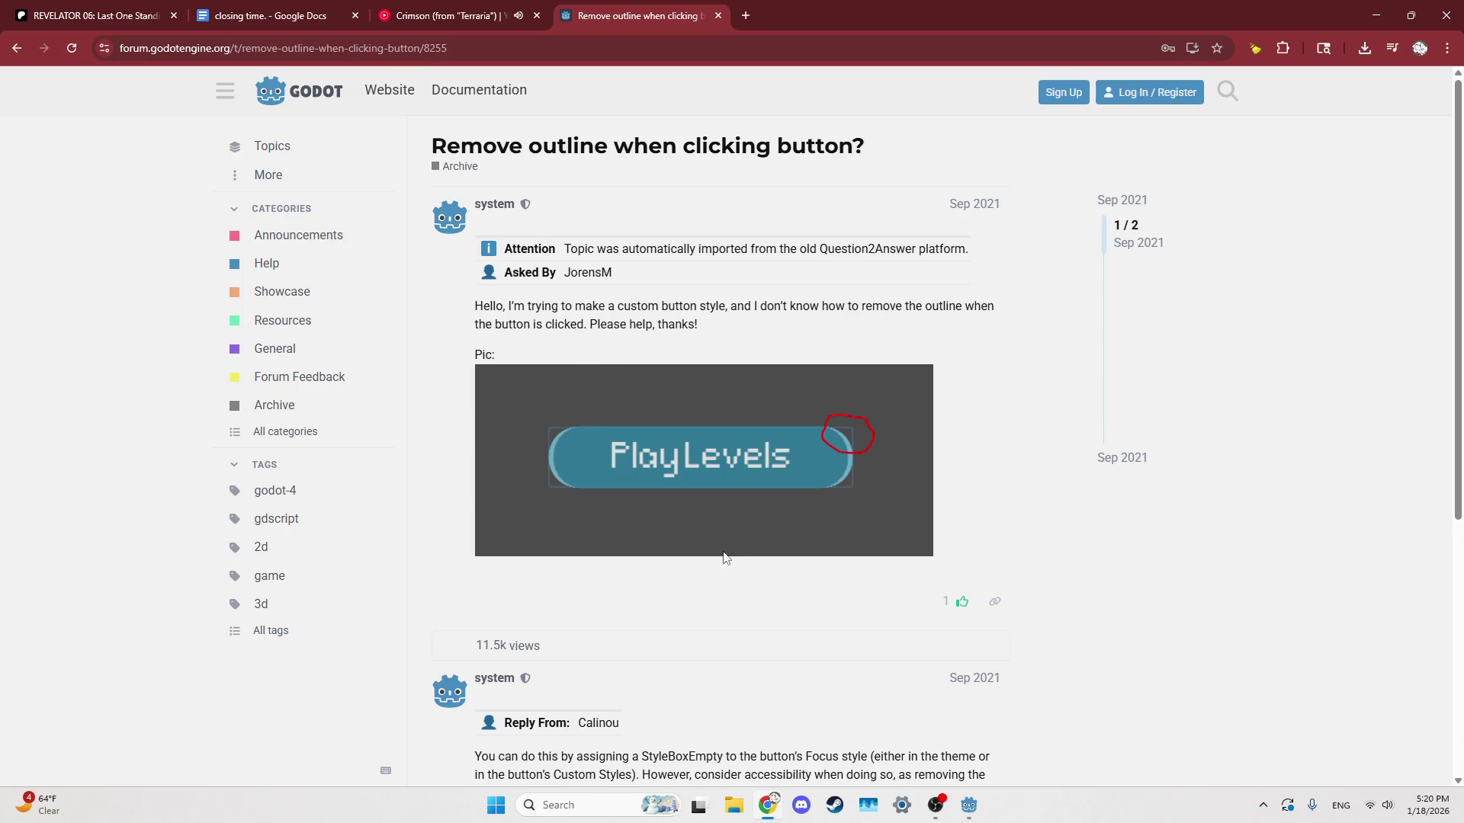
key("alt+Left")
scroll(596, 526, "down", 1)
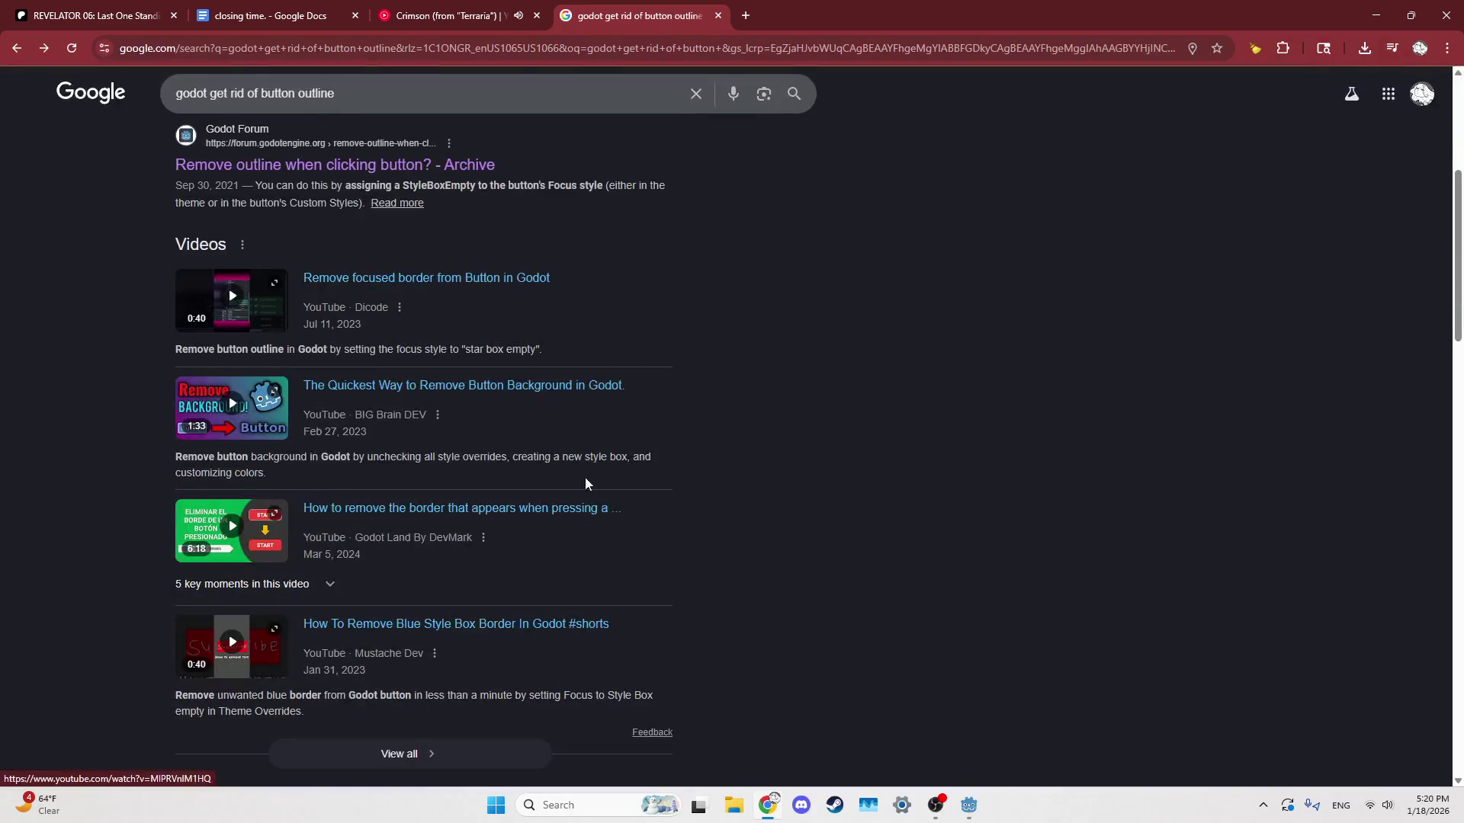
scroll(492, 324, "down", 3)
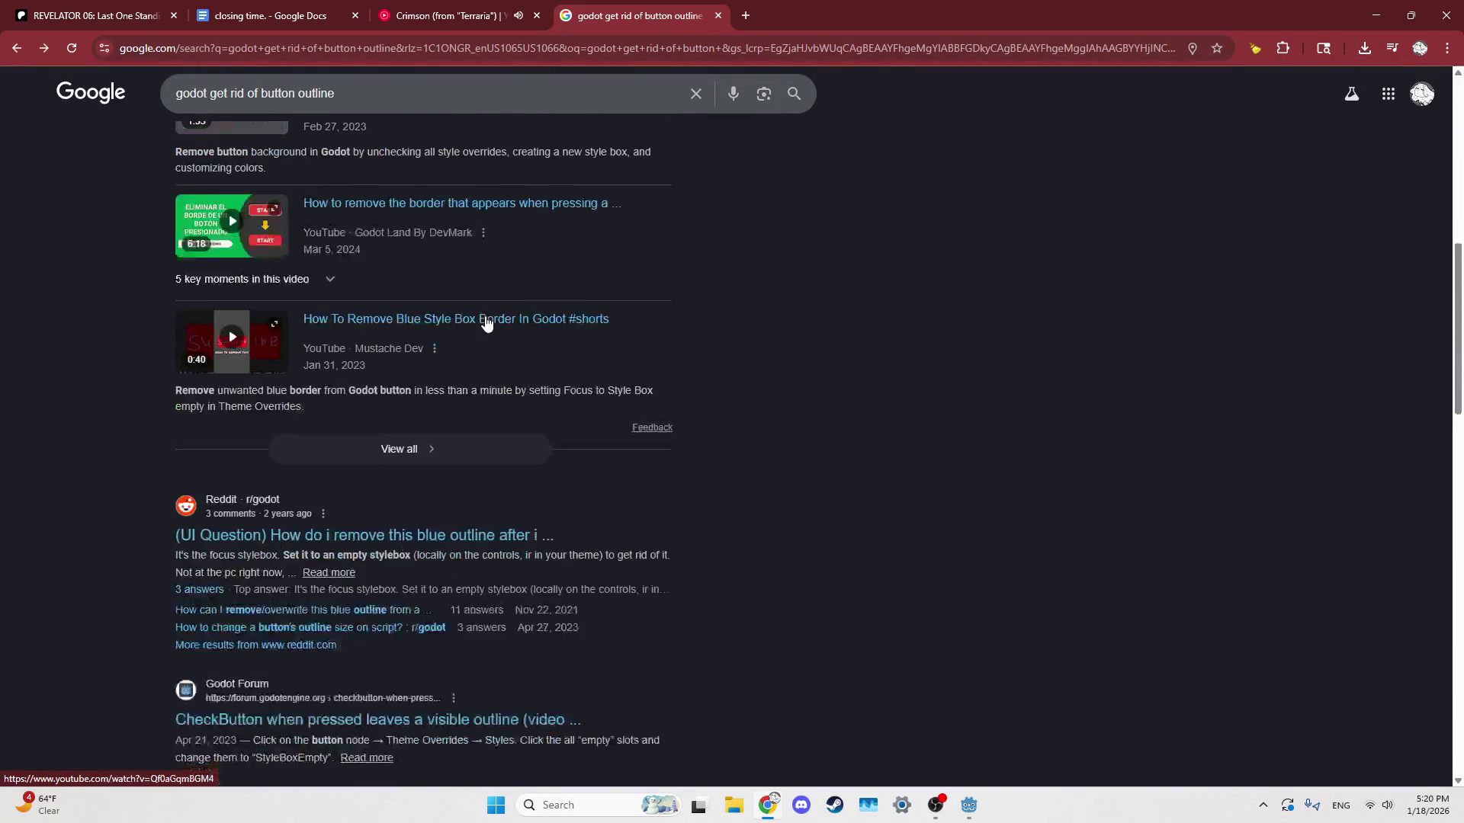
left_click(416, 535)
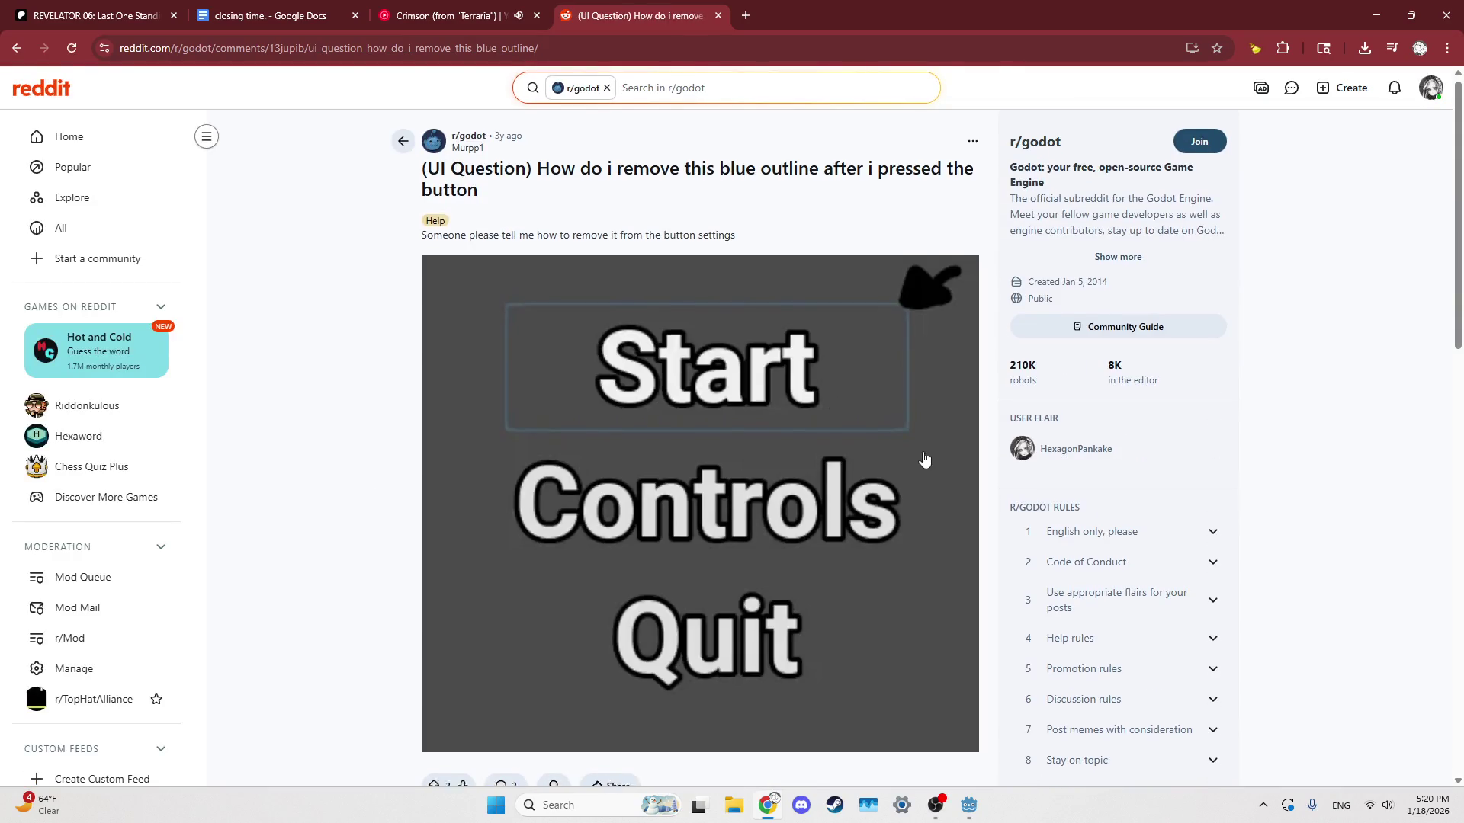
scroll(638, 523, "down", 6)
scroll(629, 526, "down", 1)
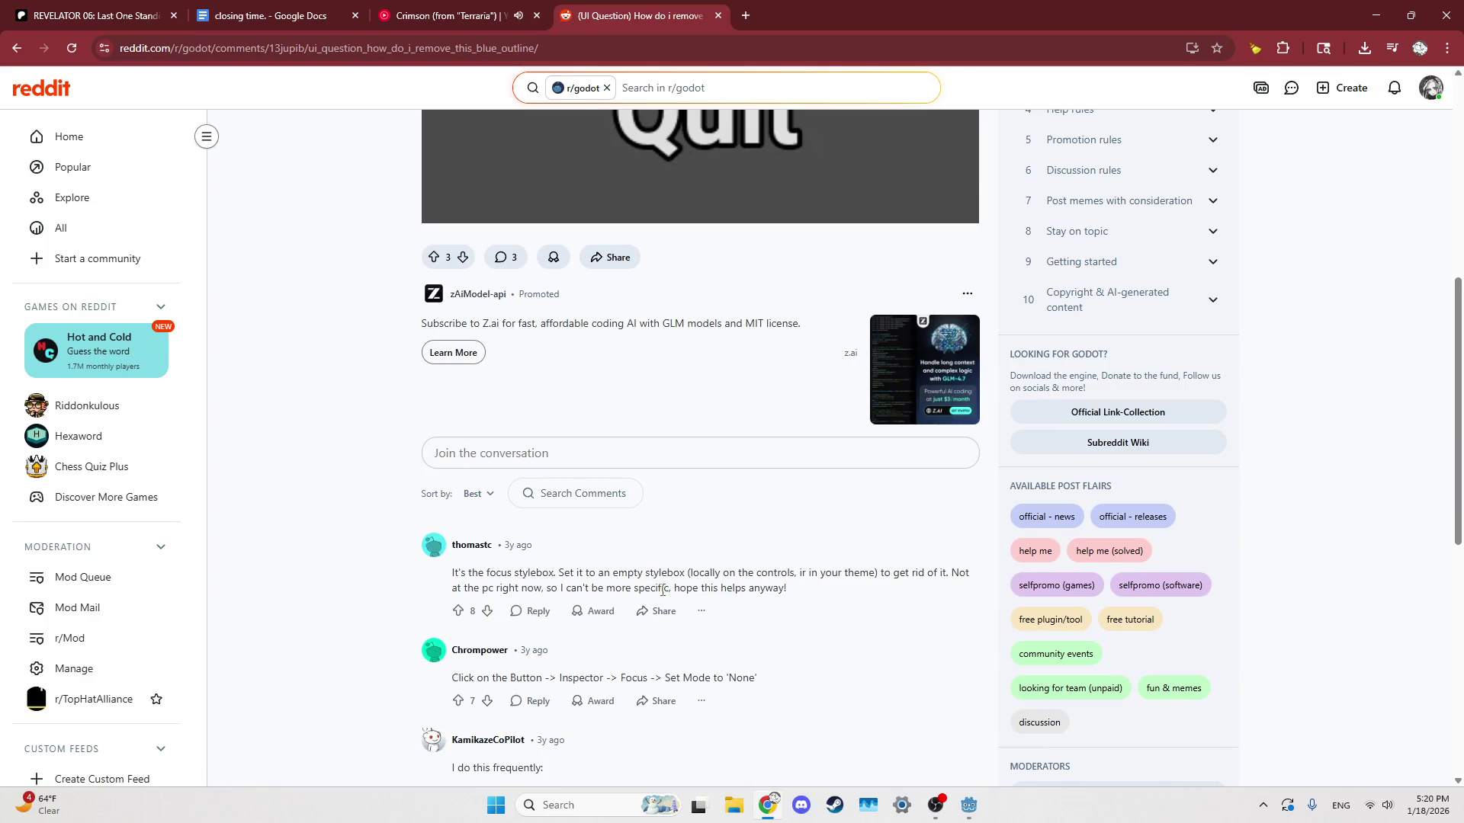
left_click(967, 810)
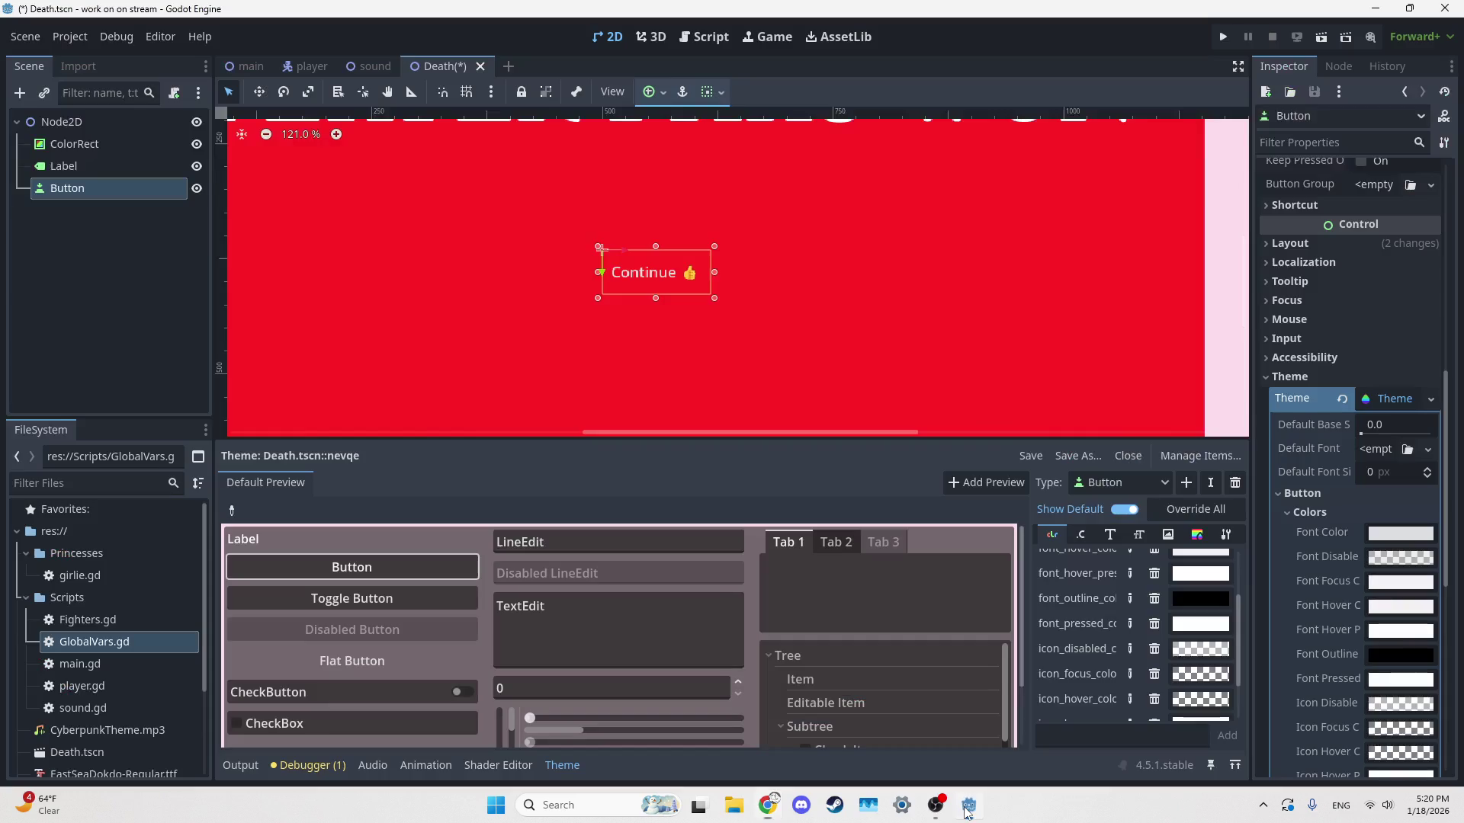
Collapse the theme's Colors and Resource sections and expand the Button Styles section
scroll(1392, 369, "down", 1)
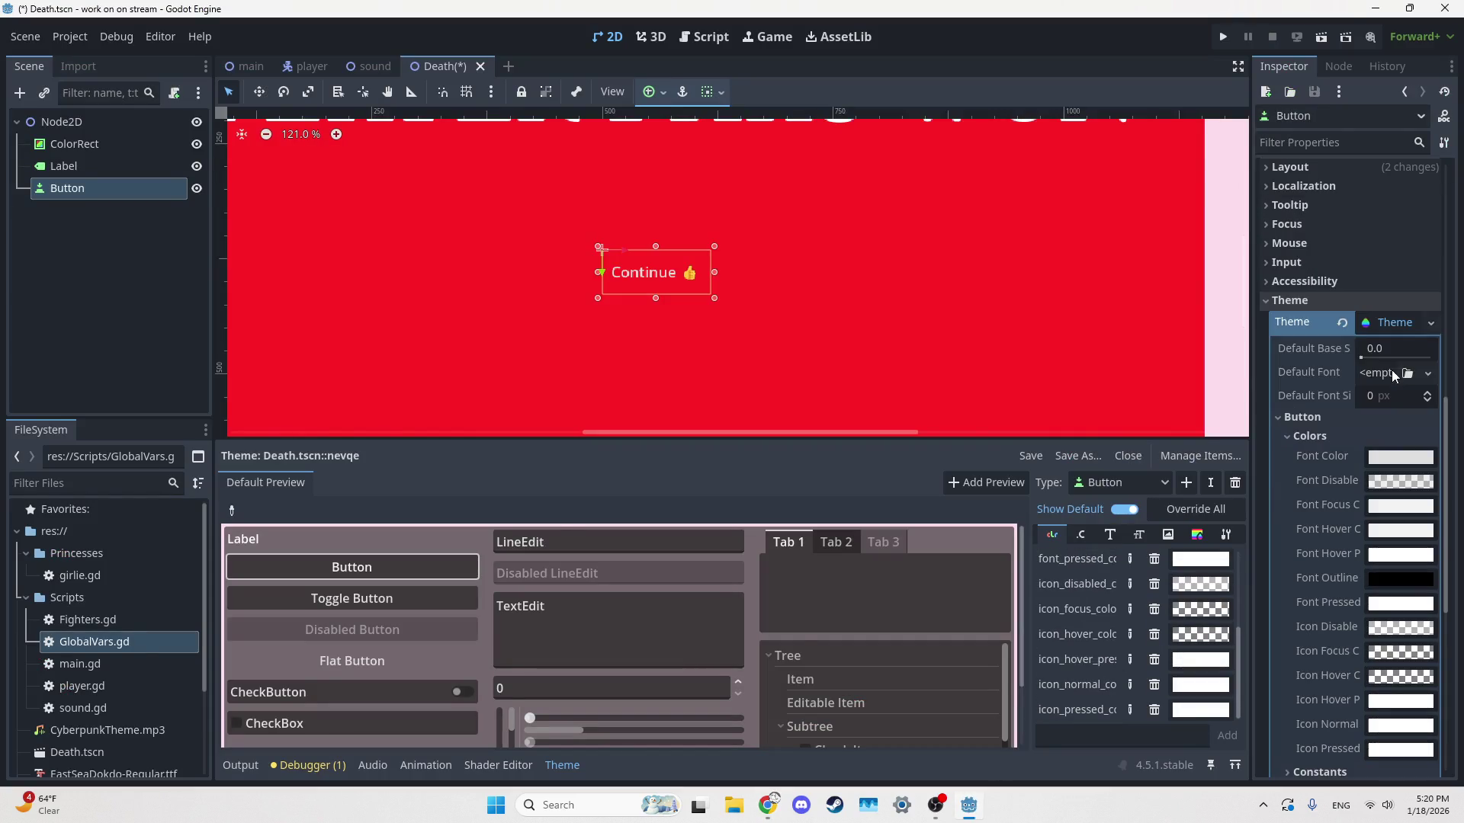
scroll(1317, 350, "down", 2)
left_click(1319, 360)
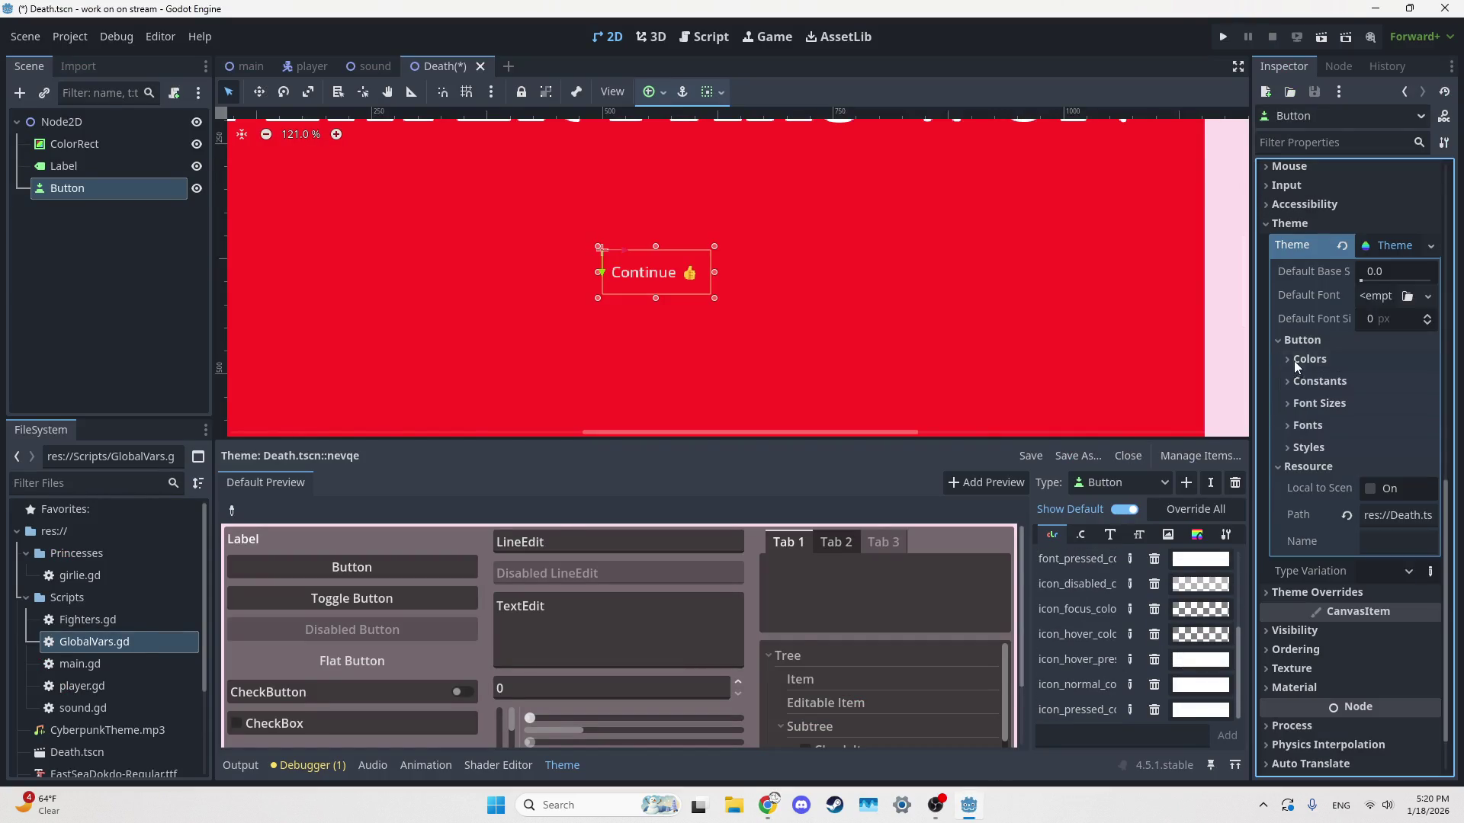
left_click(1291, 466)
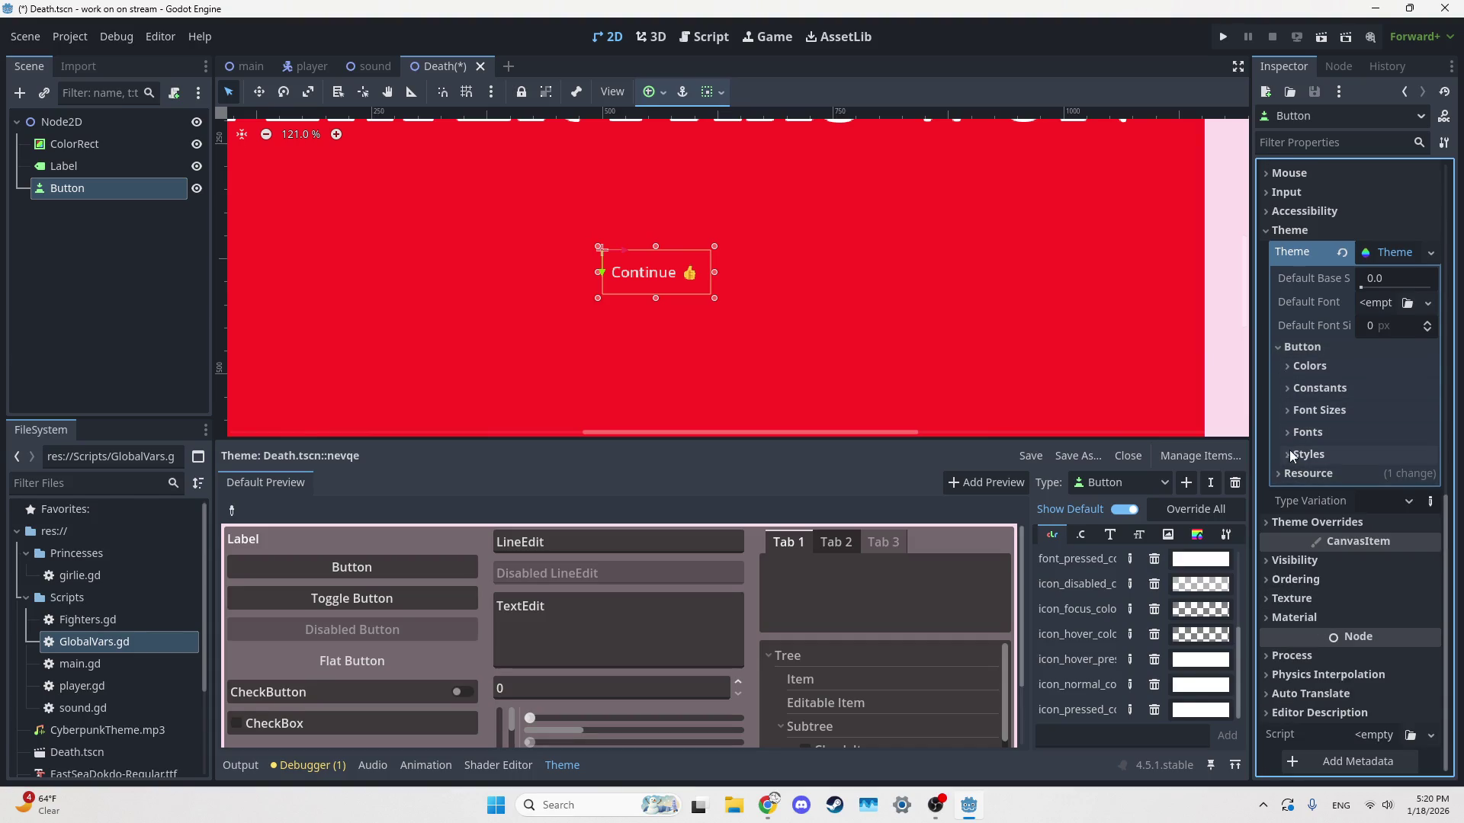
left_click(1287, 454)
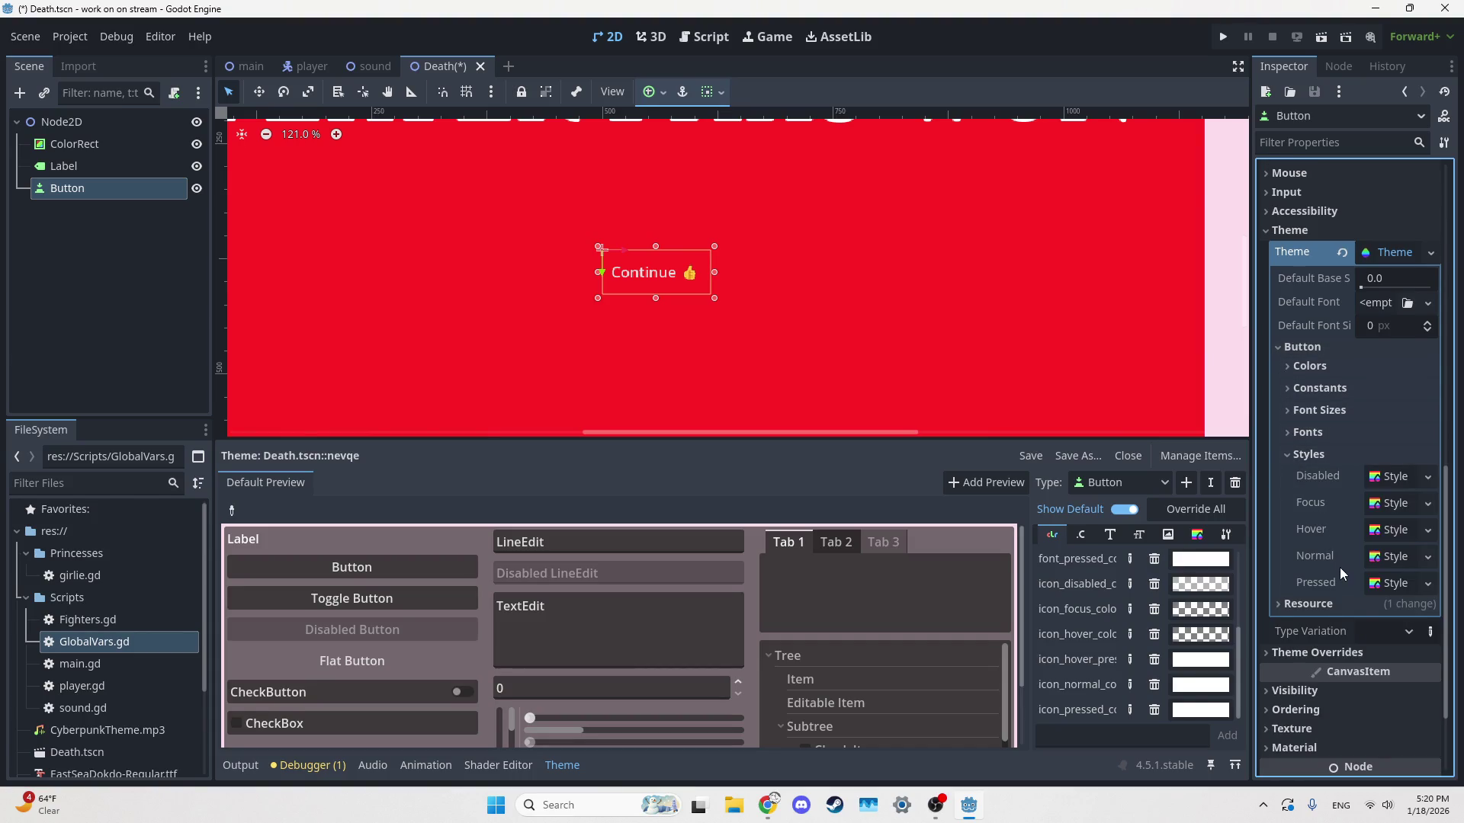
Clear the Button's Focus style, check the preview button, and run the project
left_click(1385, 506)
left_click(1422, 506)
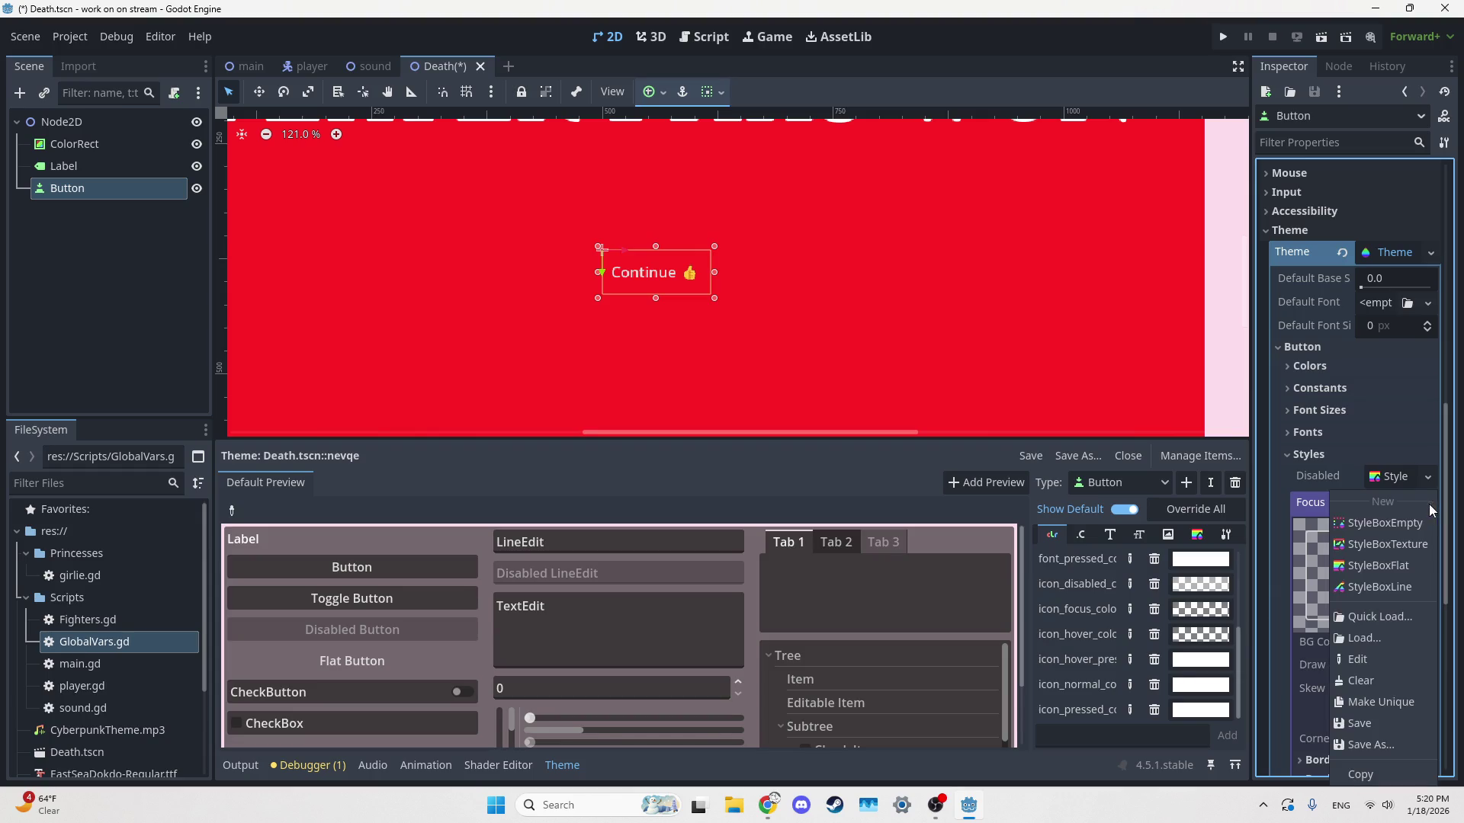
left_click(1374, 681)
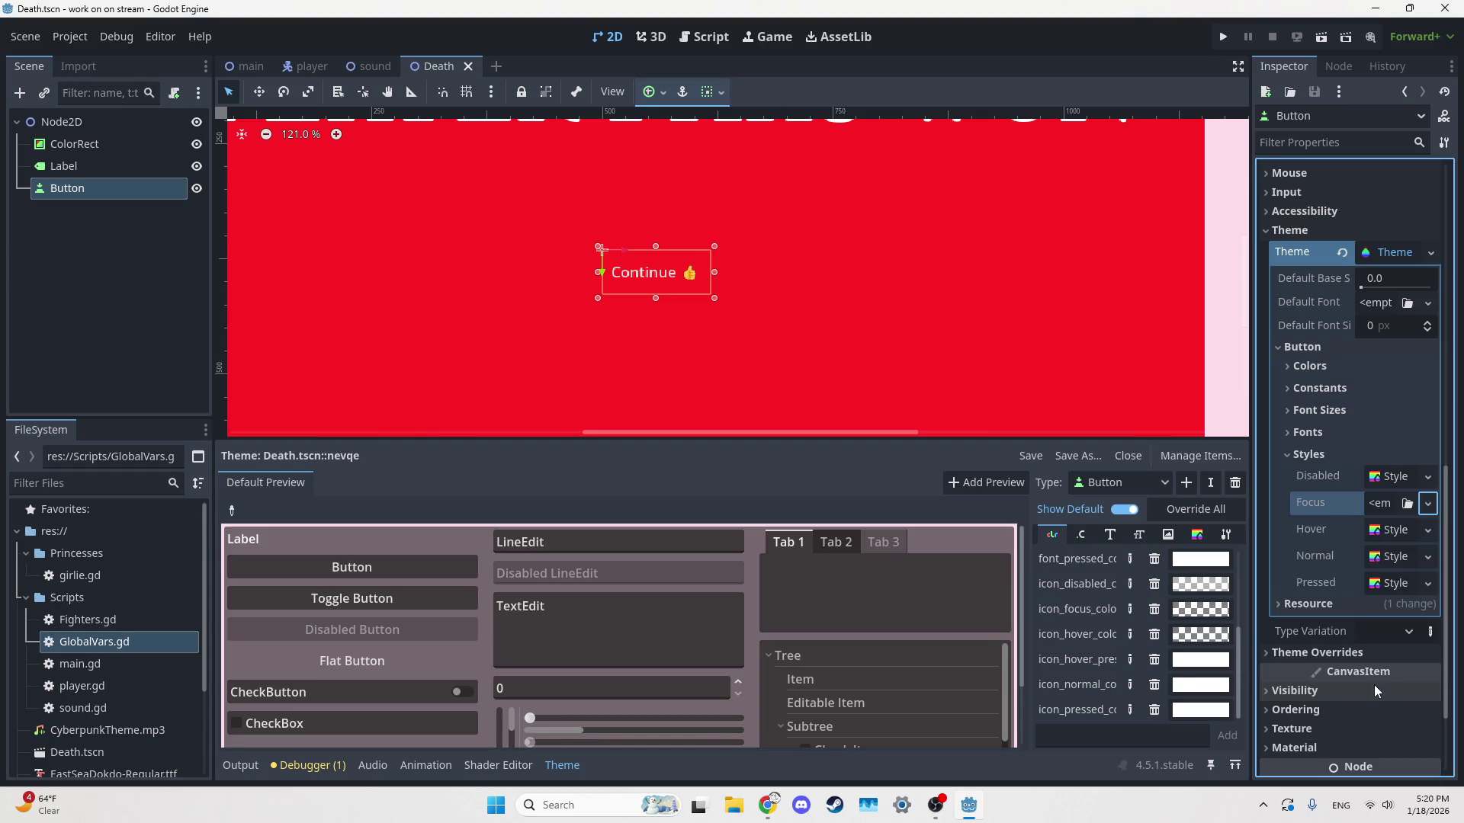
left_click(426, 564)
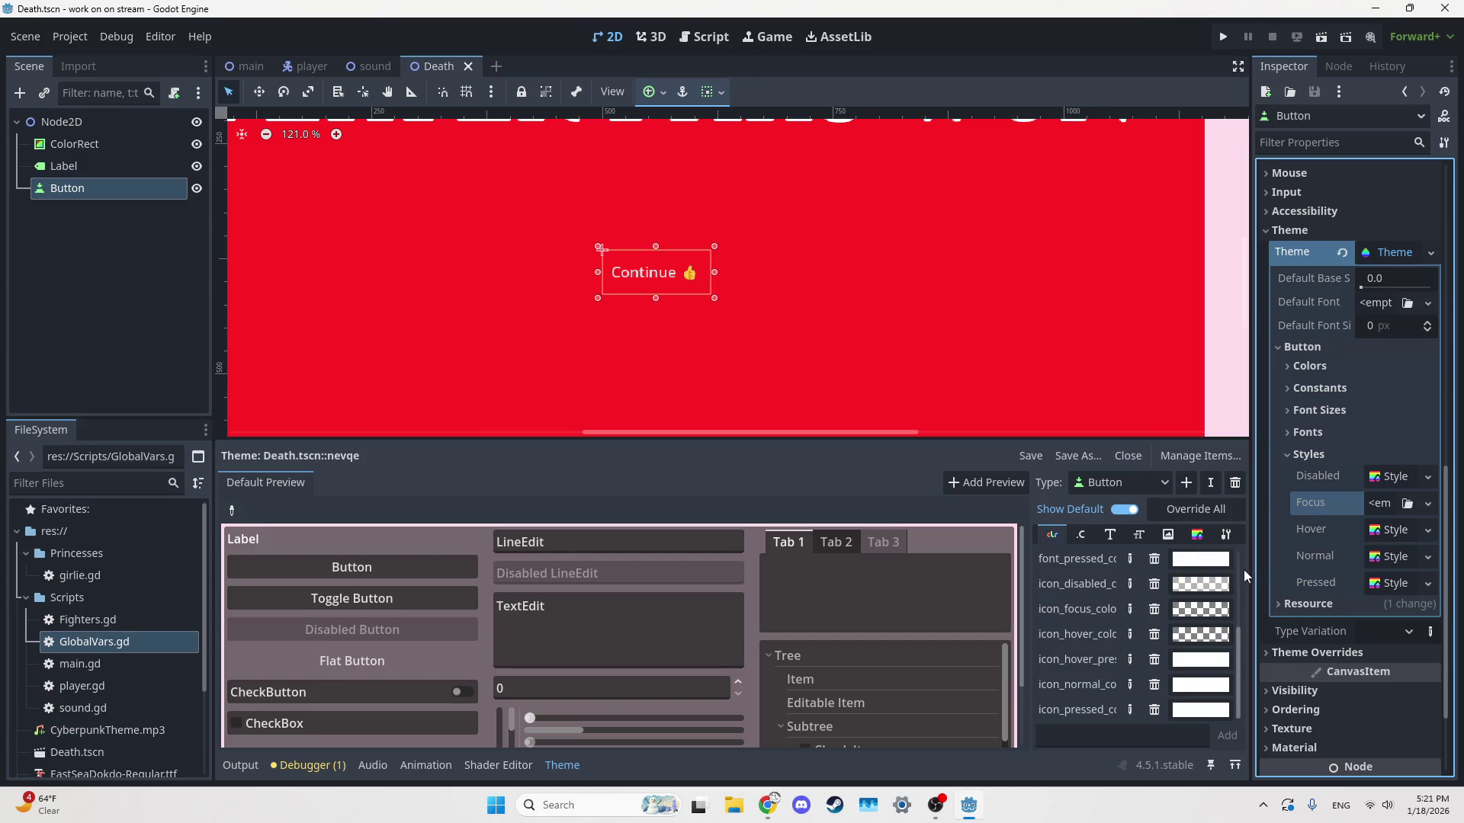
left_click(1223, 37)
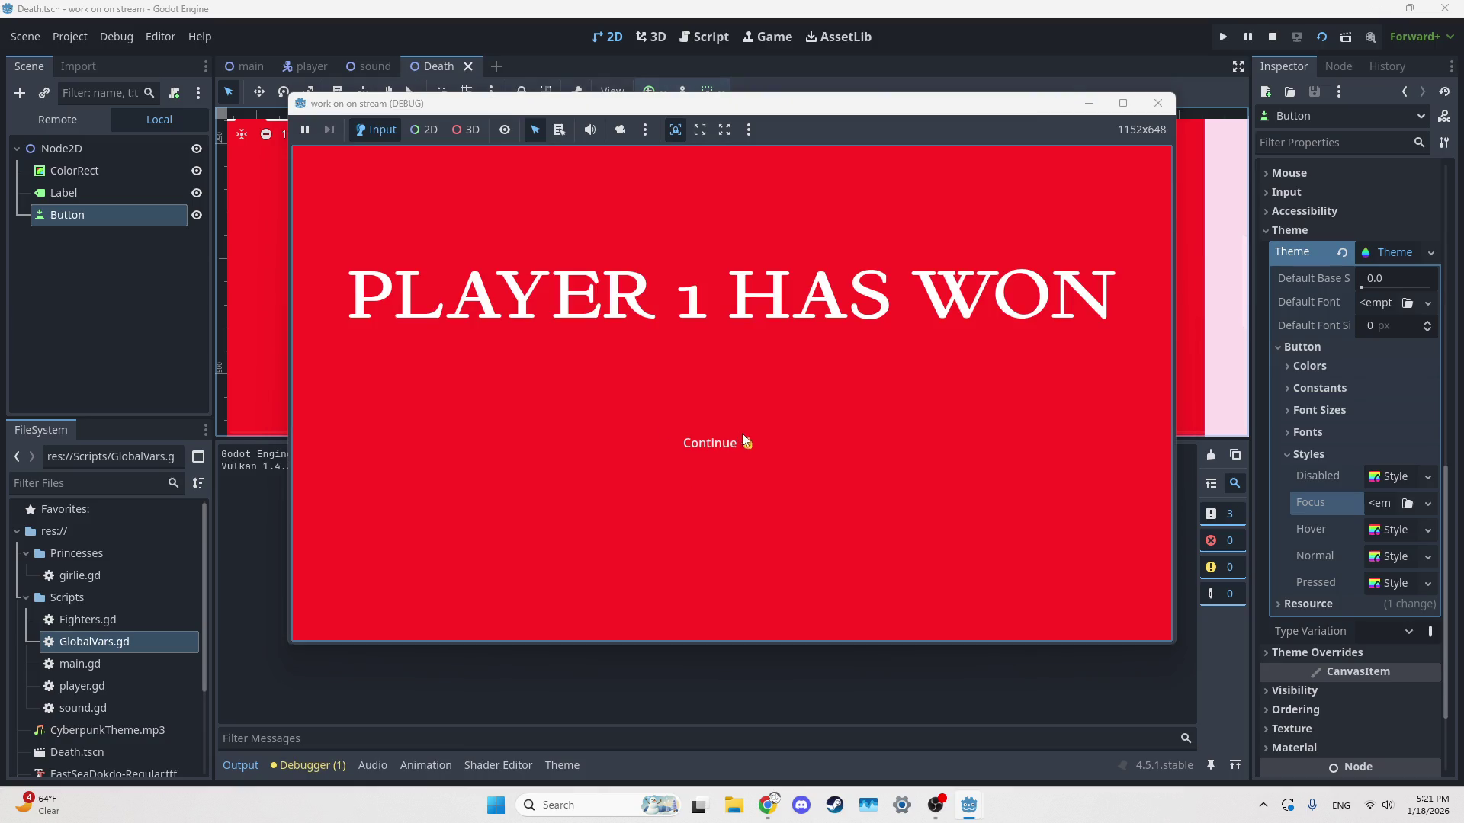
Close the test run and set the Button theme's Focus style to a new StyleBoxEmpty
left_click(1158, 103)
left_click(1380, 503)
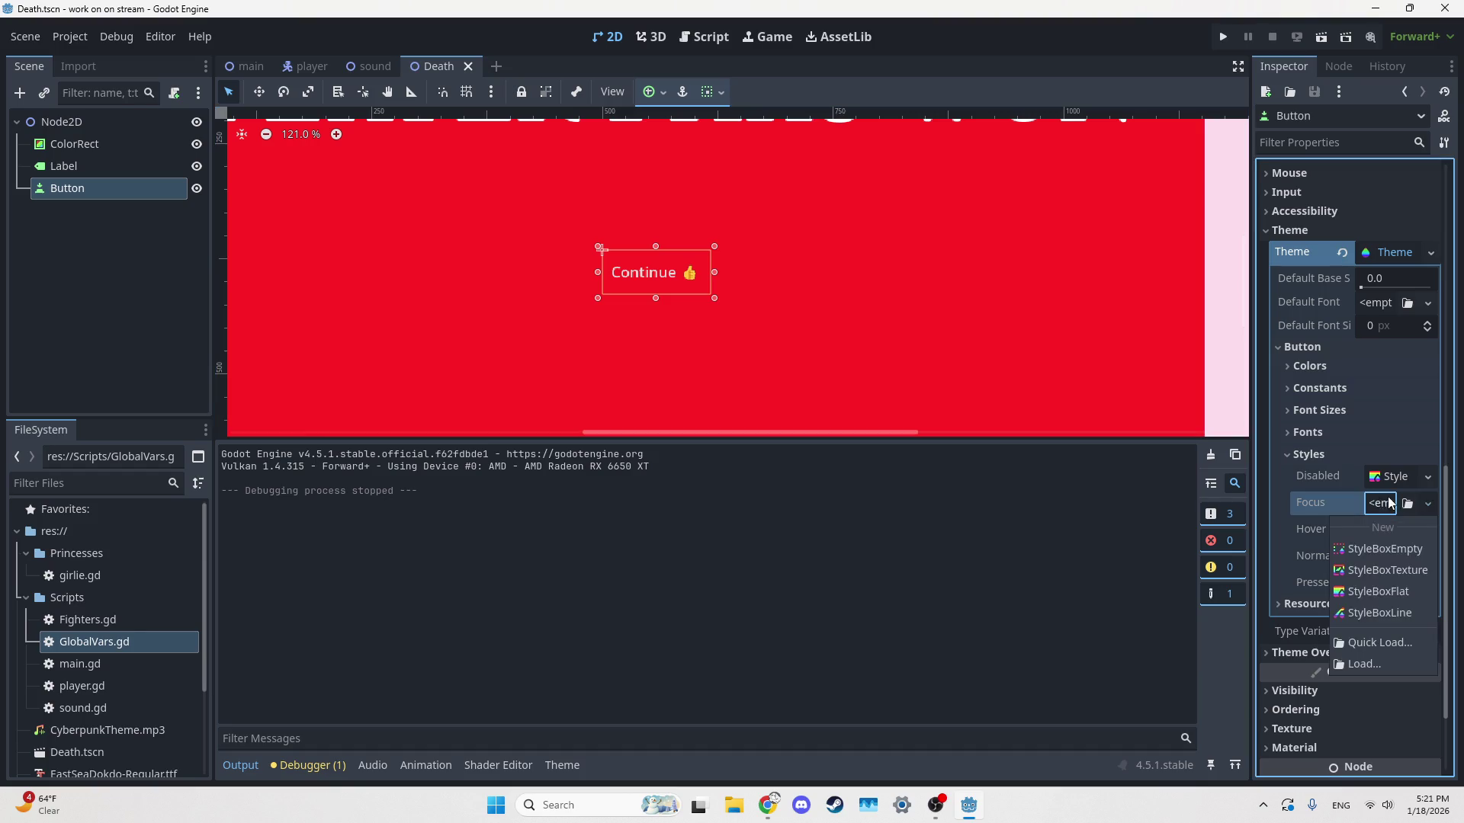
left_click(1384, 555)
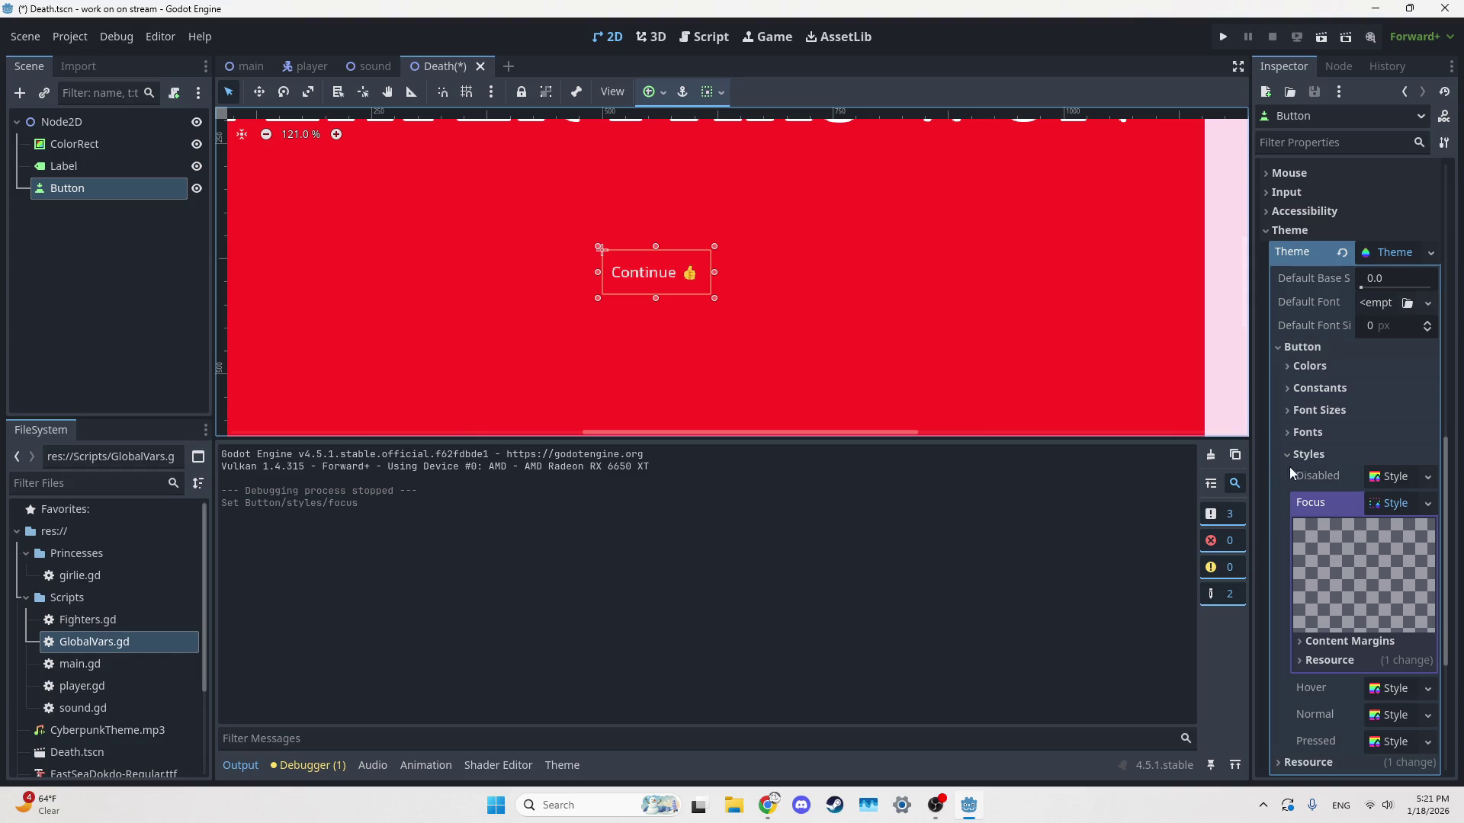
left_click(1372, 476)
left_click(1374, 479)
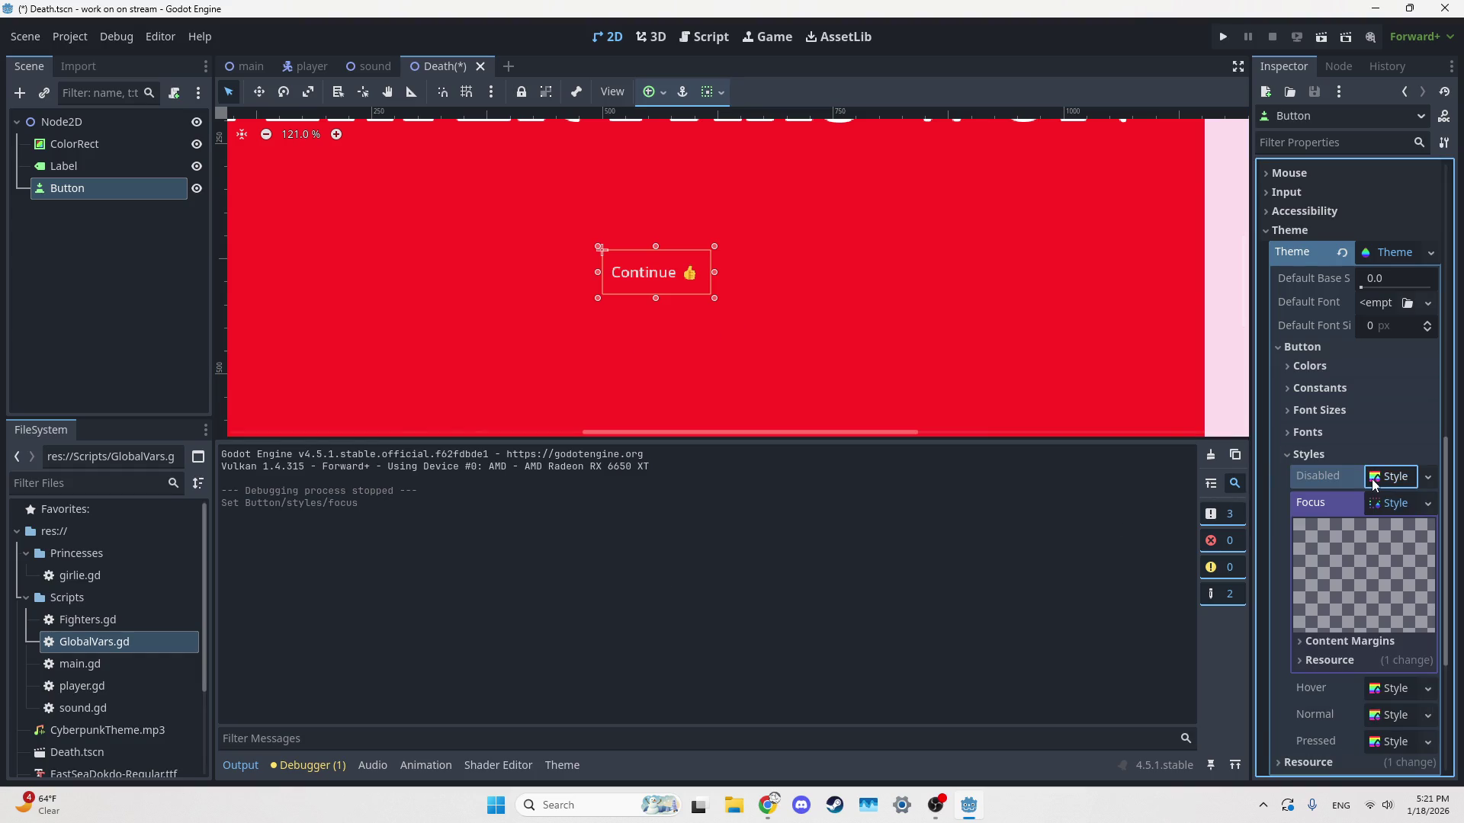
left_click(1285, 456)
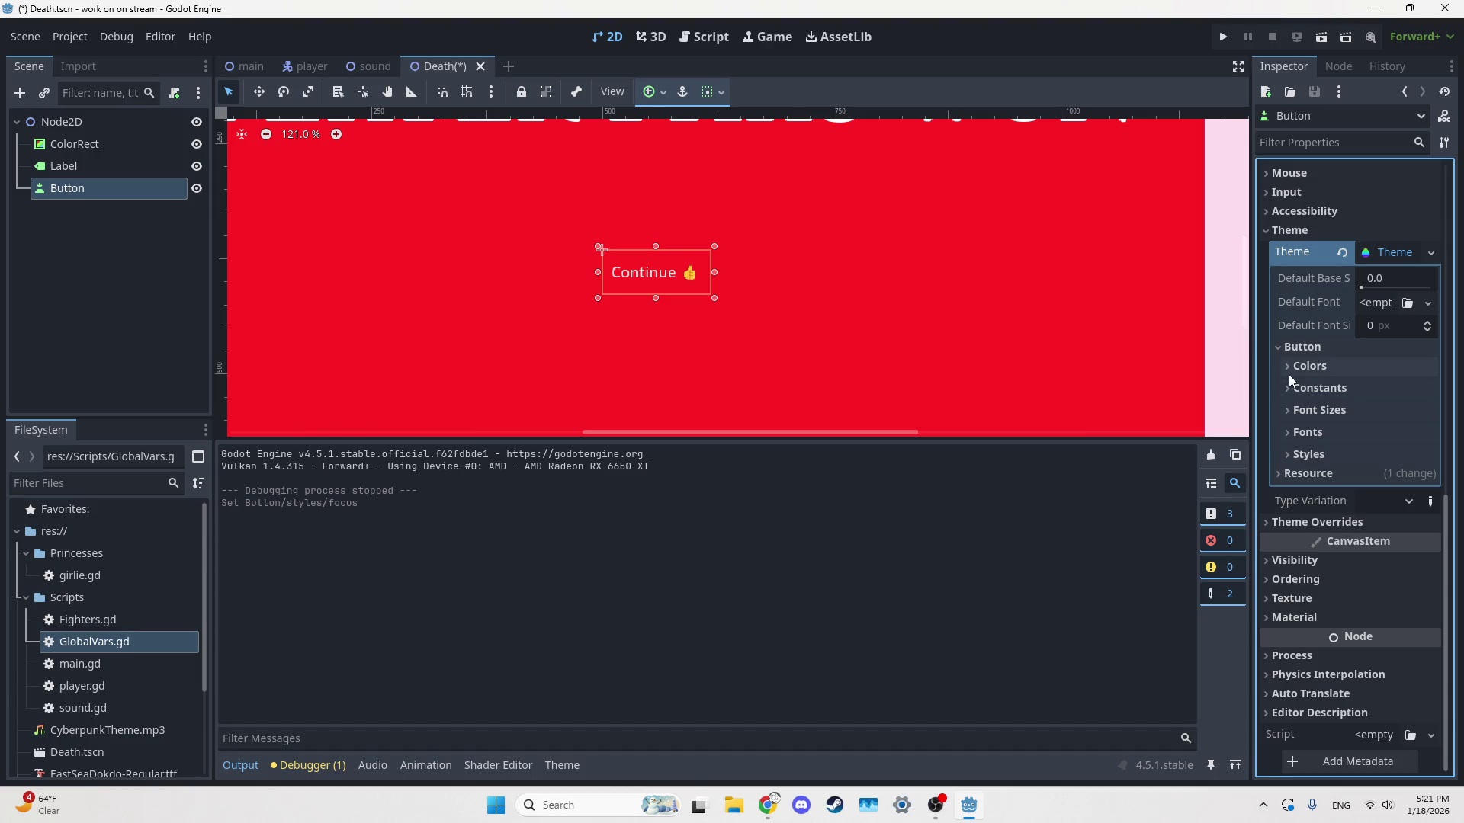
left_click(1378, 252)
left_click(1386, 477)
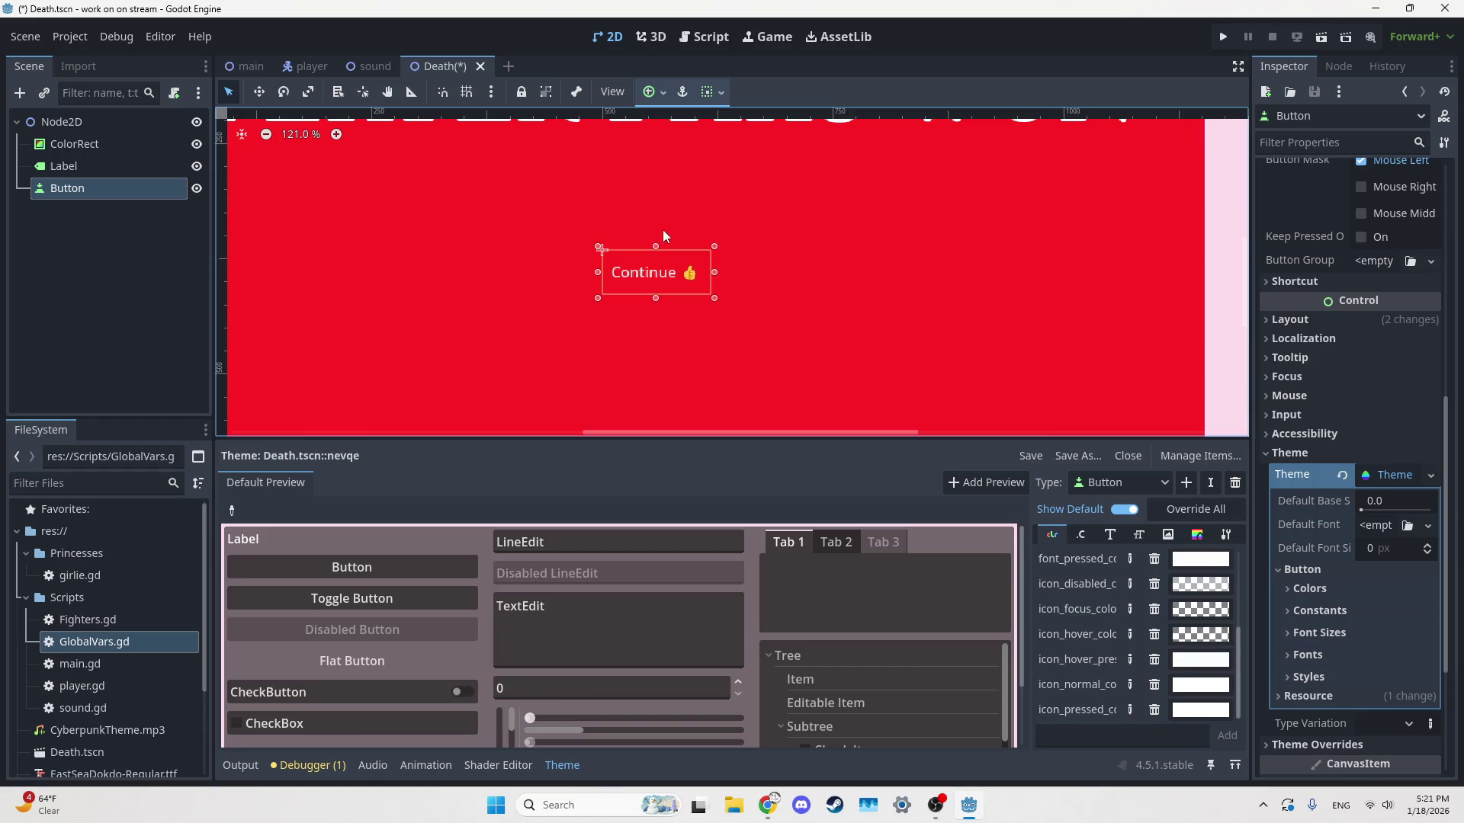
Rename the scene's root node to 'Death' and save the scene
left_click(157, 123)
left_click(157, 124)
type("Death")
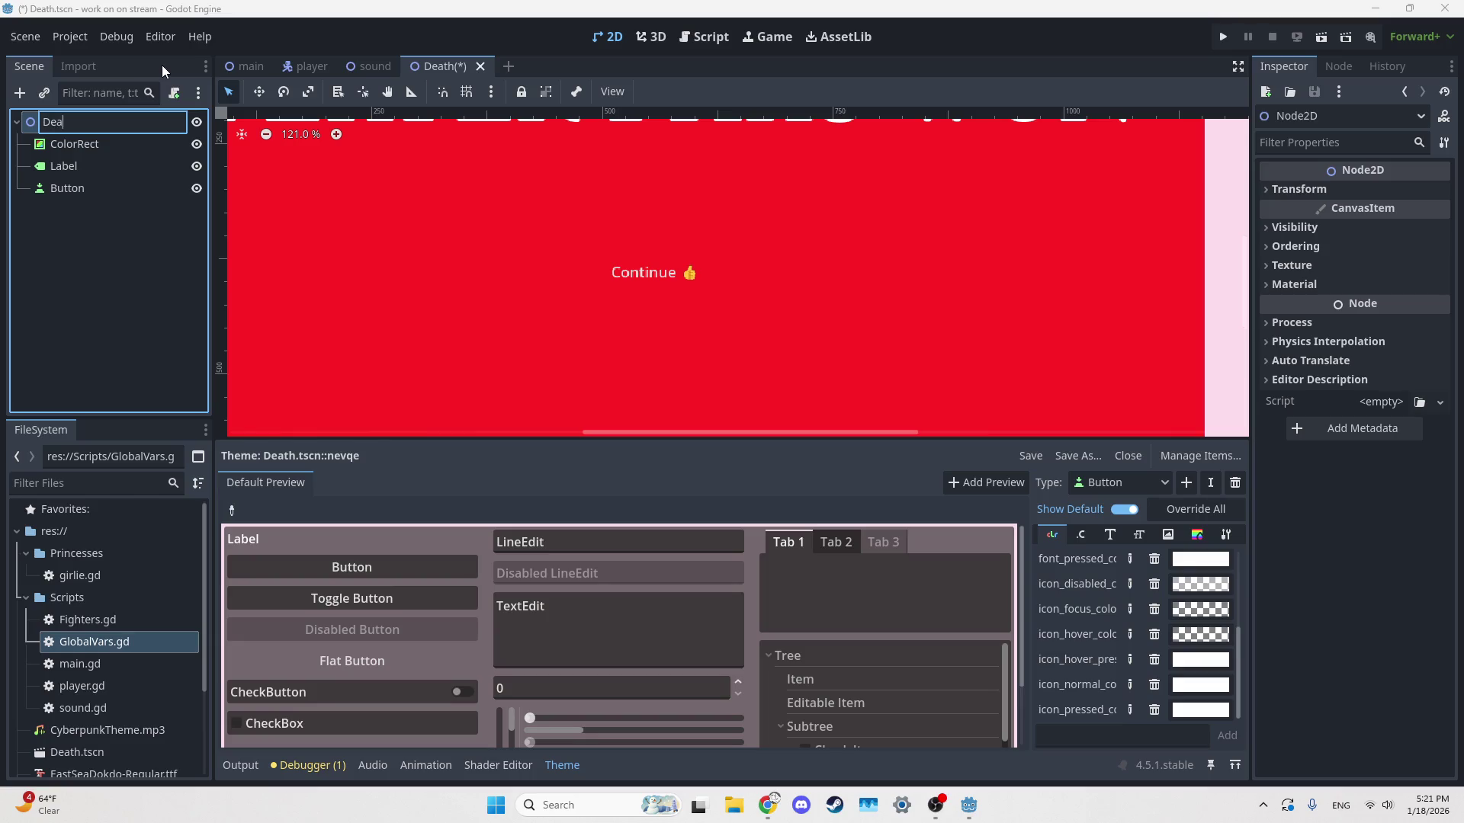
key("Return")
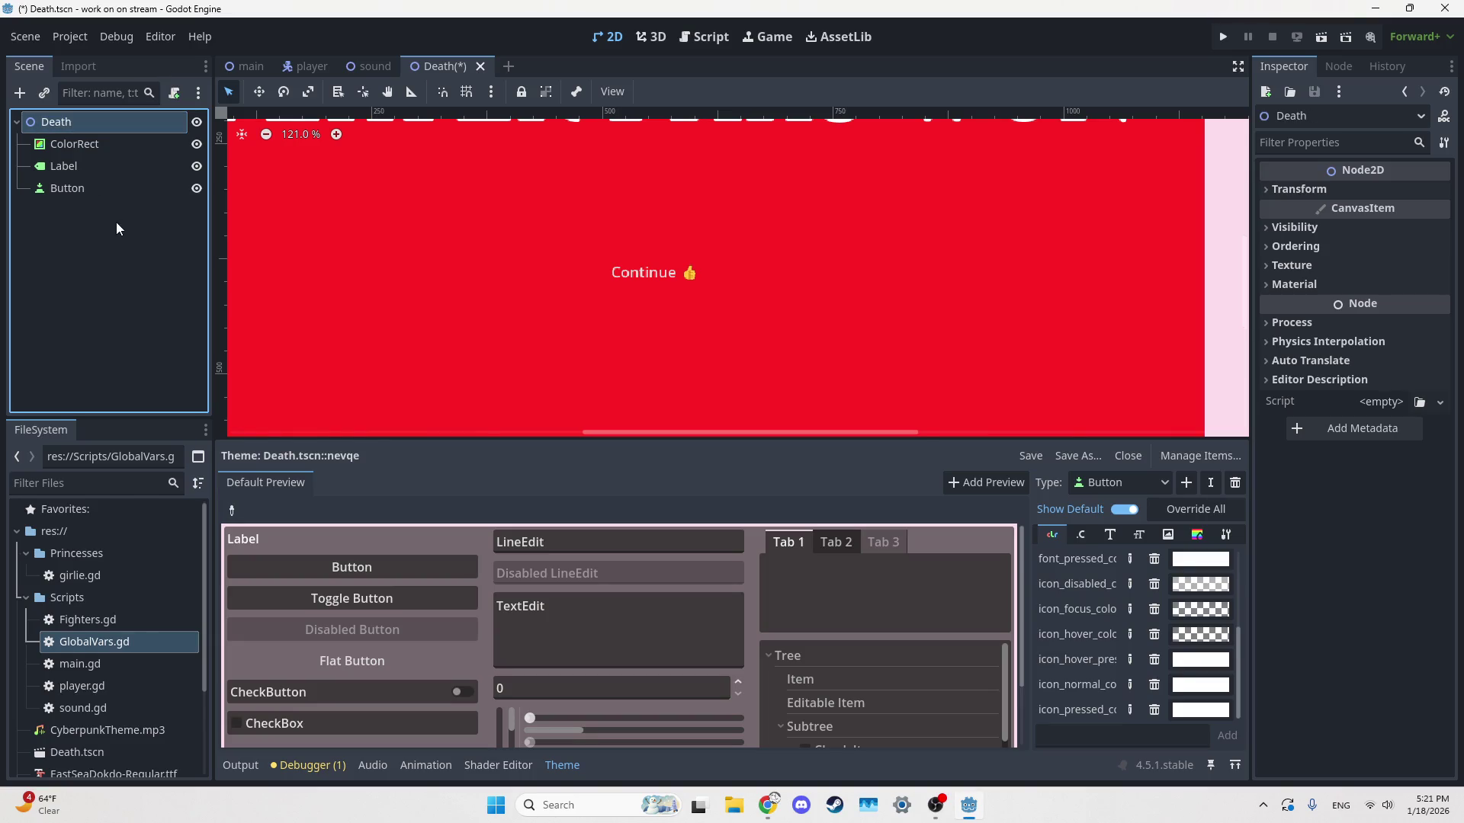
key("ctrl+s")
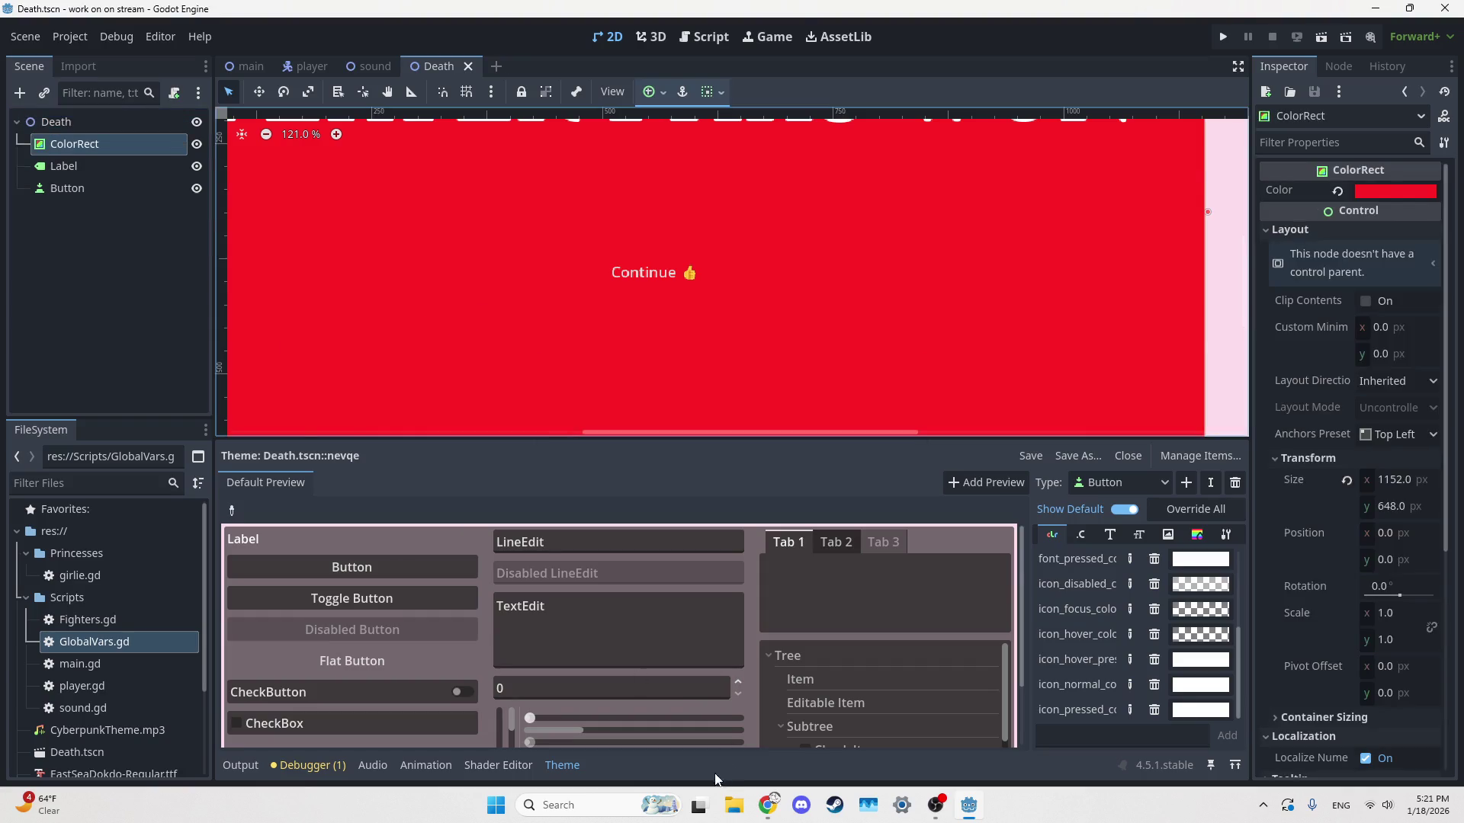
Attach a new death.gd script to the Death root node inside the Scripts folder
left_click(76, 191)
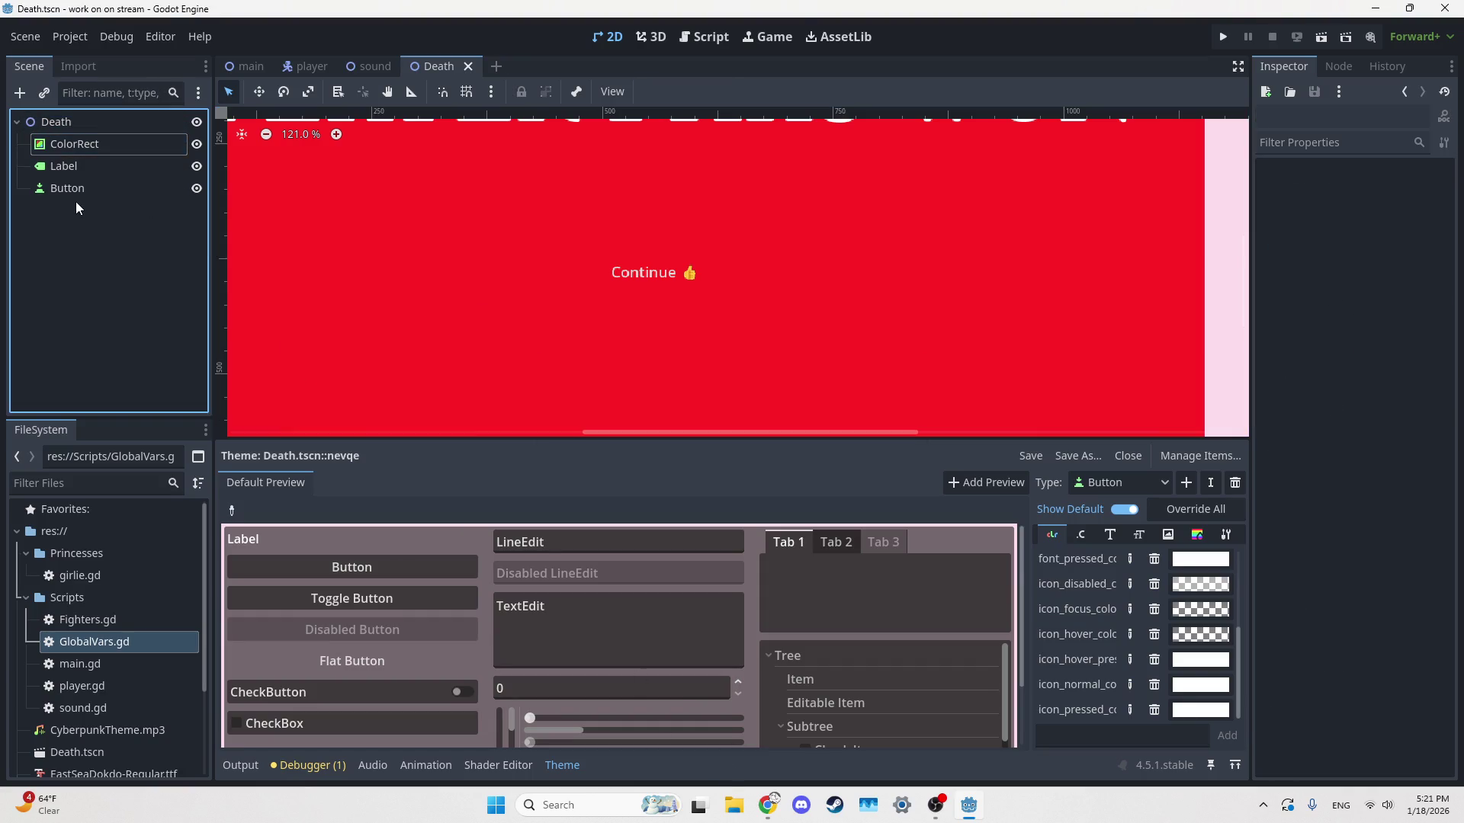
left_click(141, 124)
left_click(174, 92)
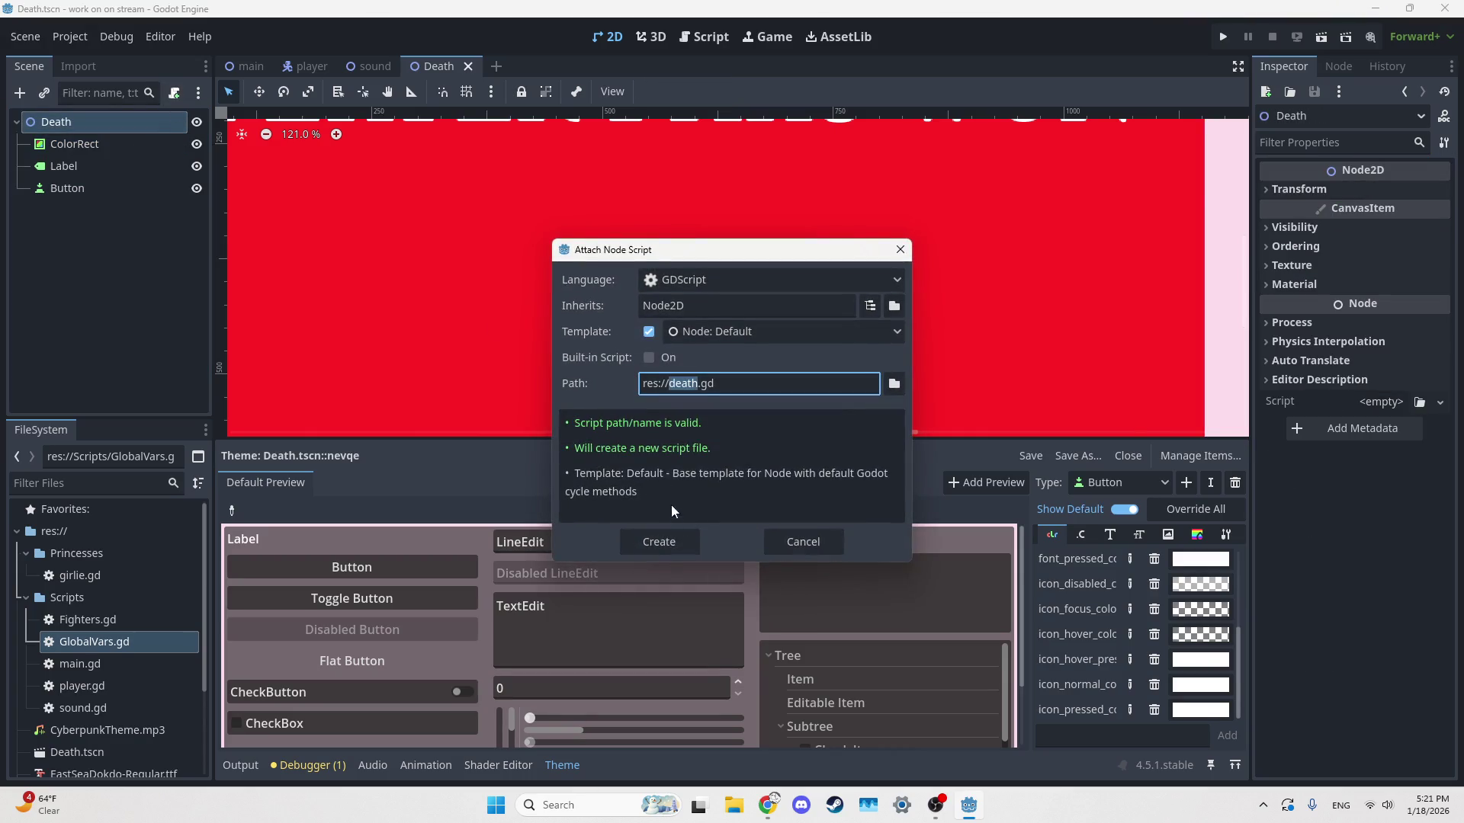
key("Left")
type("Scrip")
type("ts/")
key("Return")
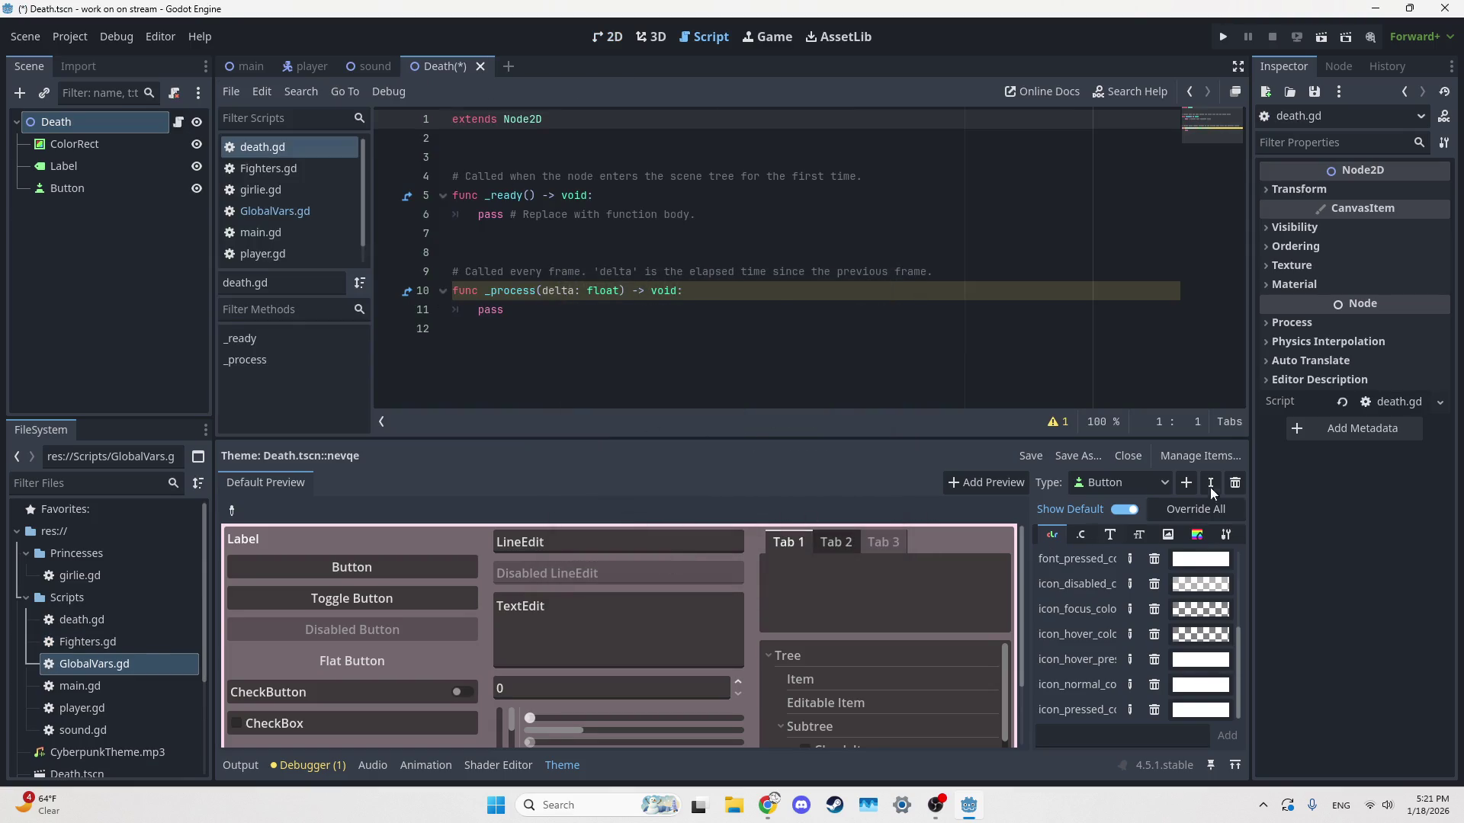
Review the Label and Button properties in the Inspector, then open the player scene
left_click(79, 167)
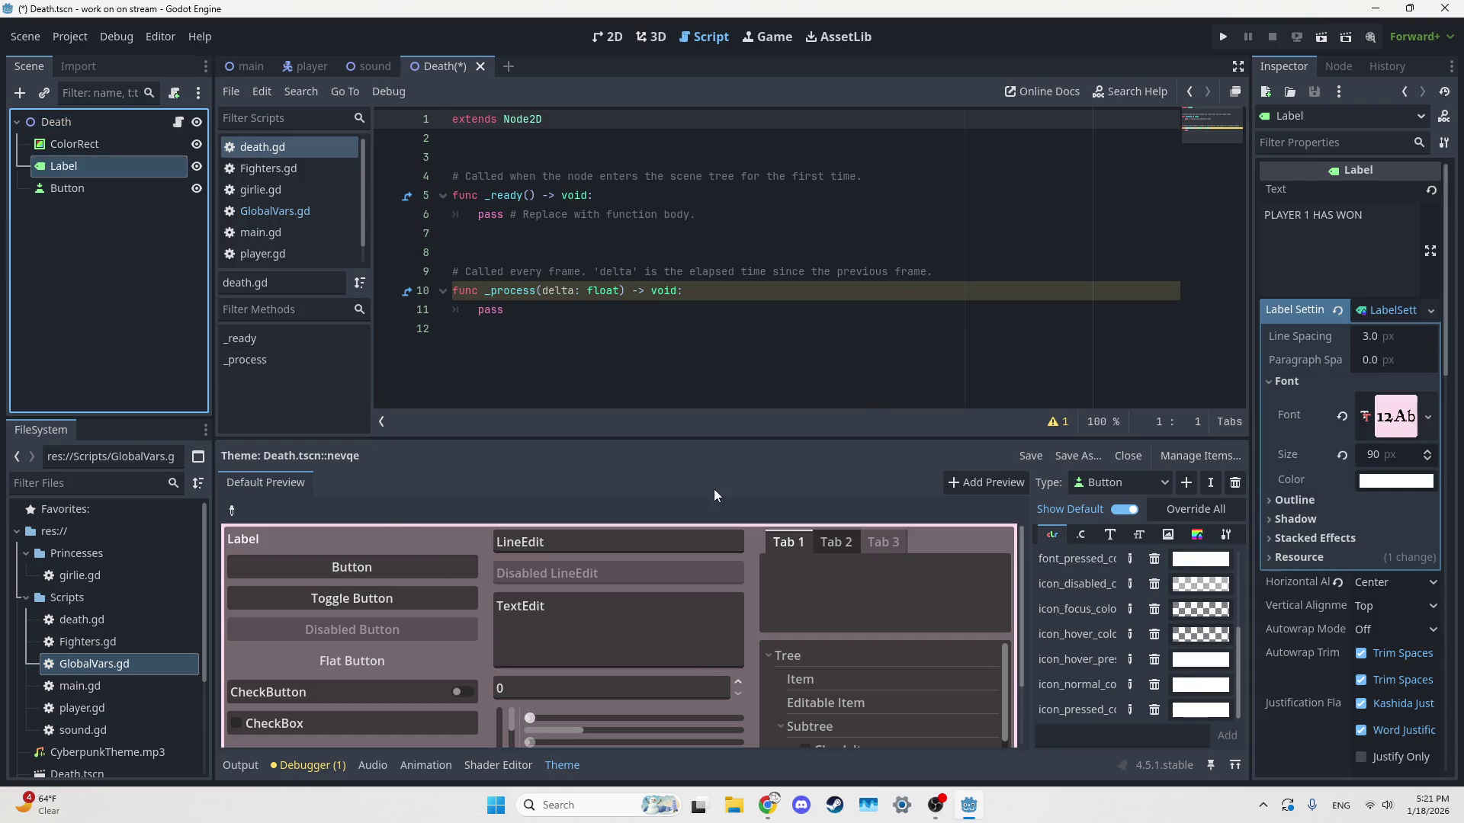
left_click_drag(599, 436, 598, 515)
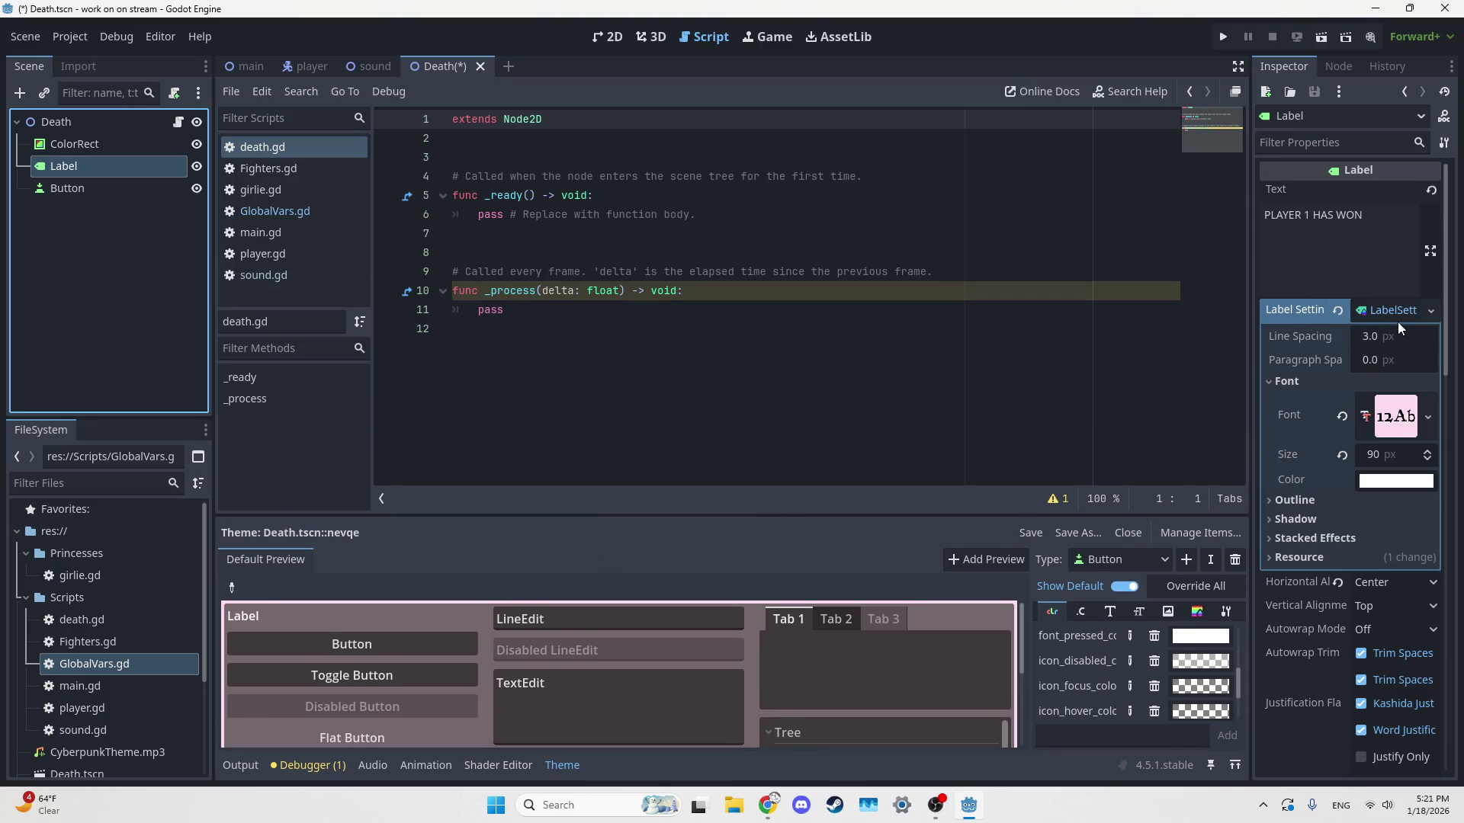
left_click(1379, 312)
scroll(1382, 461, "down", 10)
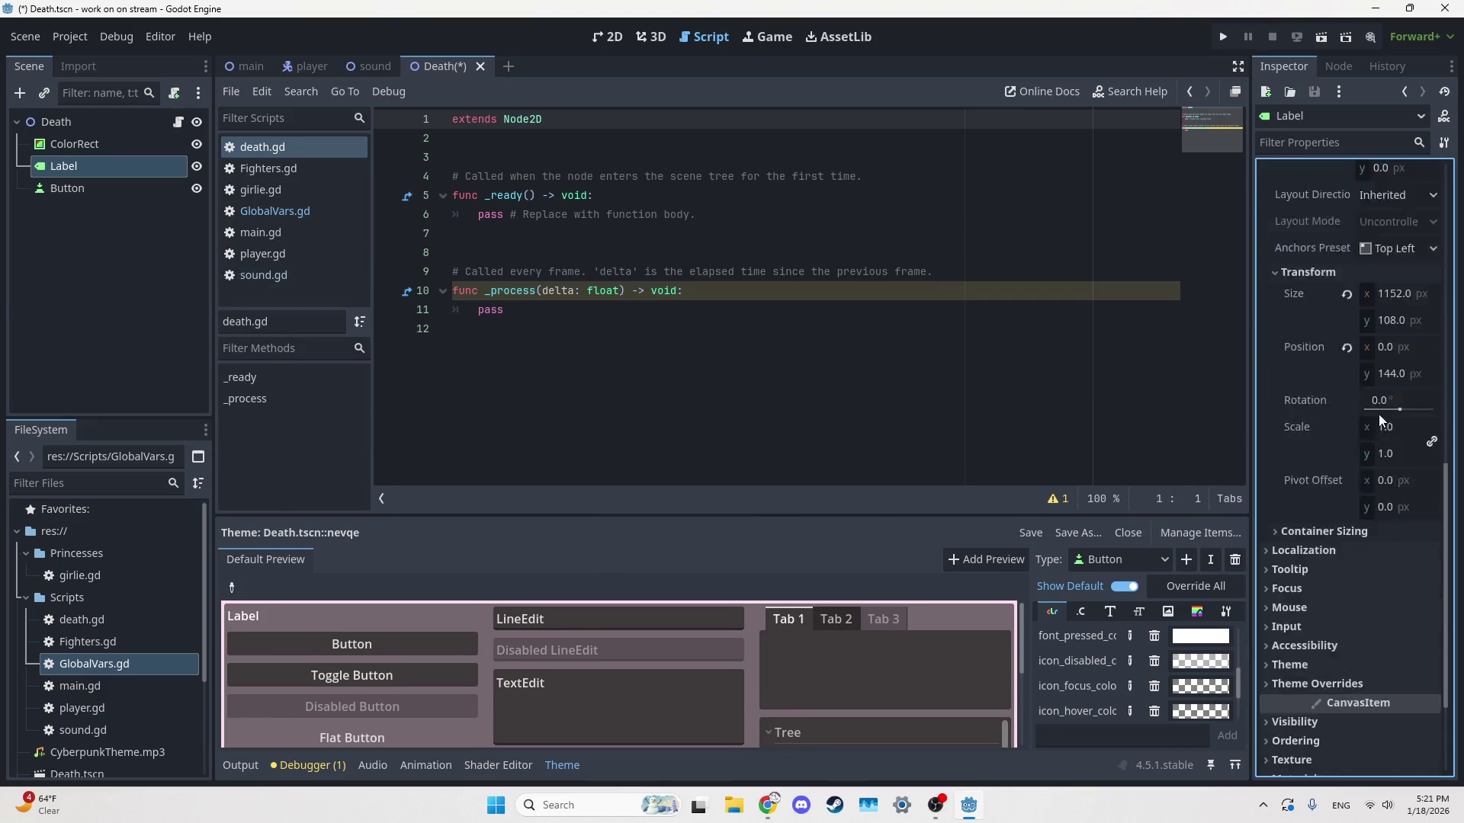
scroll(1334, 427, "up", 2)
scroll(1325, 396, "down", 2)
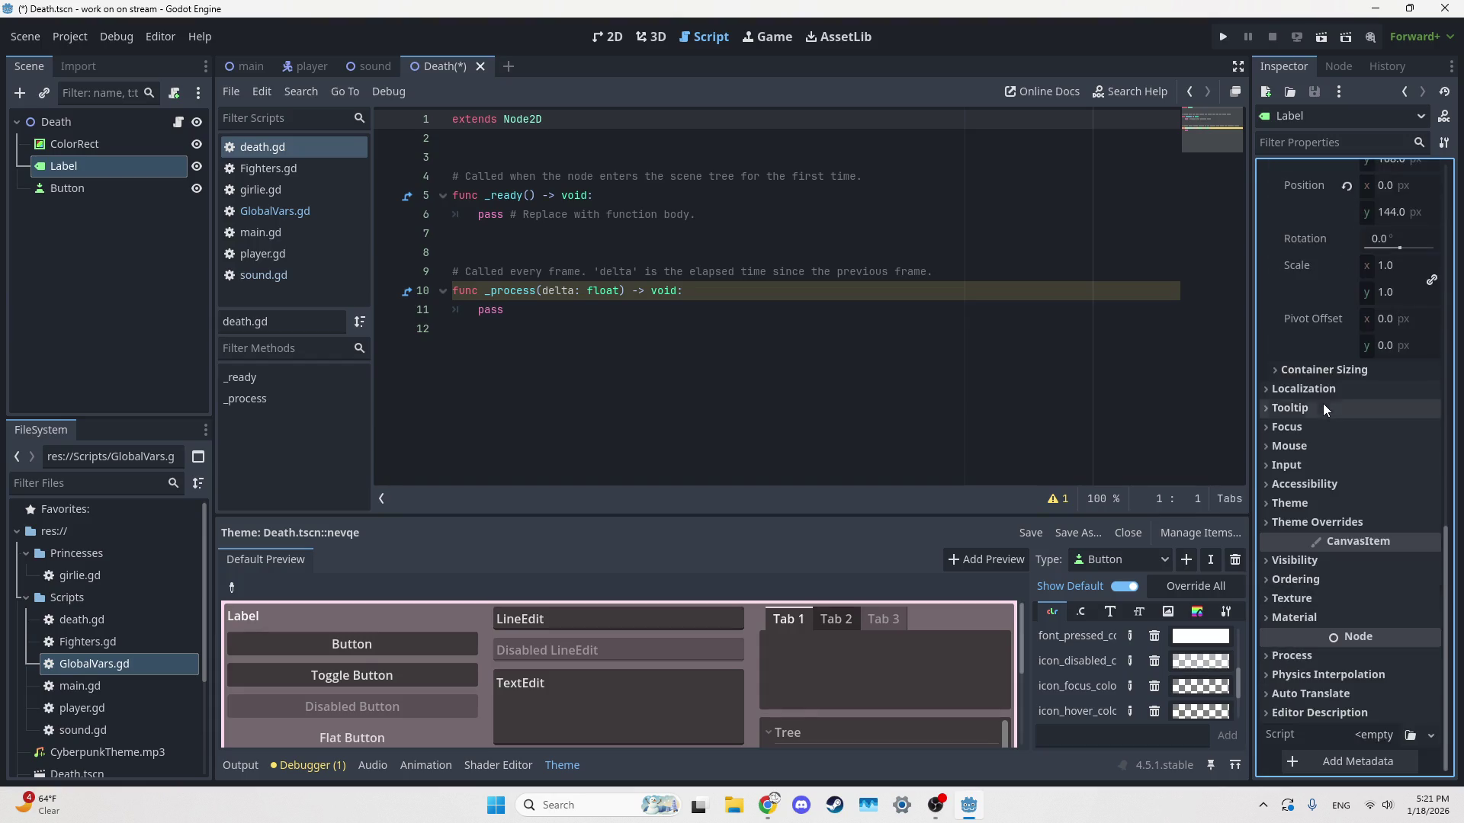
left_click(67, 189)
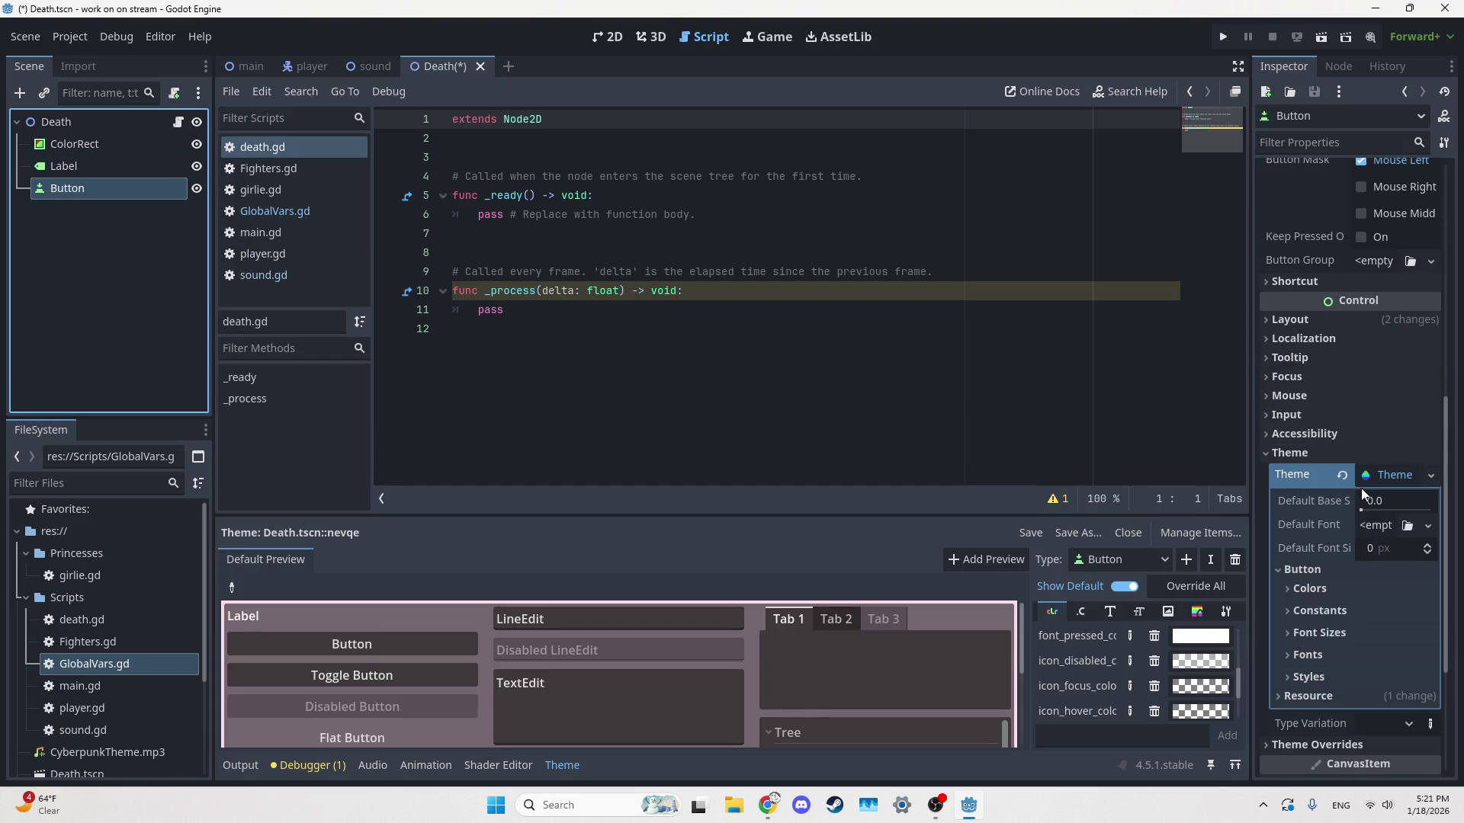
left_click(1313, 457)
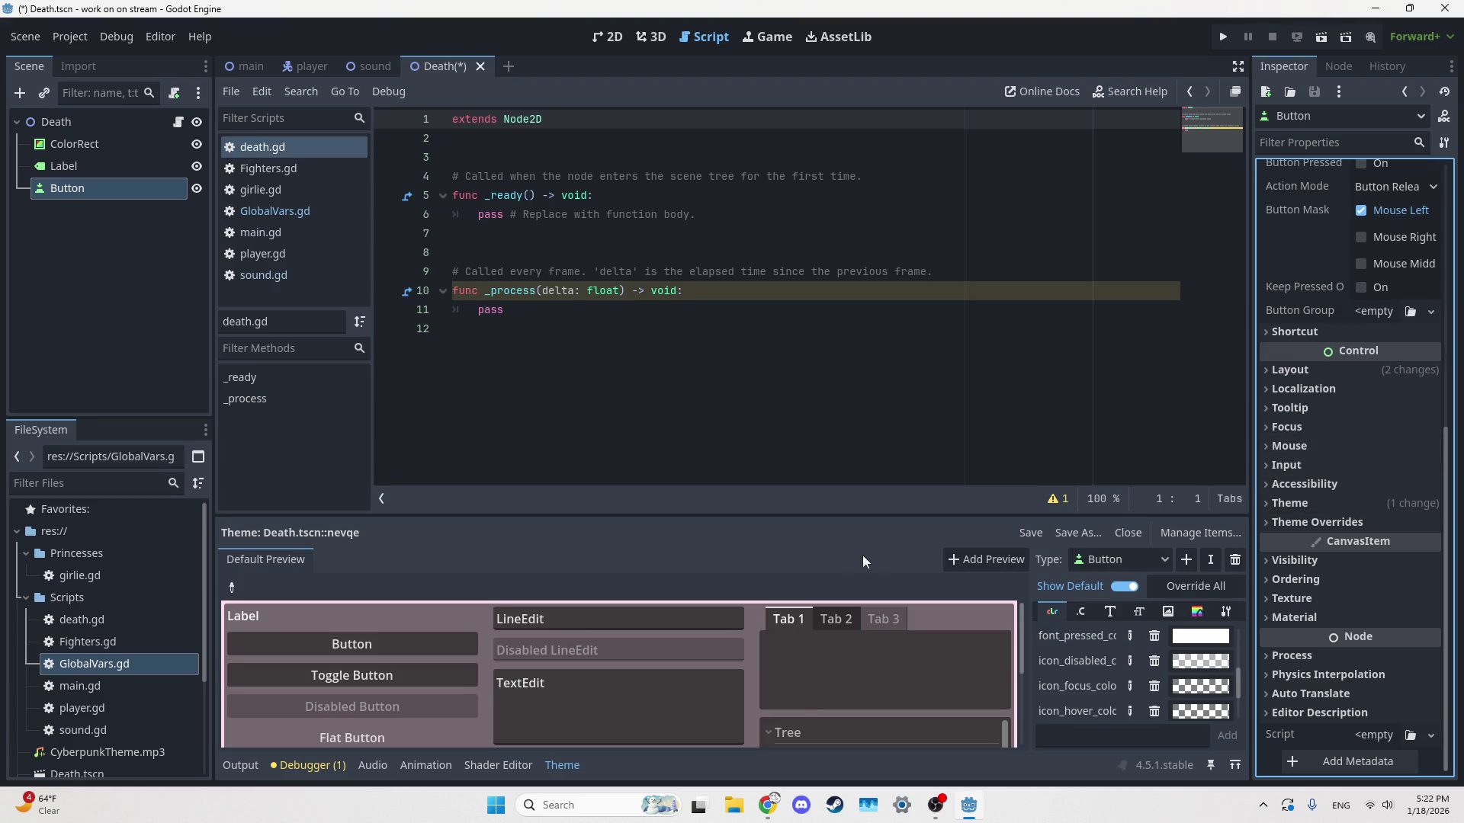
left_click(330, 68)
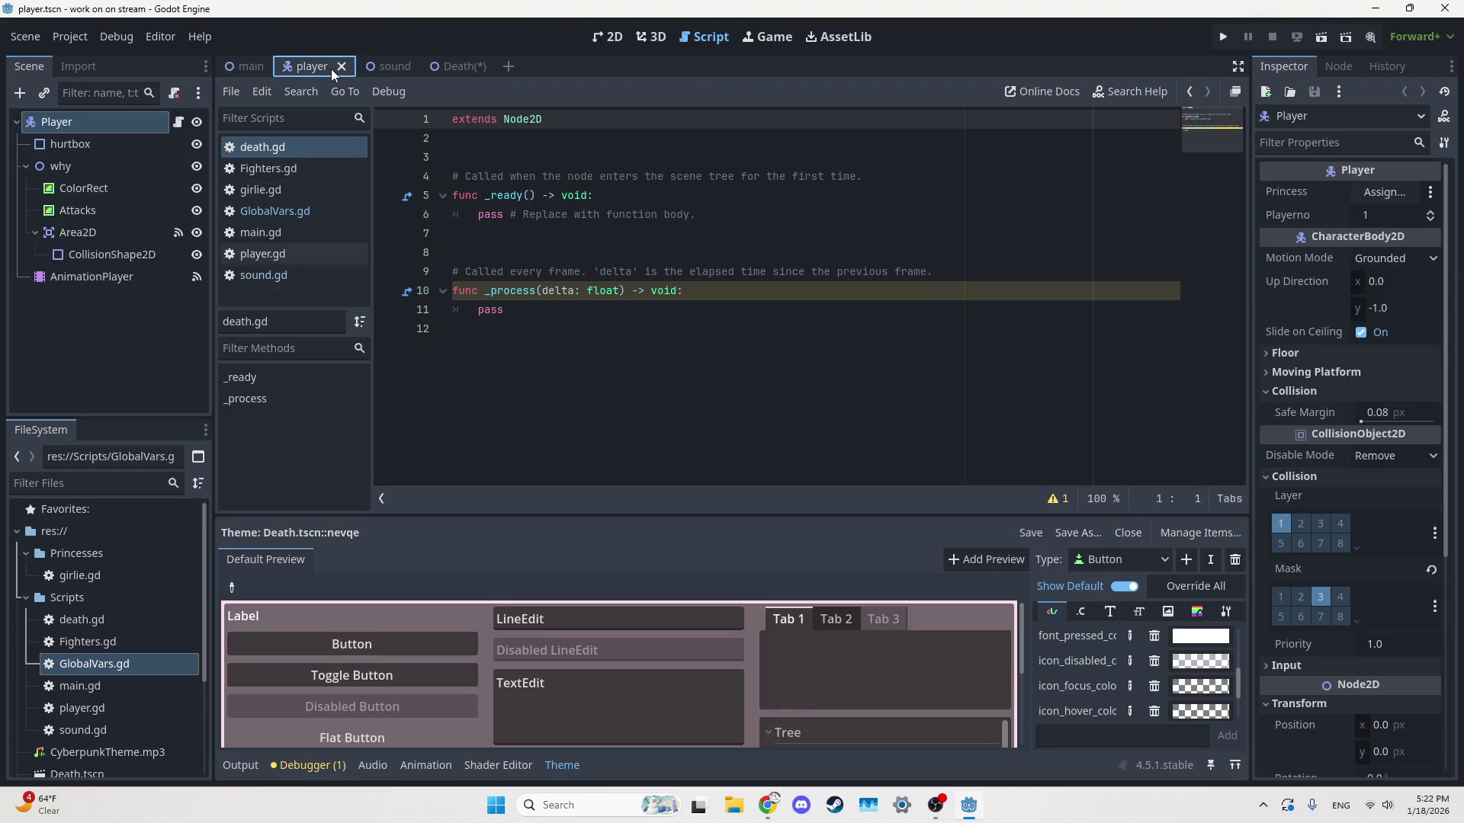
Close the theme editor in the 2D view and save the Death scene
left_click(616, 43)
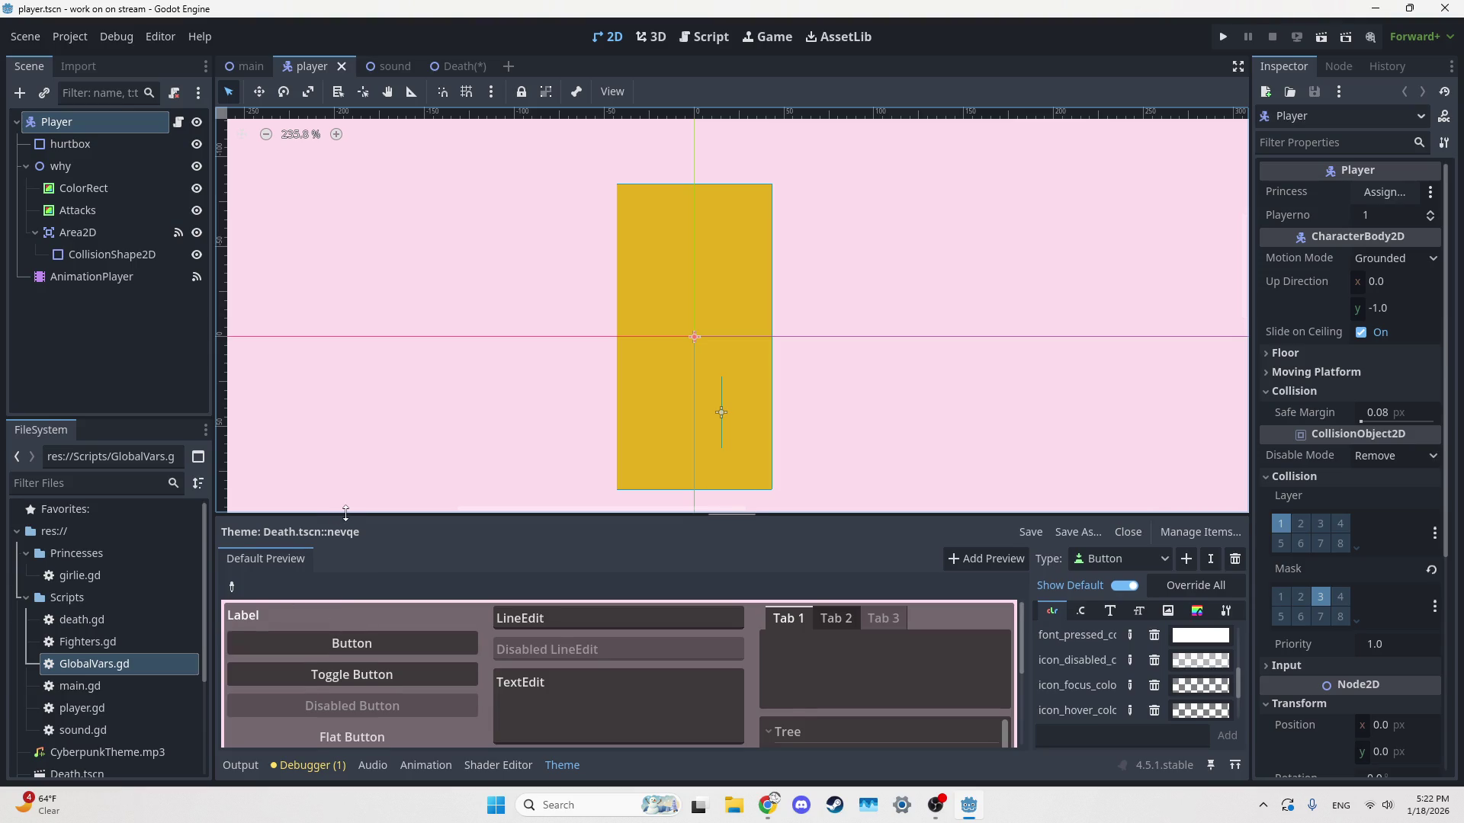
left_click(1128, 533)
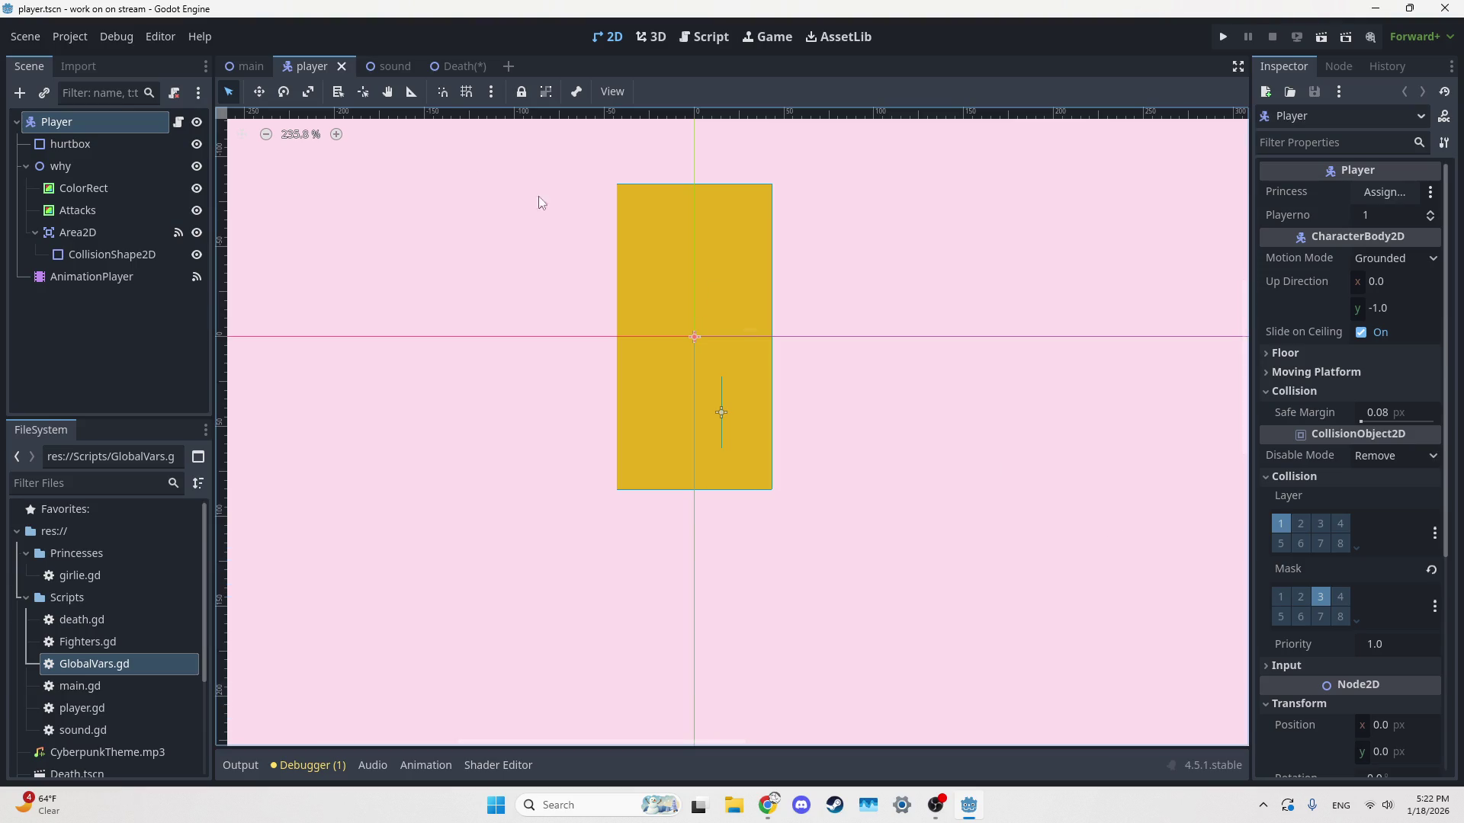
left_click(471, 67)
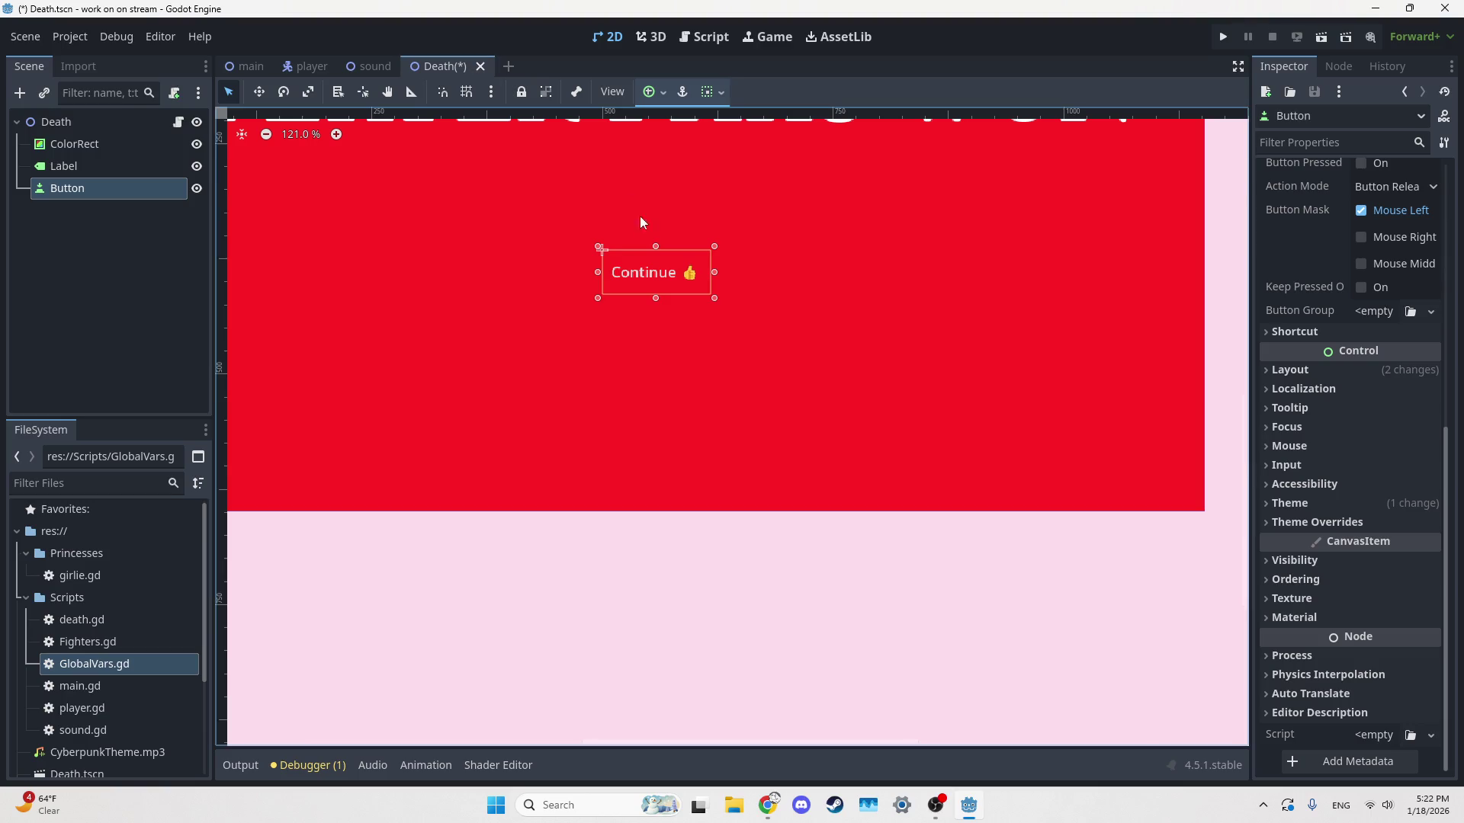
scroll(647, 331, "up", 4)
scroll(645, 488, "down", 2)
key("ctrl+s")
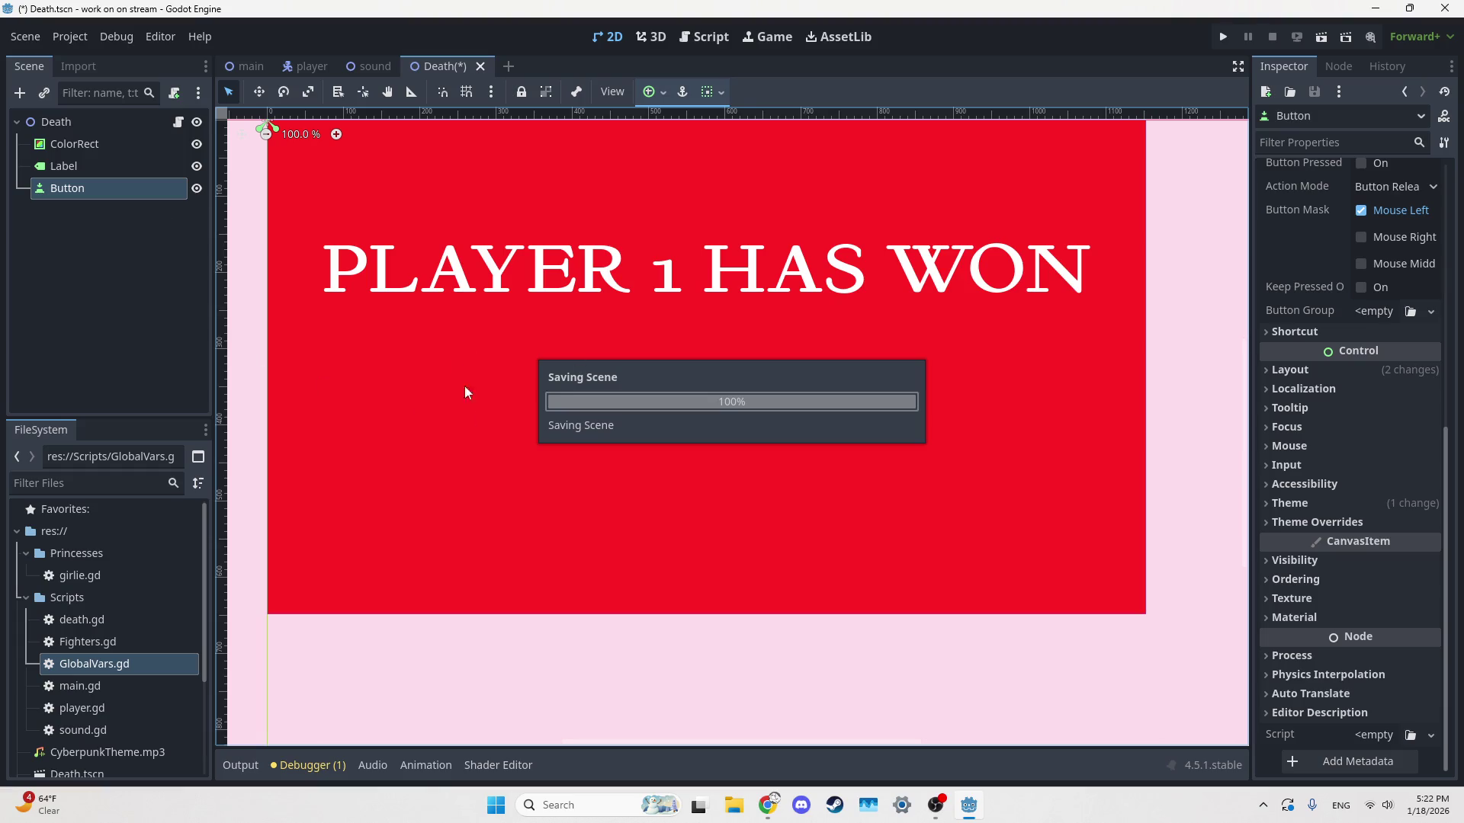
Select the red ColorRect background, save again, and select the Continue button
left_click(598, 573)
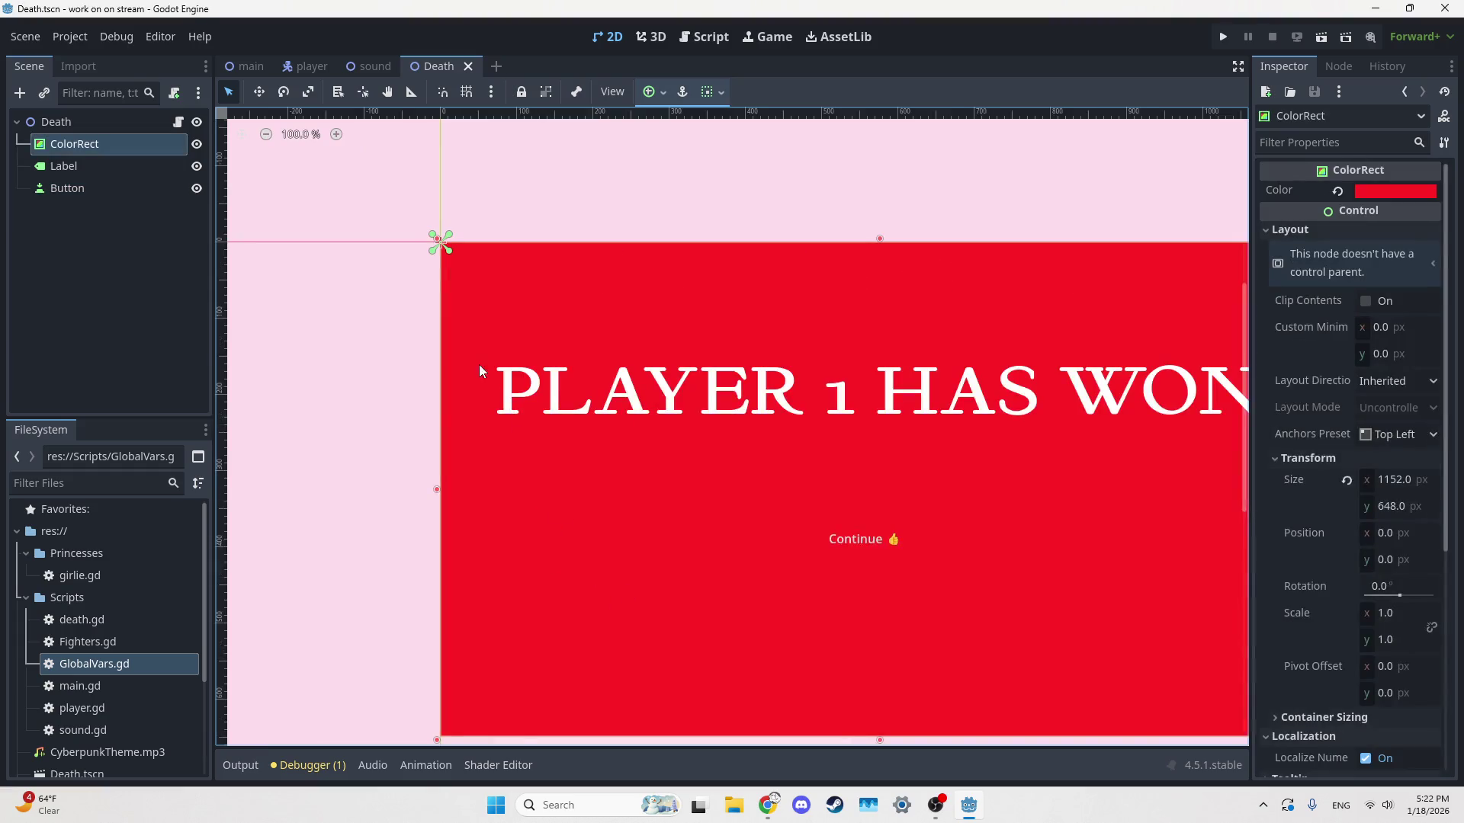
scroll(556, 411, "down", 5)
scroll(579, 448, "right", 2)
scroll(539, 448, "up", 4)
key("ctrl+s")
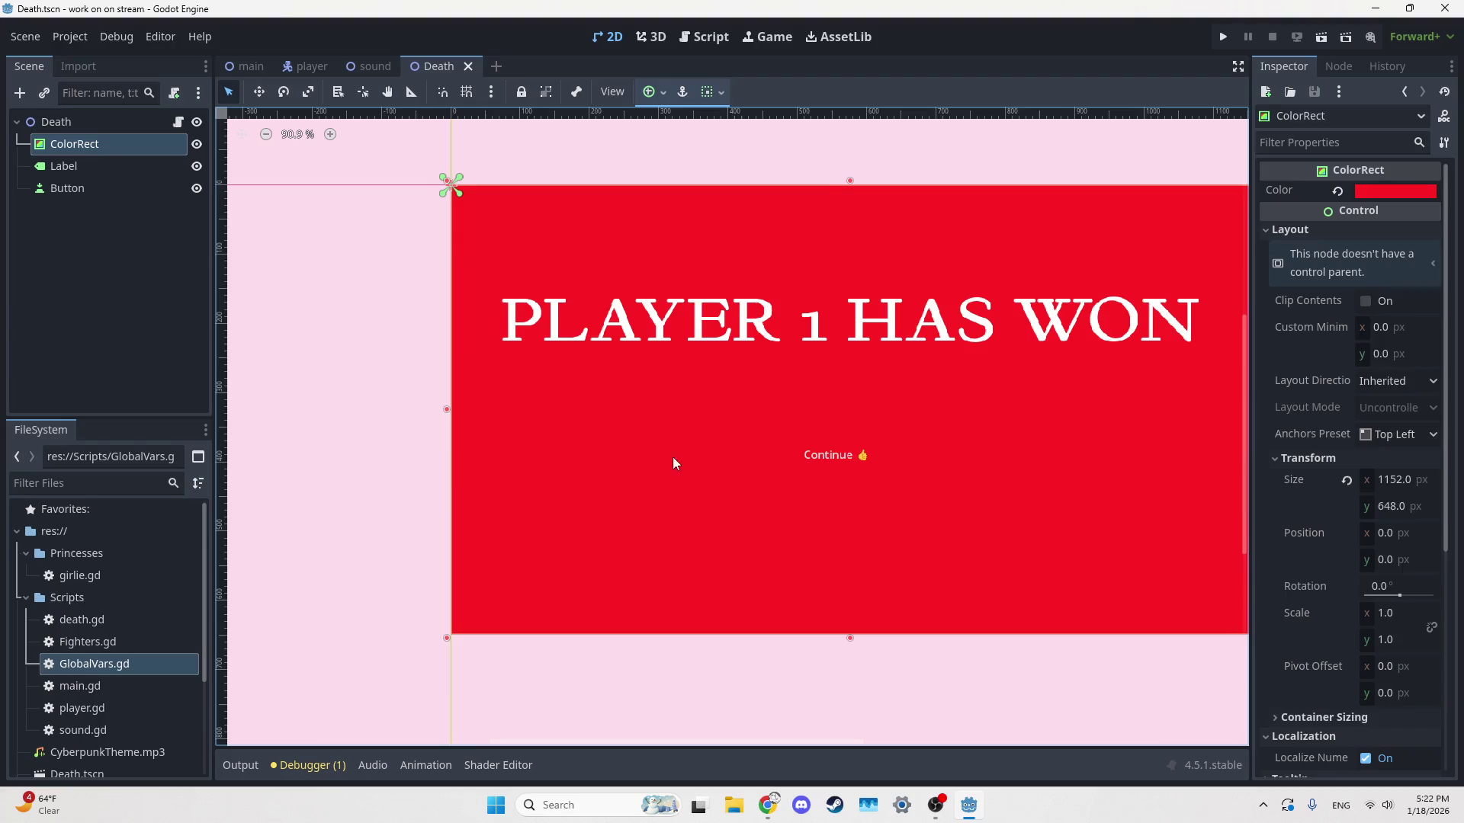
scroll(490, 496, "up", 2)
scroll(430, 270, "left", 3)
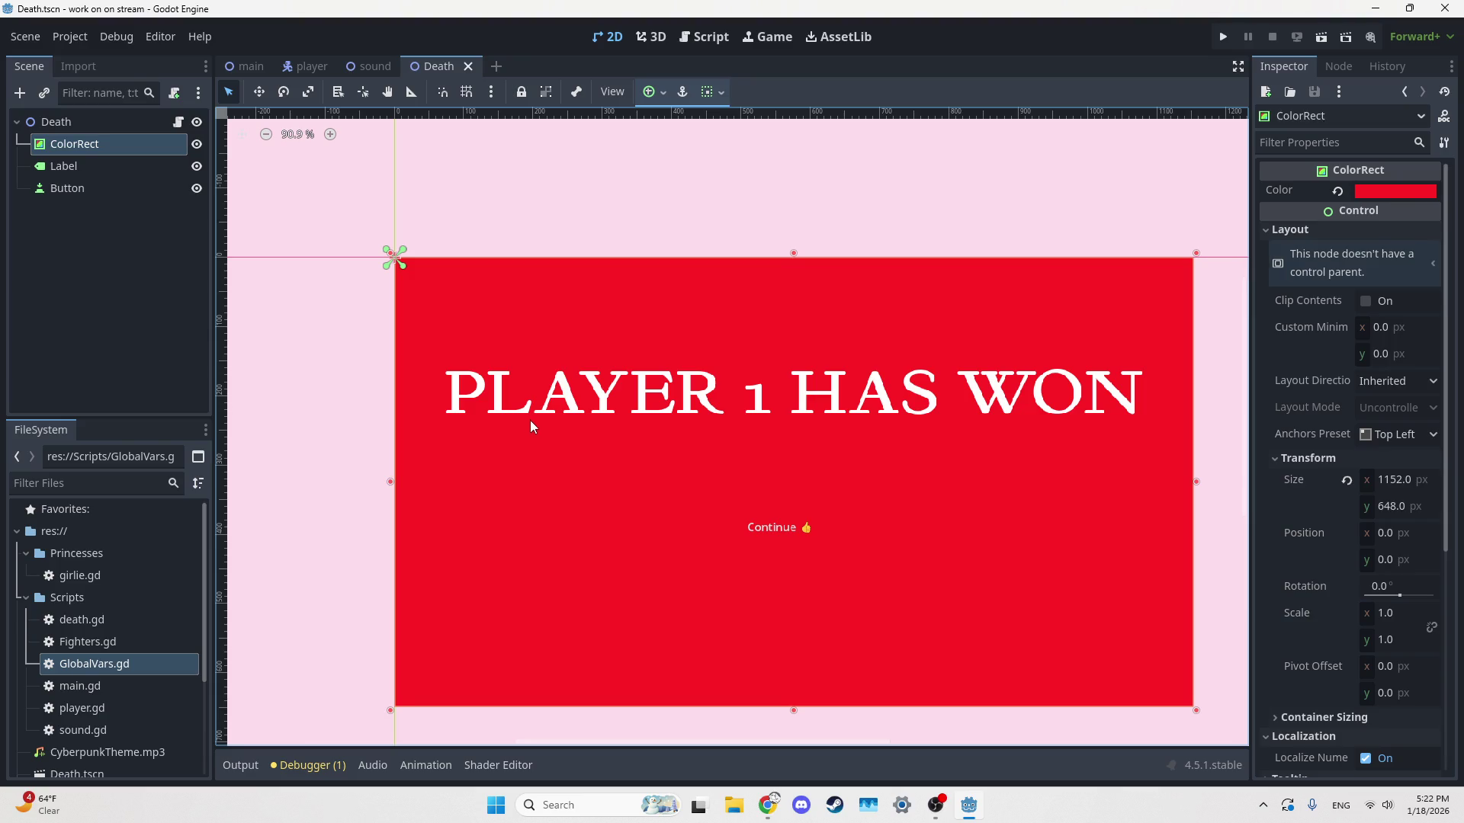
left_click(798, 520)
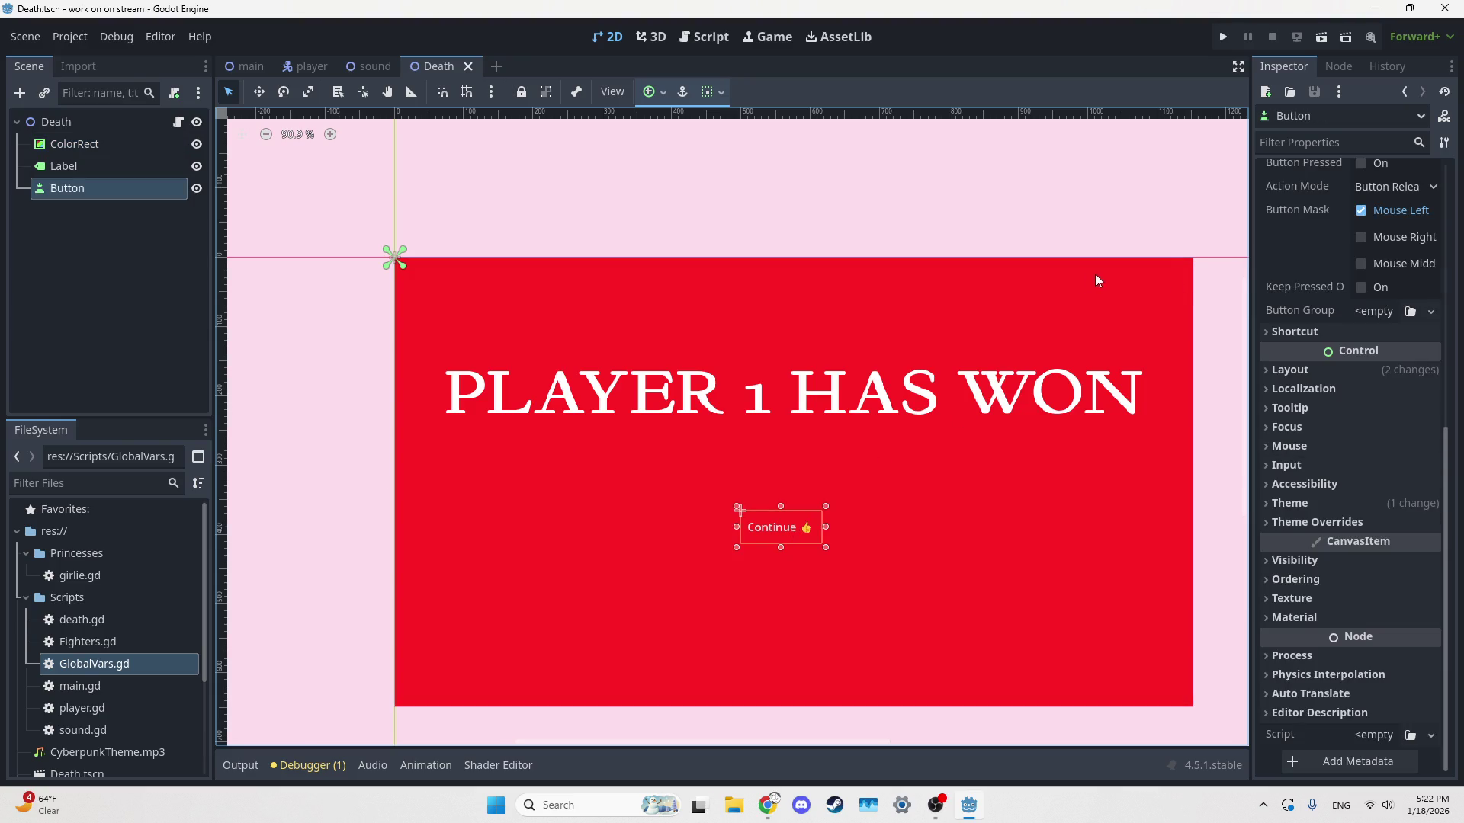
Give the Continue button a 56 px font size override and recentre it below the title
left_click(1299, 503)
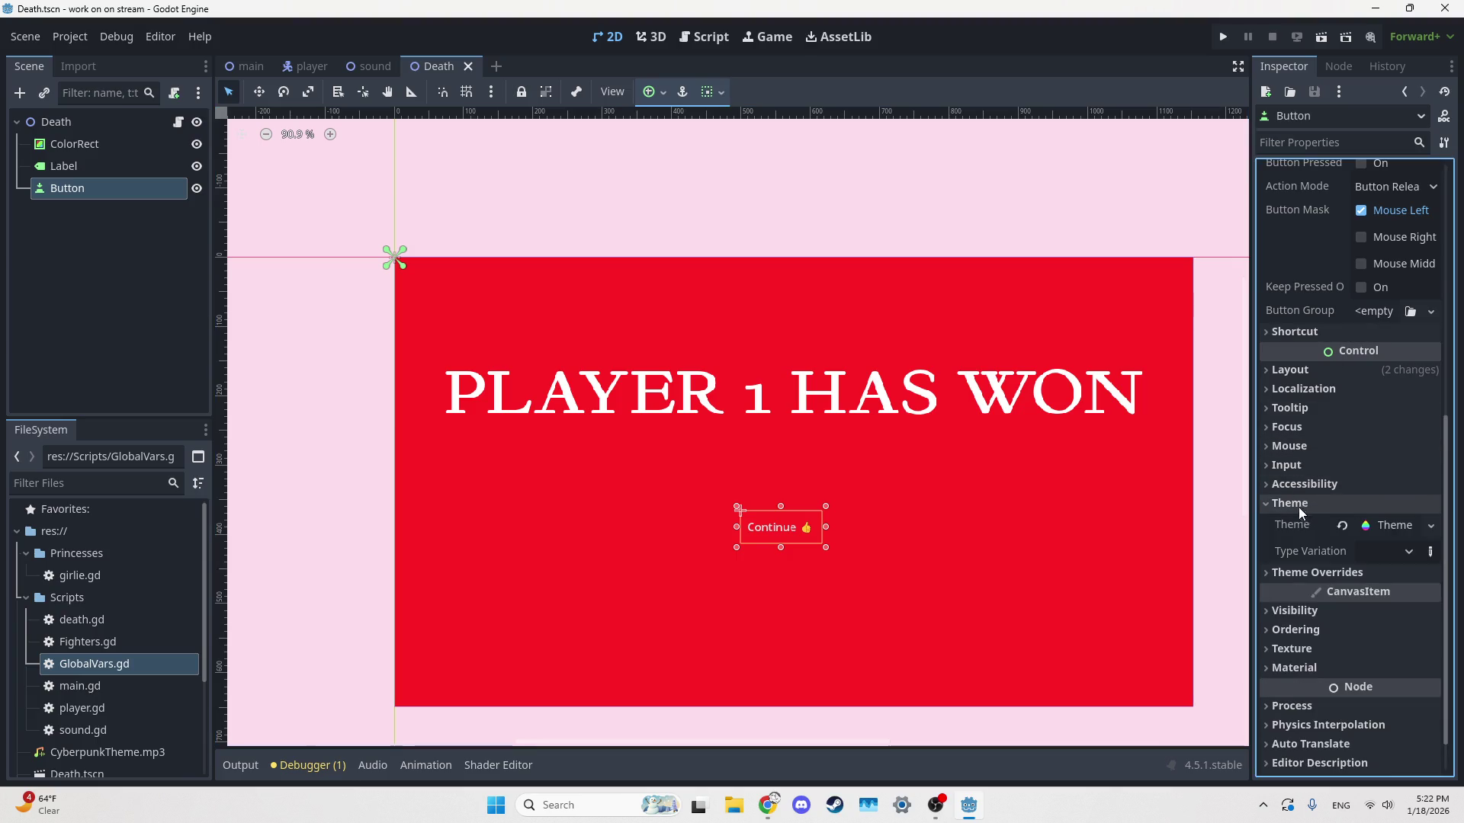
left_click(1299, 571)
left_click(1296, 635)
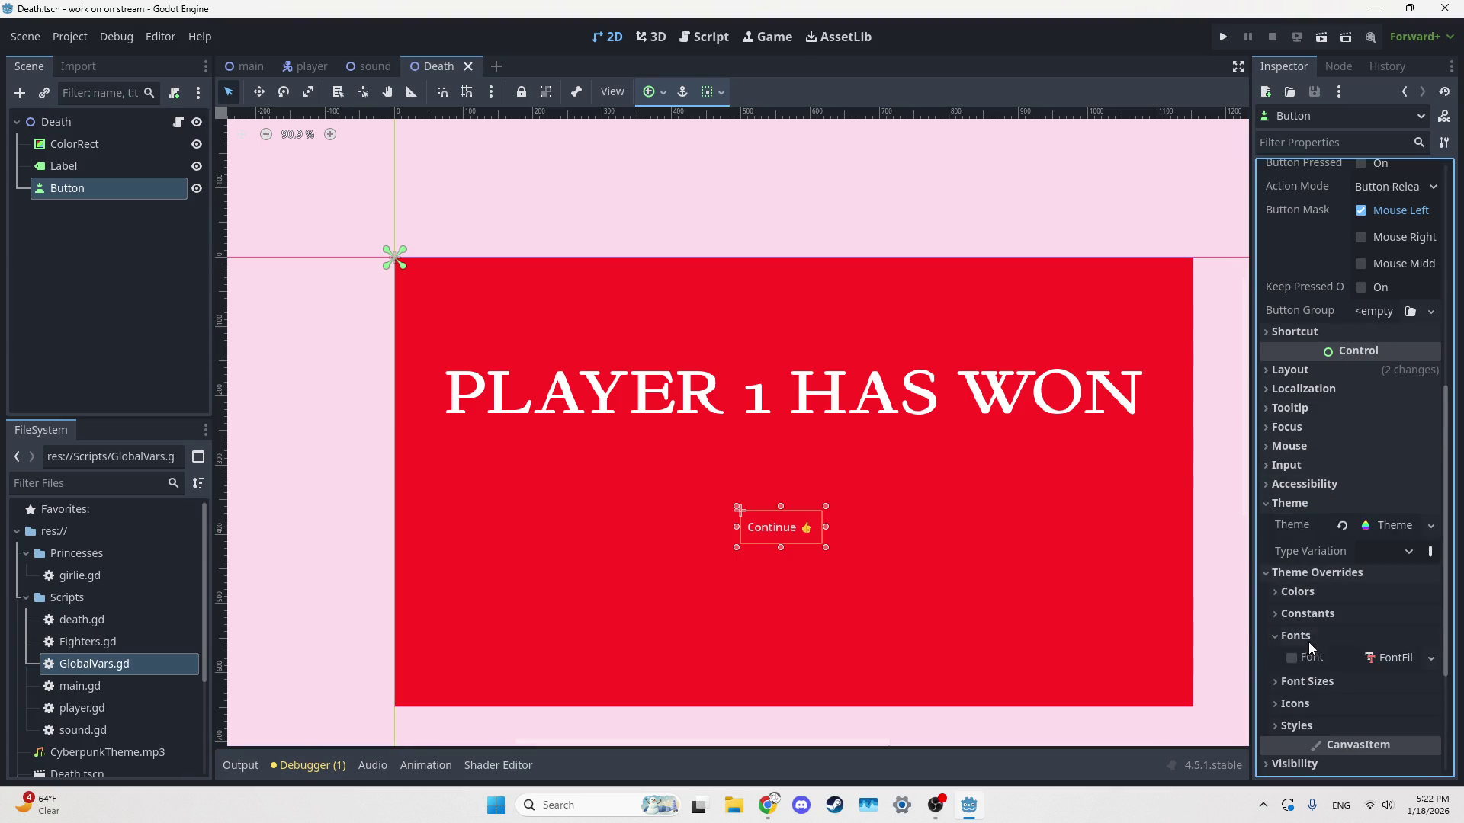
left_click(1307, 682)
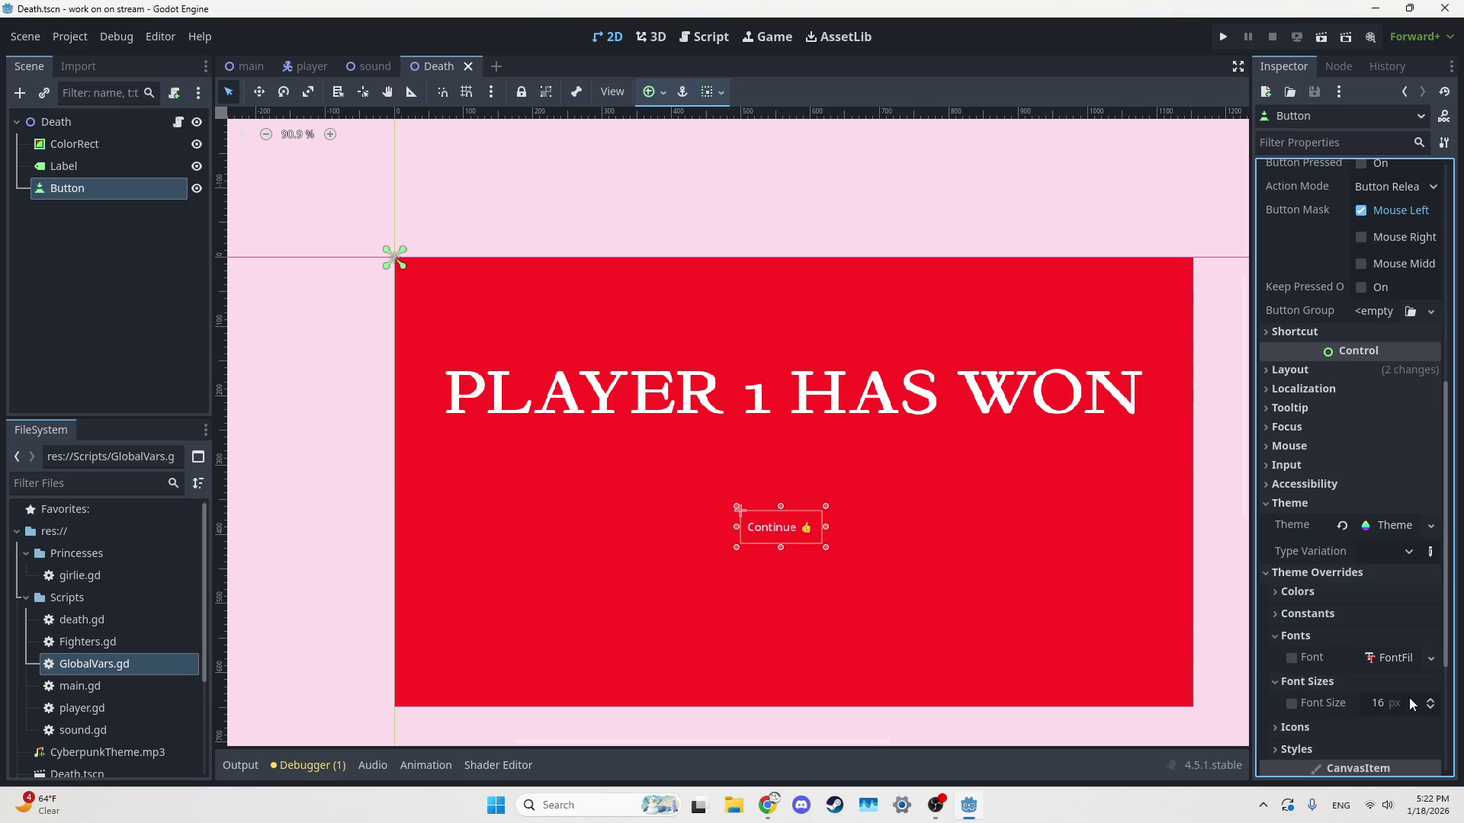
left_click(1291, 704)
mouse_move(1383, 703)
left_mouse_down()
mouse_move(1407, 702)
mouse_move(1349, 703)
left_mouse_up()
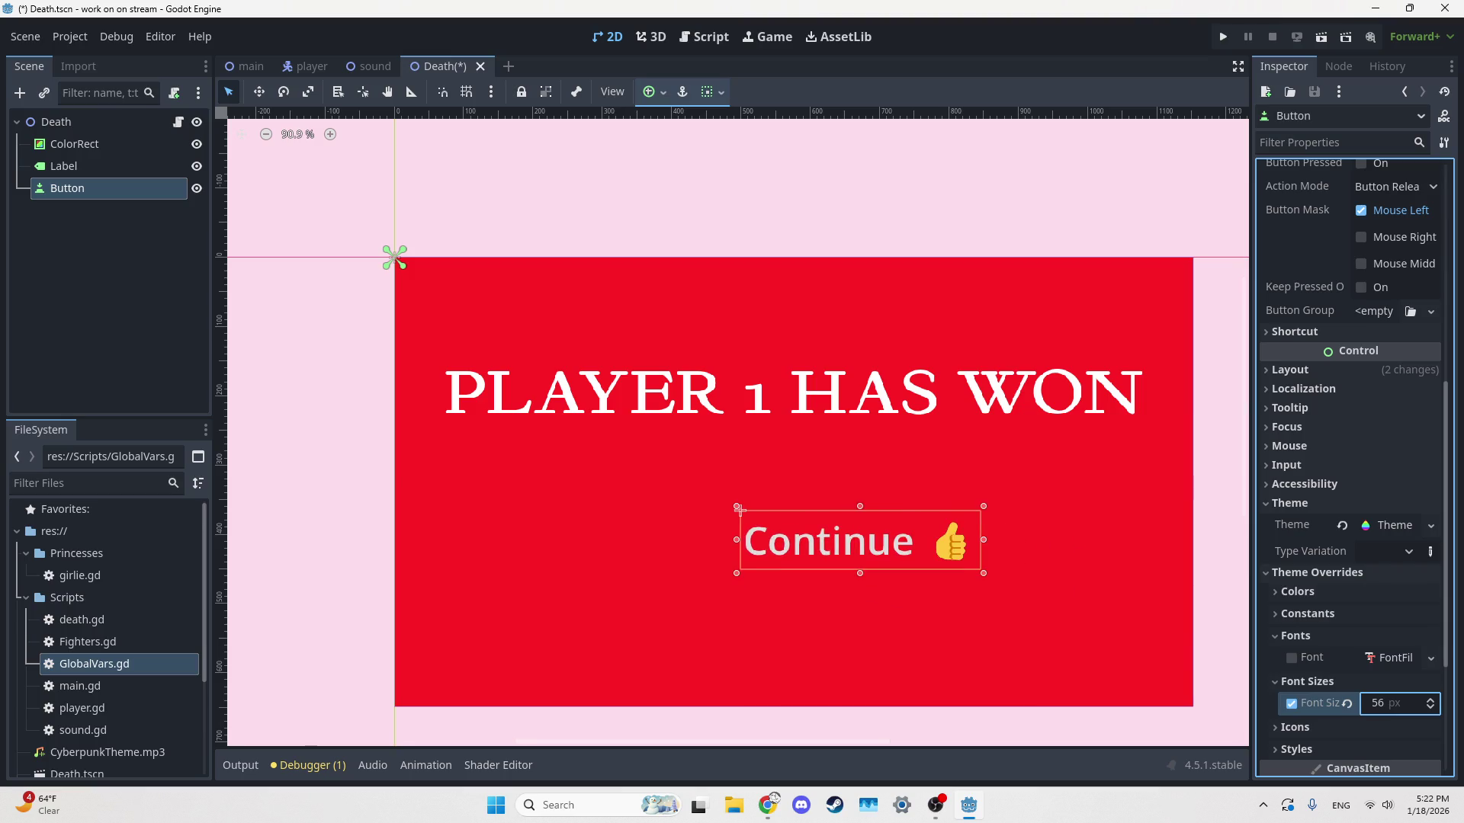
left_click_drag(842, 541, 758, 532)
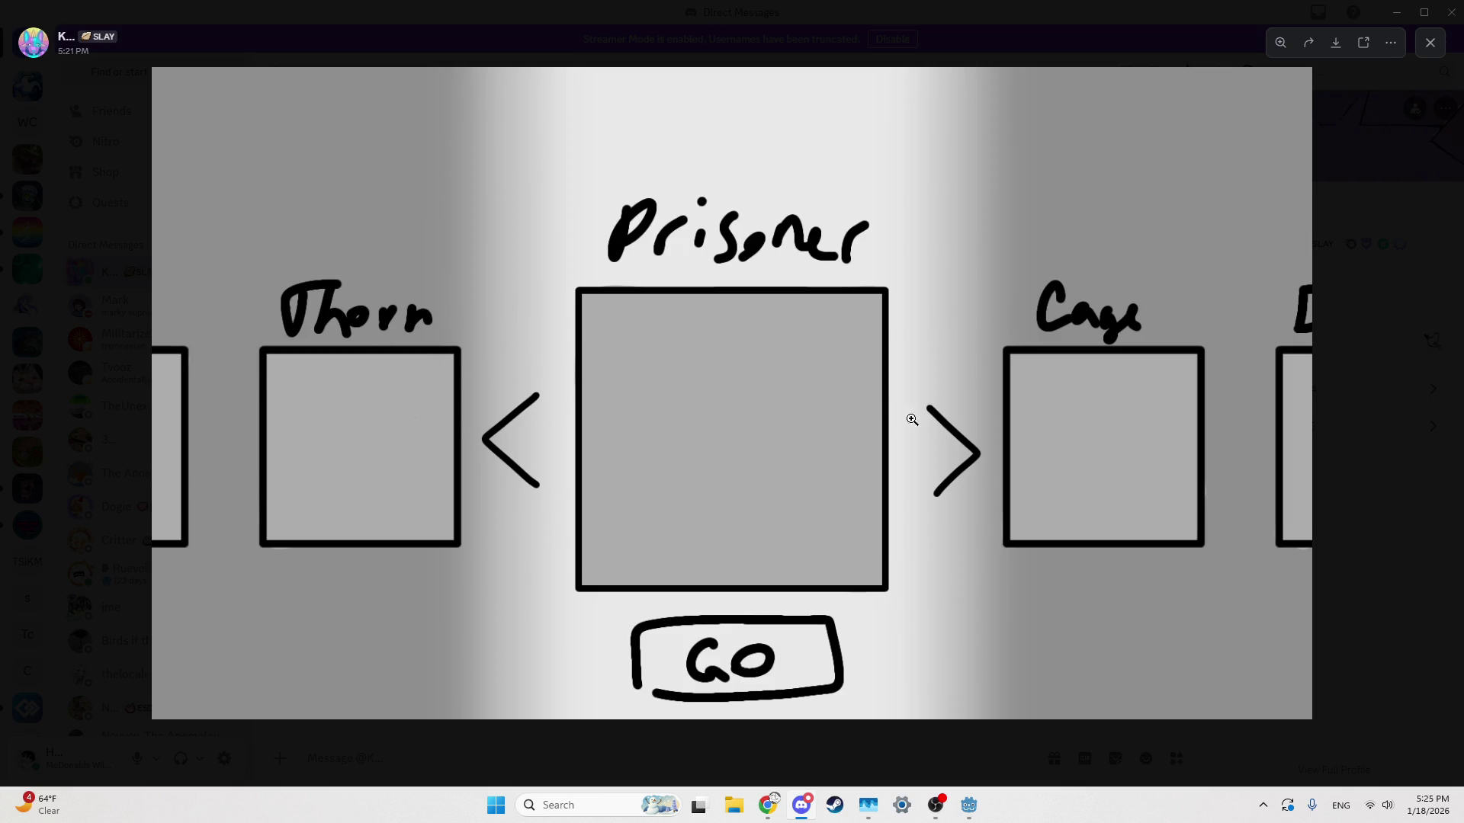
Zoom into the sketch's Cage and Thorn boxes, then close the image viewer and preview
left_click(956, 453)
left_click(1052, 404)
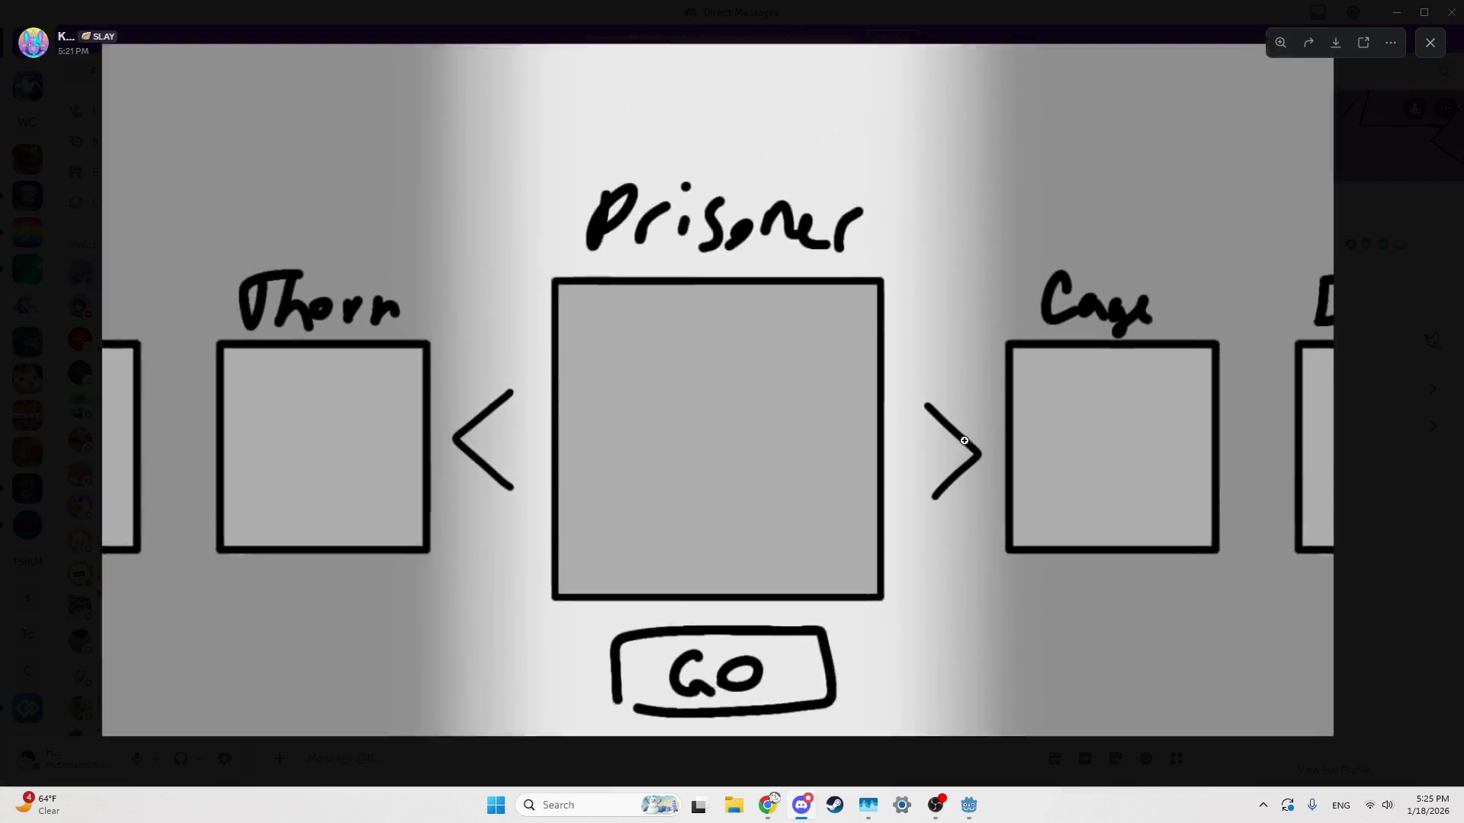
left_click(1121, 371)
left_click(1120, 394)
left_click(388, 408)
left_click(387, 408)
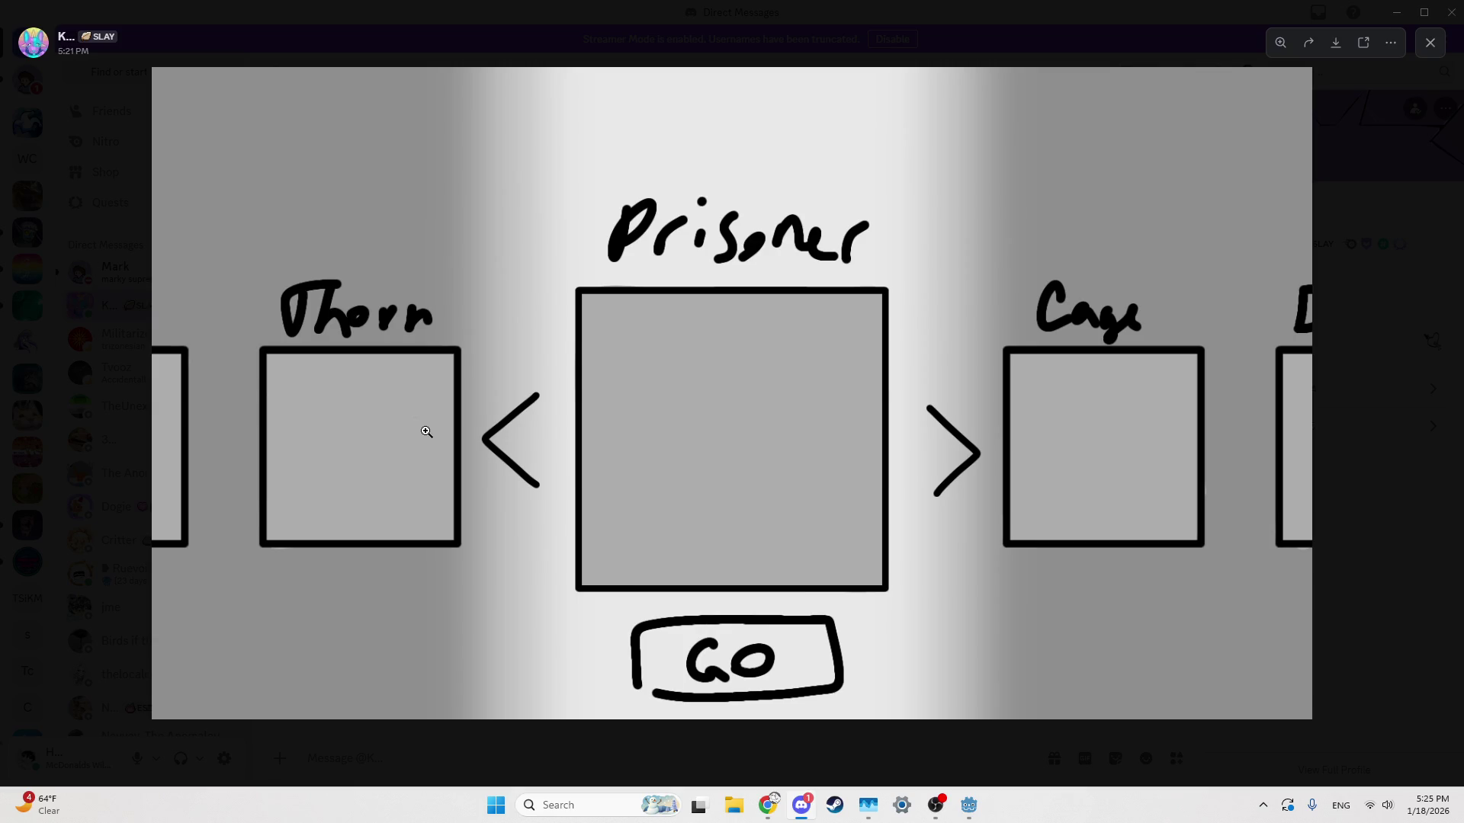
left_click(1415, 267)
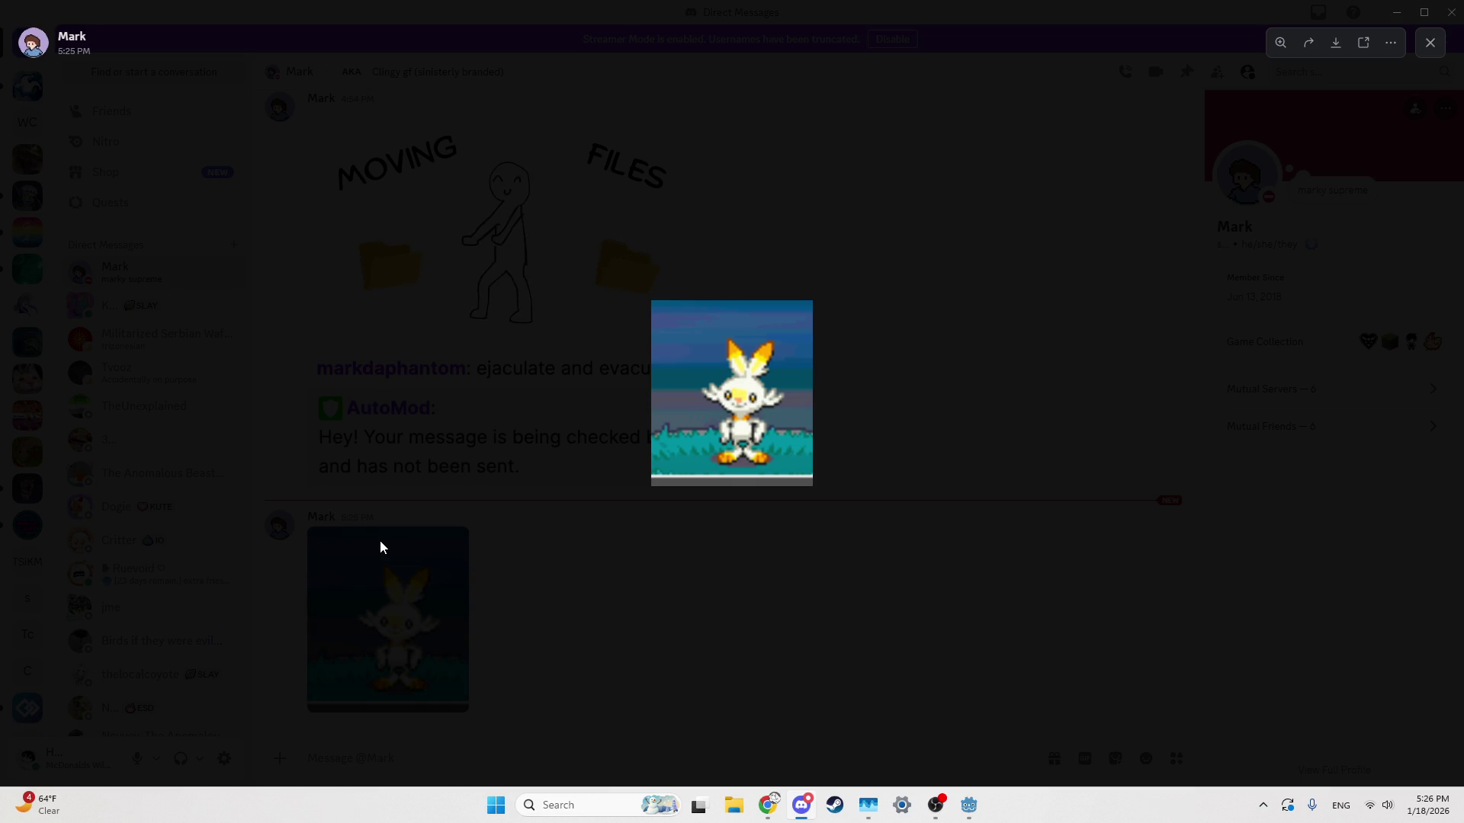
left_click(361, 464)
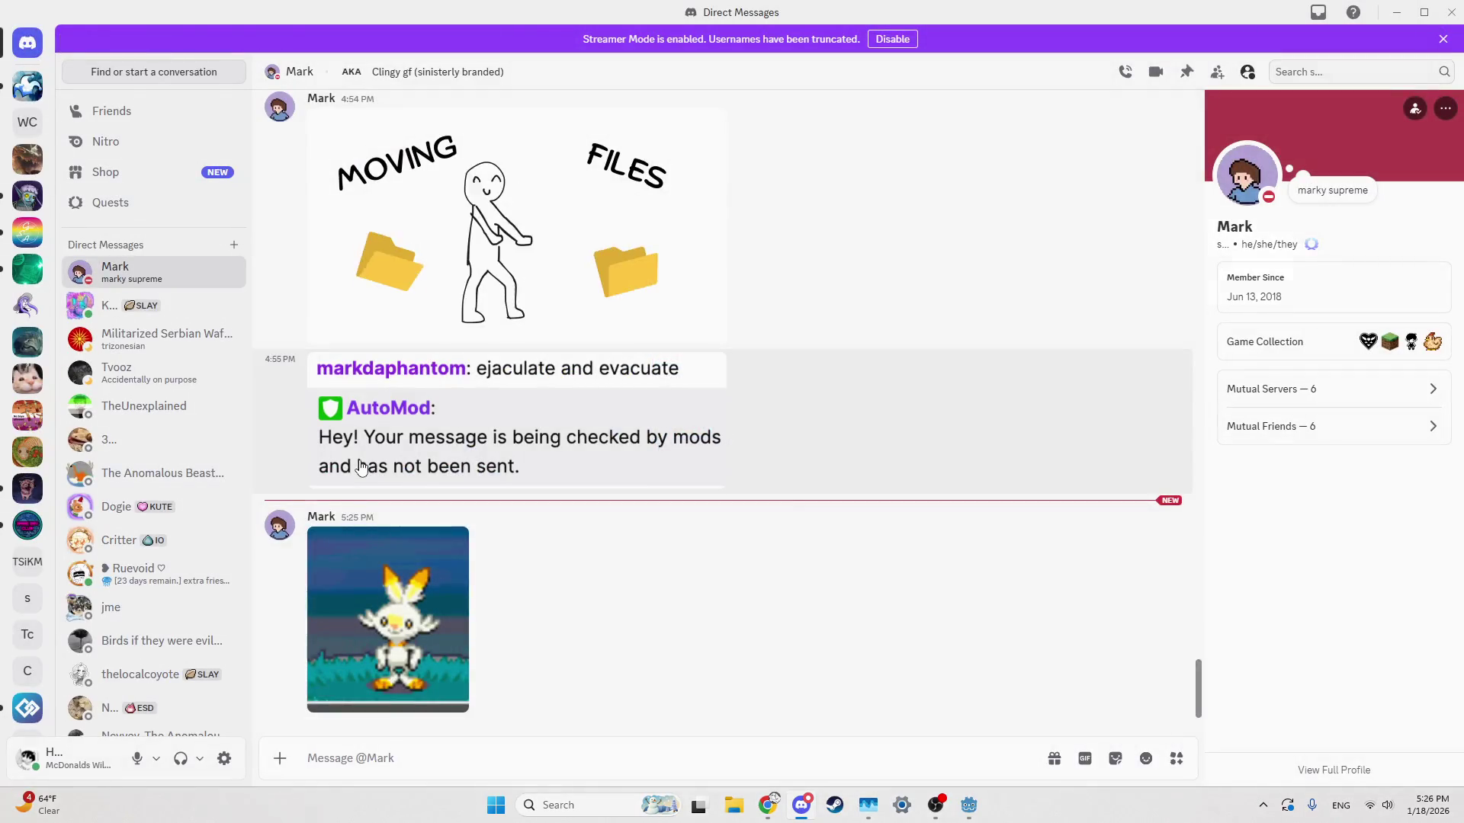
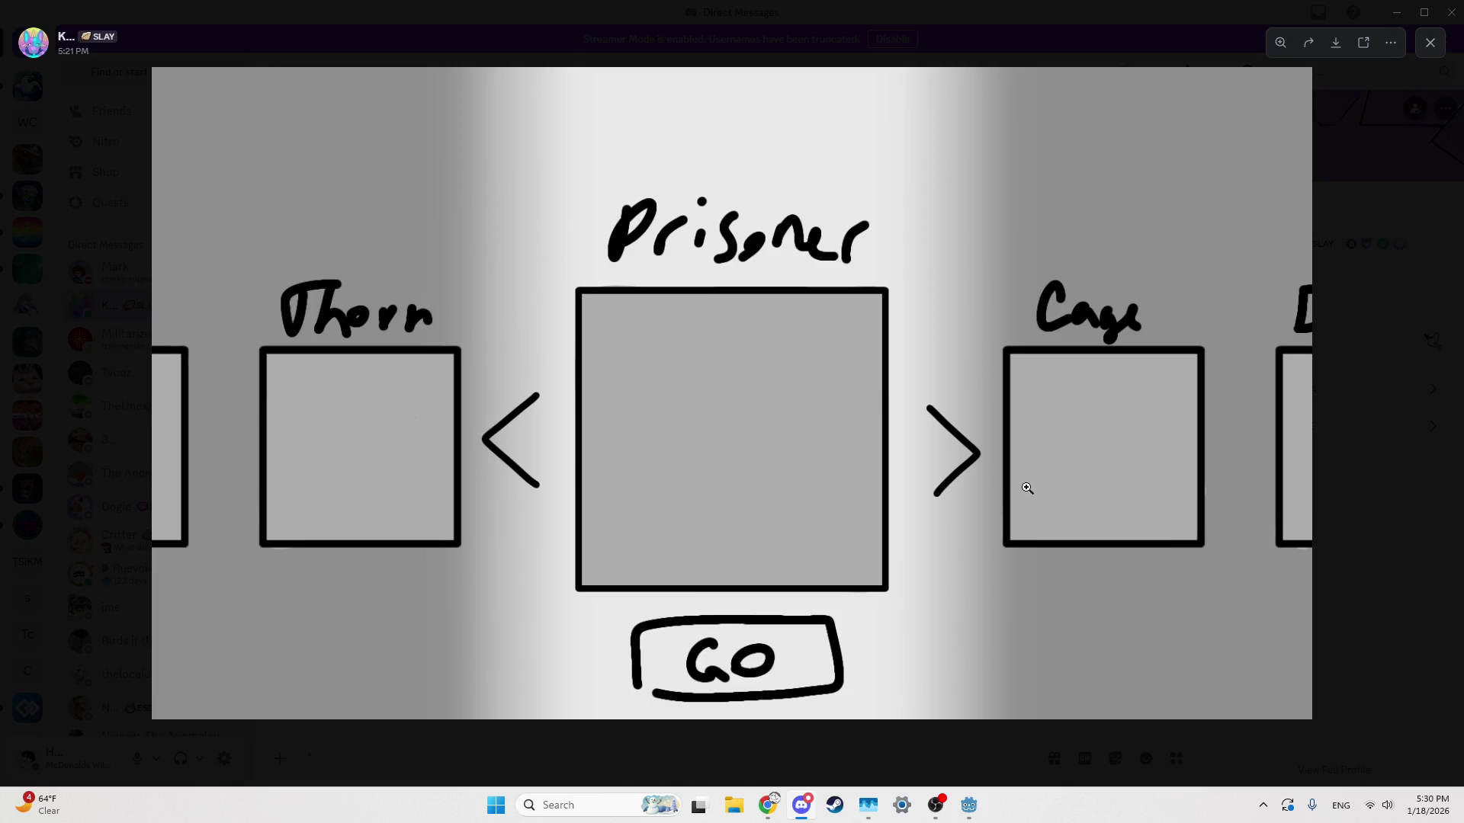
Close the Reddit thread tab in Chrome and dismiss the music recommendation notice
left_click(769, 805)
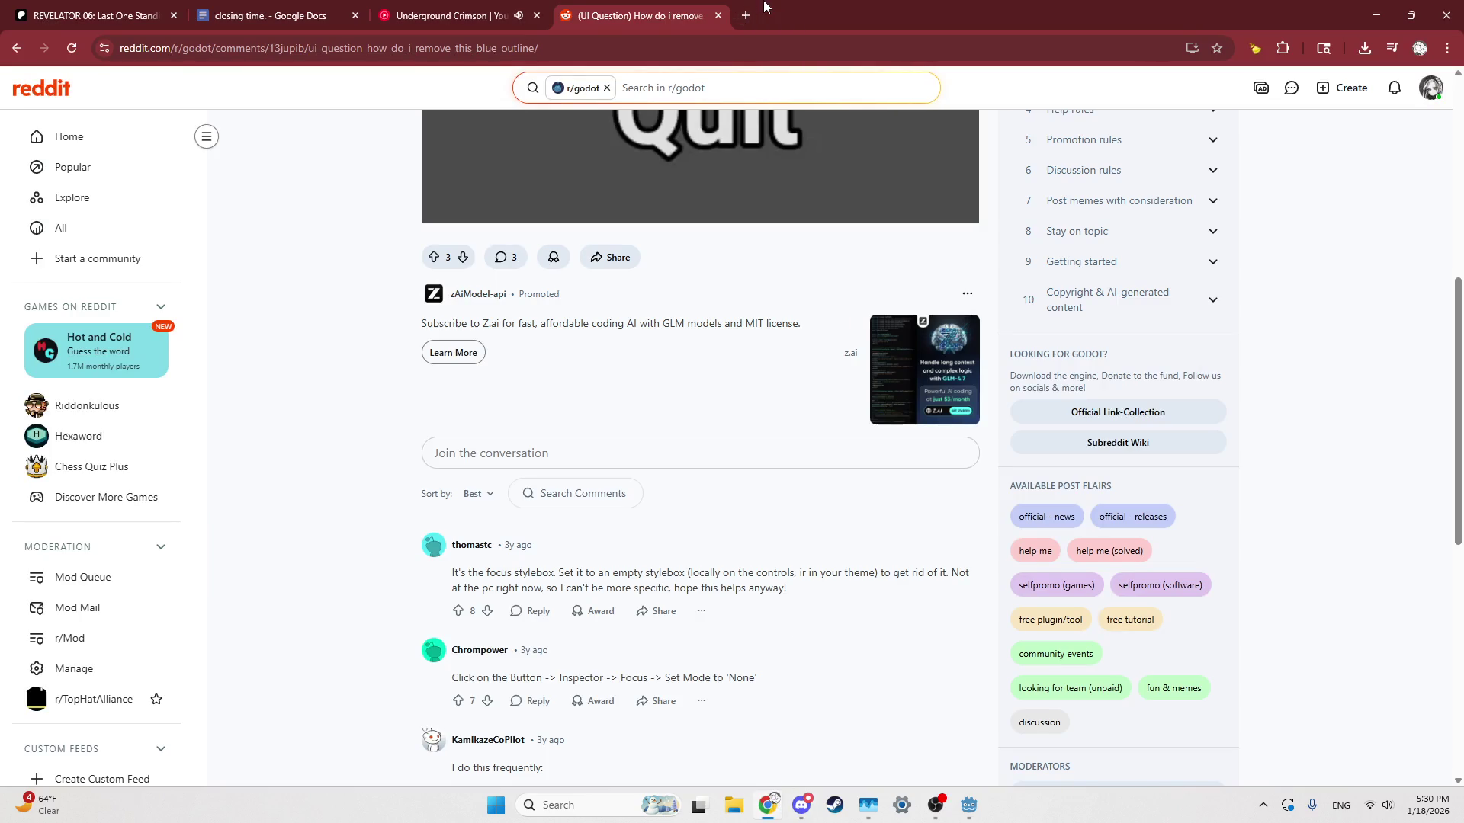
middle_click(686, 9)
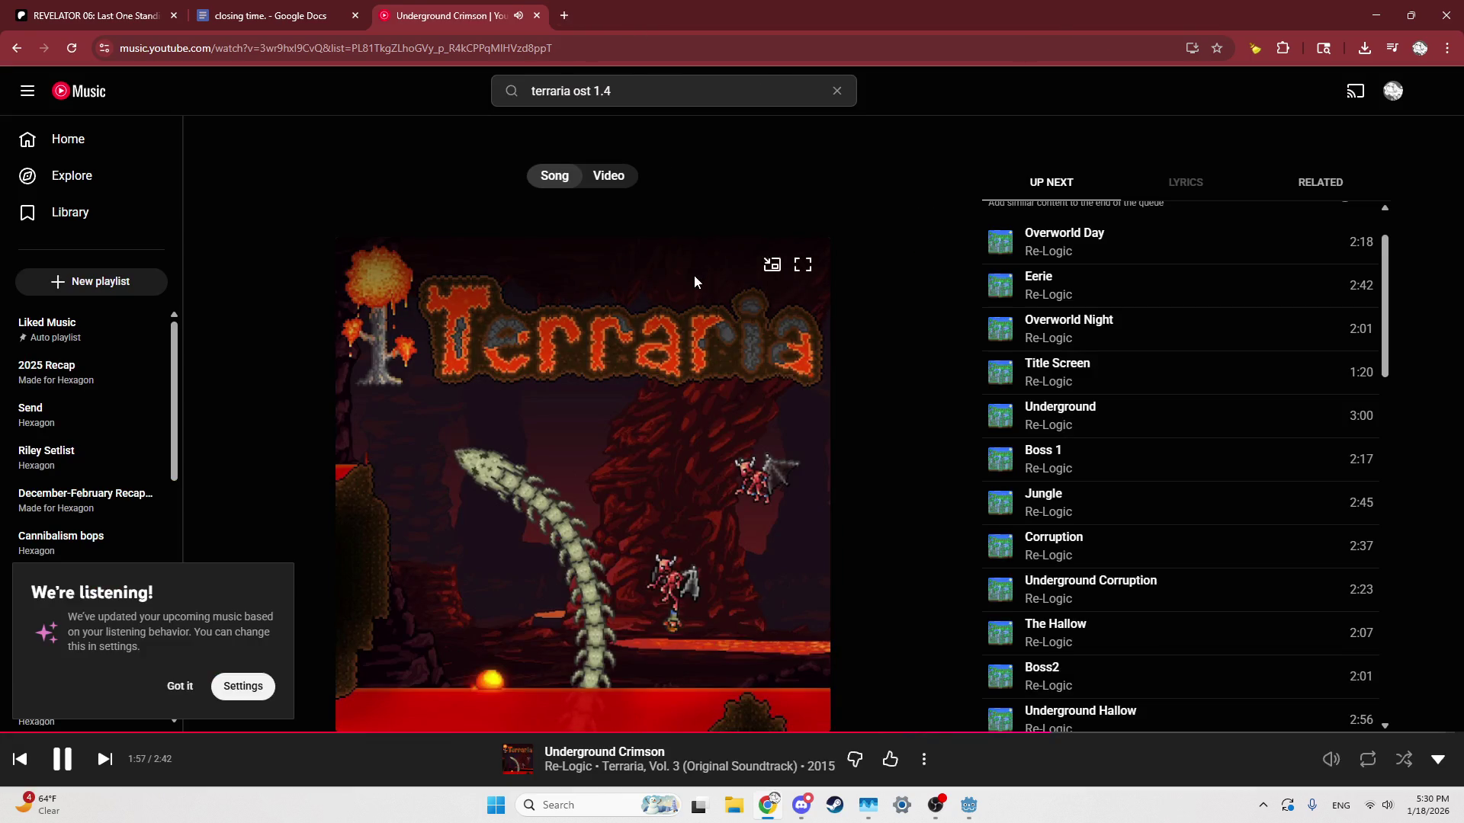
left_click(181, 682)
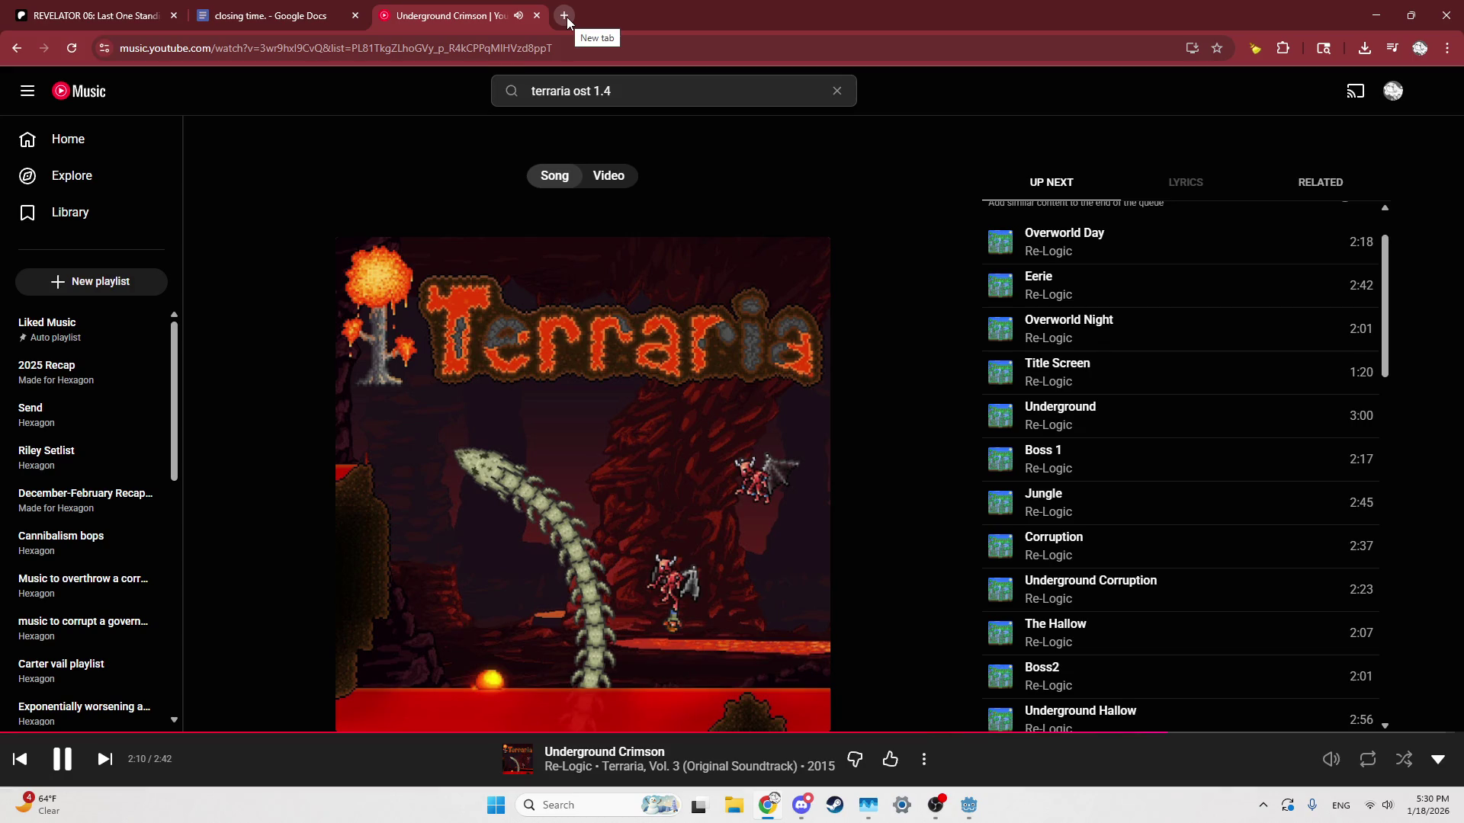
Open a blank new tab, then return to the Godot editor showing the Death scene
left_click(565, 14)
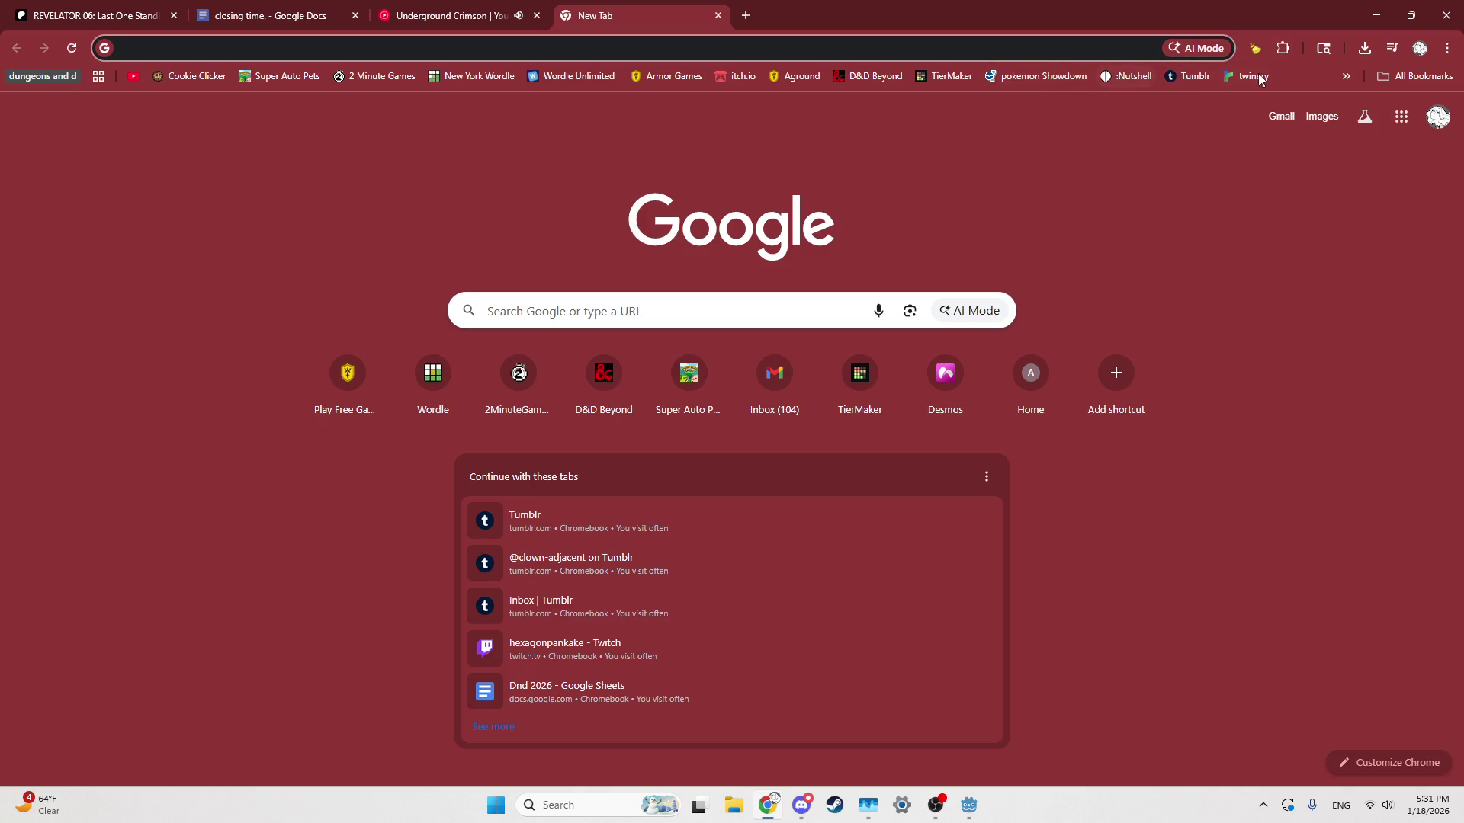
left_click(1347, 76)
left_click(1346, 74)
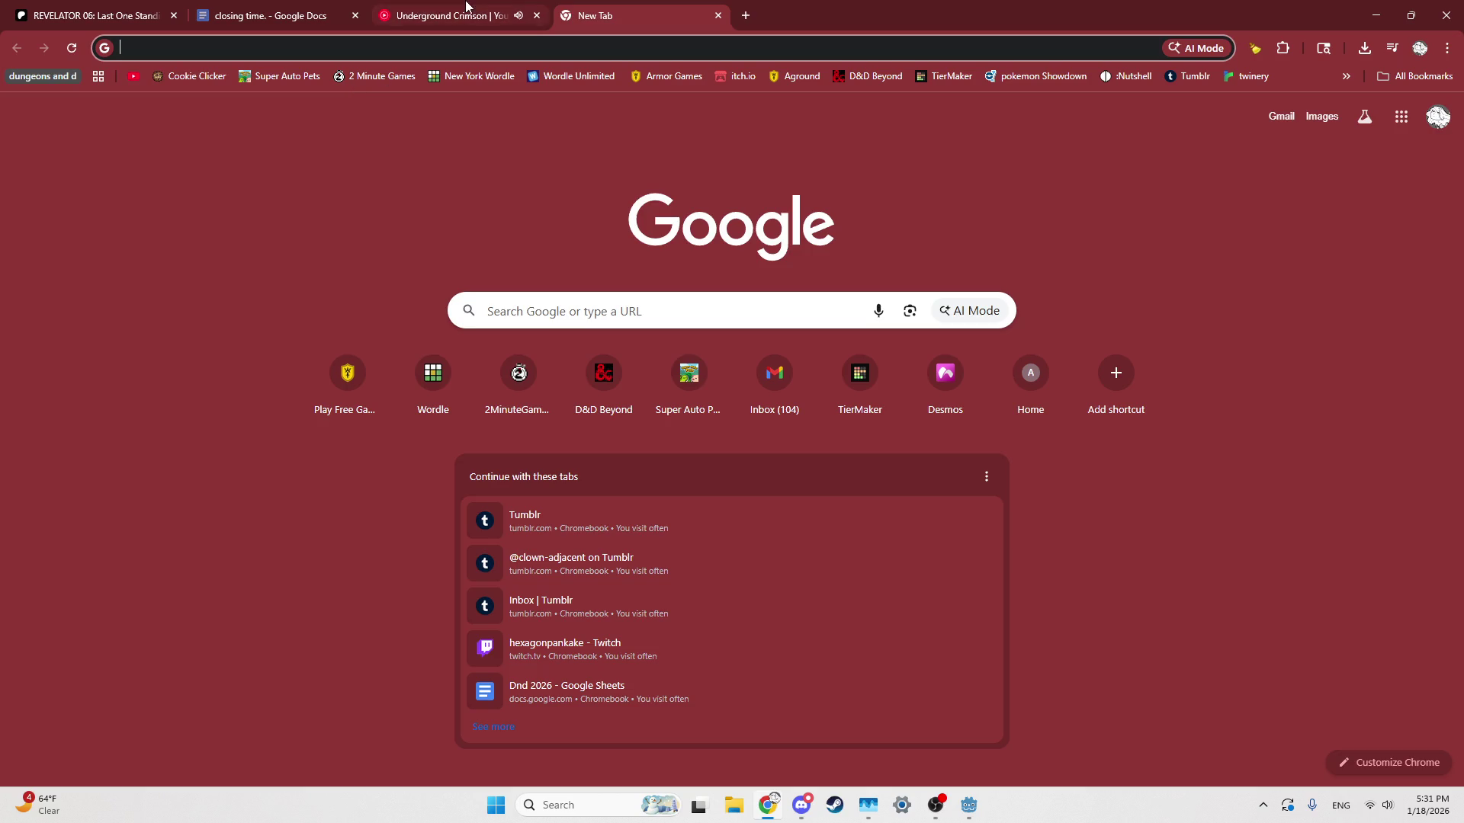
mouse_move(483, 6)
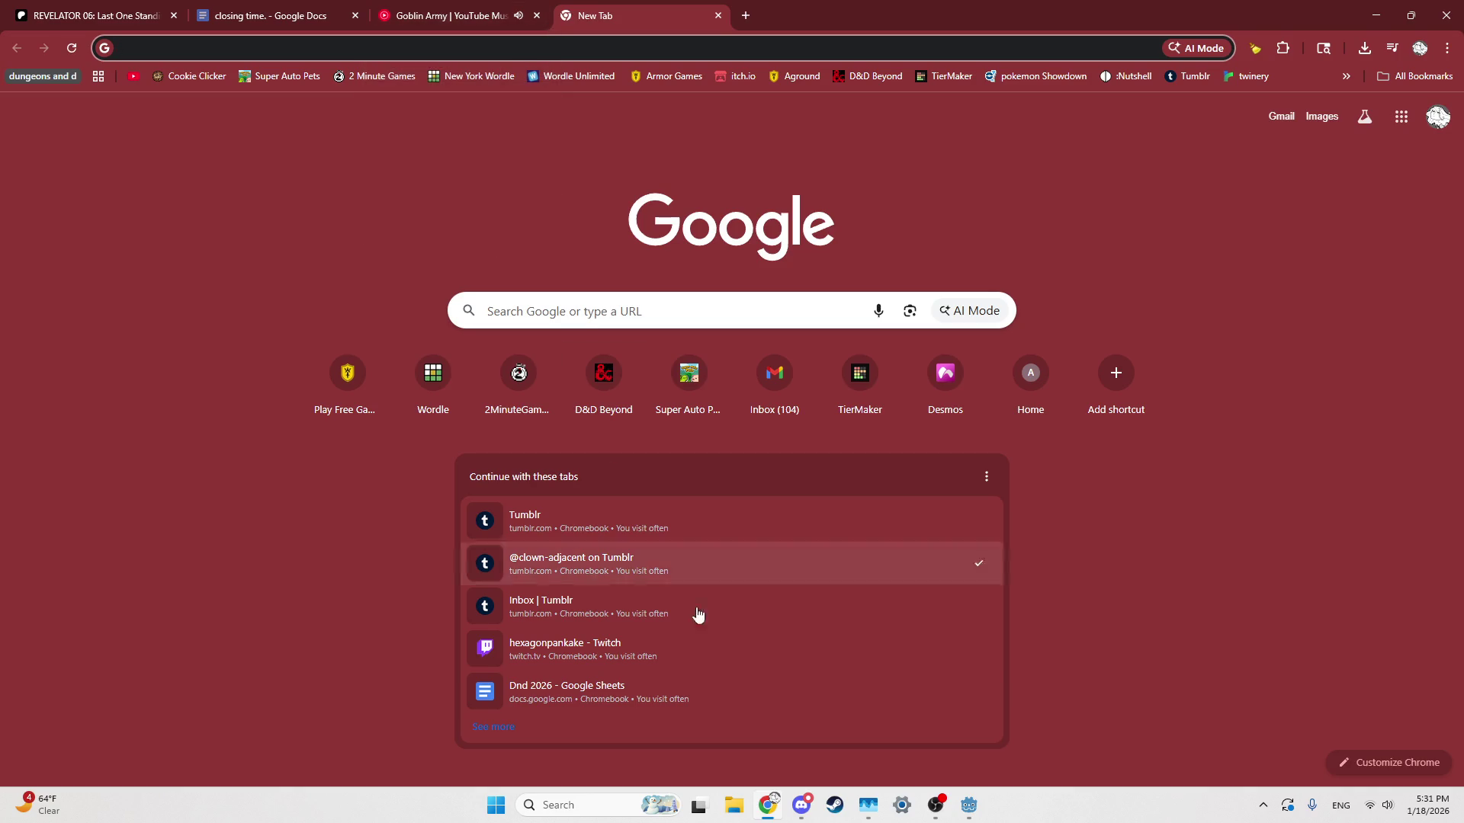
left_click(966, 808)
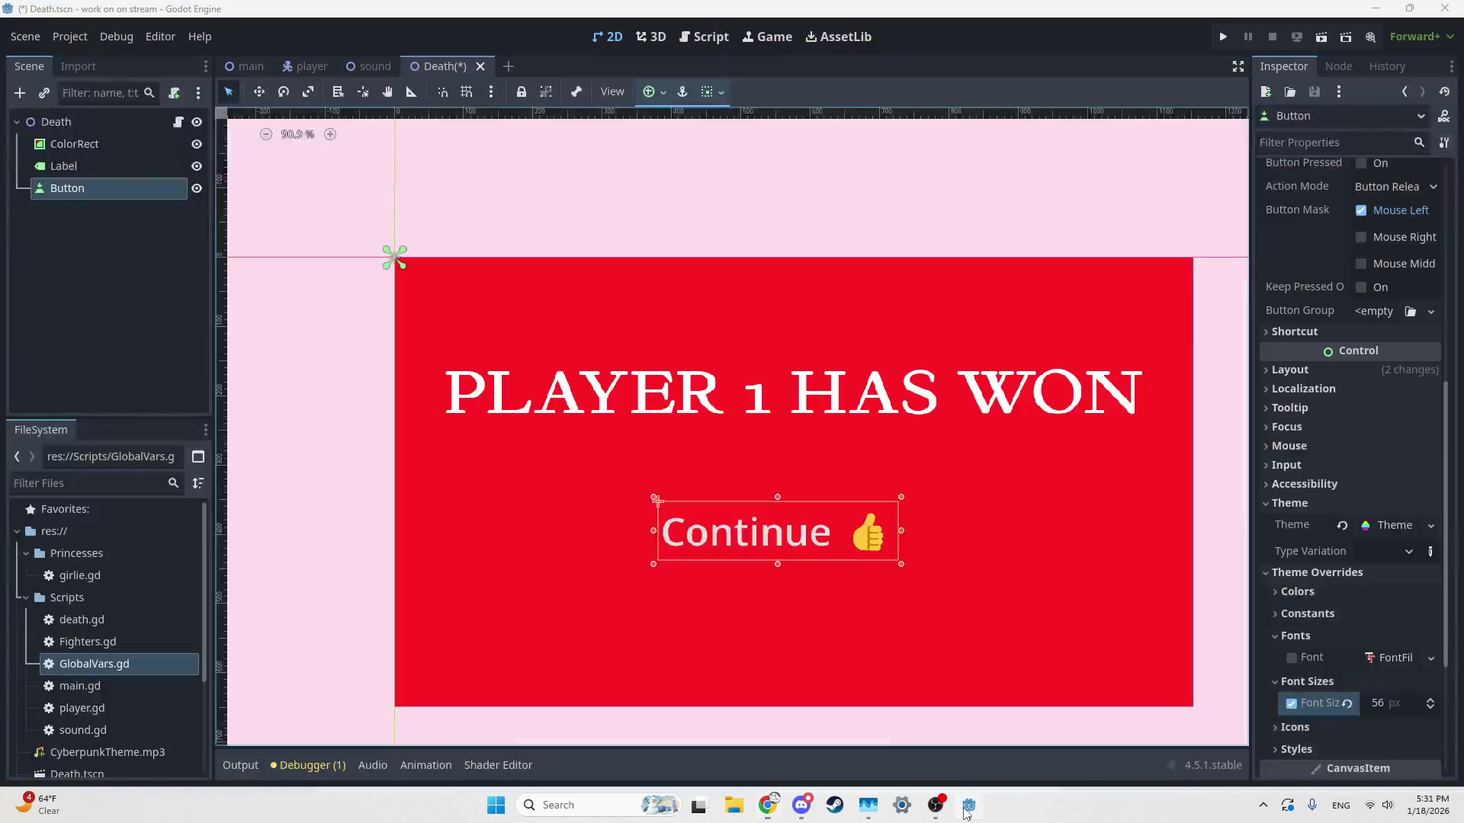
Open death.gd and delete the empty line and the comment line above _ready
scroll(733, 482, "down", 4)
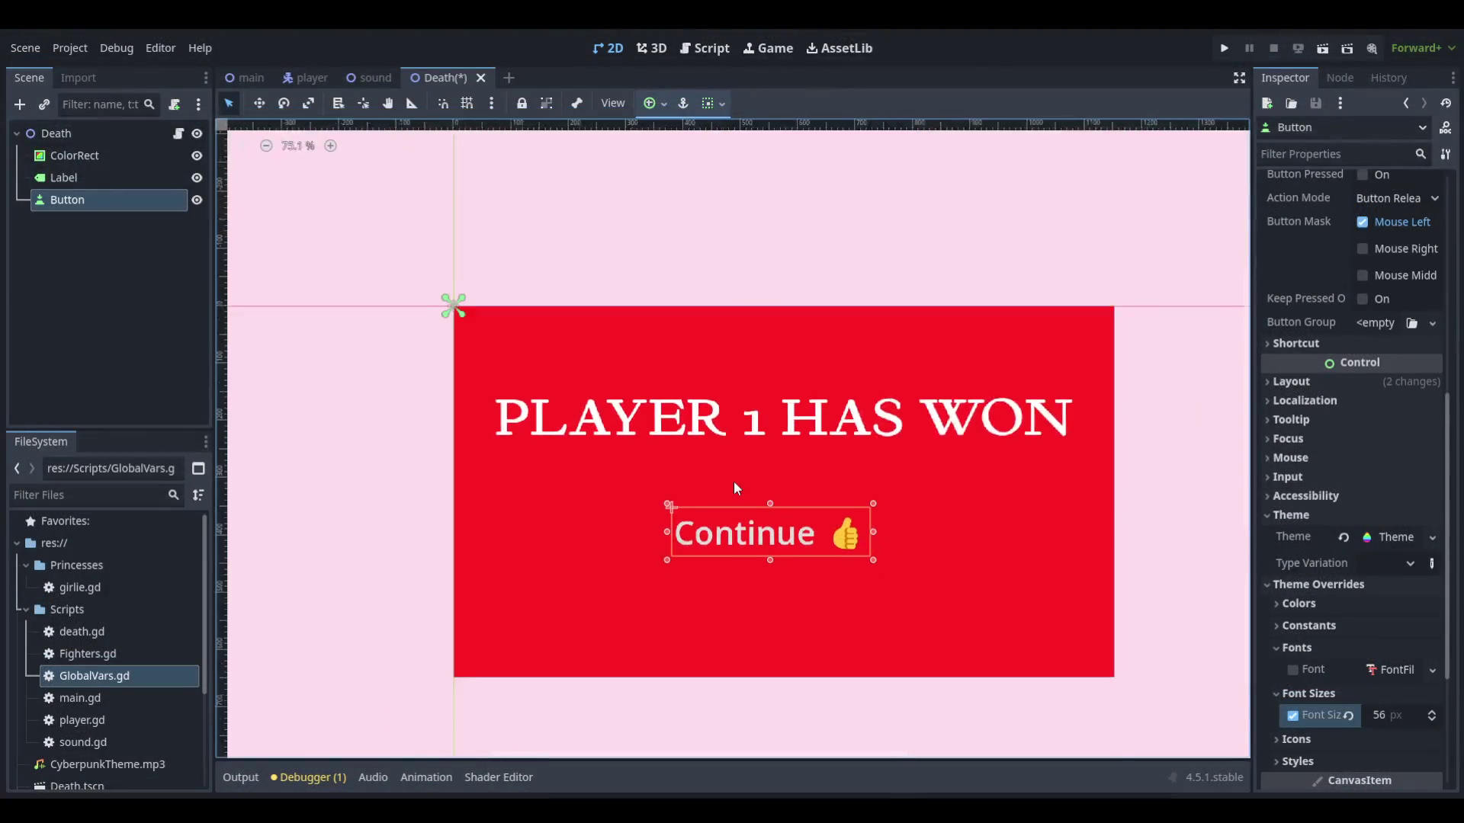
scroll(765, 484, "up", 2)
left_click(176, 132)
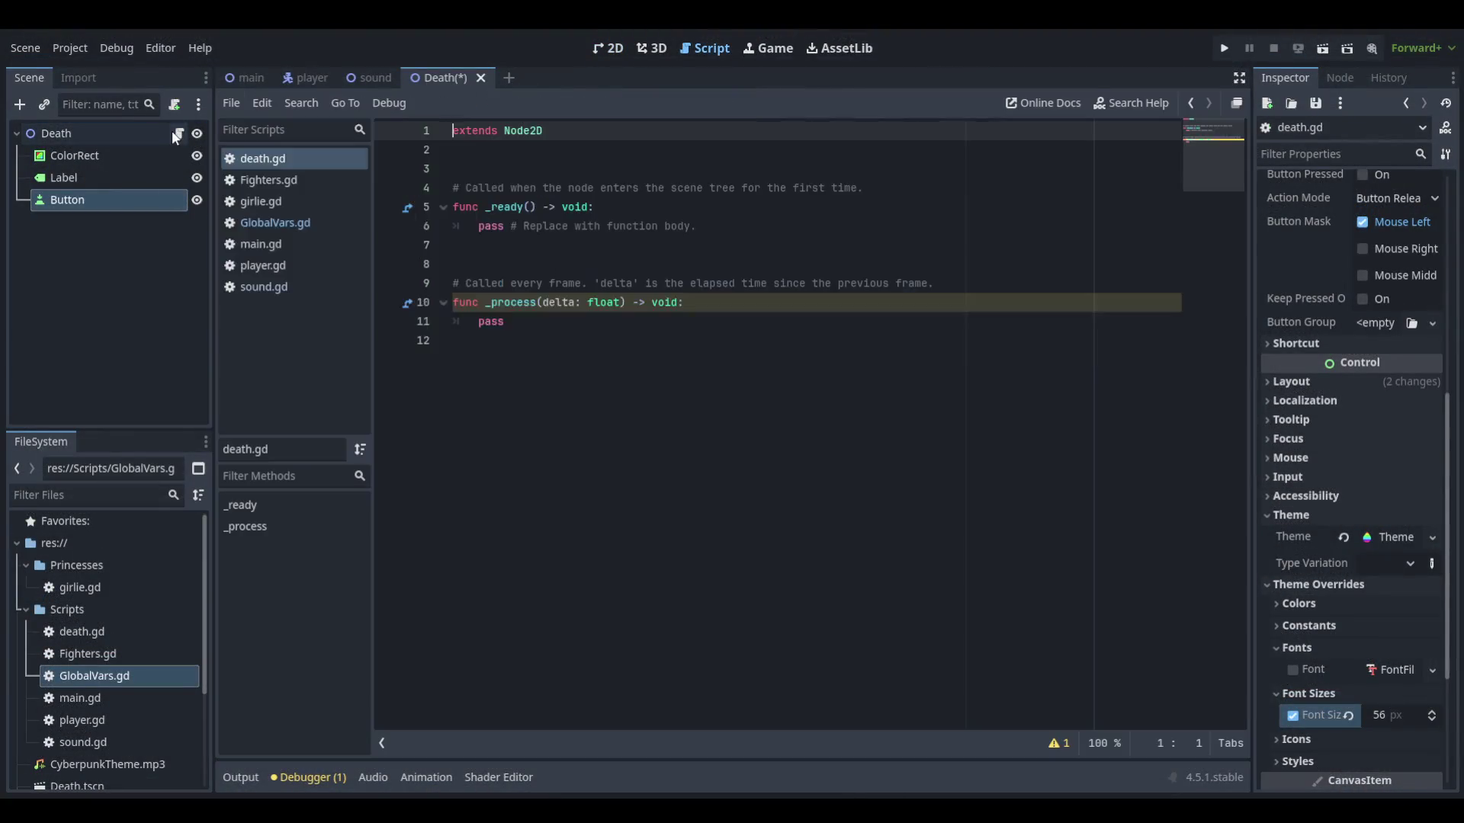
left_click(563, 163)
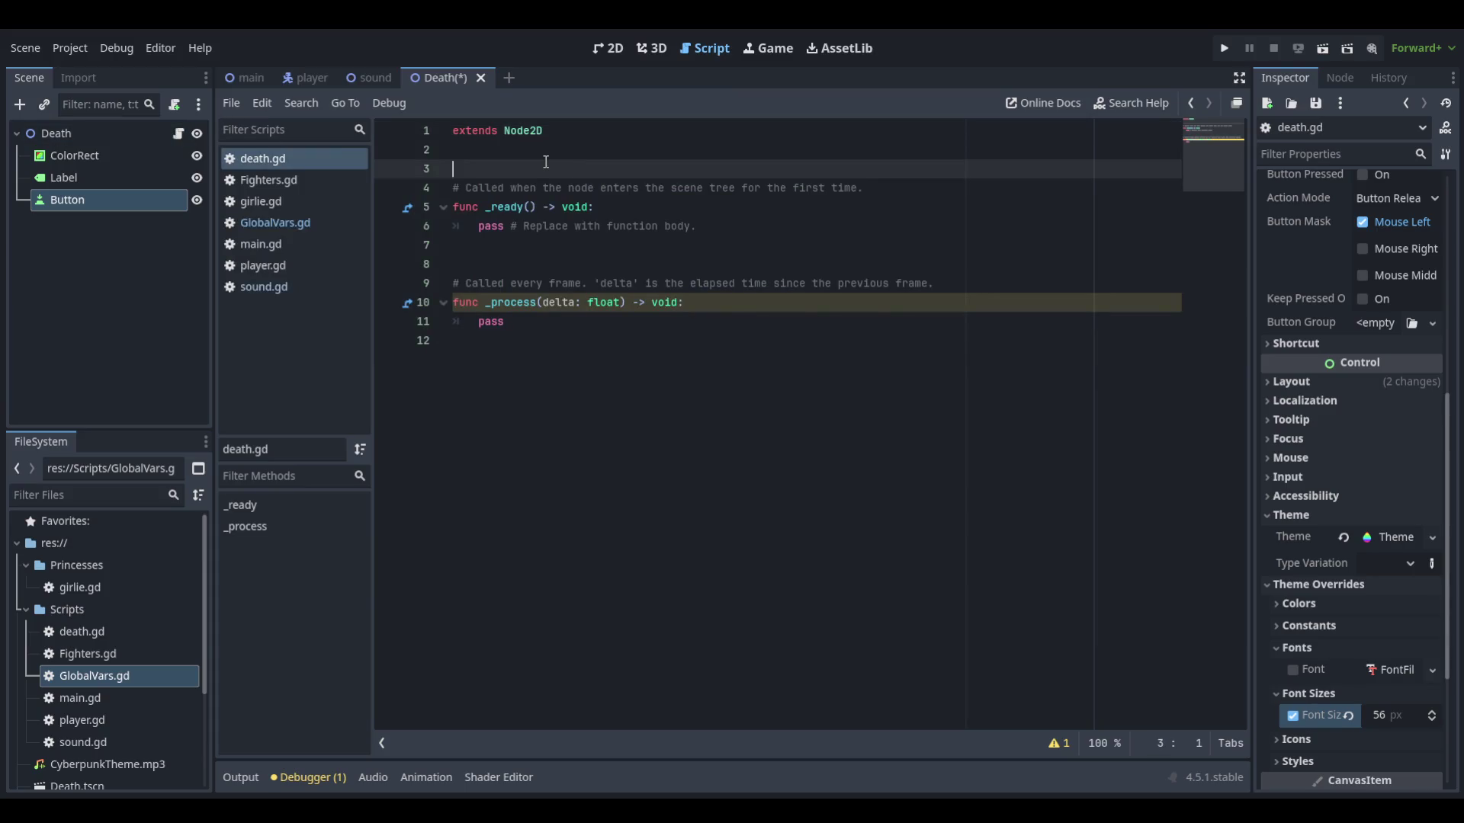
key("BackSpace")
triple_click(546, 166)
key("BackSpace")
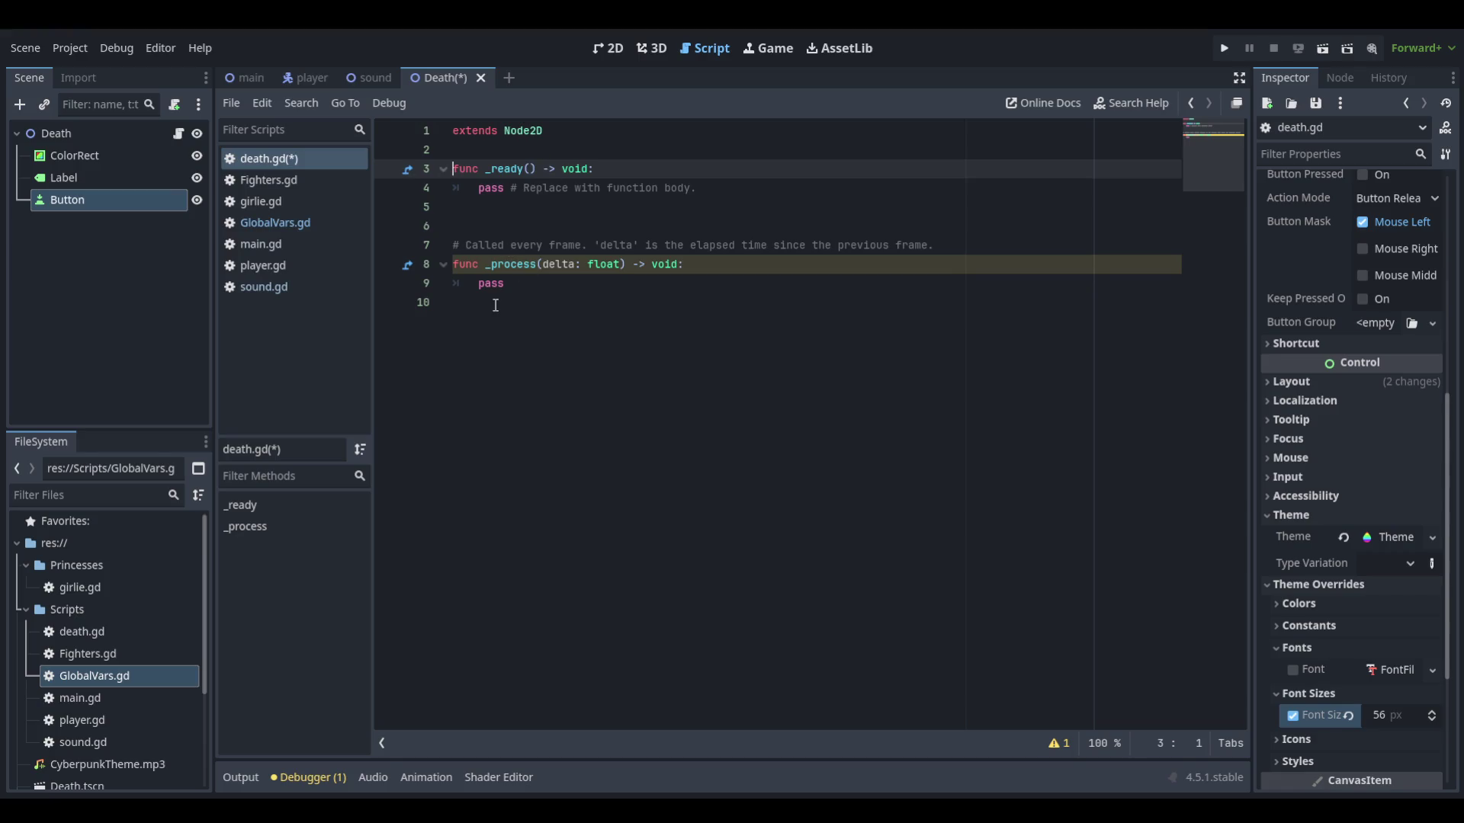
Replace pass in _process with $Label.text = "Player " + …
left_click_drag(529, 282, 478, 292)
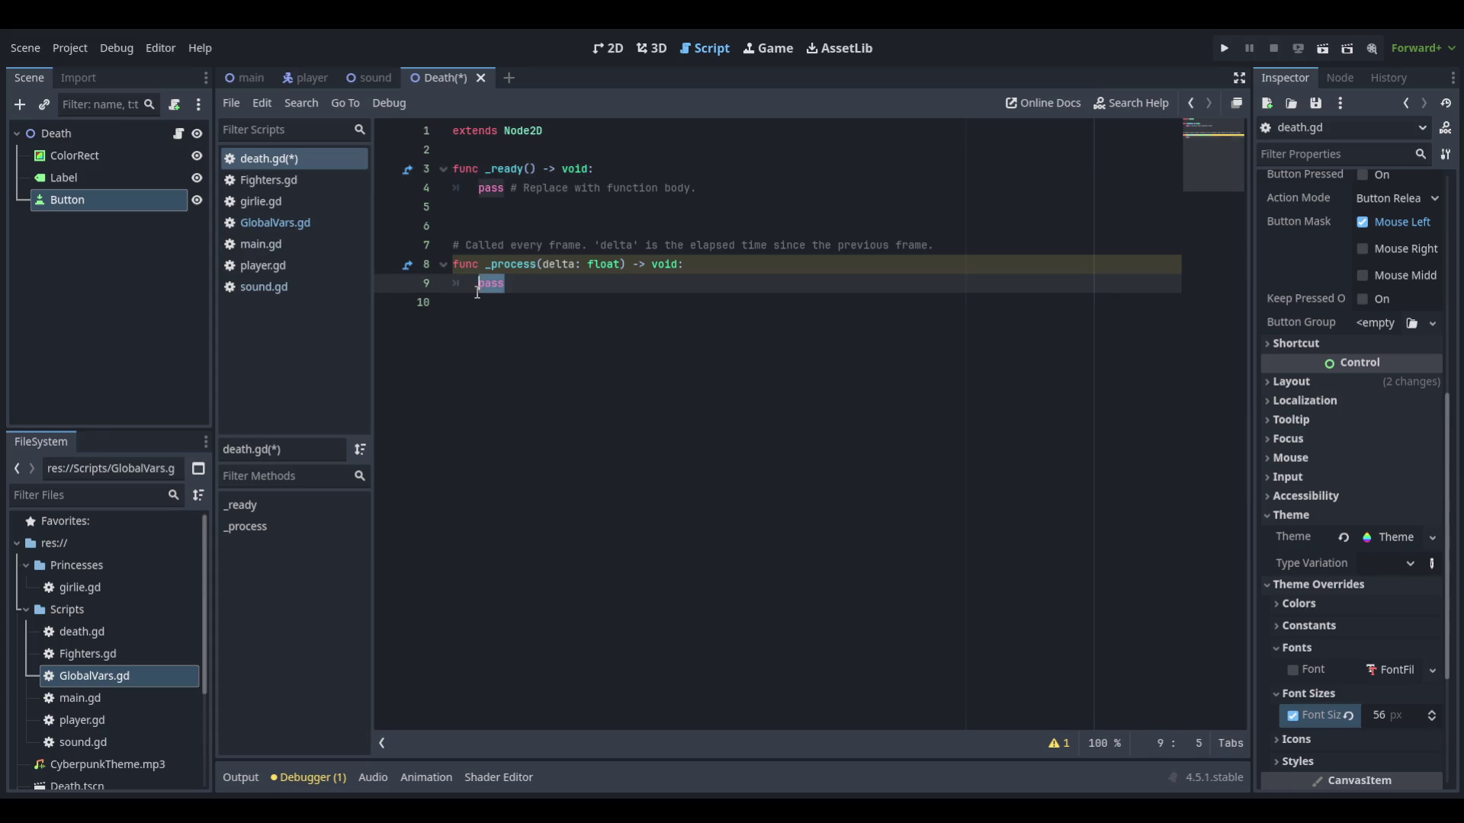
type("$L")
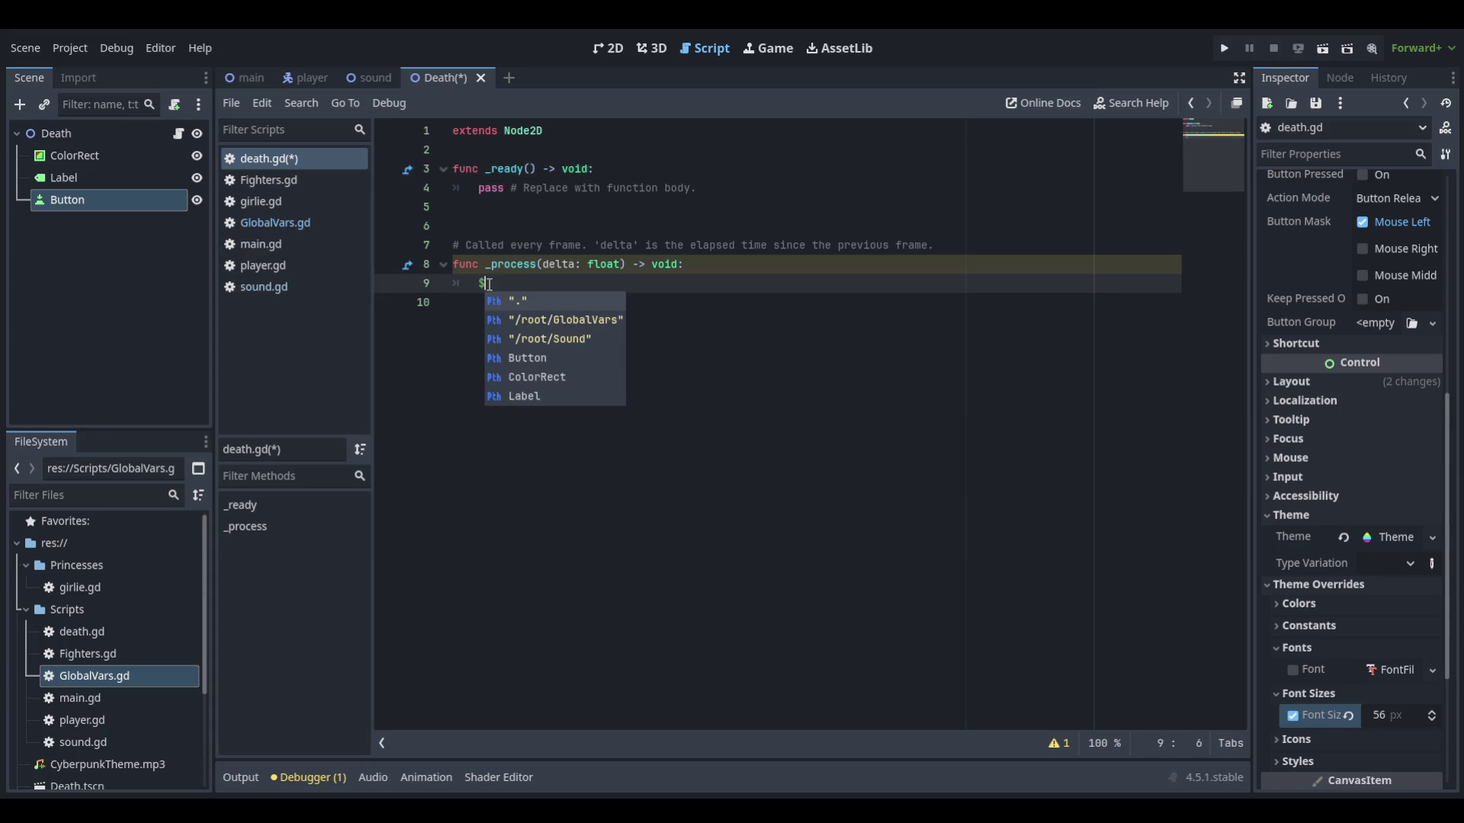
key("Return")
type(".te")
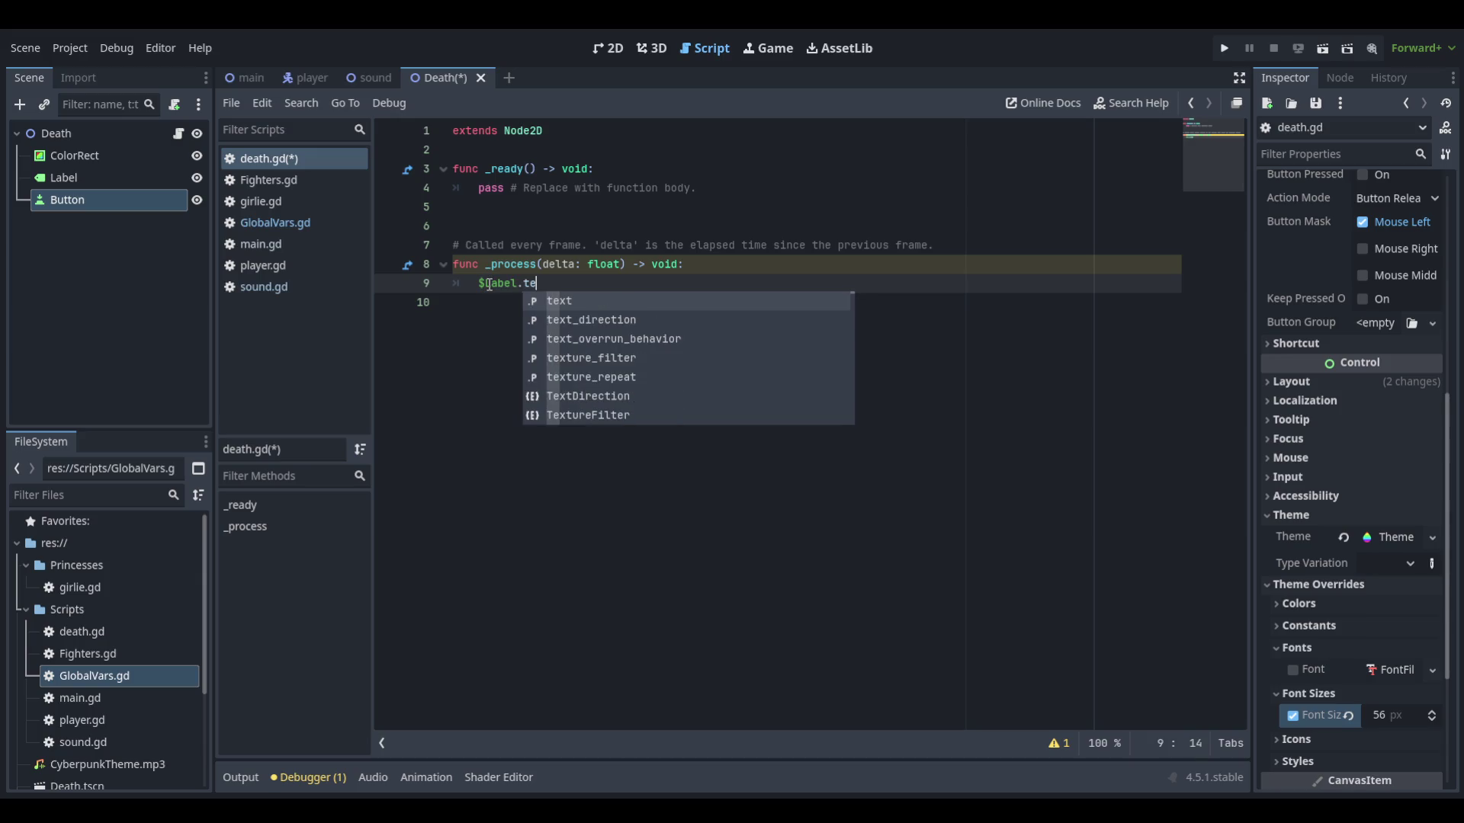
key("Return")
type("=")
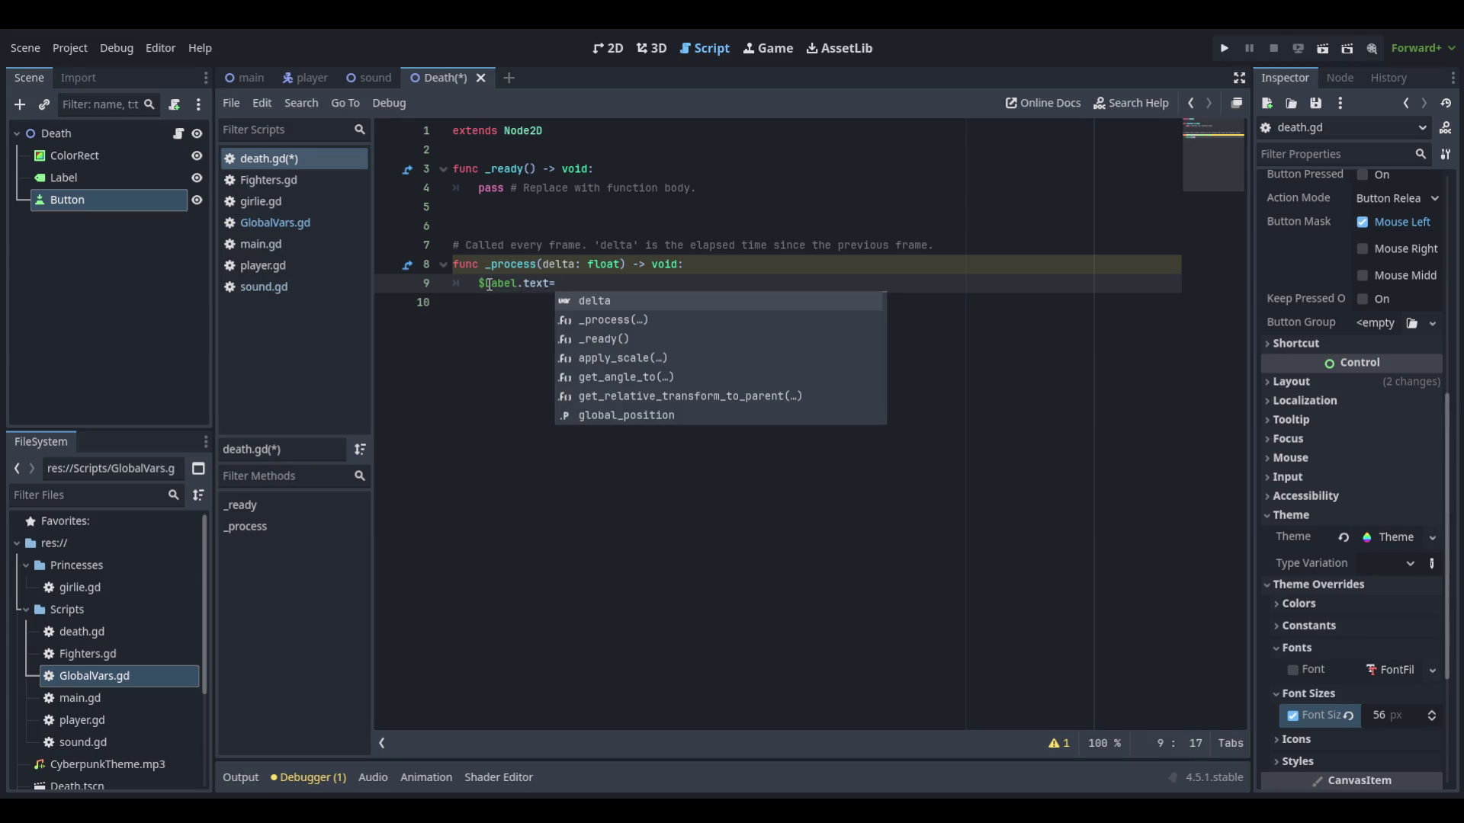
type("\"")
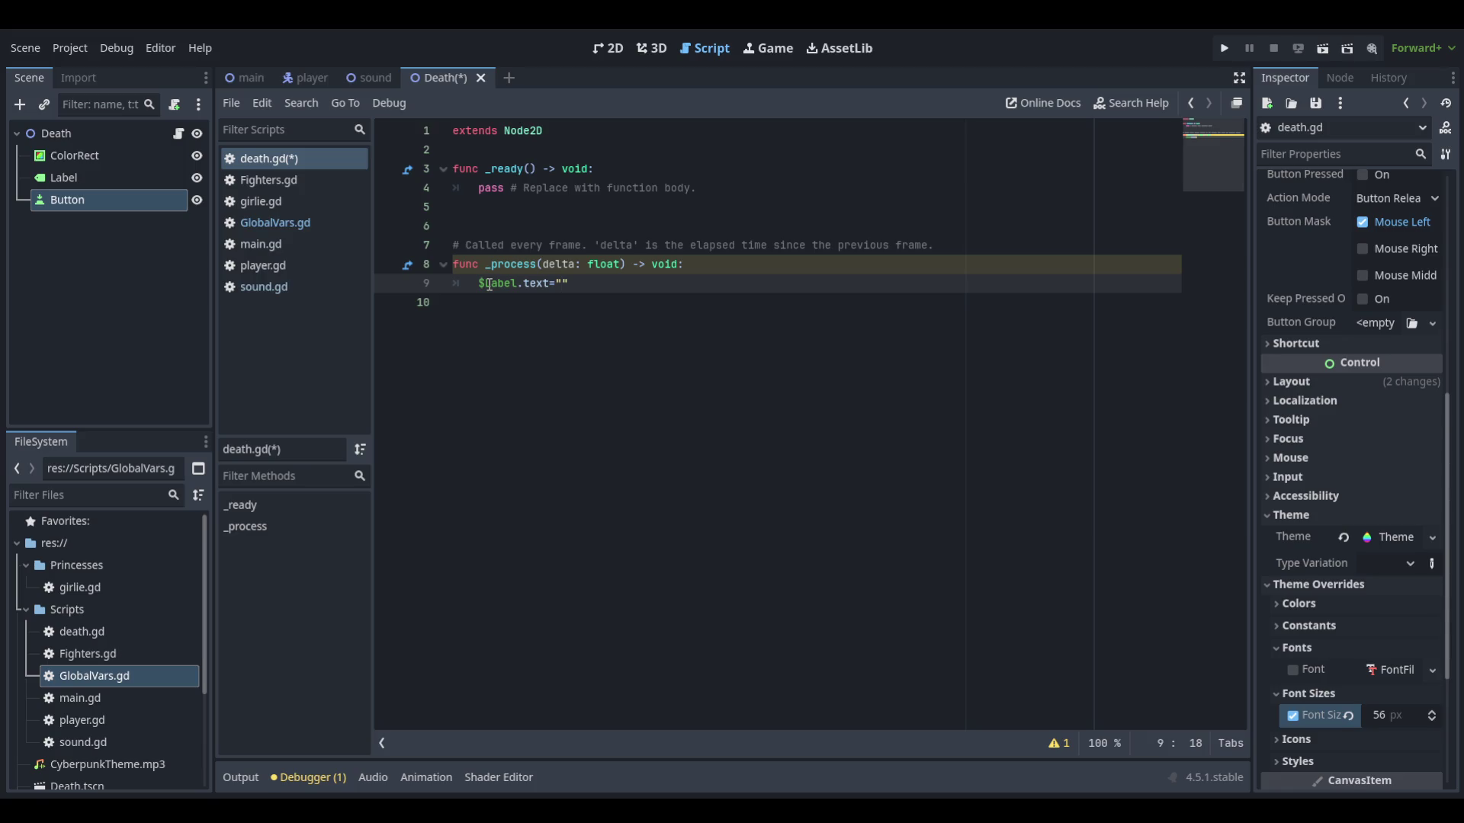
type("Player")
type(",")
key("BackSpace")
type("\"+")
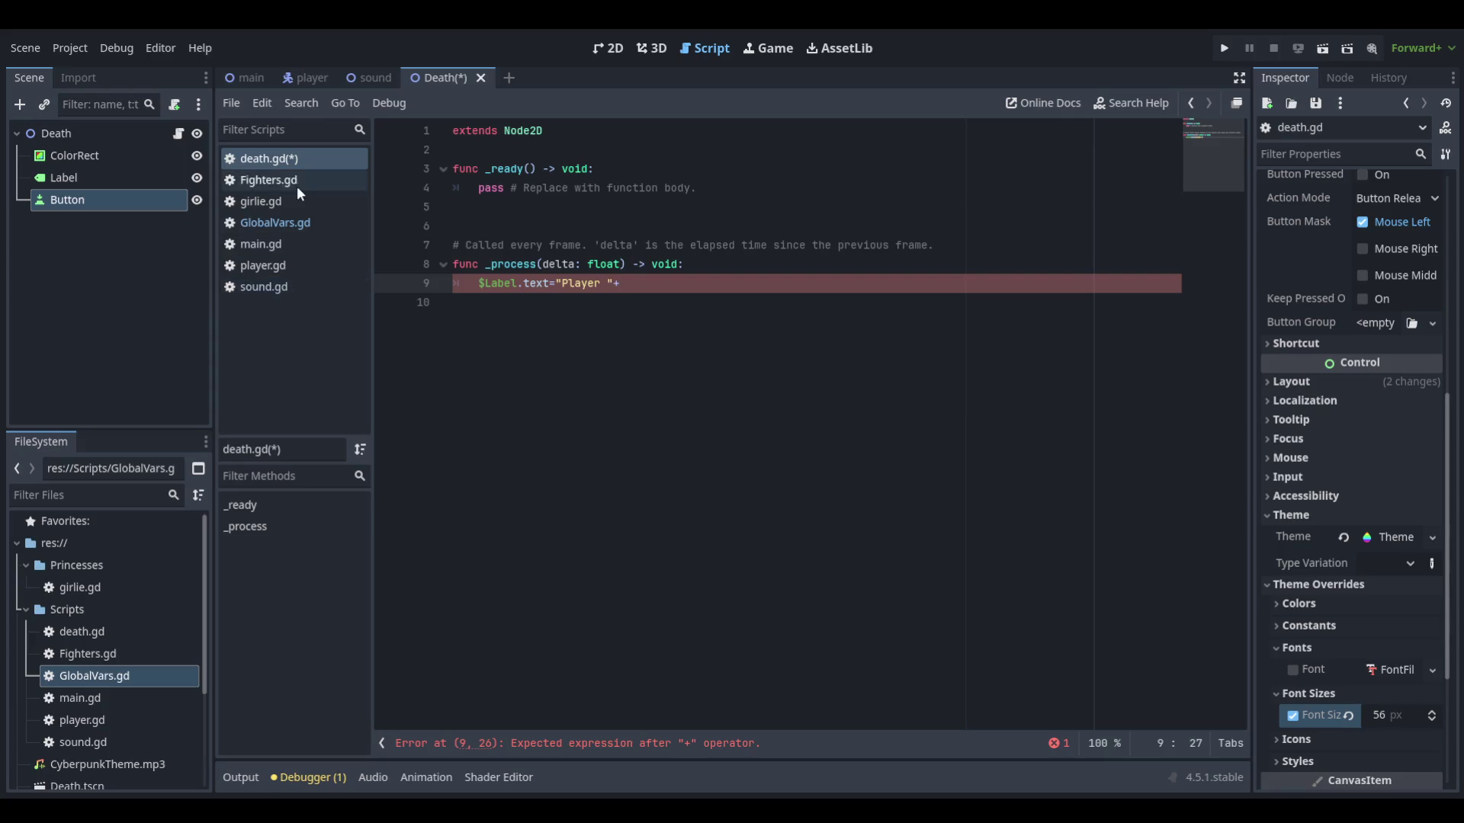
Finish the line with GlobalVars.CurrentWinner + " has won!!", then view GlobalVars.gd
left_click(294, 229)
left_click(268, 160)
type("Curr")
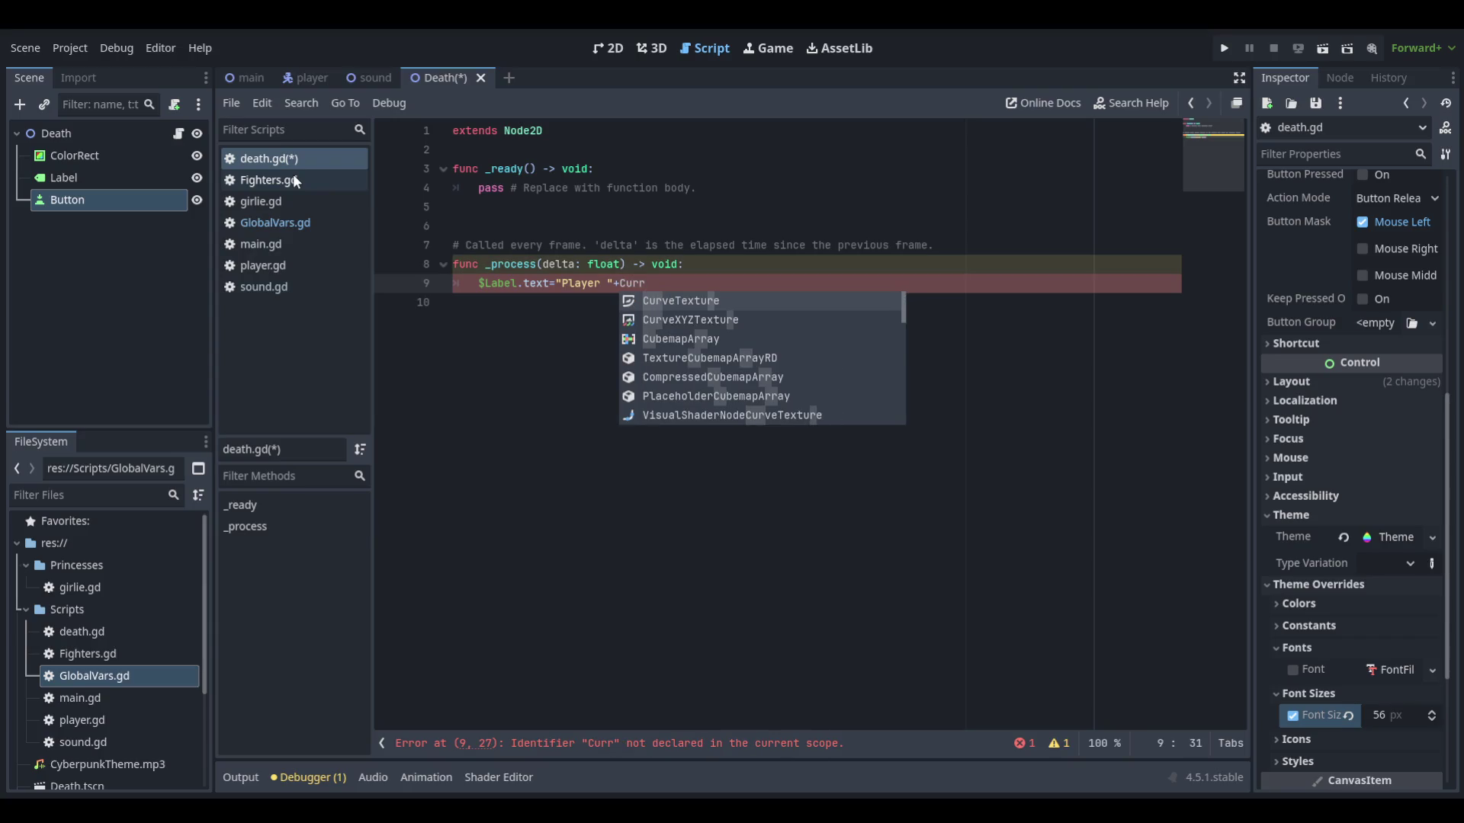
type("en")
key("BackSpace")
key("BackSpace")
key("BackSpace")
type("GlobalVars")
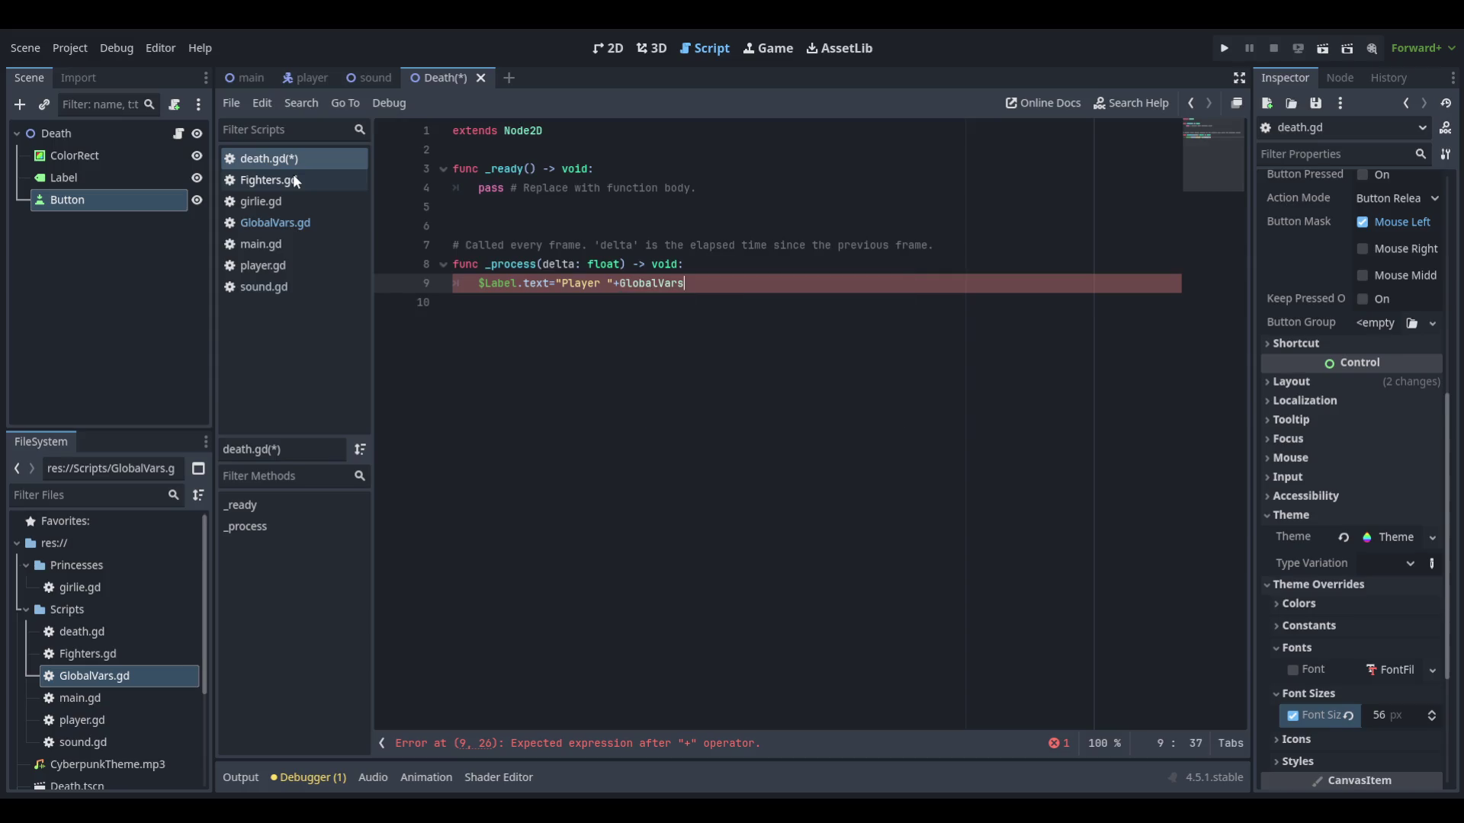
type(".C")
key("Return")
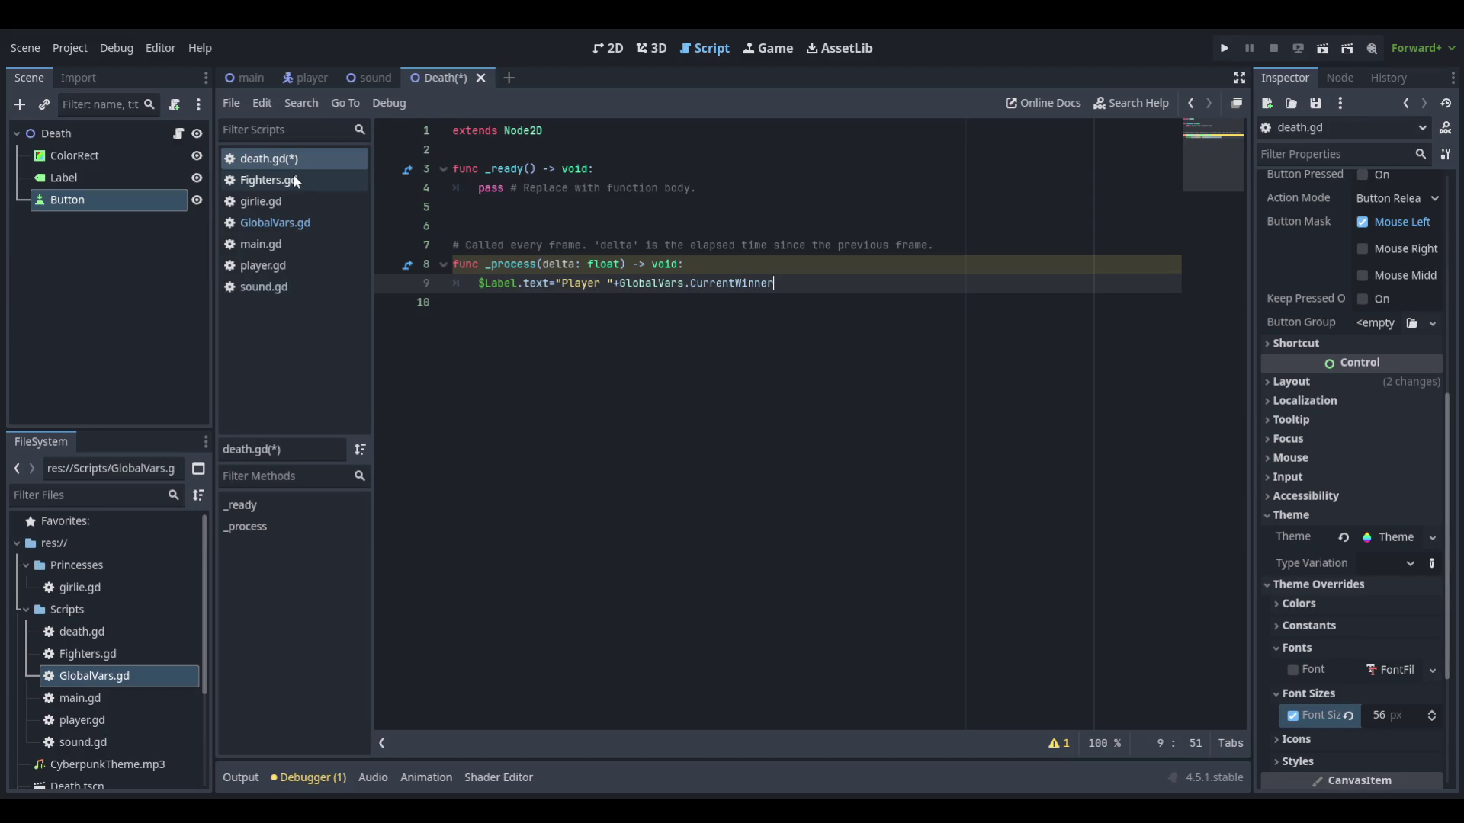
type("+\" ")
type("has wa=")
key("BackSpace")
key("BackSpace")
type("on")
type("!!")
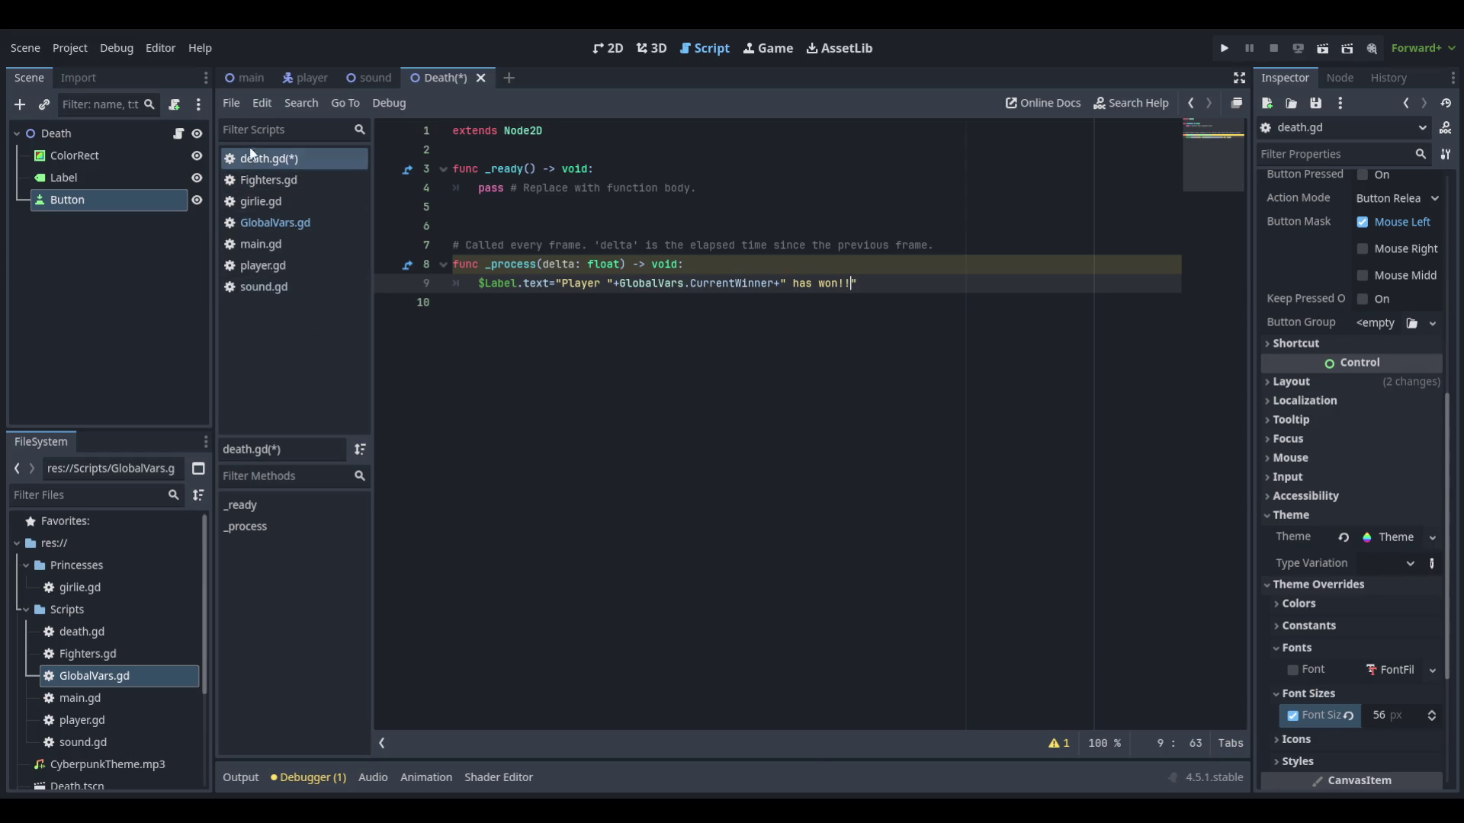
left_click(268, 186)
left_click(279, 221)
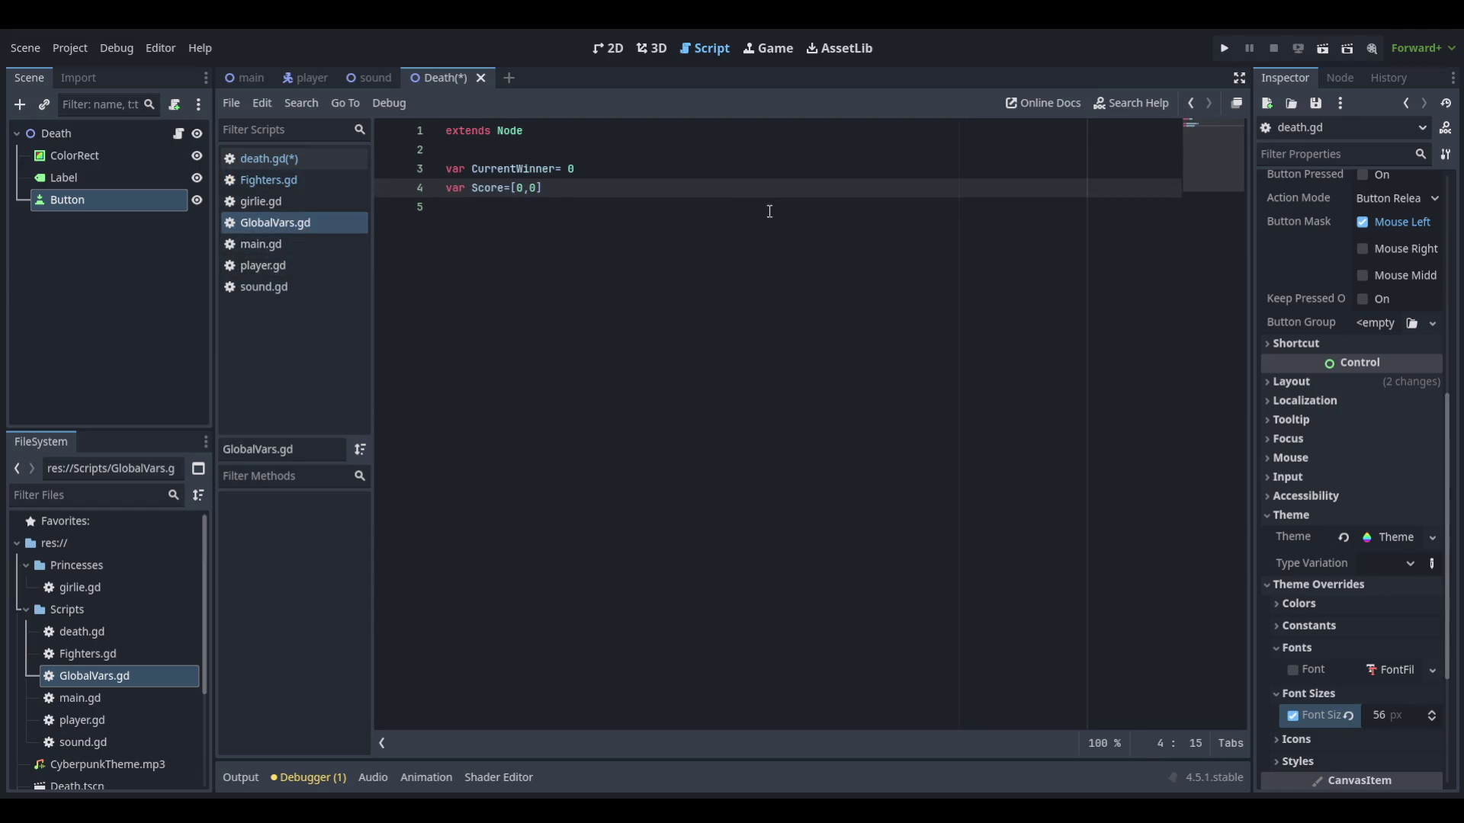
Open GlobalVars.gd, which declares CurrentWinner = 0 and Score = [0,0]
left_click(655, 176)
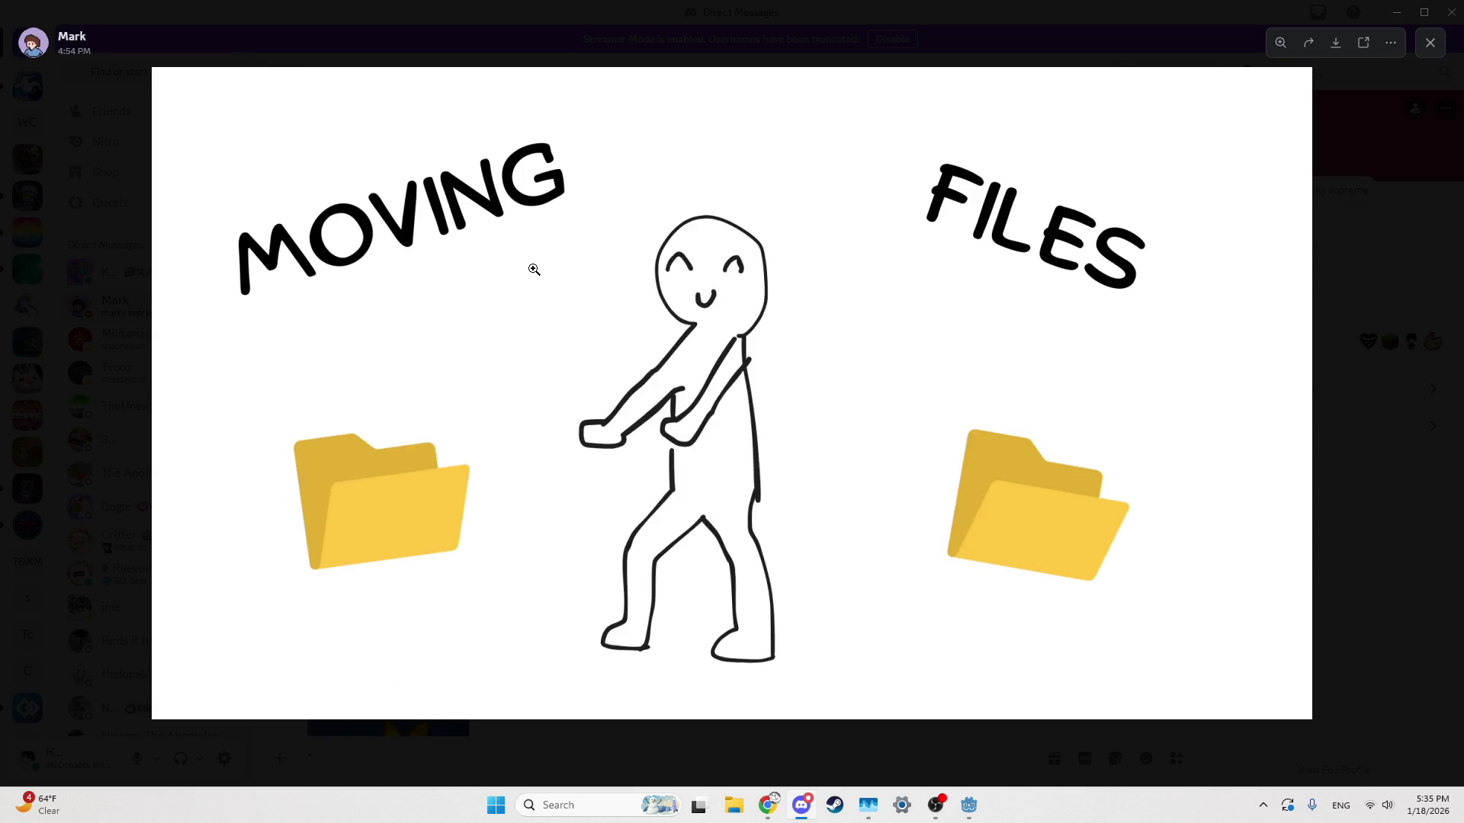
Close Discord's MOVING FILES image, return to Godot, and collapse the Scripts folder
left_click(732, 542)
left_click(457, 518)
left_click(145, 483)
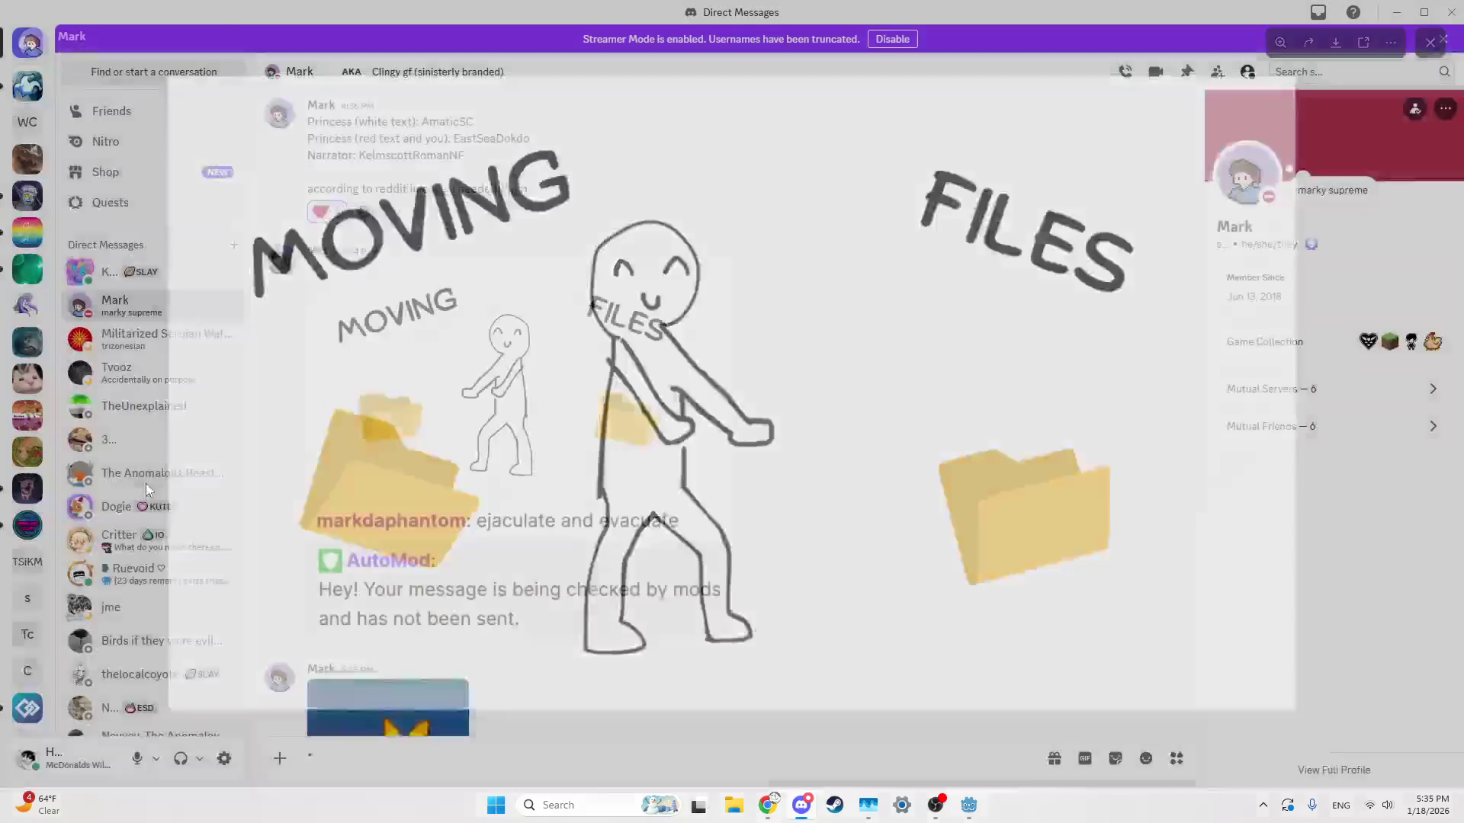
left_click(965, 814)
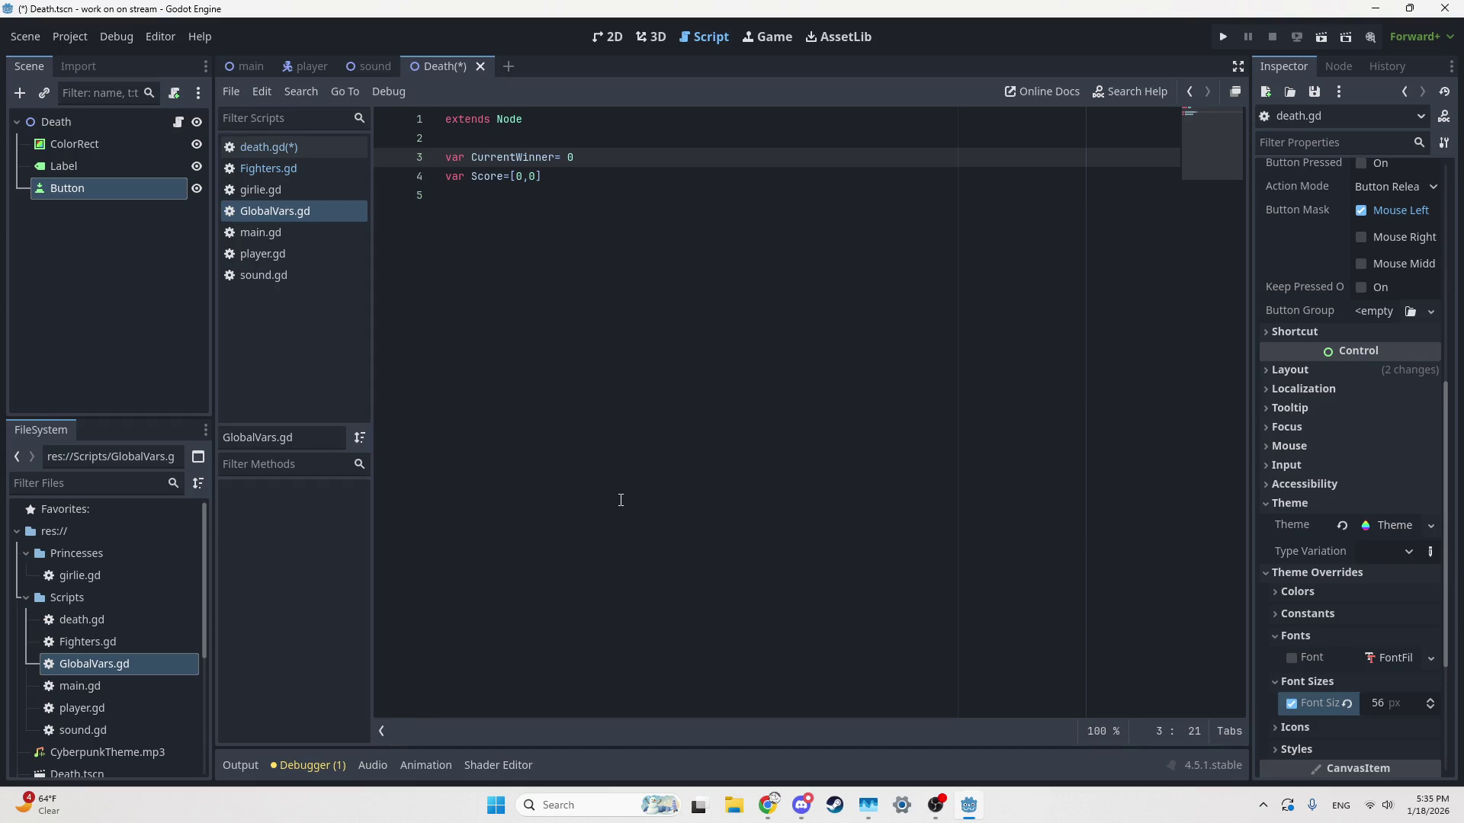
left_click(26, 597)
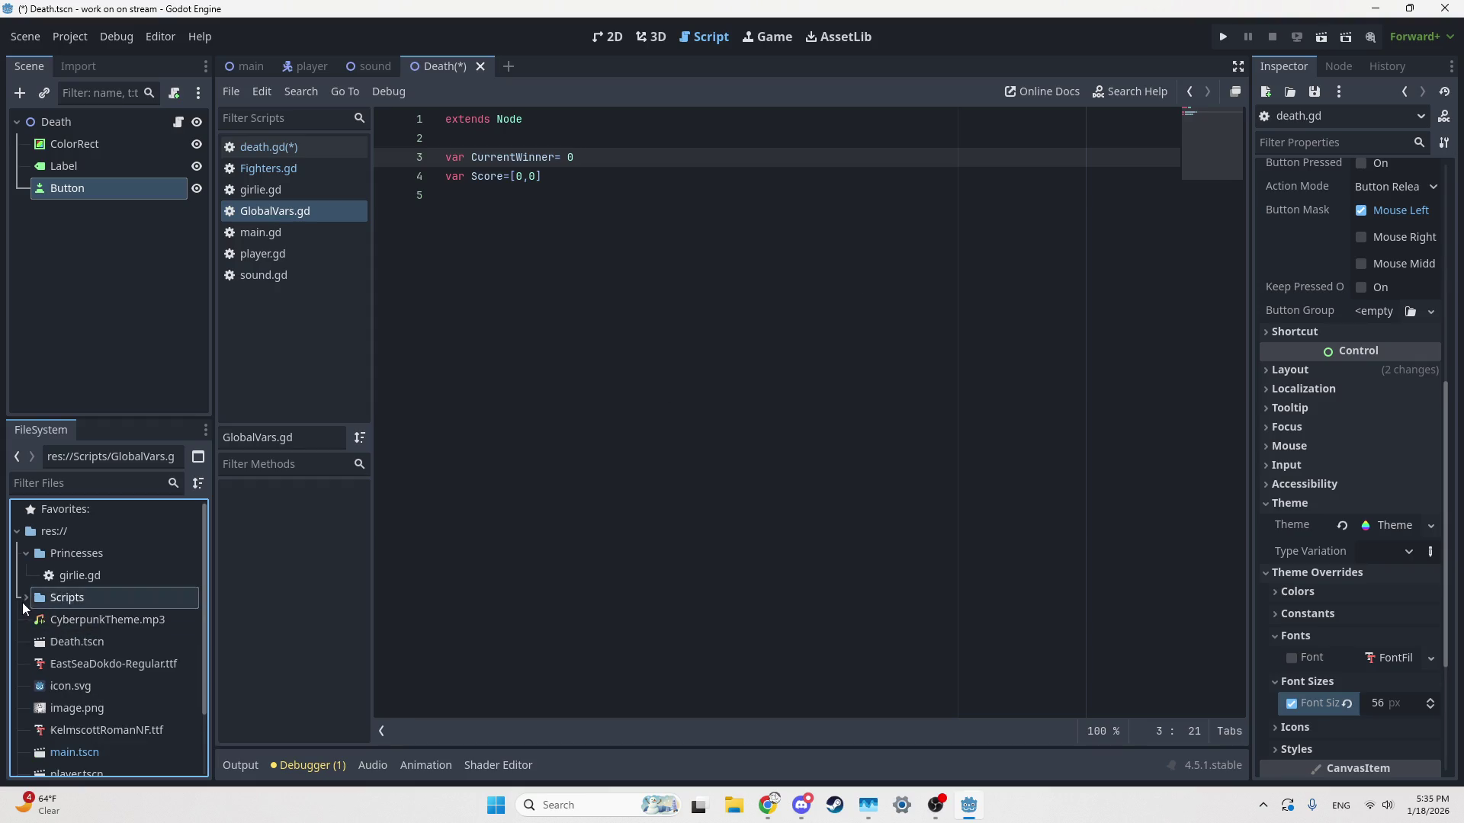
Rename image.png in the FileSystem dock to Damsel.png
left_click(31, 553)
scroll(49, 614, "down", 2)
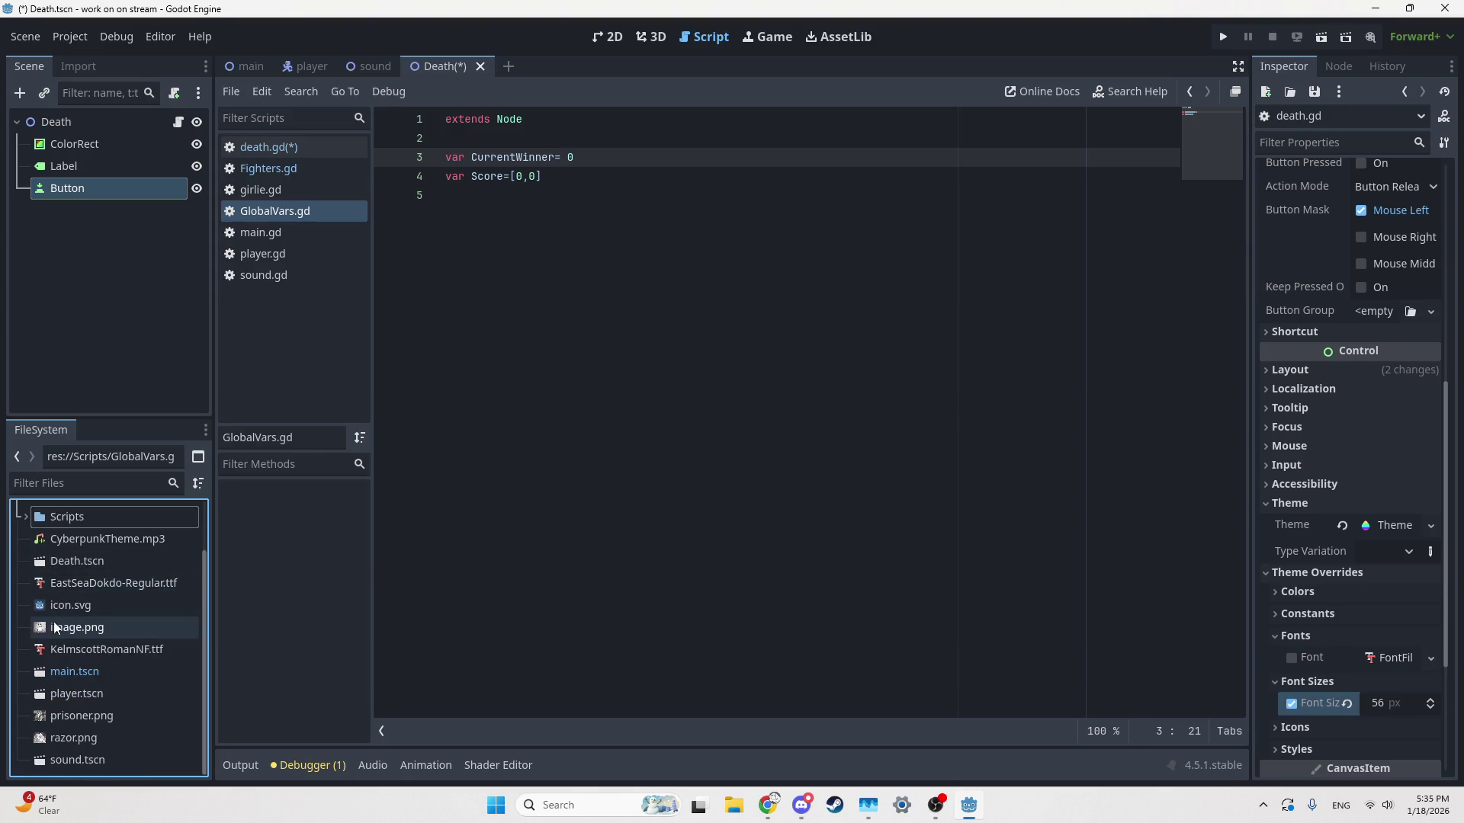
right_click(58, 630)
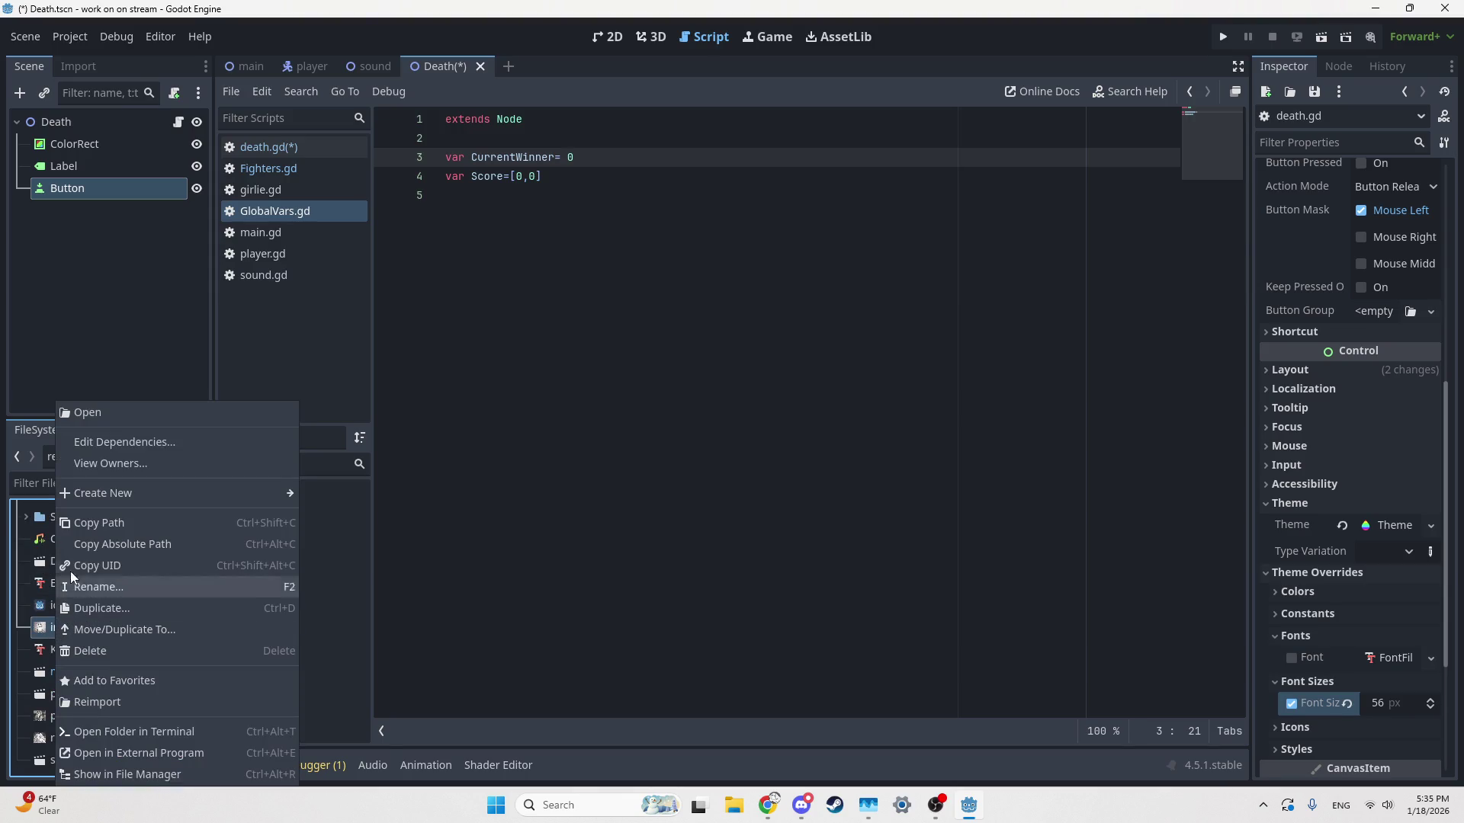
left_click(128, 589)
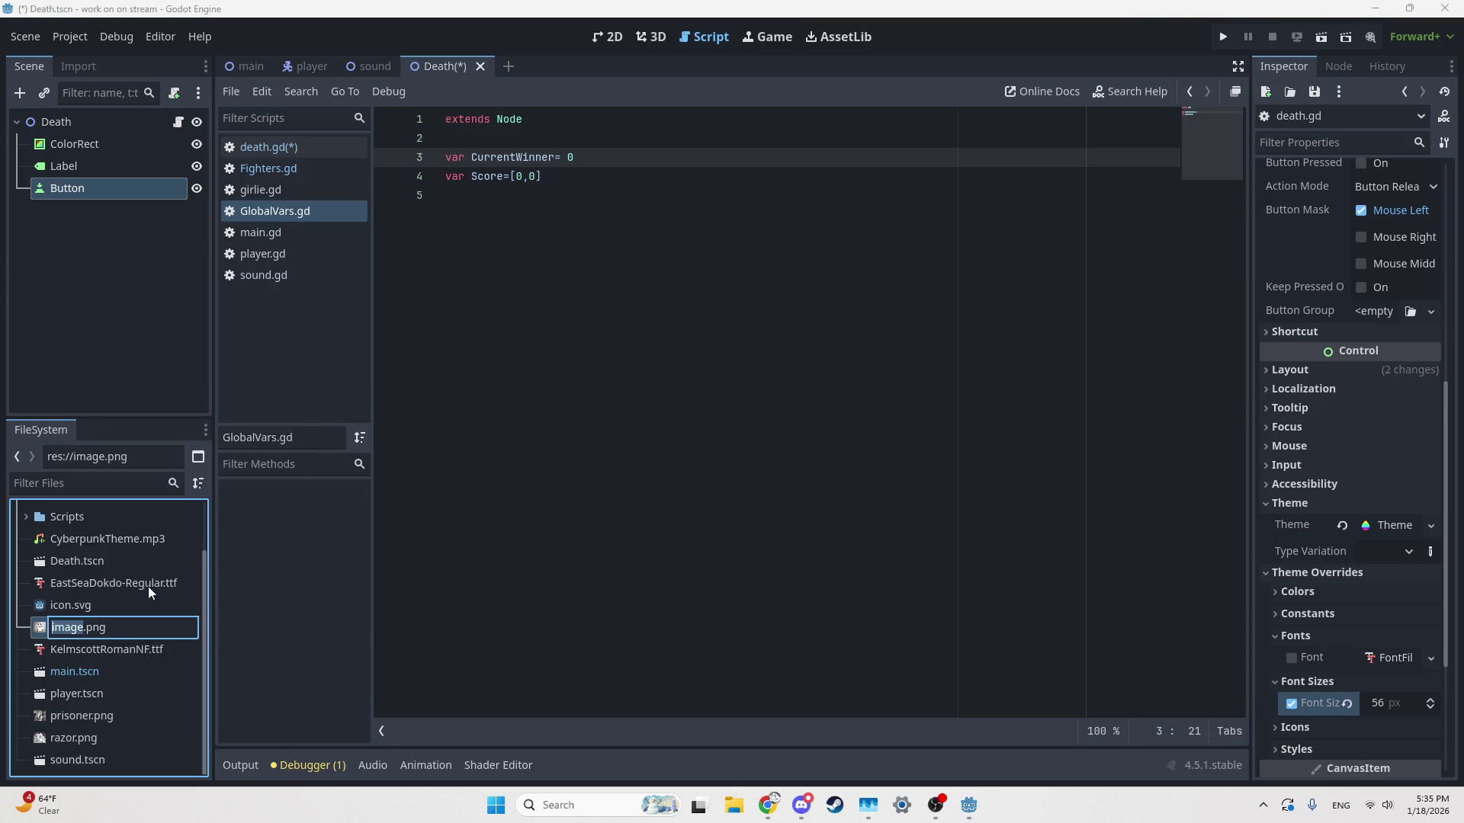
type("Damsel")
key("Return")
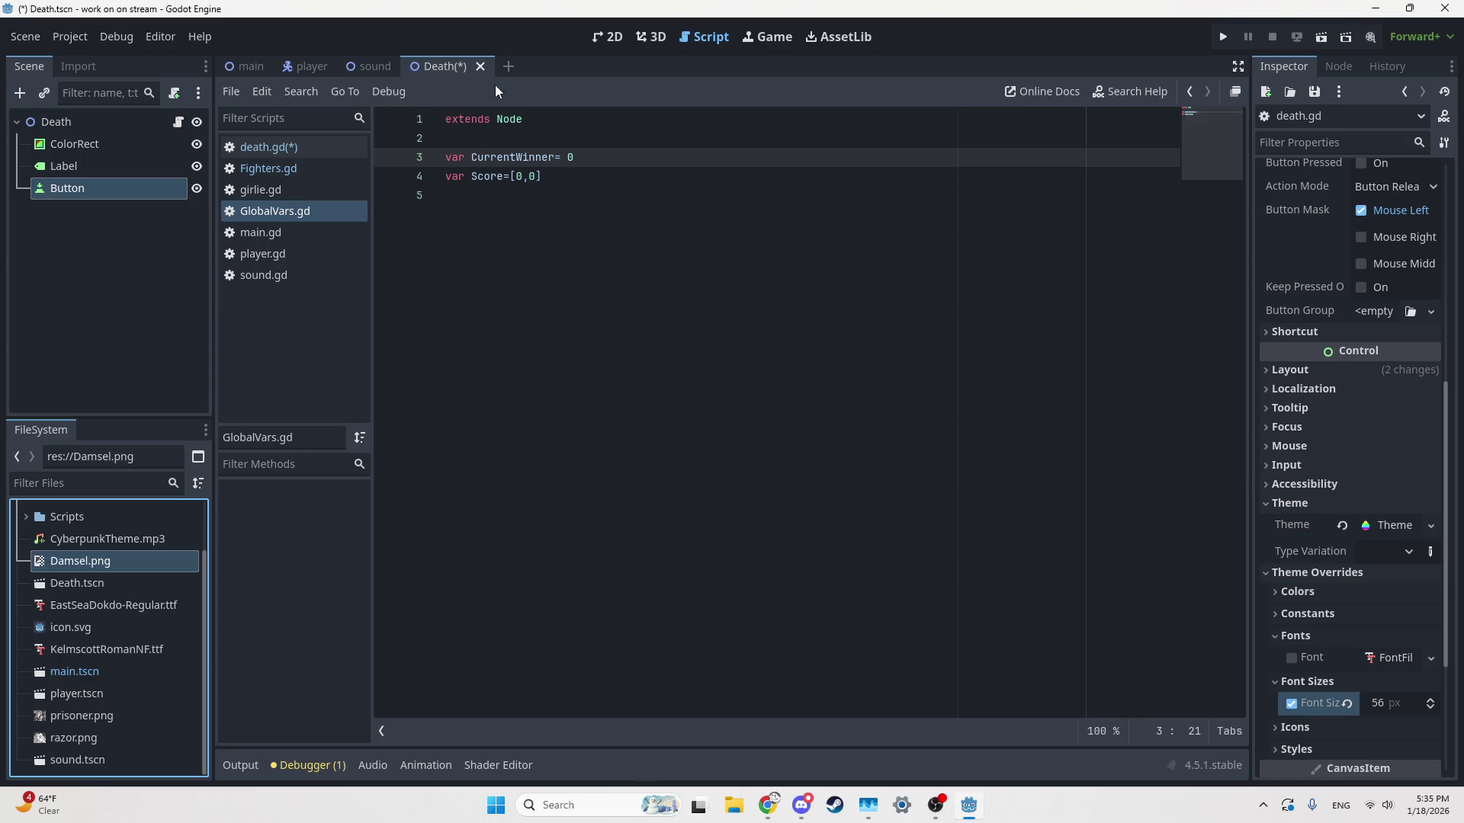
Save the Death scene and show it in the 2D view
key("ctrl+s")
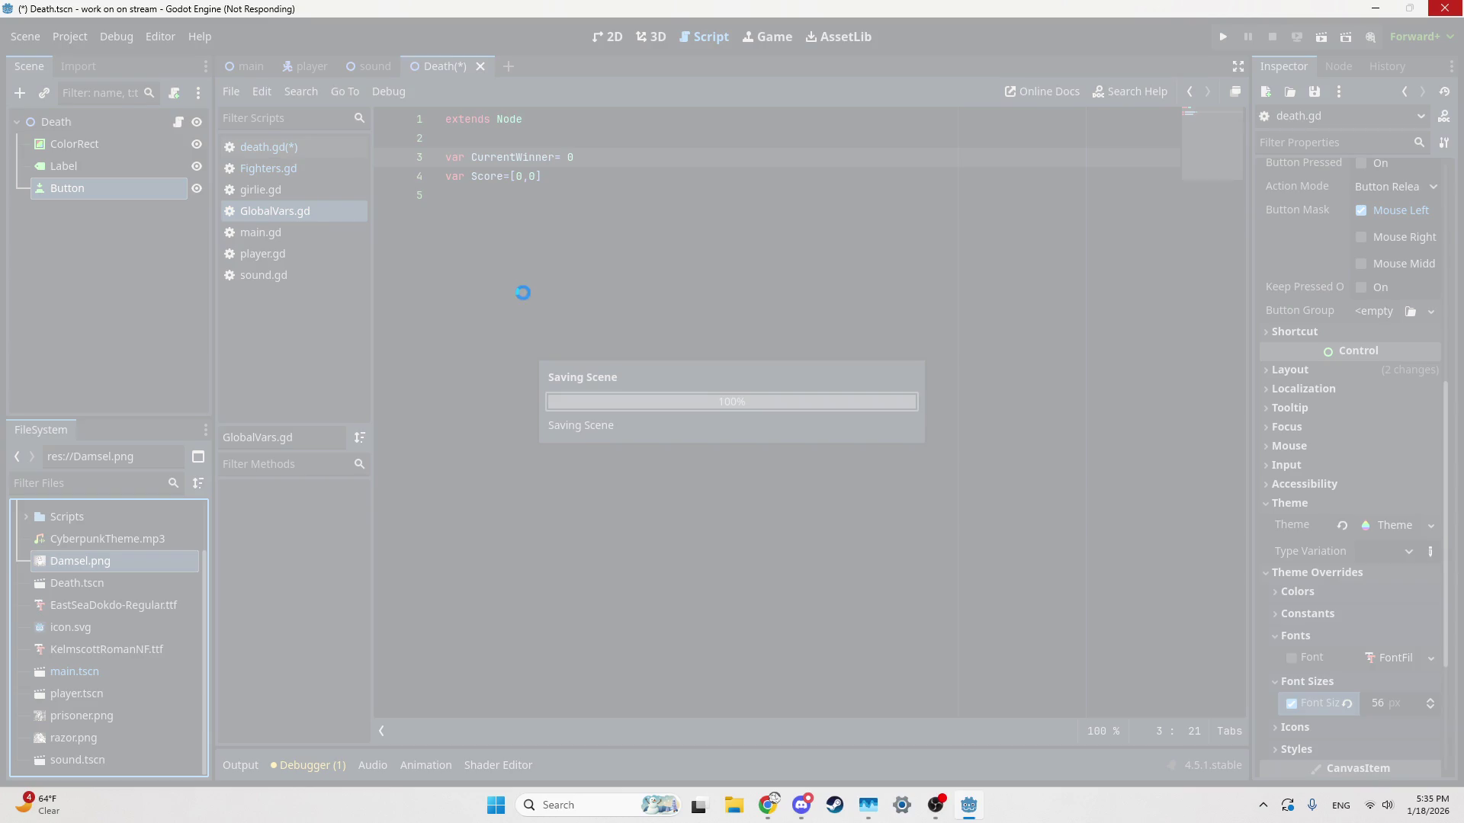
left_click(475, 260)
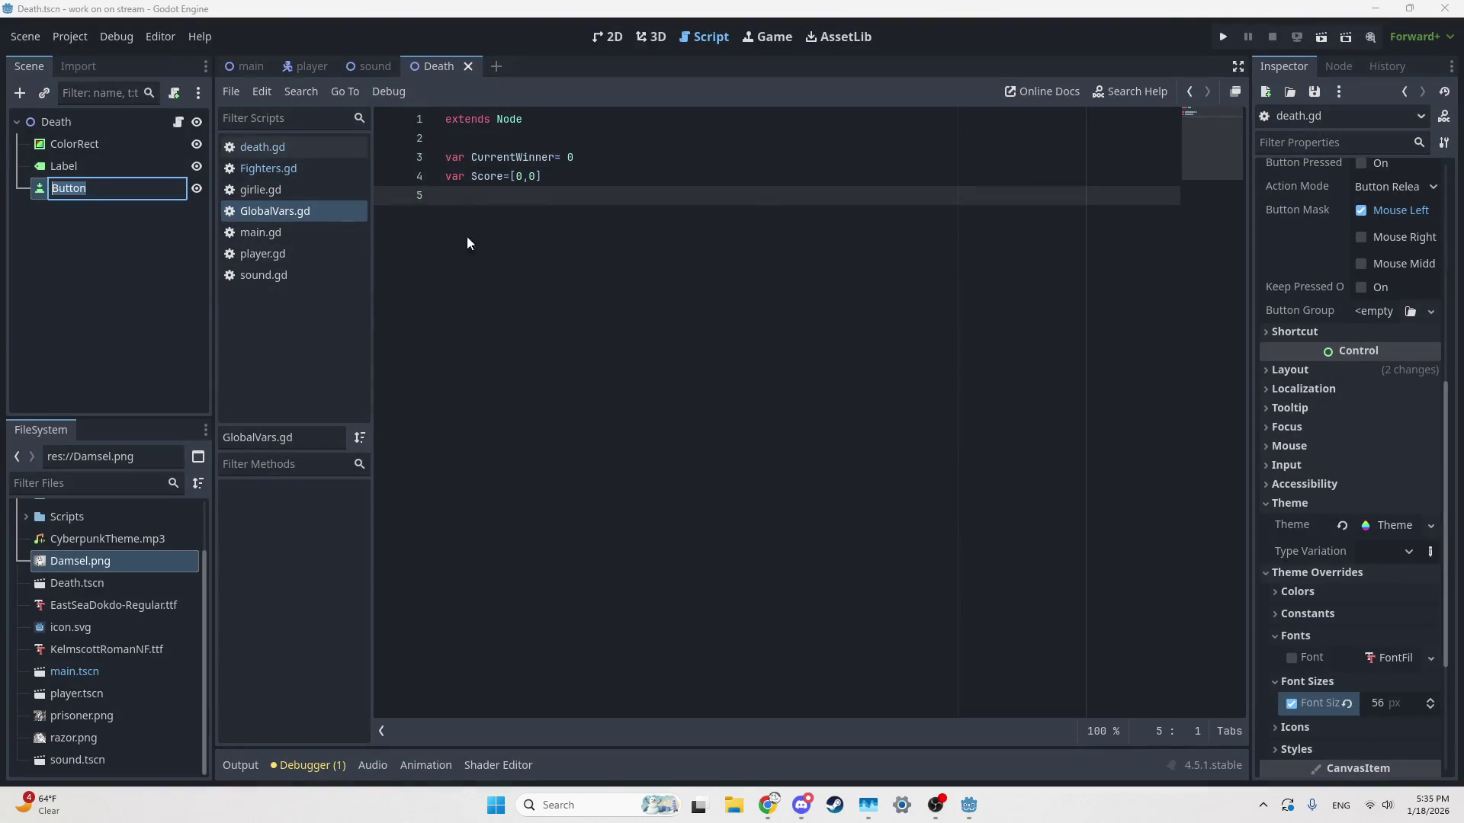
left_click(610, 40)
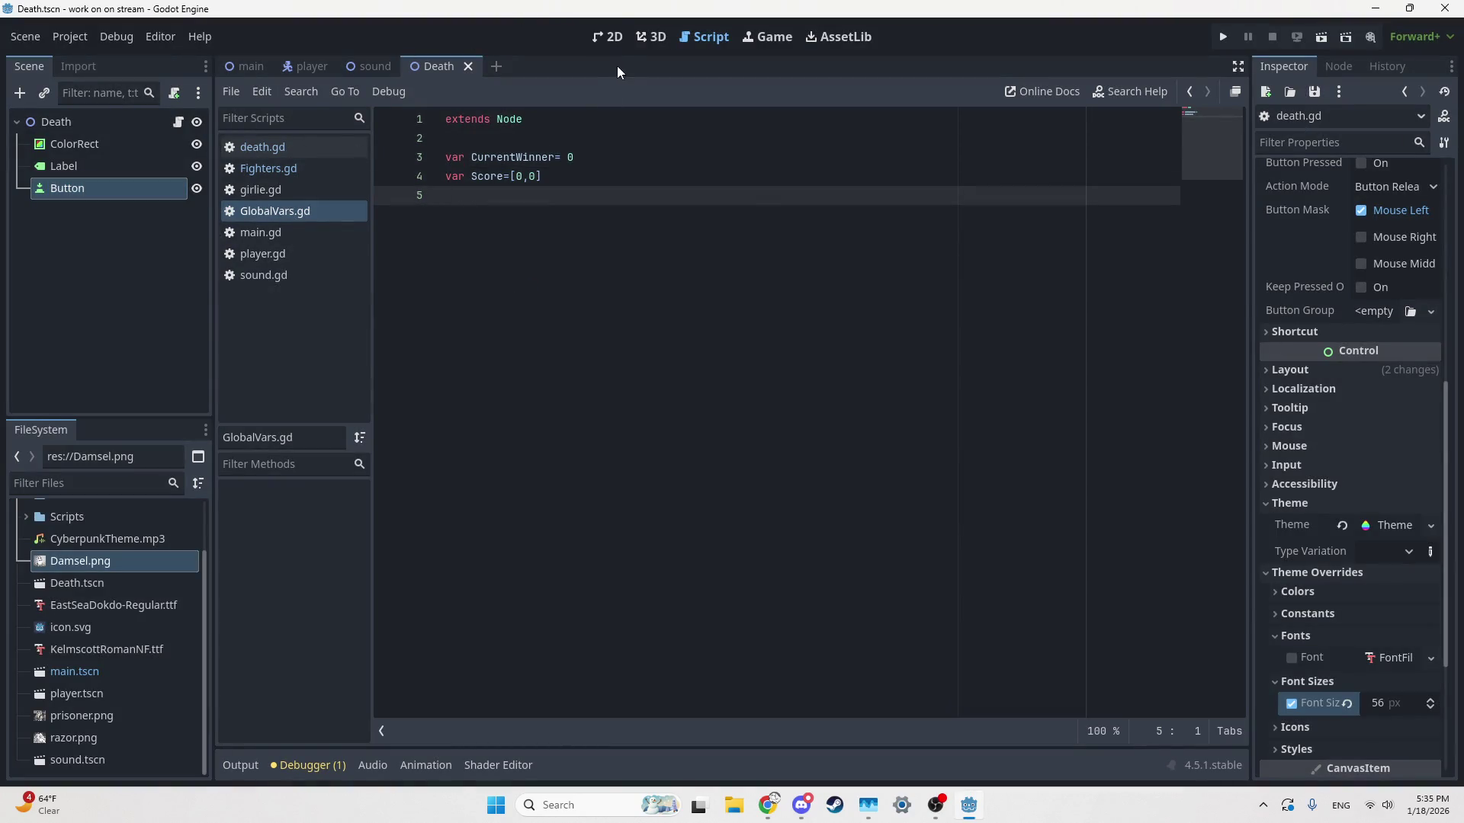
Inspect the PLAYER 1 HAS WON label and Continue button in the Death scene
scroll(605, 428, "down", 1)
scroll(614, 433, "up", 3)
scroll(574, 423, "down", 1)
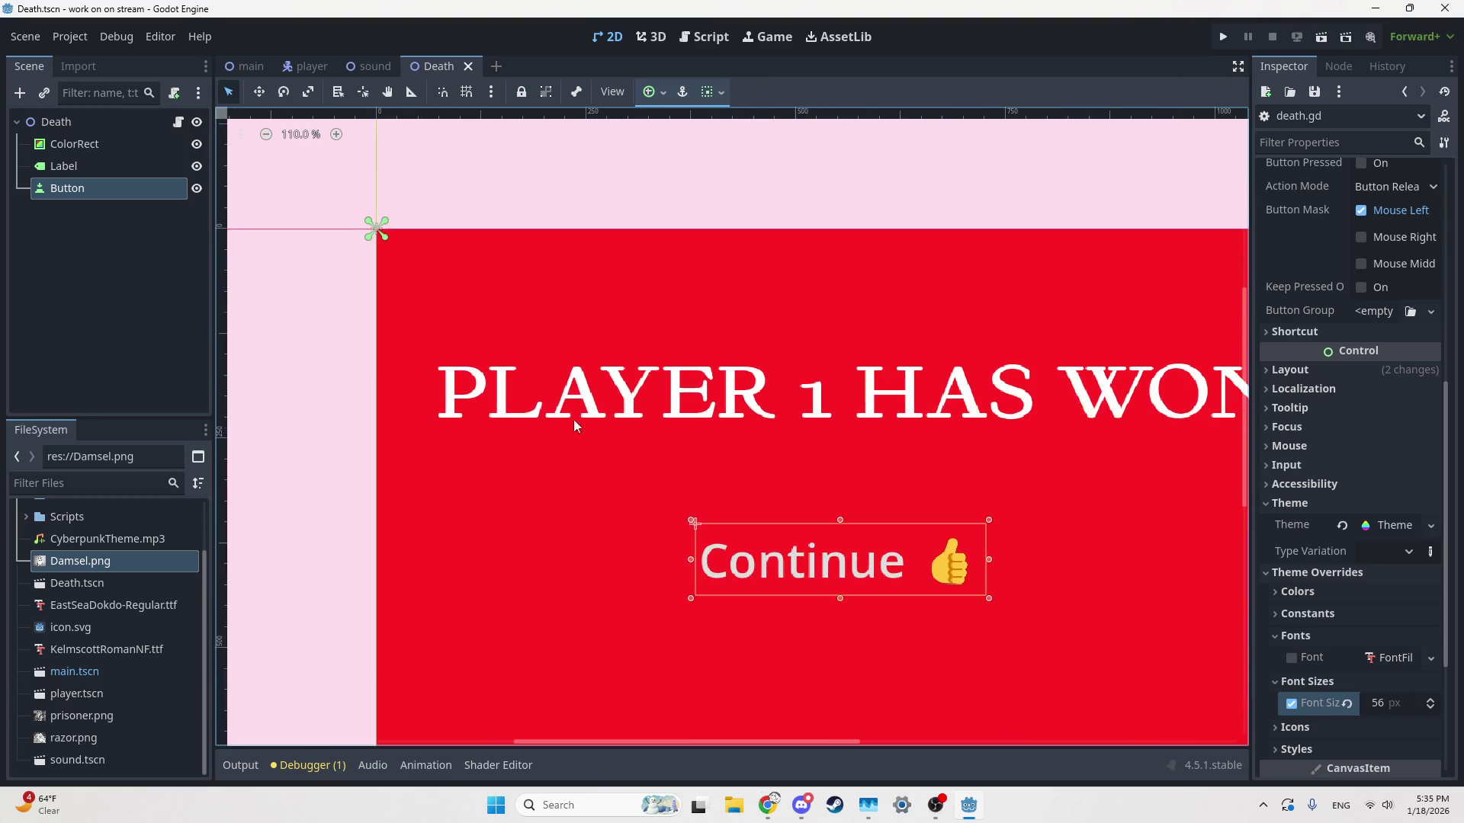
left_click(574, 429)
scroll(585, 386, "down", 2)
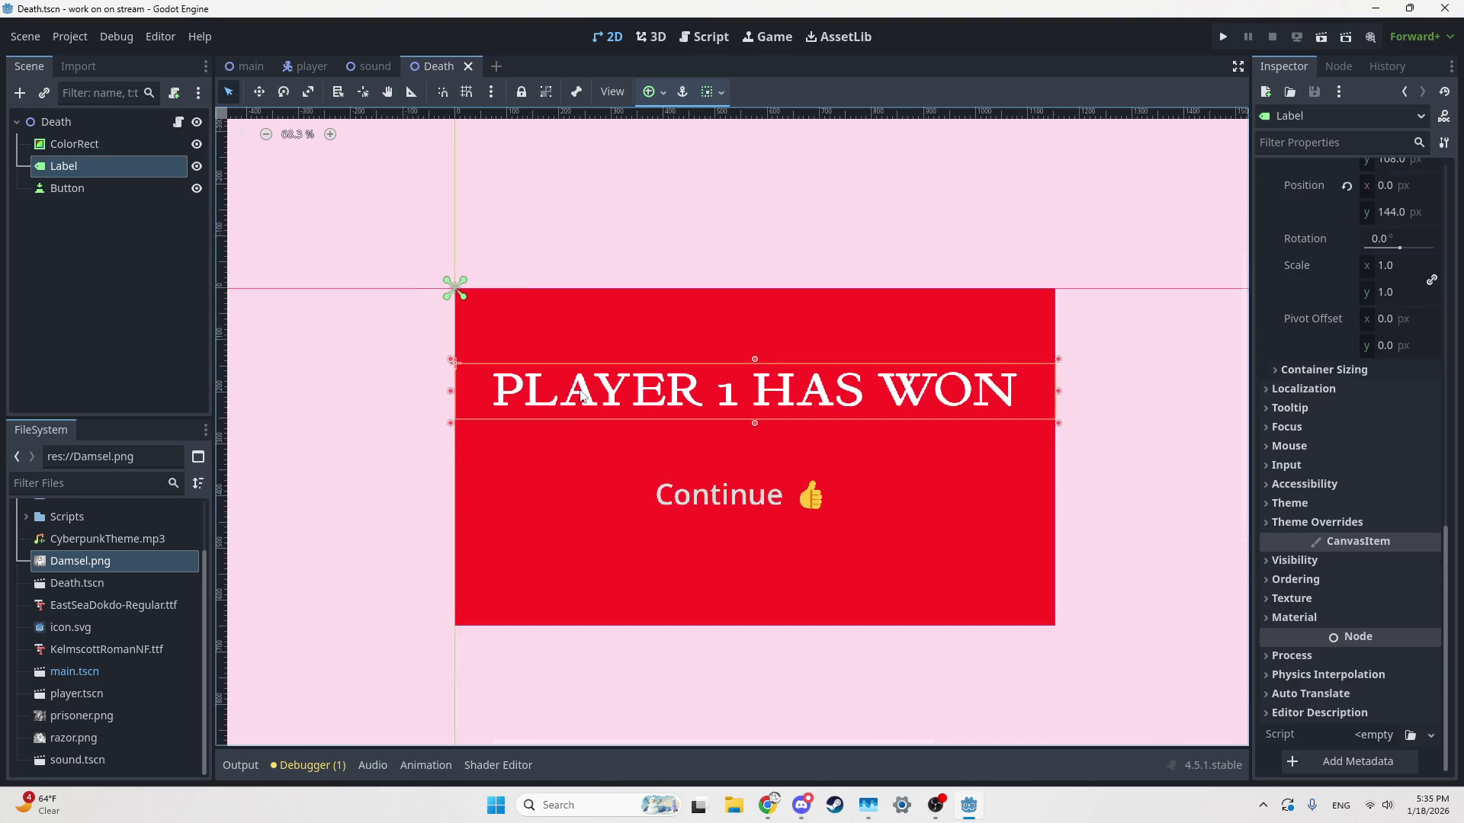
left_click(809, 503)
scroll(810, 505, "up", 6)
scroll(806, 509, "down", 6)
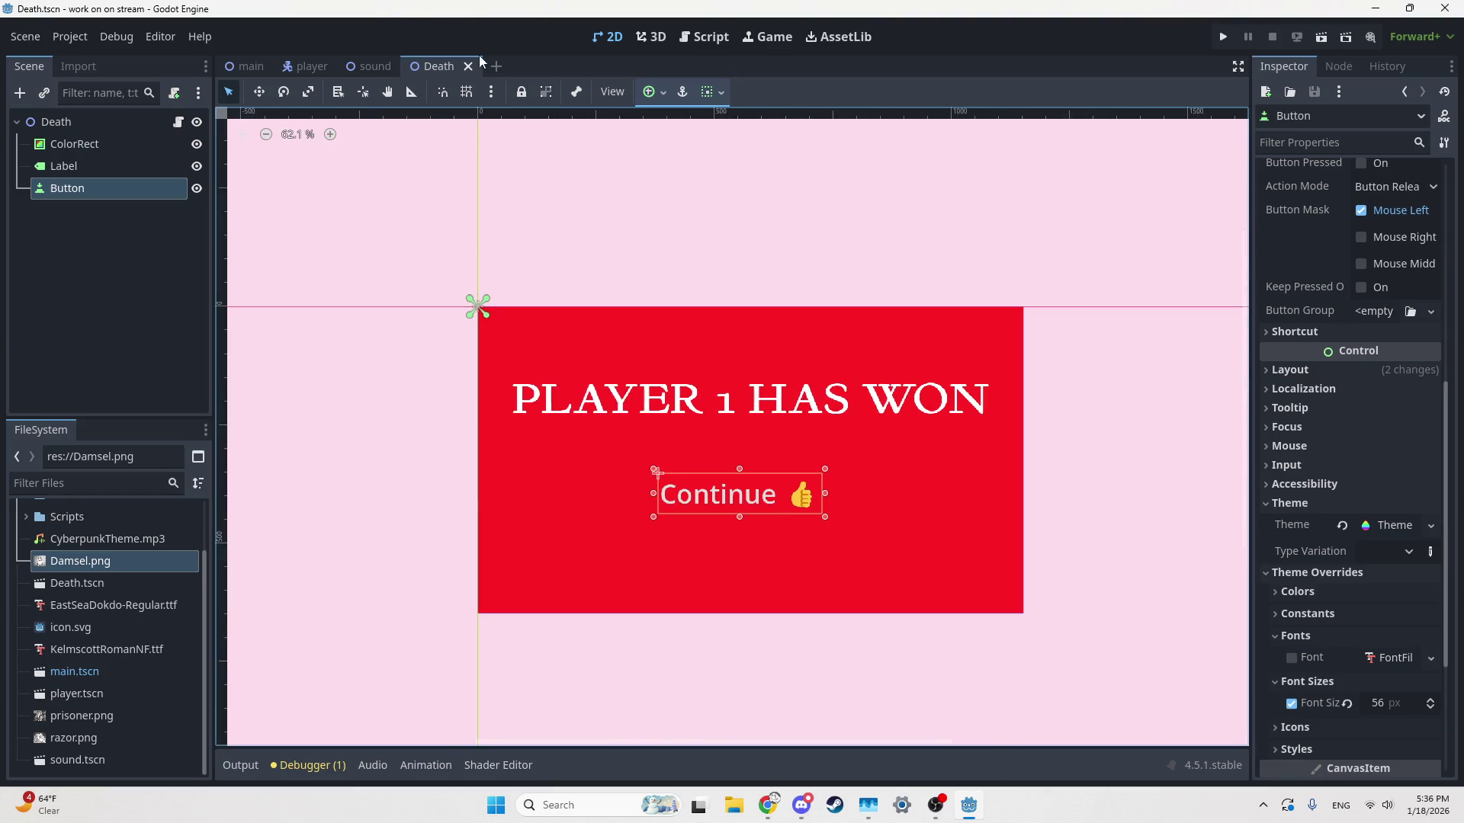
Create a new 2D scene and rename its root node CharSelect
left_click(496, 66)
left_click(88, 144)
double_click(84, 129)
type("Charse")
key("BackSpace")
key("BackSpace")
type("Select")
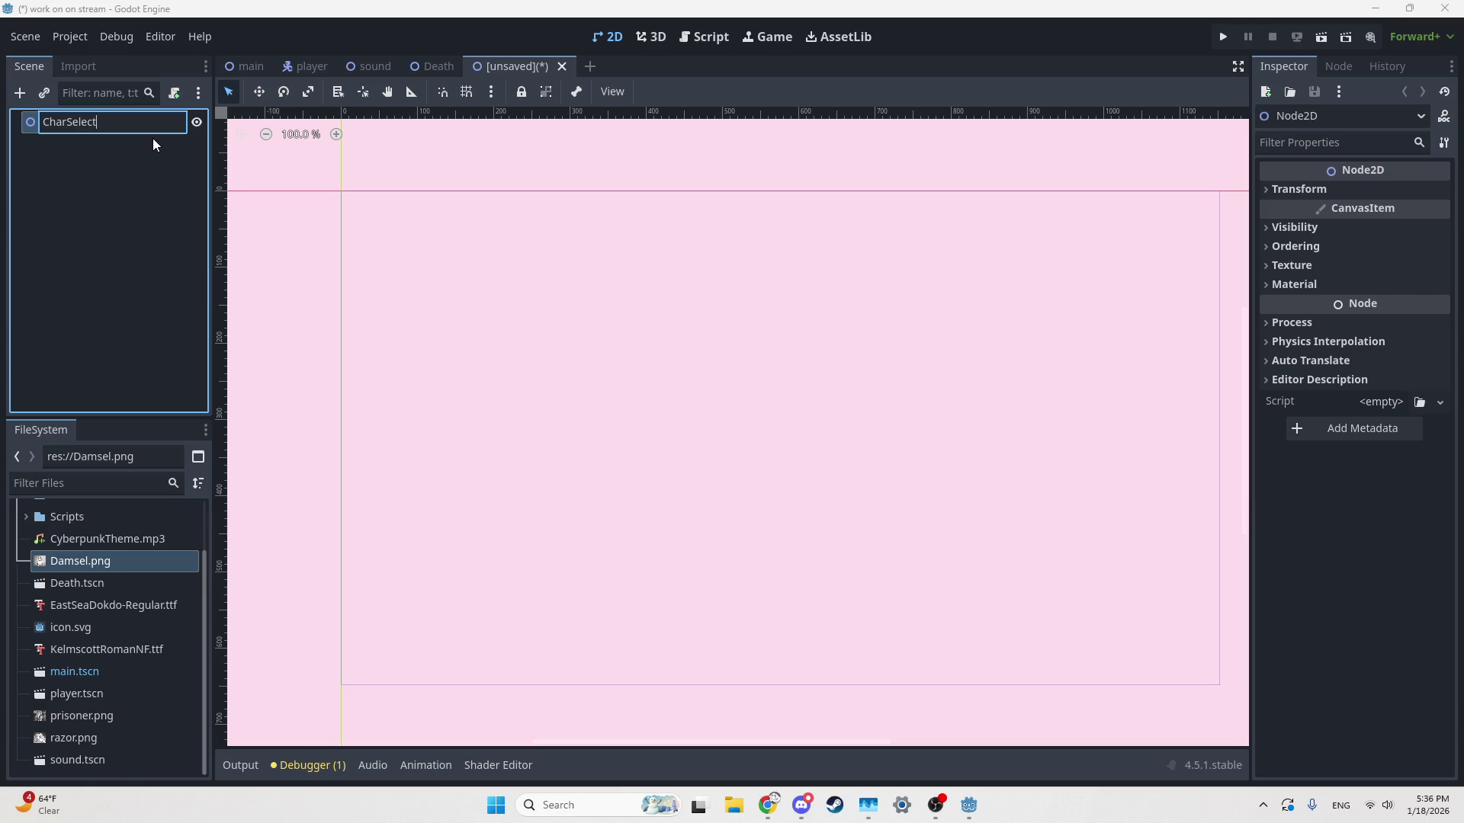
key("Return")
Extend Score in GlobalVars.gd to [0,0,0,0]
left_click(703, 37)
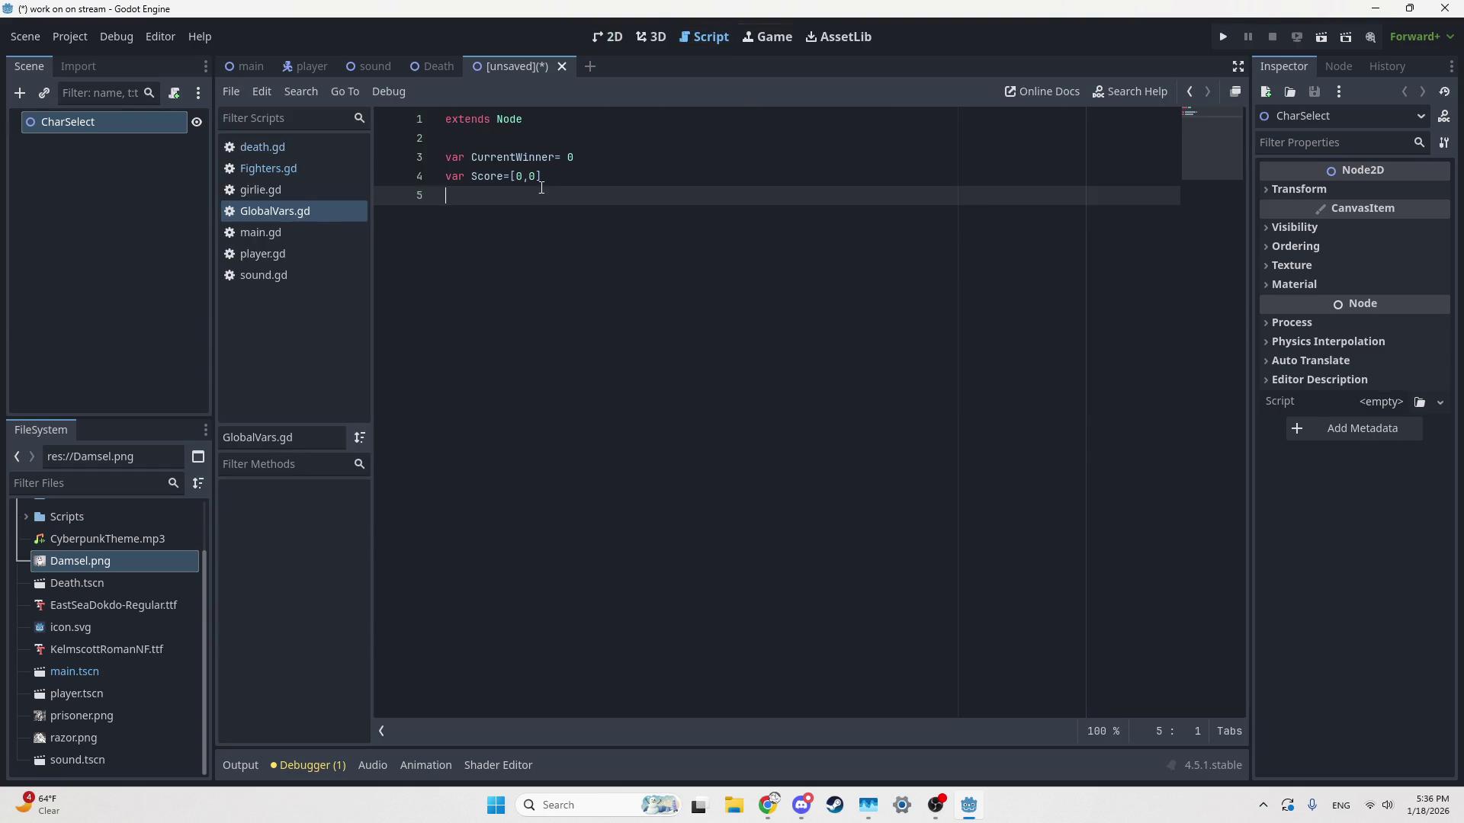
left_click(576, 181)
type(",0,0")
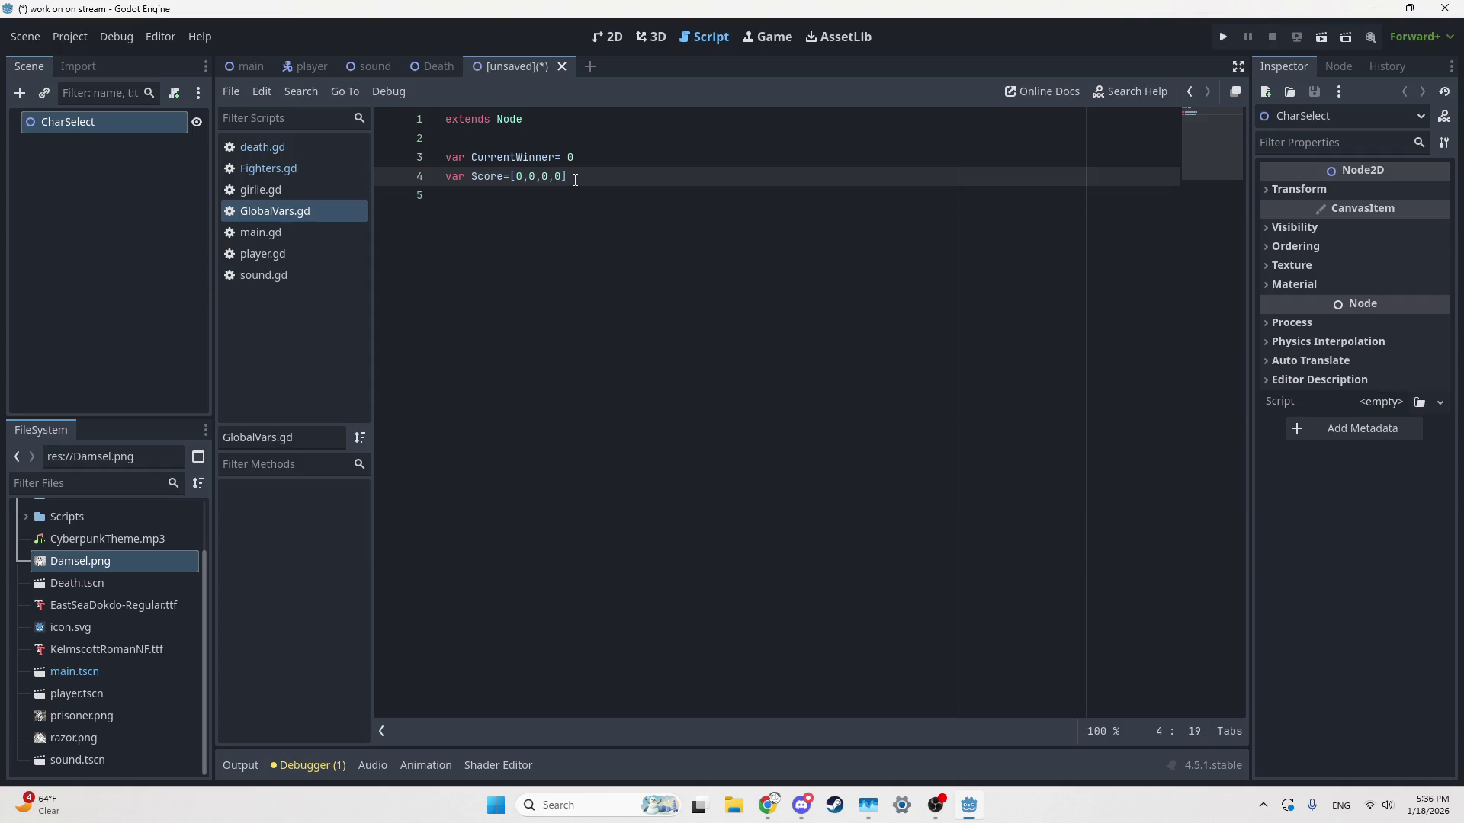
Add var players= 2 below Score and save the scene as char_select.tscn
key("Return")
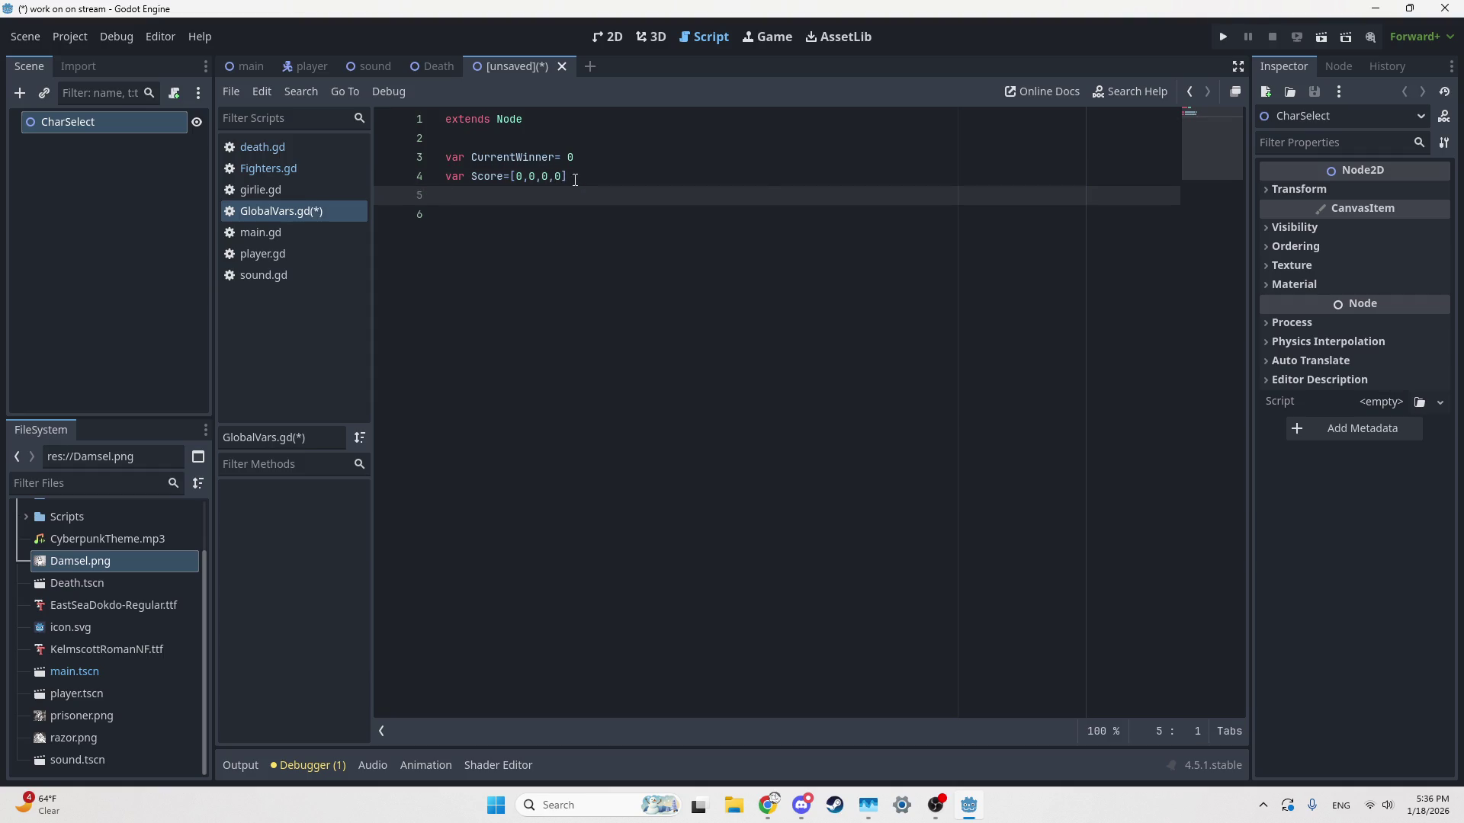
type("var player")
type("s= ")
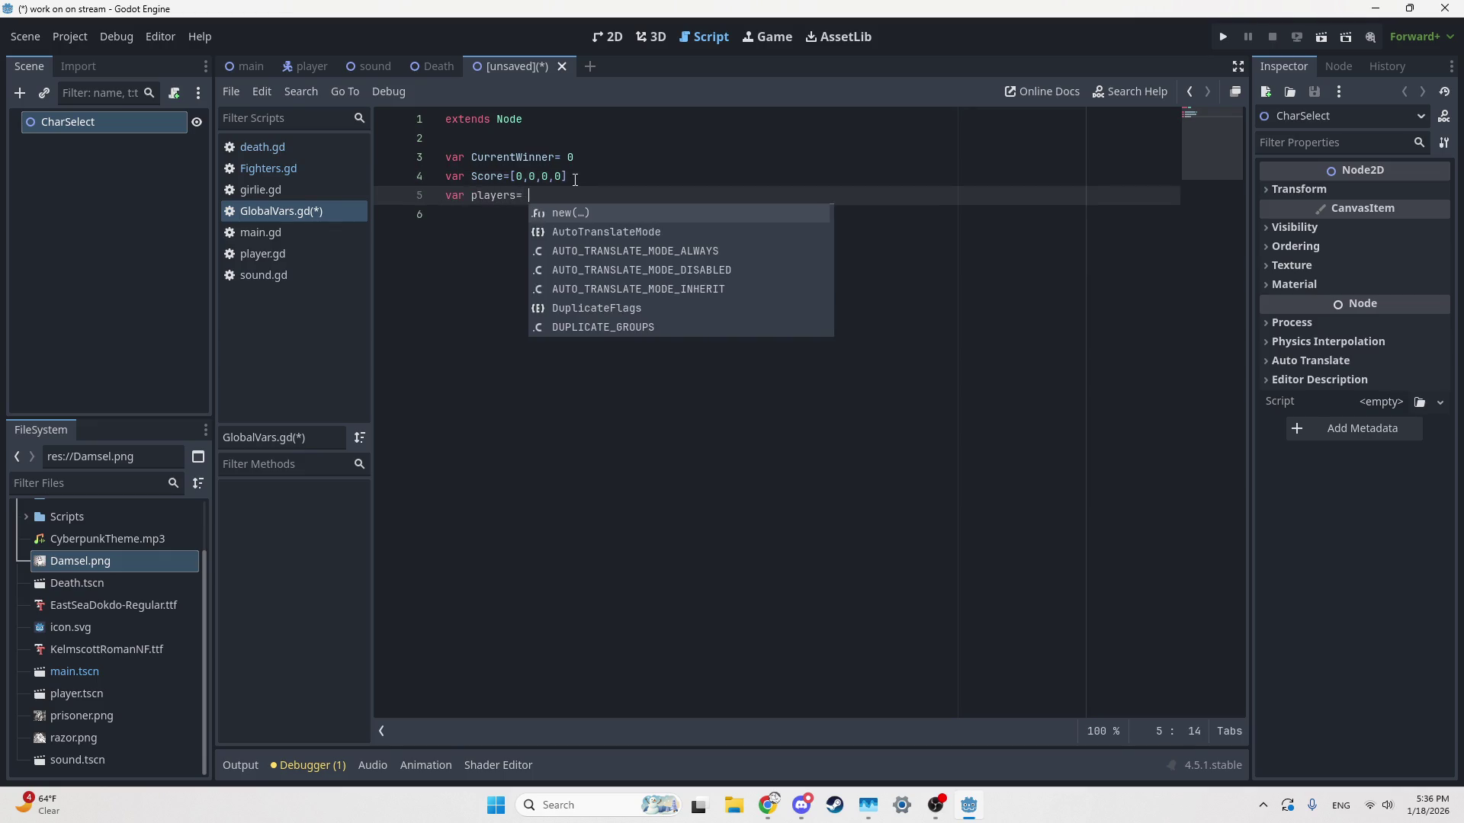
type("2")
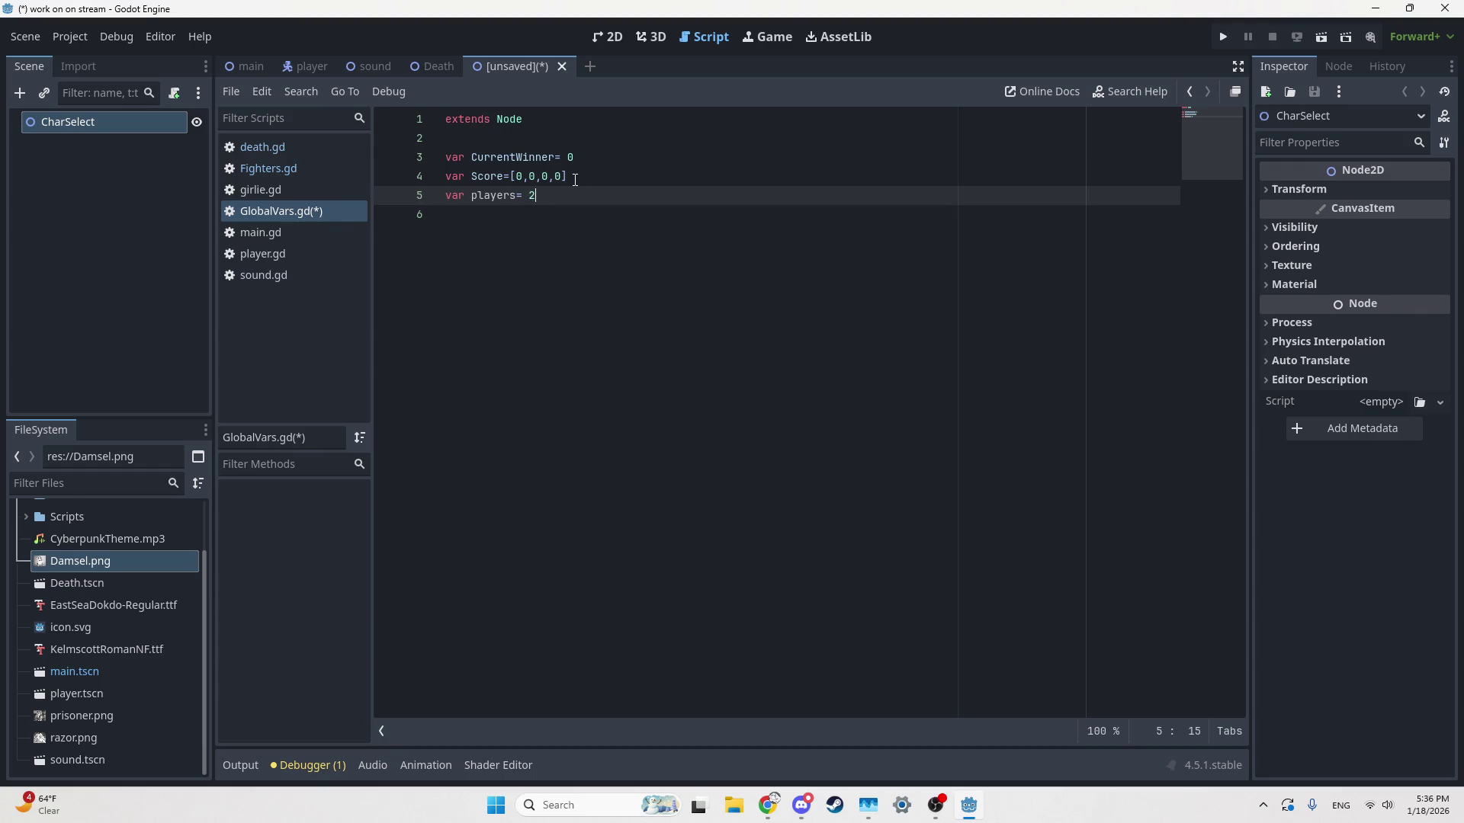
key("ctrl+s")
key("Right")
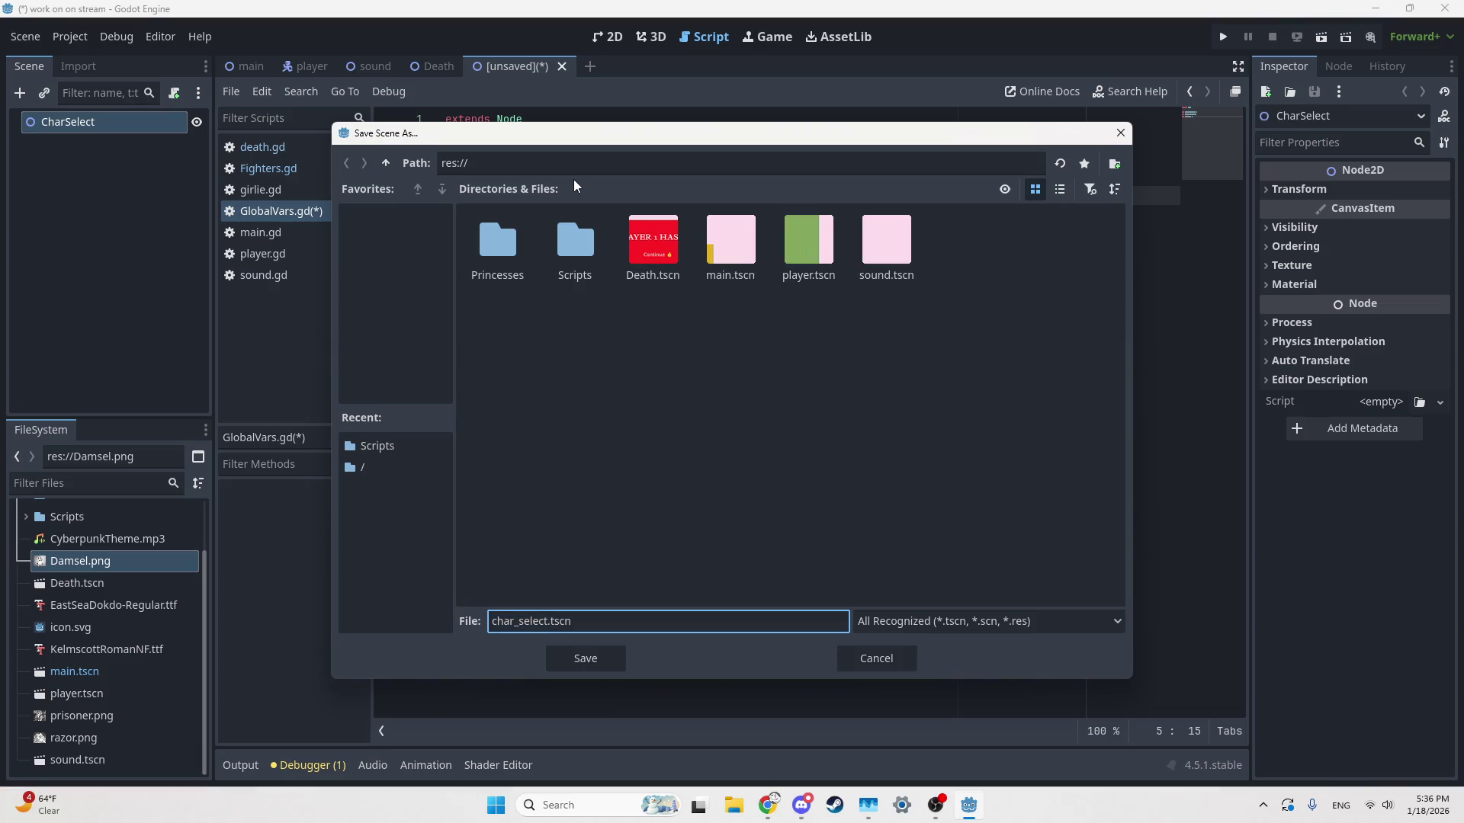
left_click(587, 666)
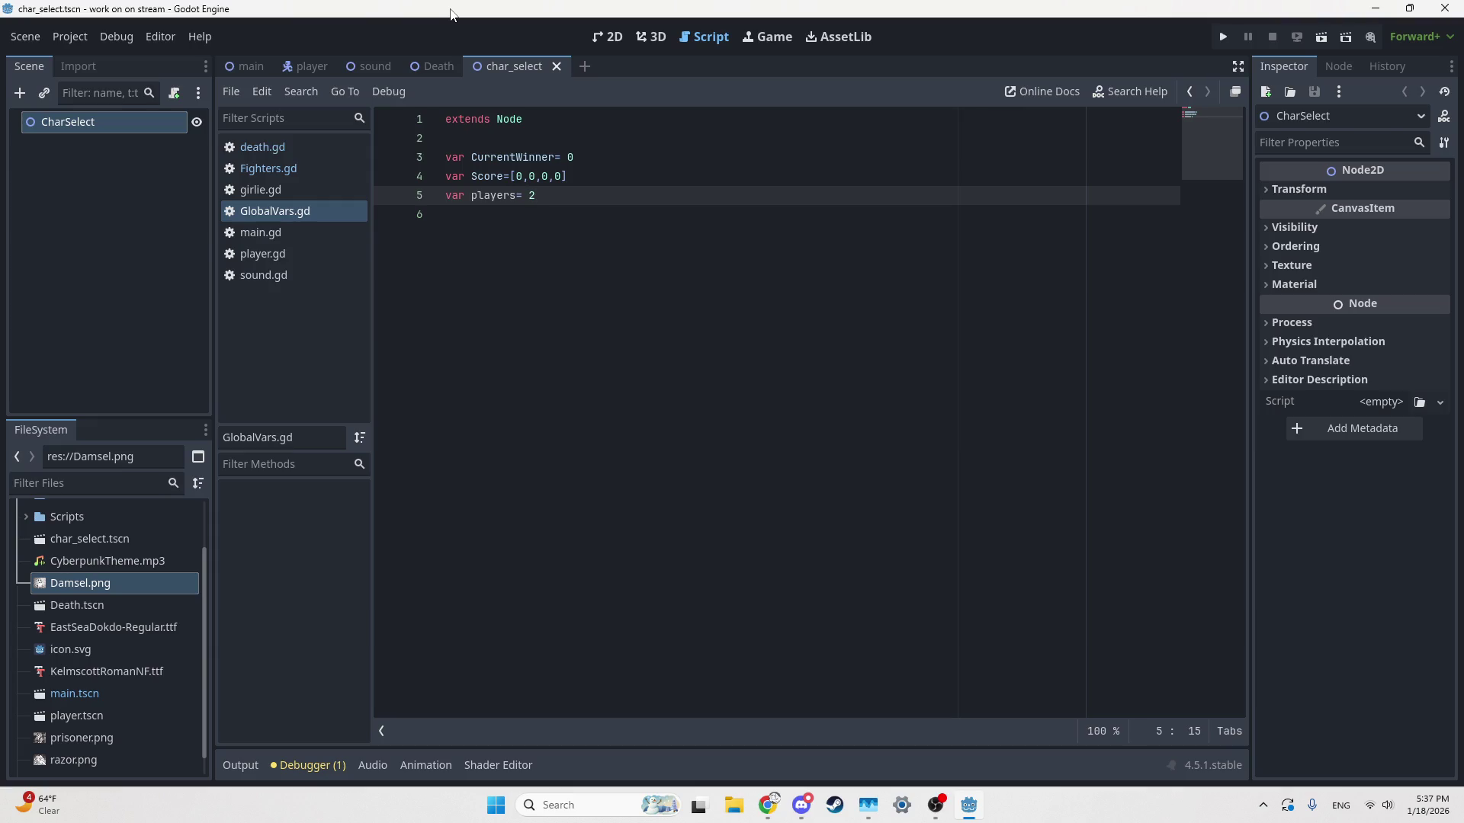
Drag Damsel.png from FileSystem into the char_select viewport to create a Damsel sprite
left_click(415, 65)
left_click(609, 38)
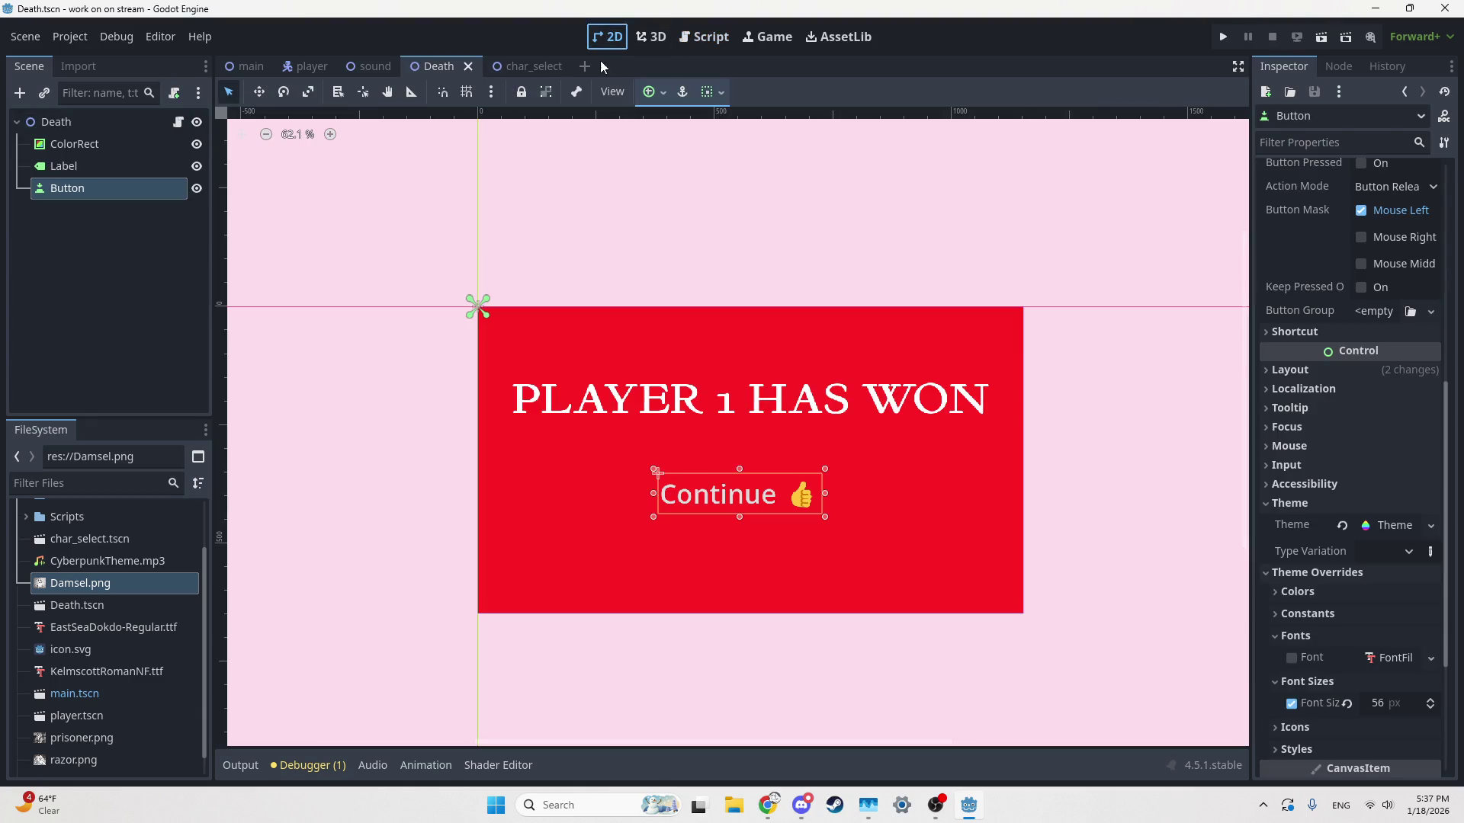
left_click(519, 66)
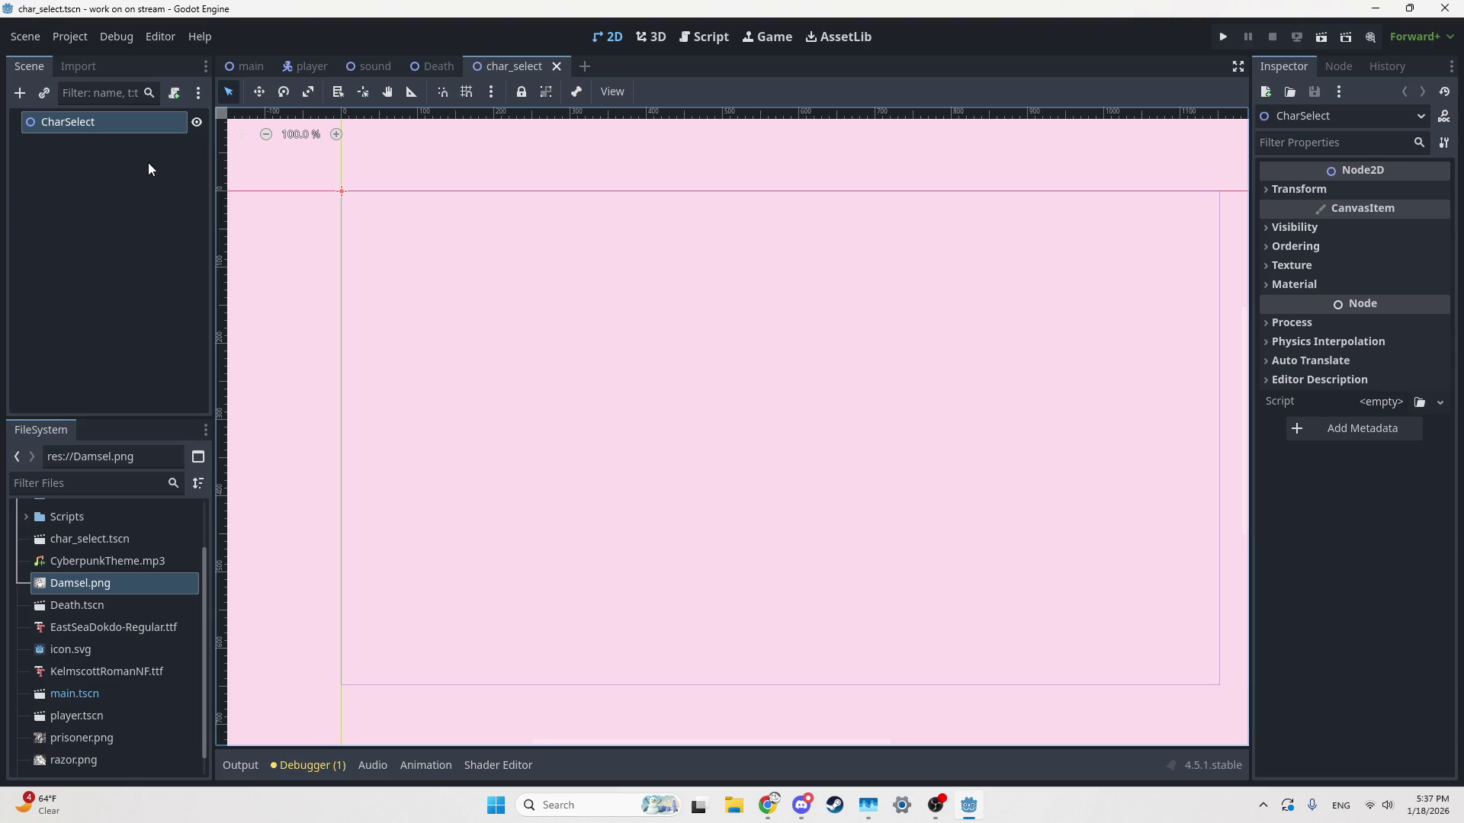
mouse_move(93, 592)
left_mouse_down()
mouse_move(411, 515)
mouse_move(596, 391)
mouse_move(650, 442)
mouse_move(616, 453)
left_mouse_up()
Shrink the Damsel sprite from its corner handle to about 0.28 scale
key("Right")
key("Right")
key("Right")
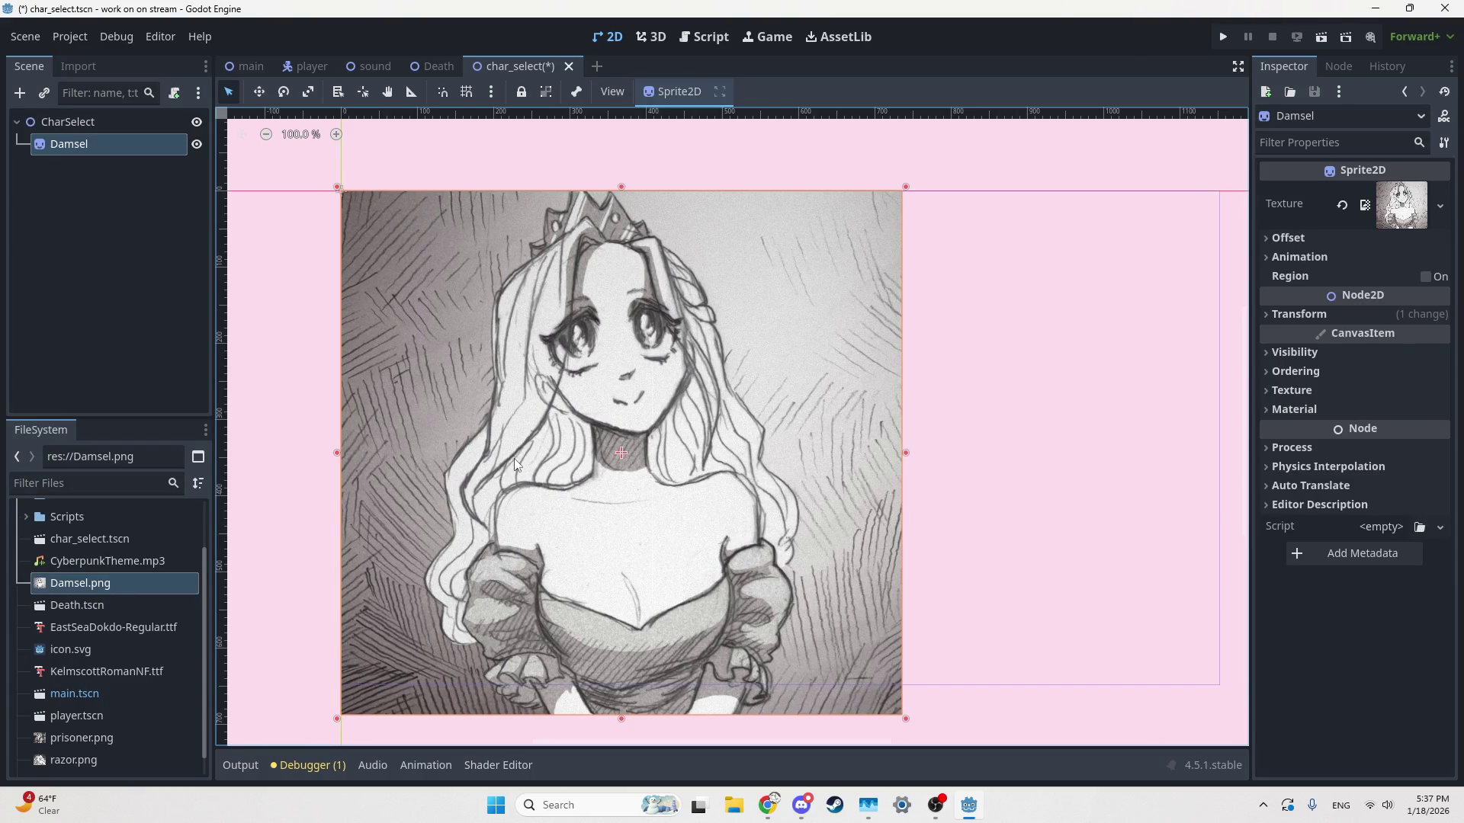
scroll(609, 366, "down", 2)
scroll(684, 358, "up", 1)
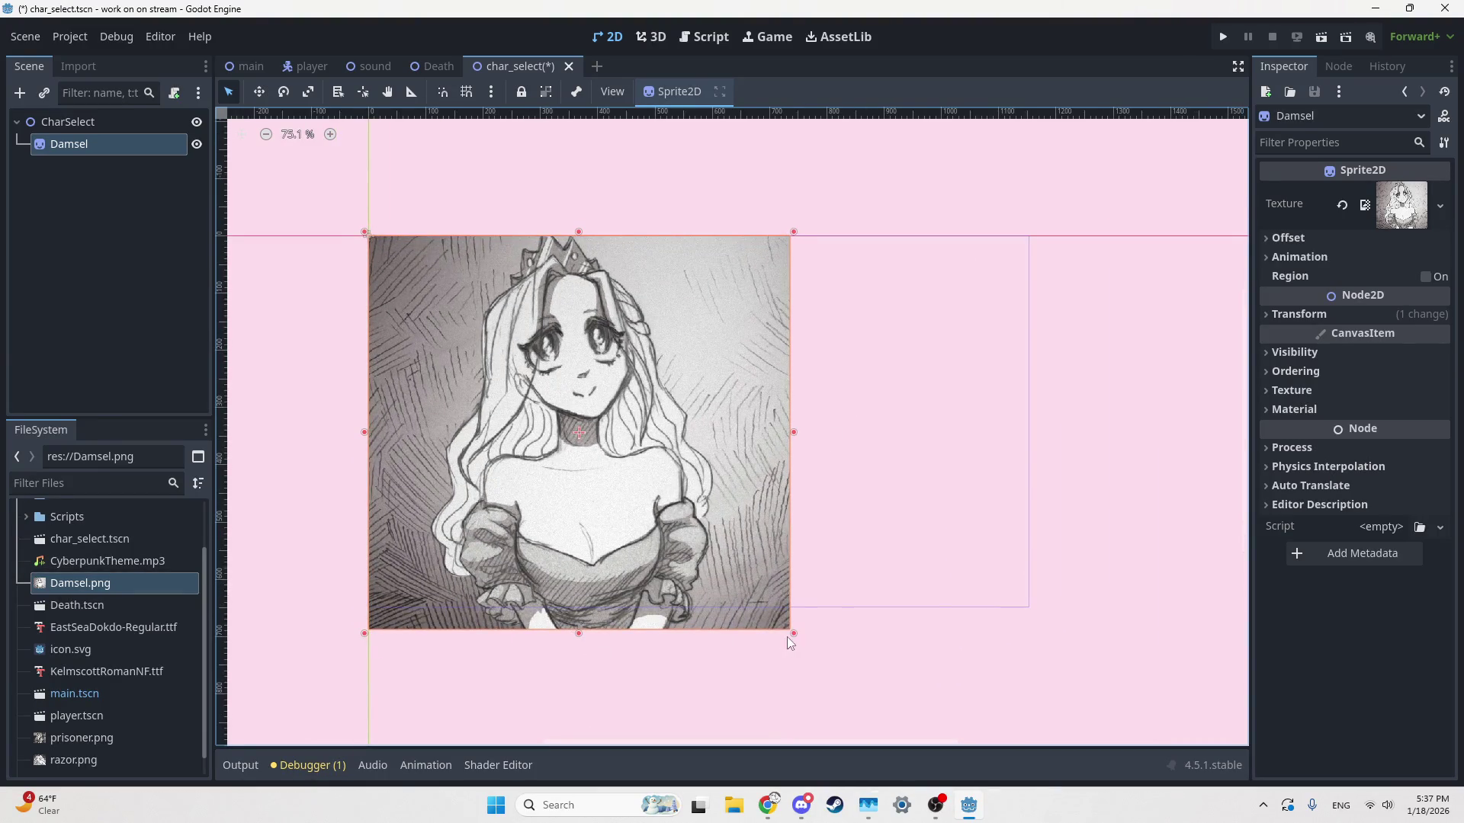
left_click_drag(794, 633, 768, 610)
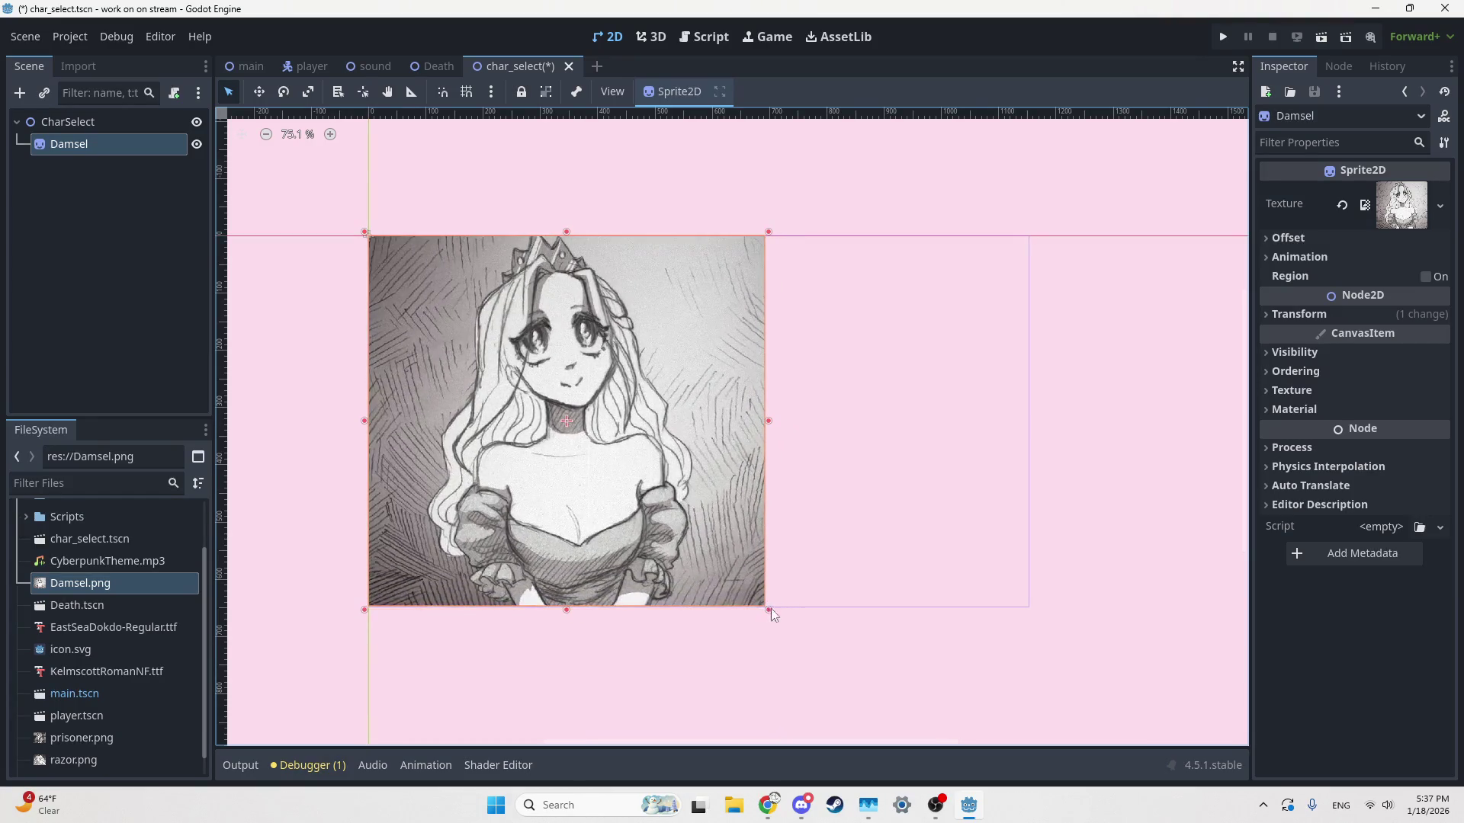
scroll(770, 613, "up", 10)
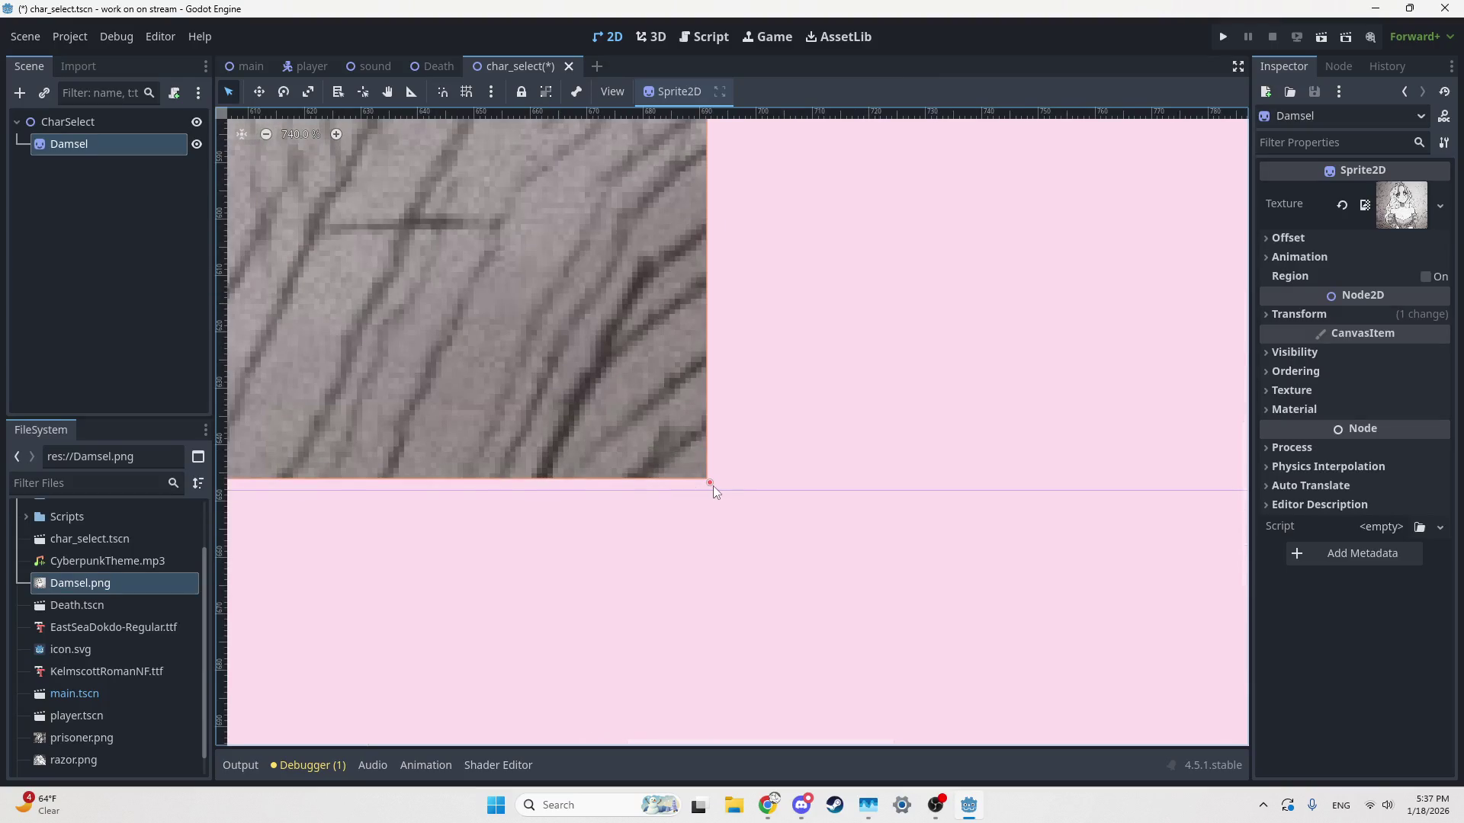
scroll(711, 486, "down", 2)
scroll(725, 494, "down", 12)
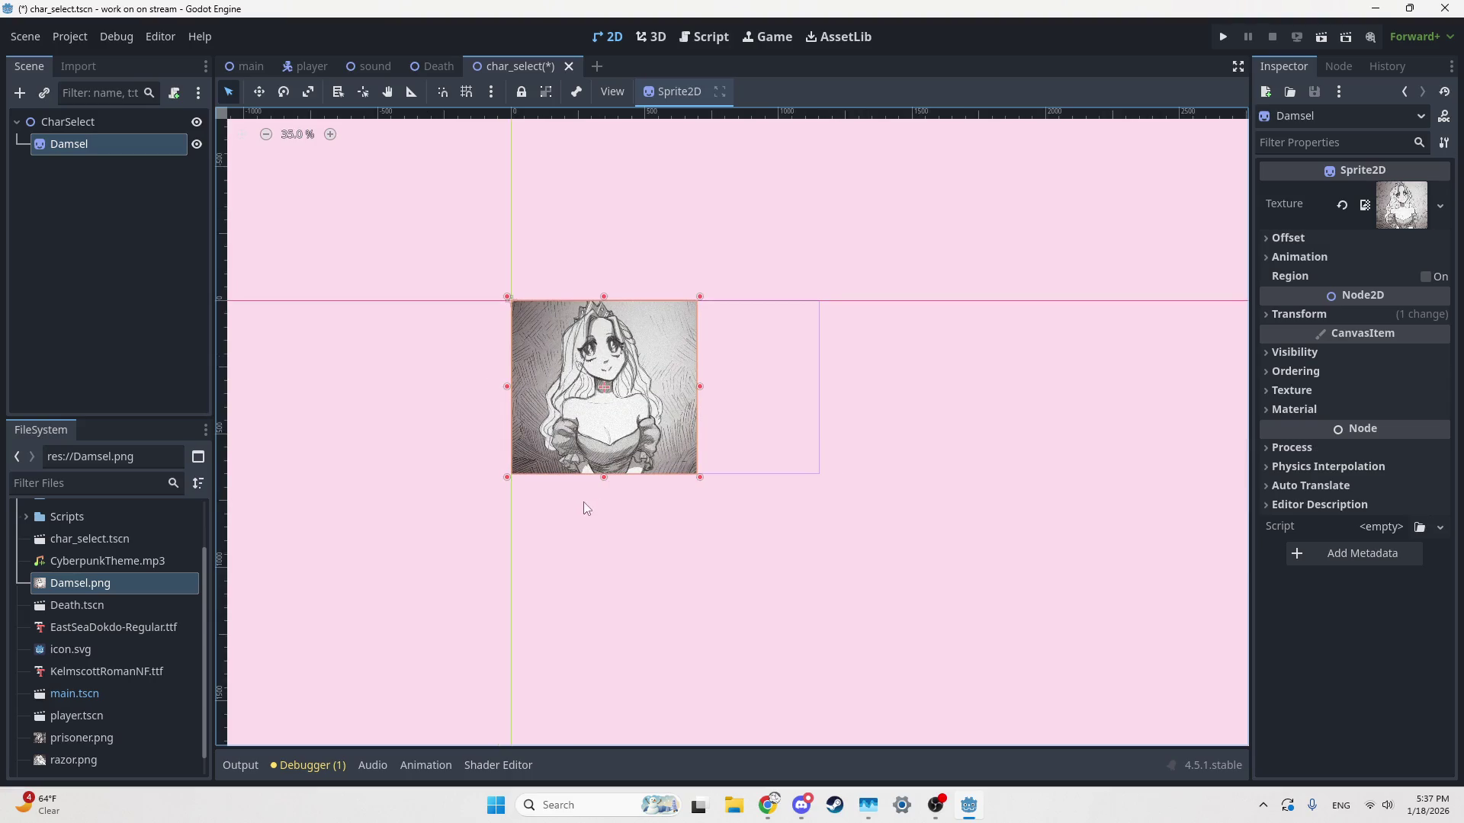
left_click(597, 515)
scroll(597, 514, "up", 3)
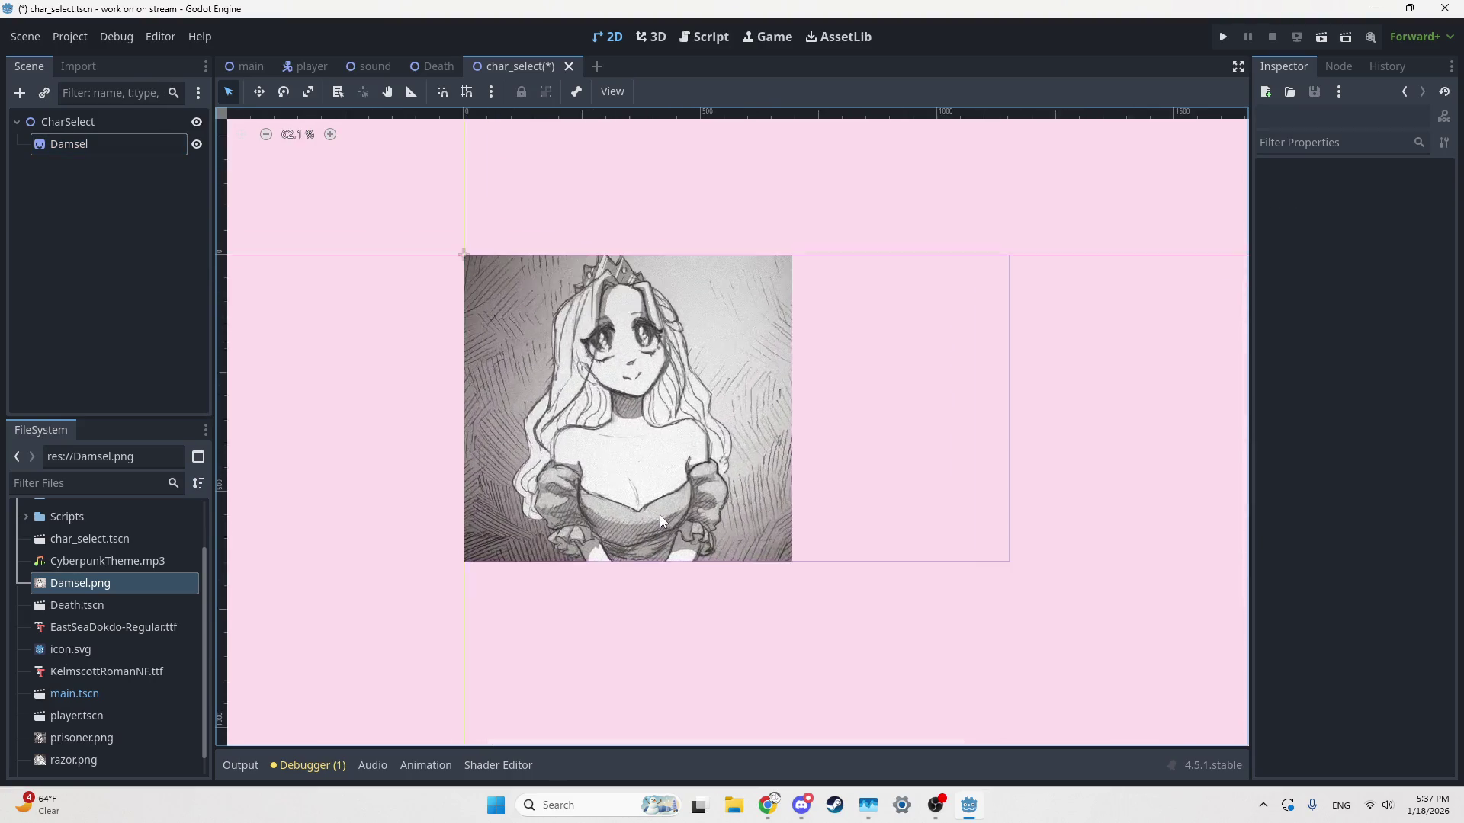
scroll(661, 514, "up", 2)
scroll(670, 538, "down", 1)
scroll(648, 544, "up", 4)
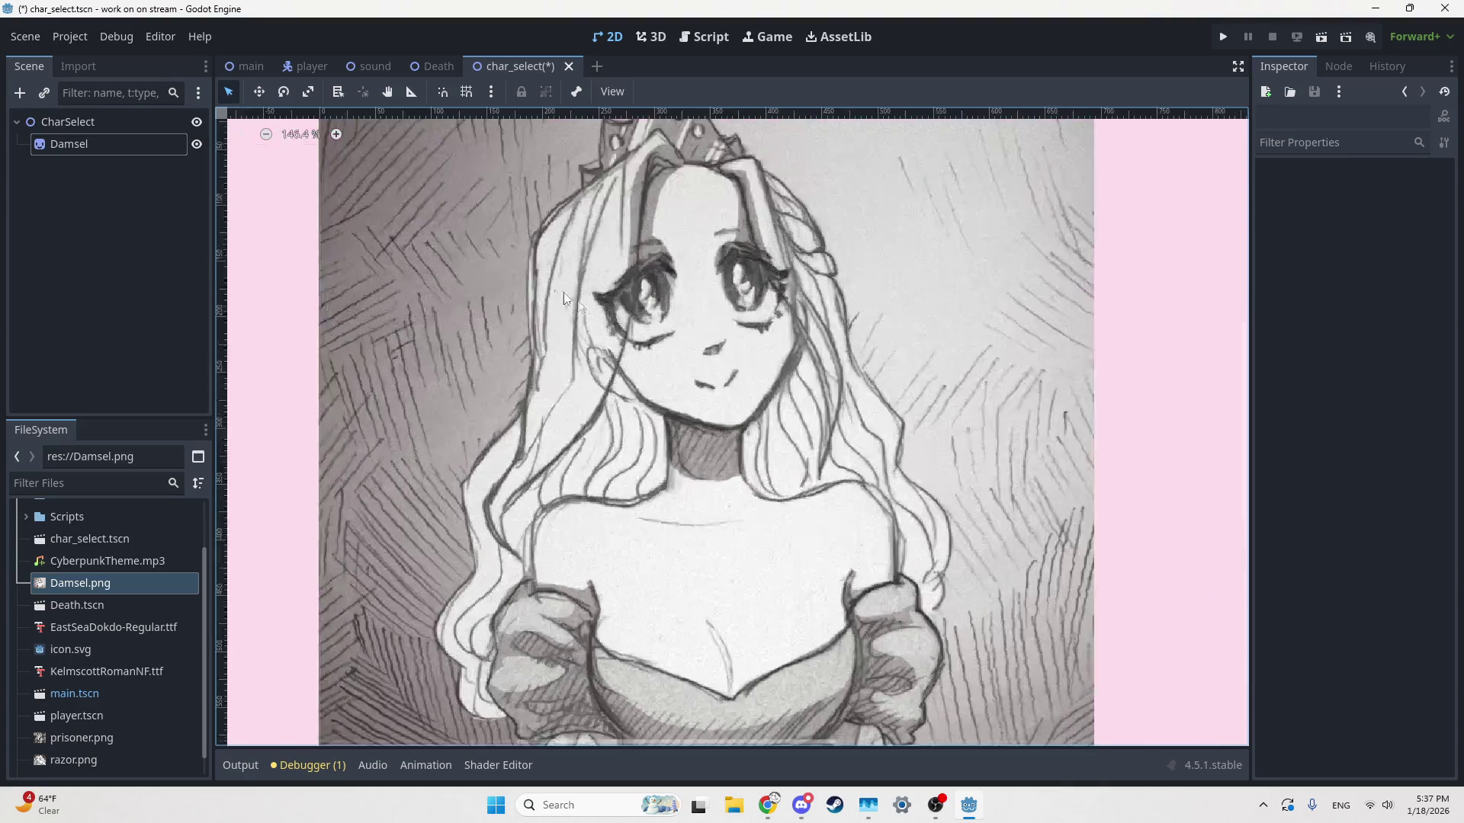
scroll(556, 297, "up", 2)
scroll(718, 421, "down", 5)
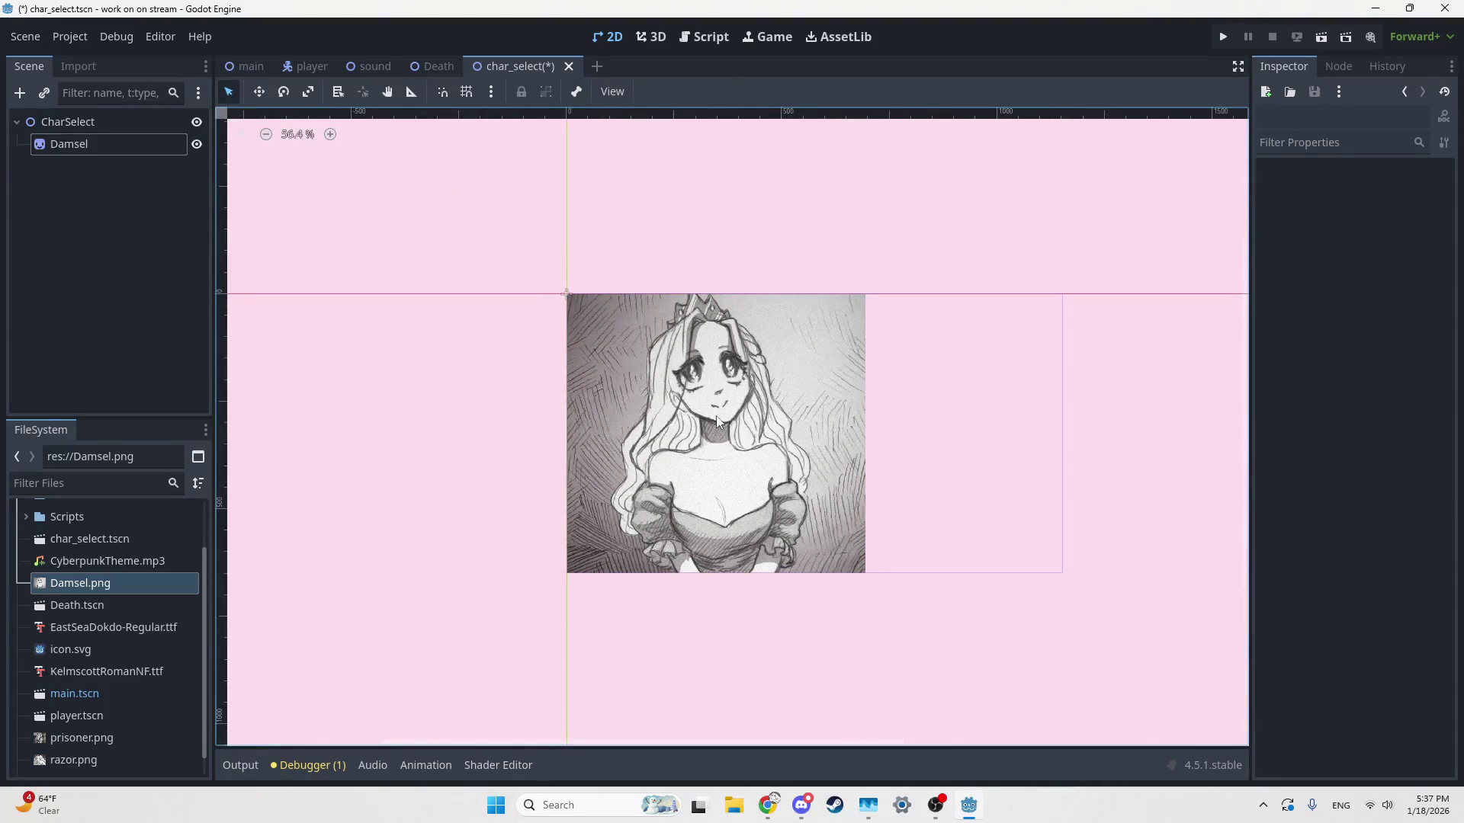
Move the Damsel sprite near the middle, around 515, 327 px
left_click(718, 421)
mouse_move(869, 290)
left_mouse_down()
mouse_move(820, 355)
mouse_move(852, 326)
mouse_move(762, 320)
mouse_move(555, 478)
mouse_move(565, 488)
left_mouse_up()
left_click_drag(661, 552, 854, 436)
scroll(854, 436, "up", 2)
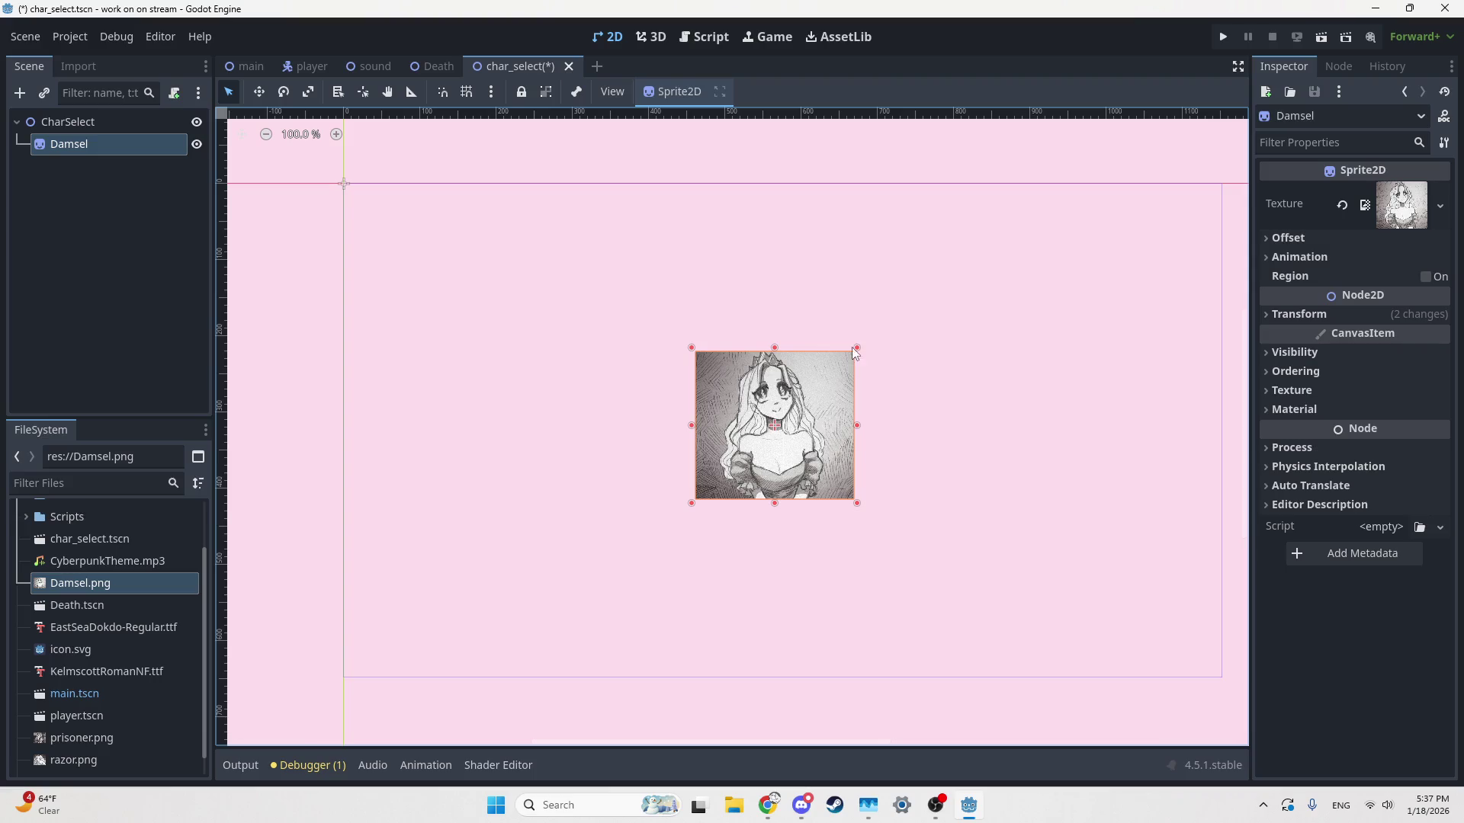
left_click_drag(798, 418, 760, 426)
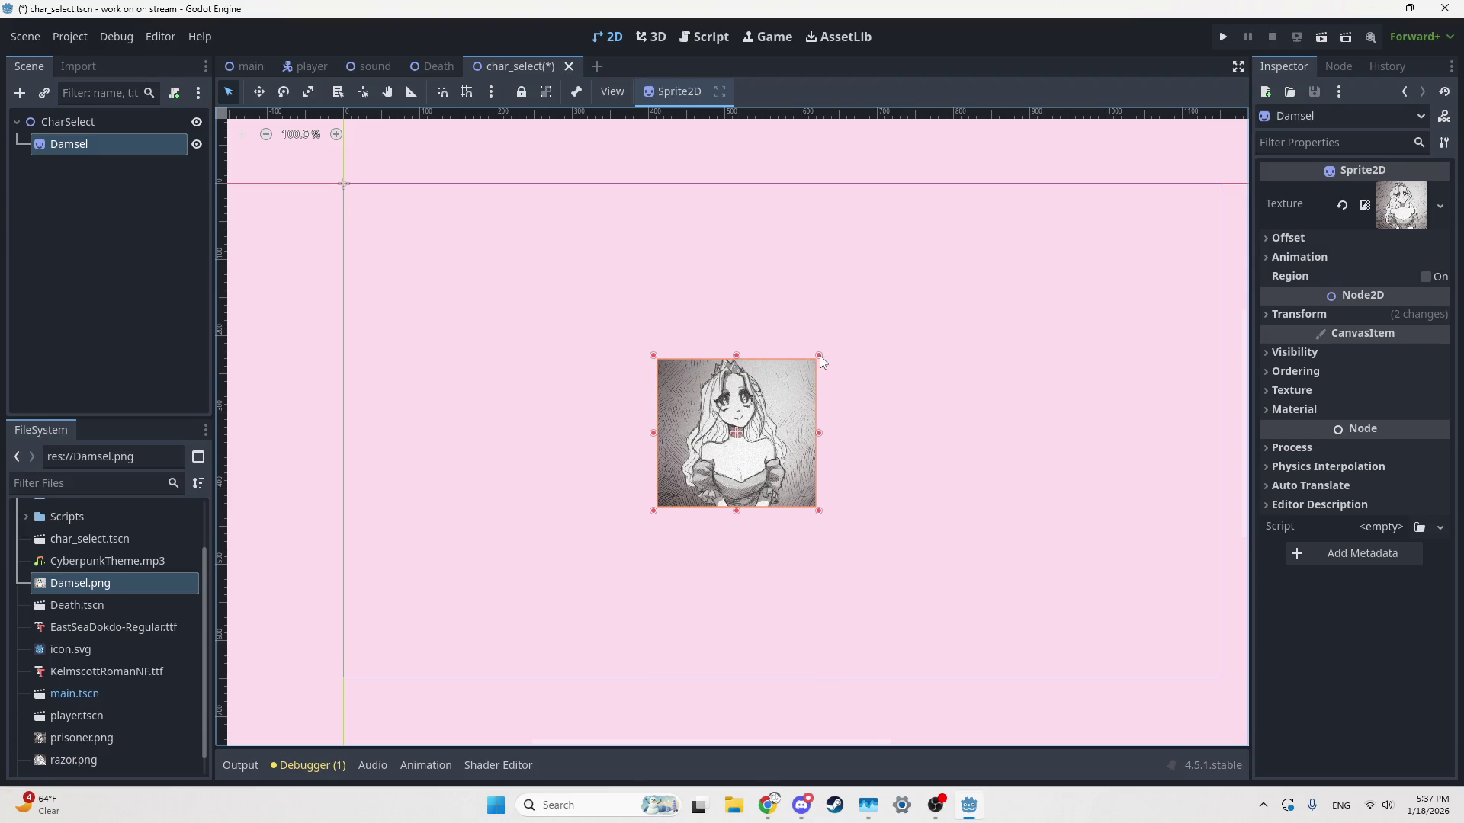
left_click(1292, 316)
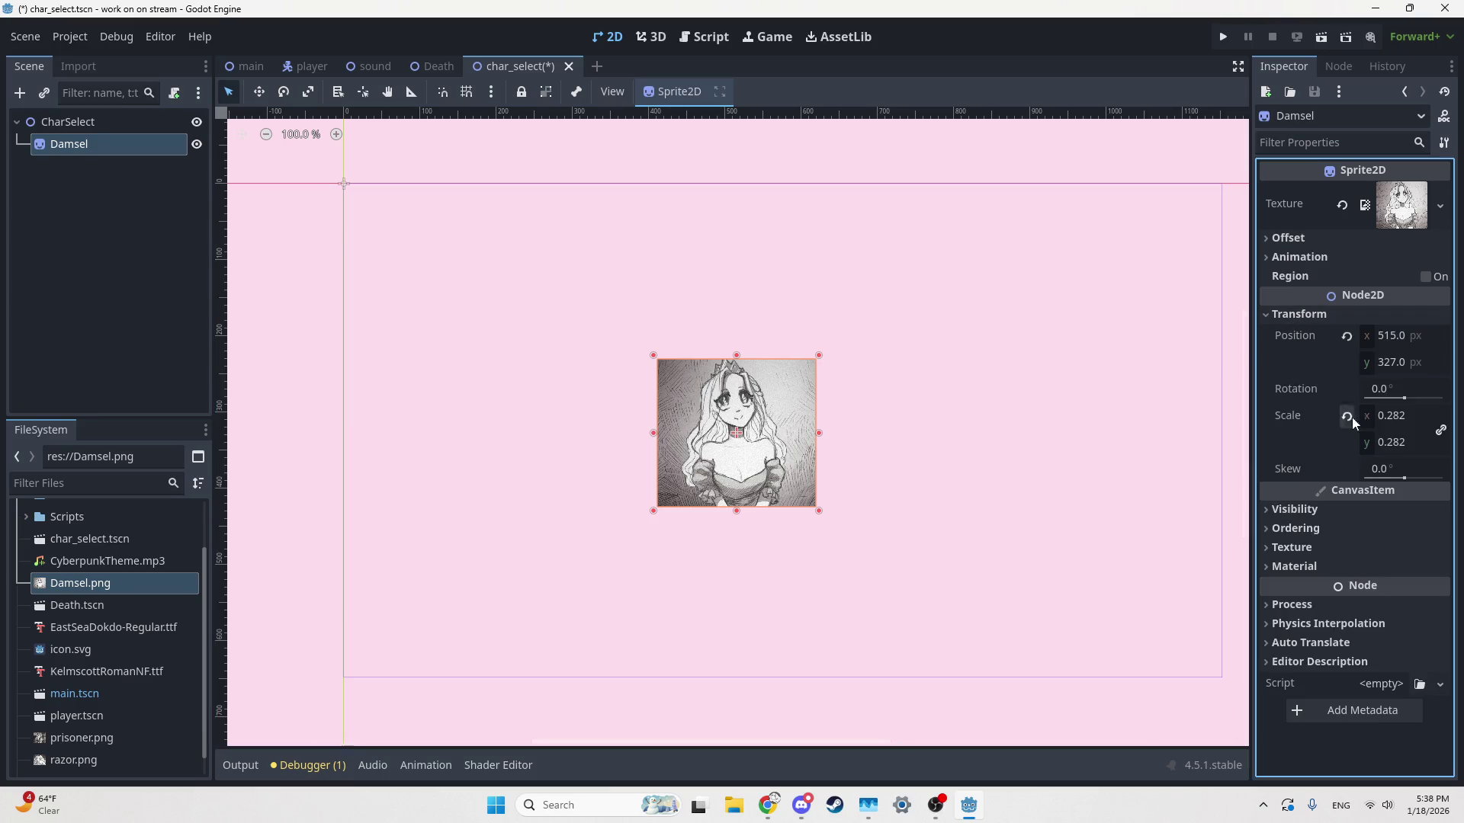
Set the Damsel sprite's scale to 0.2 in the Inspector
left_click(1394, 416)
type("0.20")
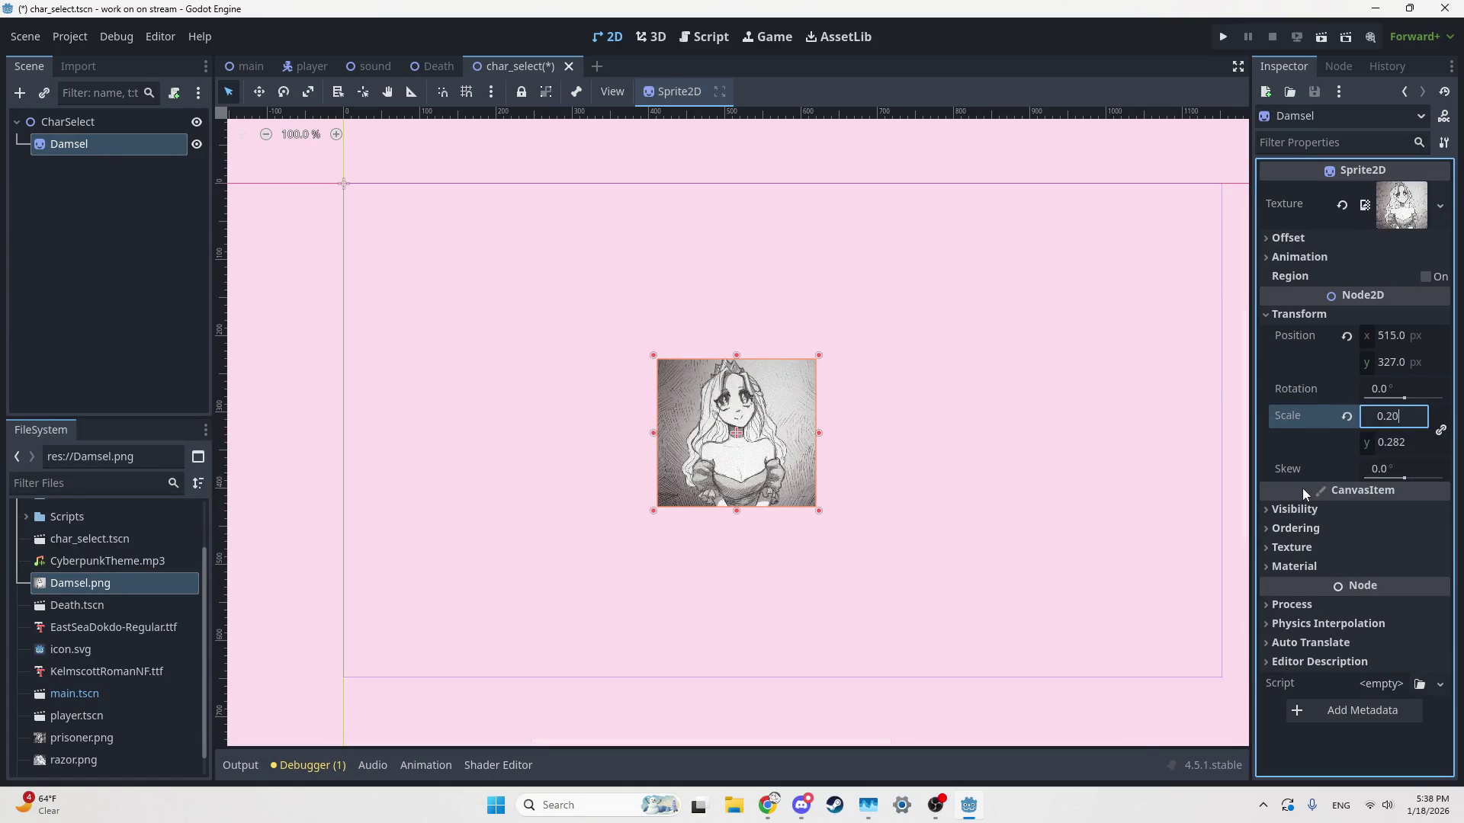
key("Return")
left_click(1399, 416)
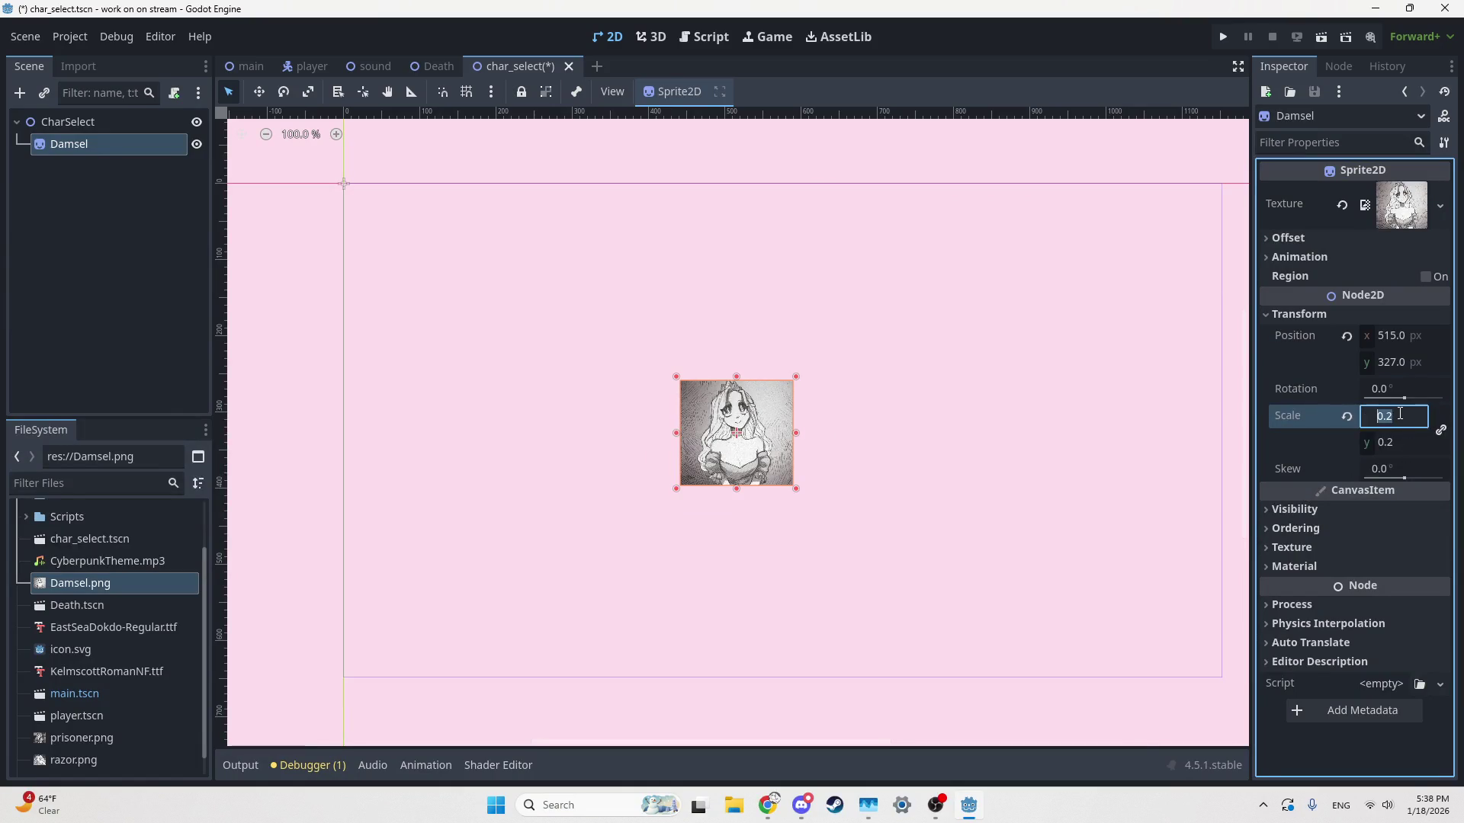
type("0.3")
scroll(1399, 415, "up", 1)
scroll(1400, 416, "down", 1)
left_click(914, 382)
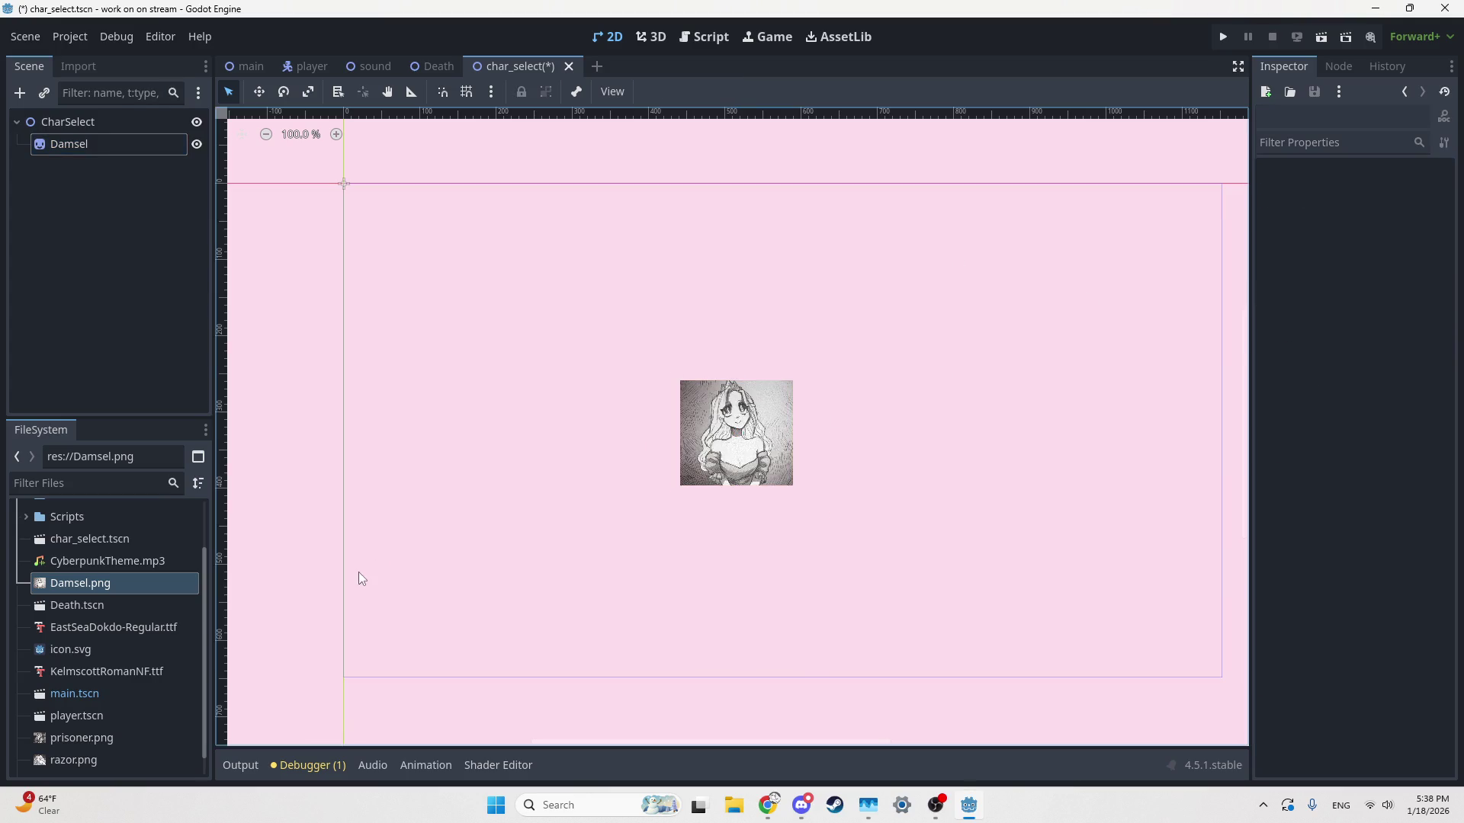
Set the Damsel sprite's position to x 0, y 324
left_click_drag(715, 464, 574, 463)
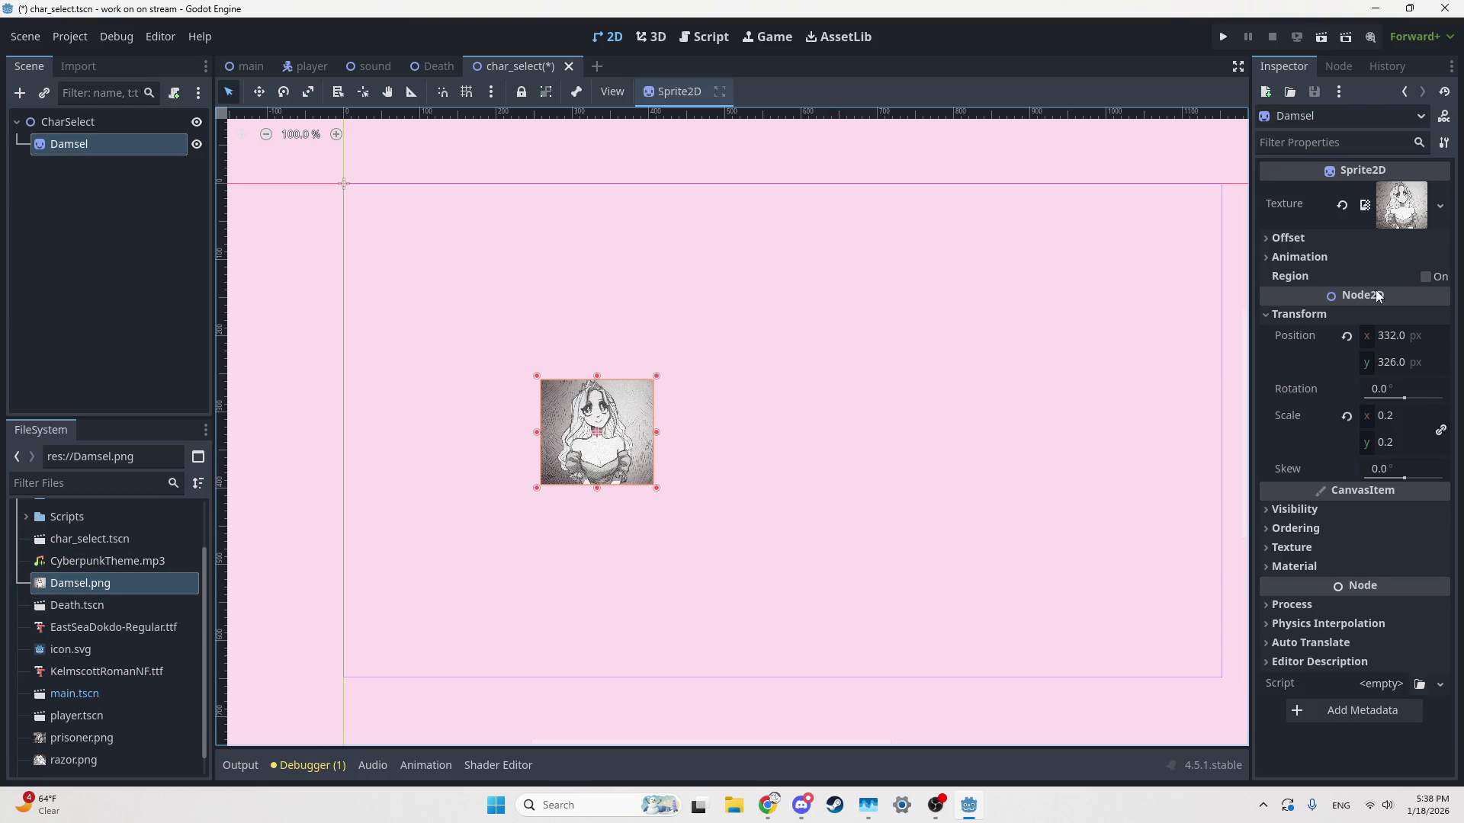
left_click(1384, 335)
type("0")
key("Return")
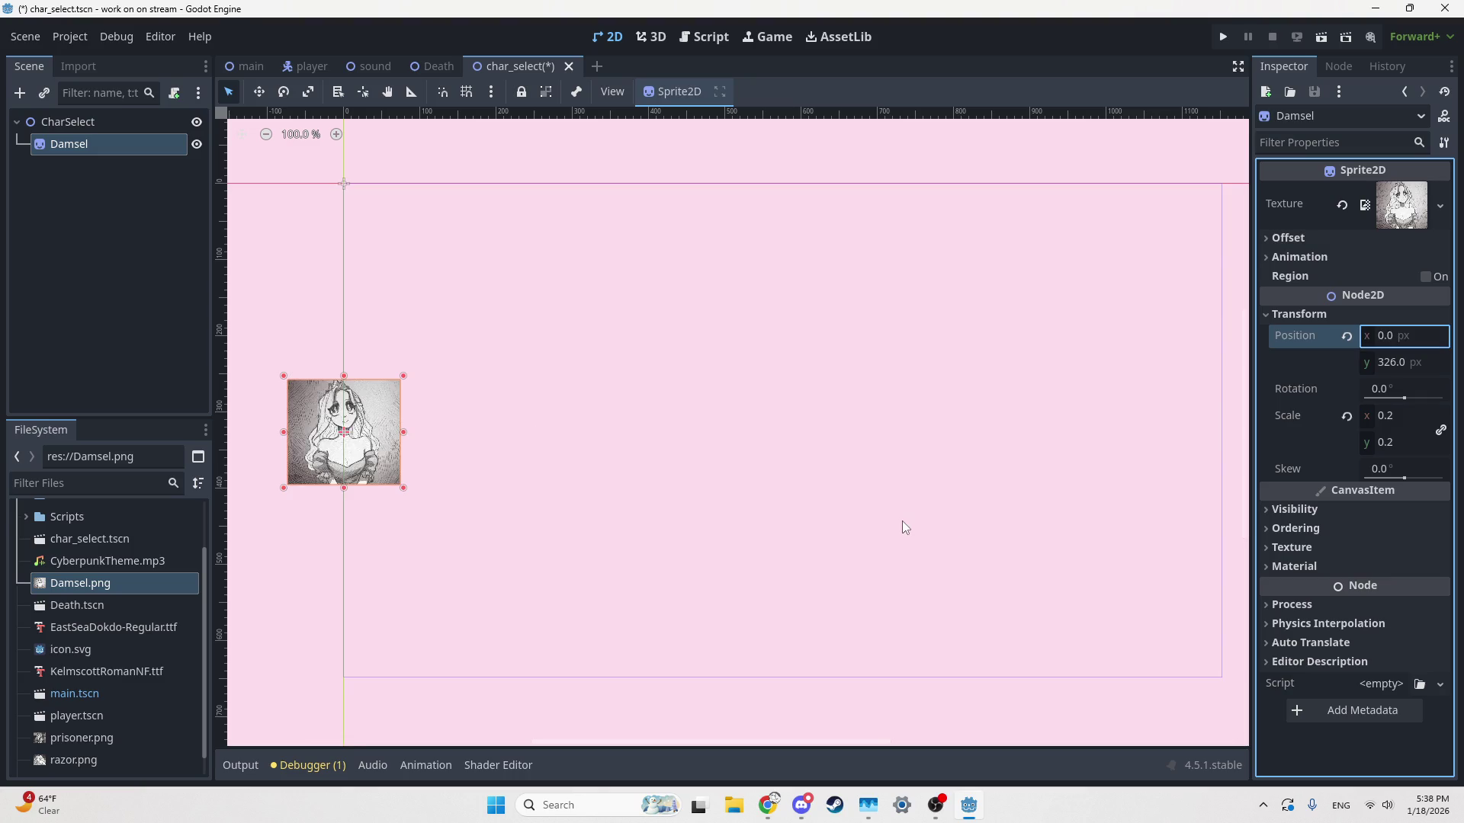
left_click(1400, 364)
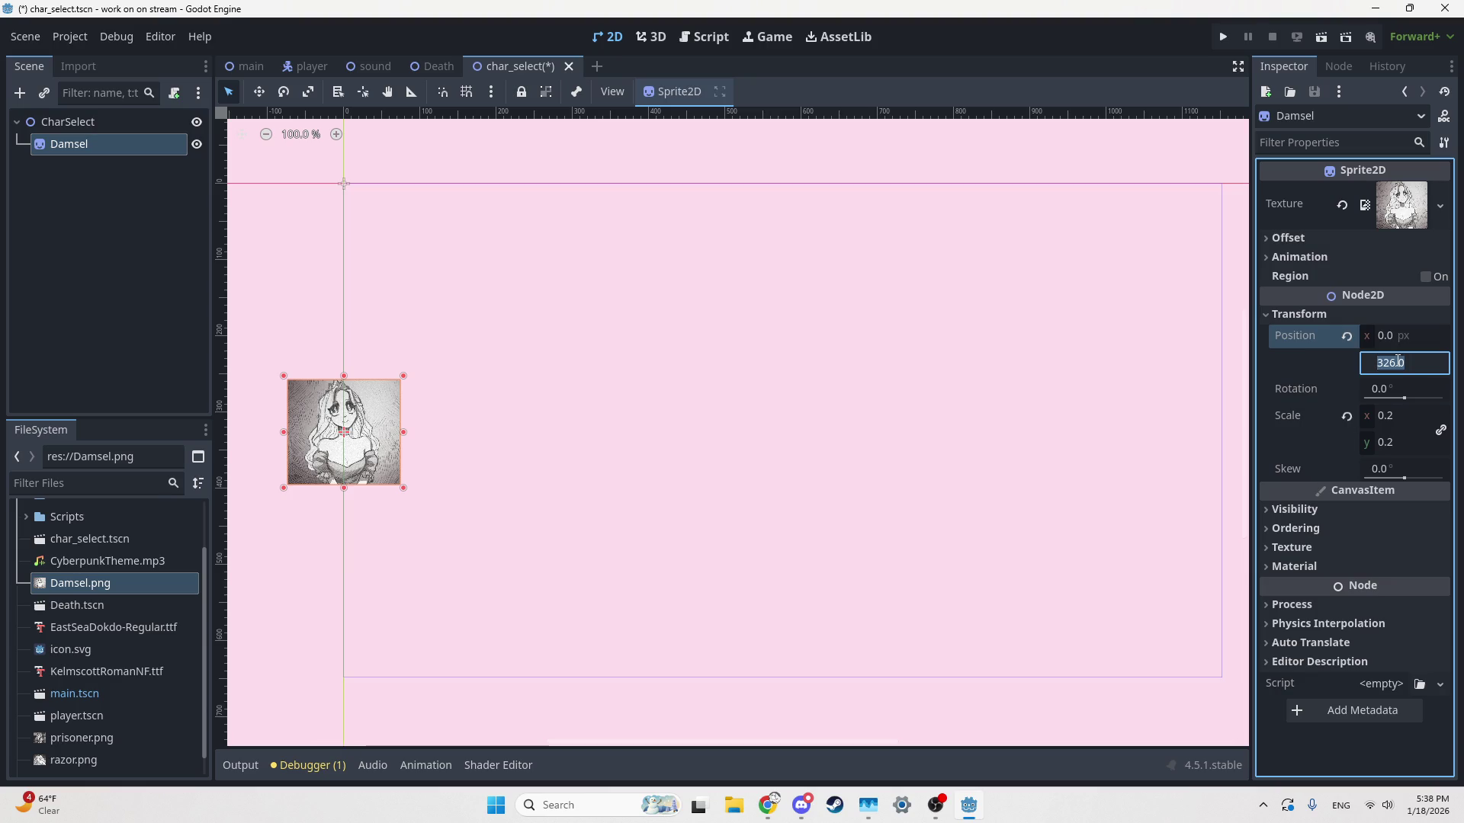
key("BackSpace")
type("6")
key("BackSpace")
type("324")
key("Return")
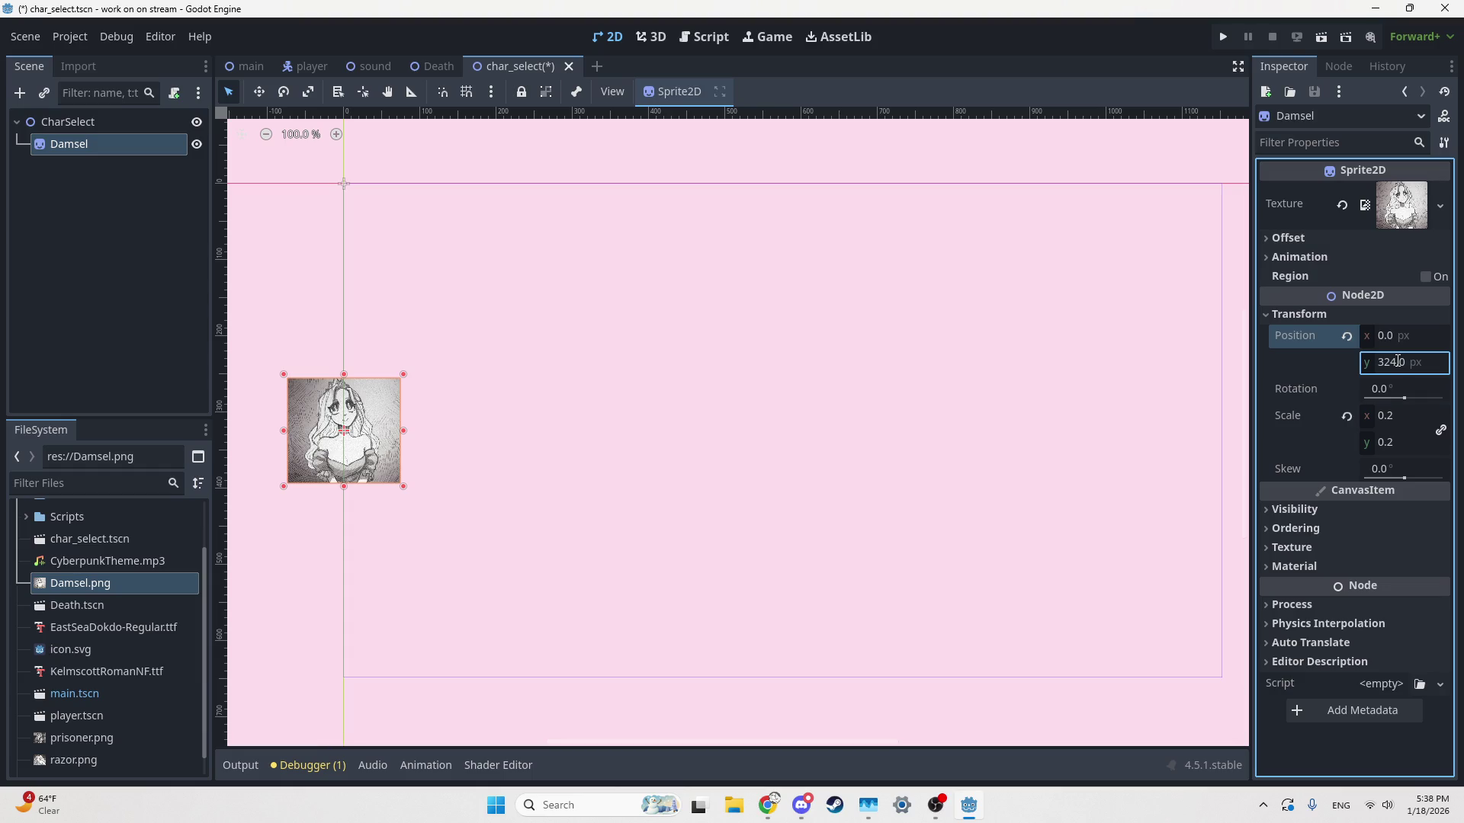
Centre Damsel horizontally with Position x = 1152/2, then select CharSelect to attach a script
left_click(1400, 341)
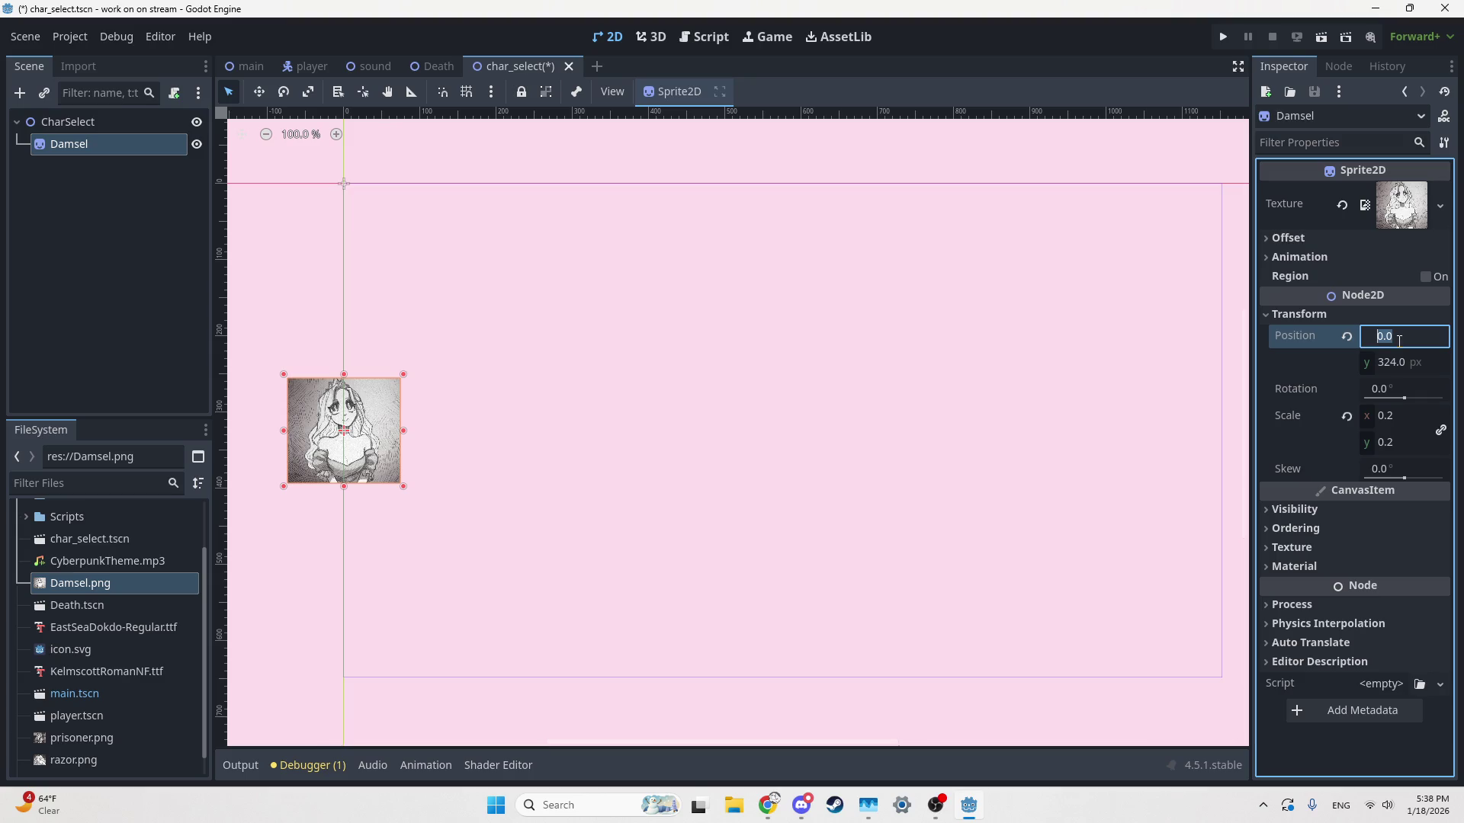
type("%")
key("BackSpace")
type("51")
key("BackSpace")
key("BackSpace")
type("1152/2")
key("Return")
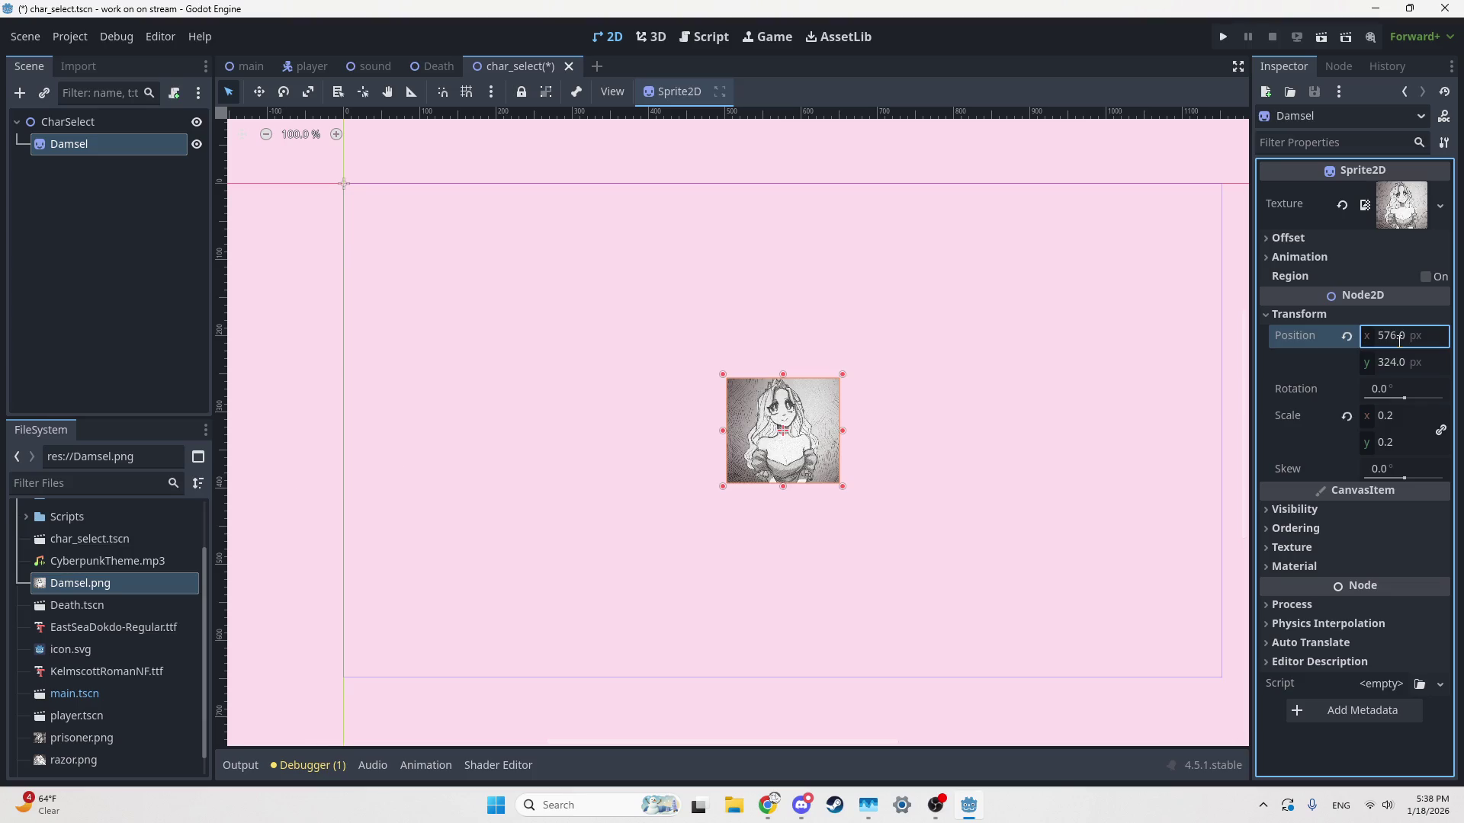
left_click(1390, 416)
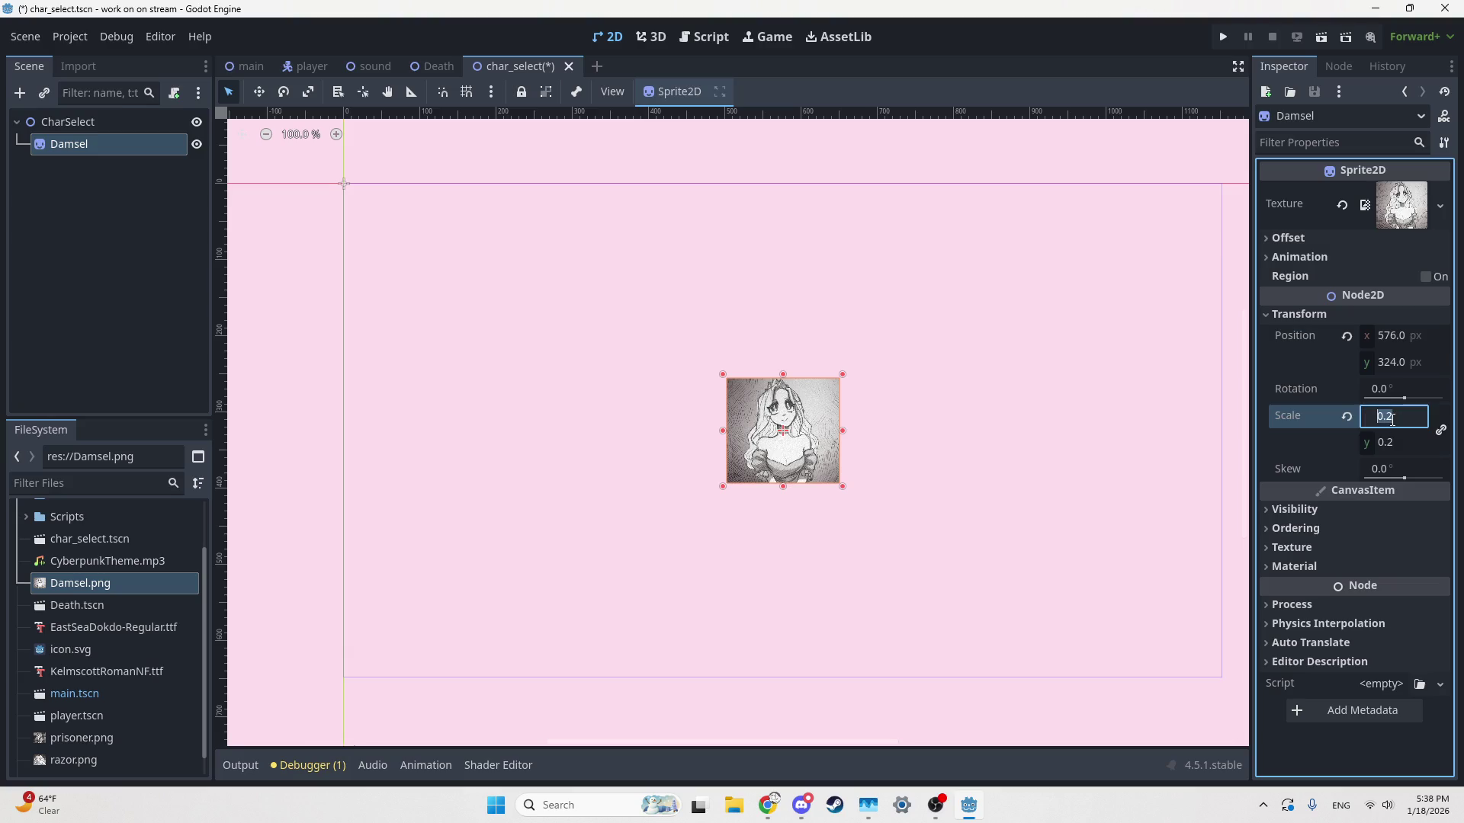
left_click(153, 125)
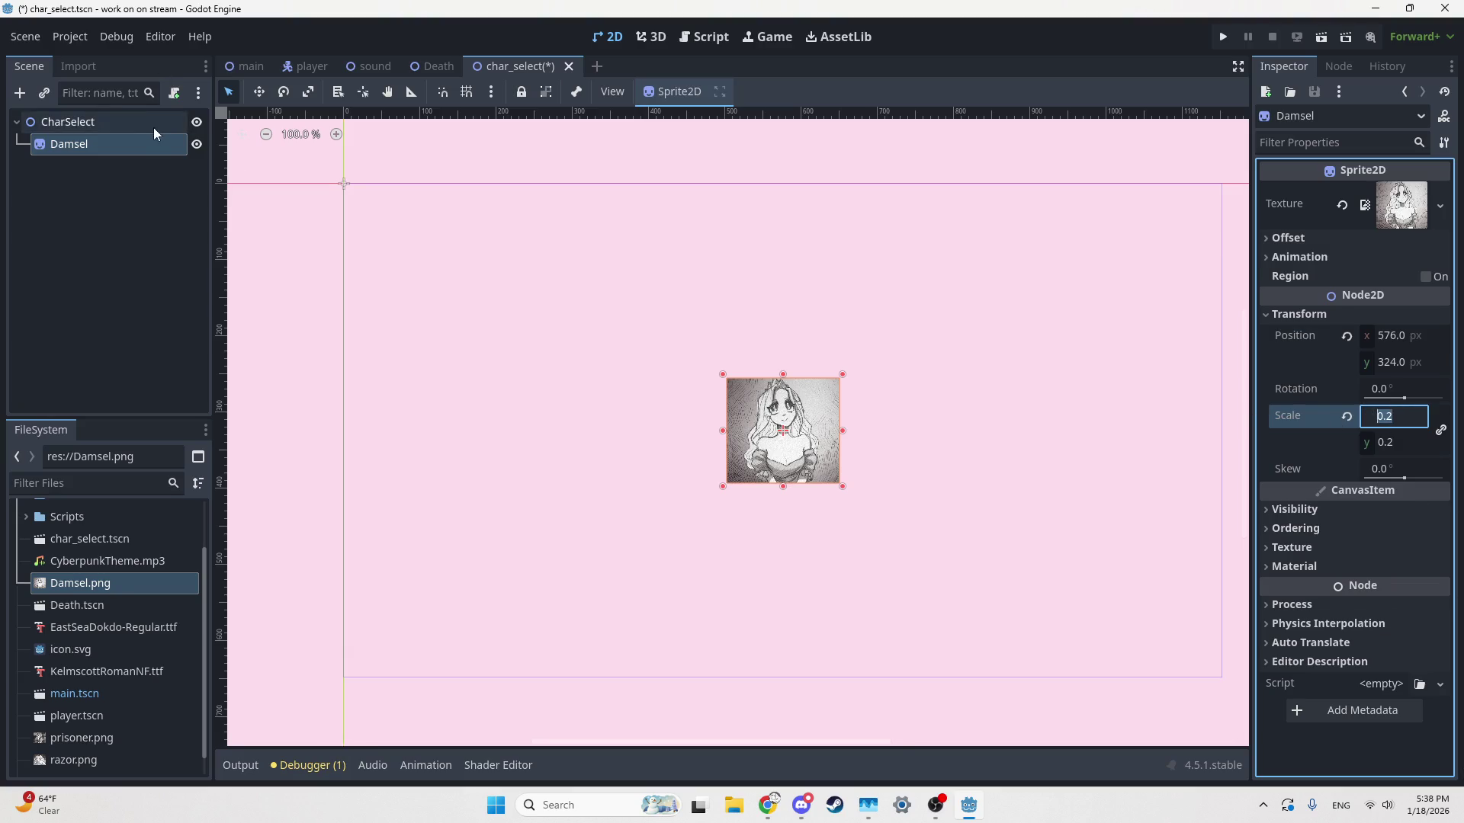
left_click(174, 94)
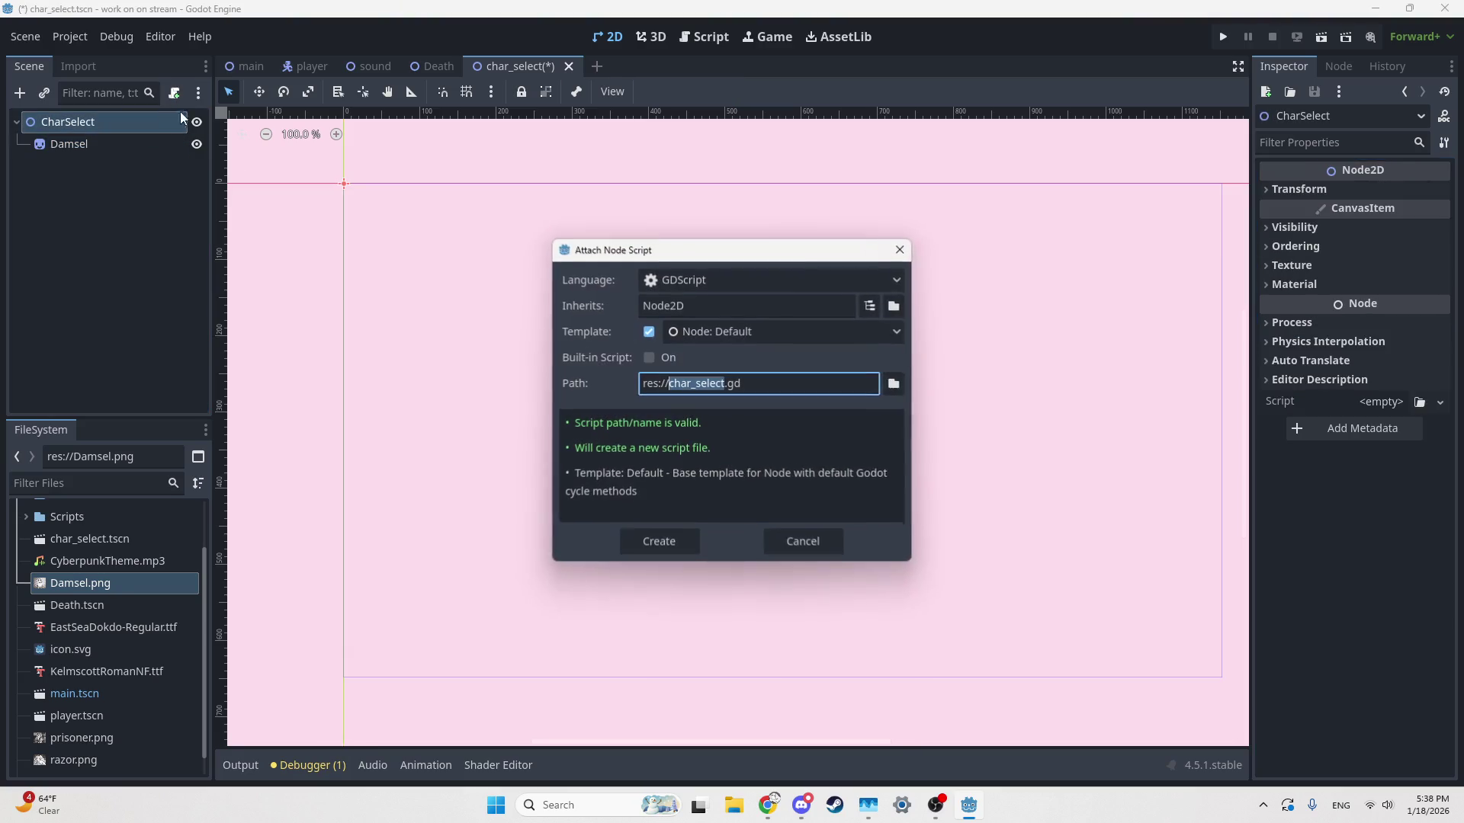
Create char_select.gd on CharSelect and delete its template functions below the extends line
left_click(666, 550)
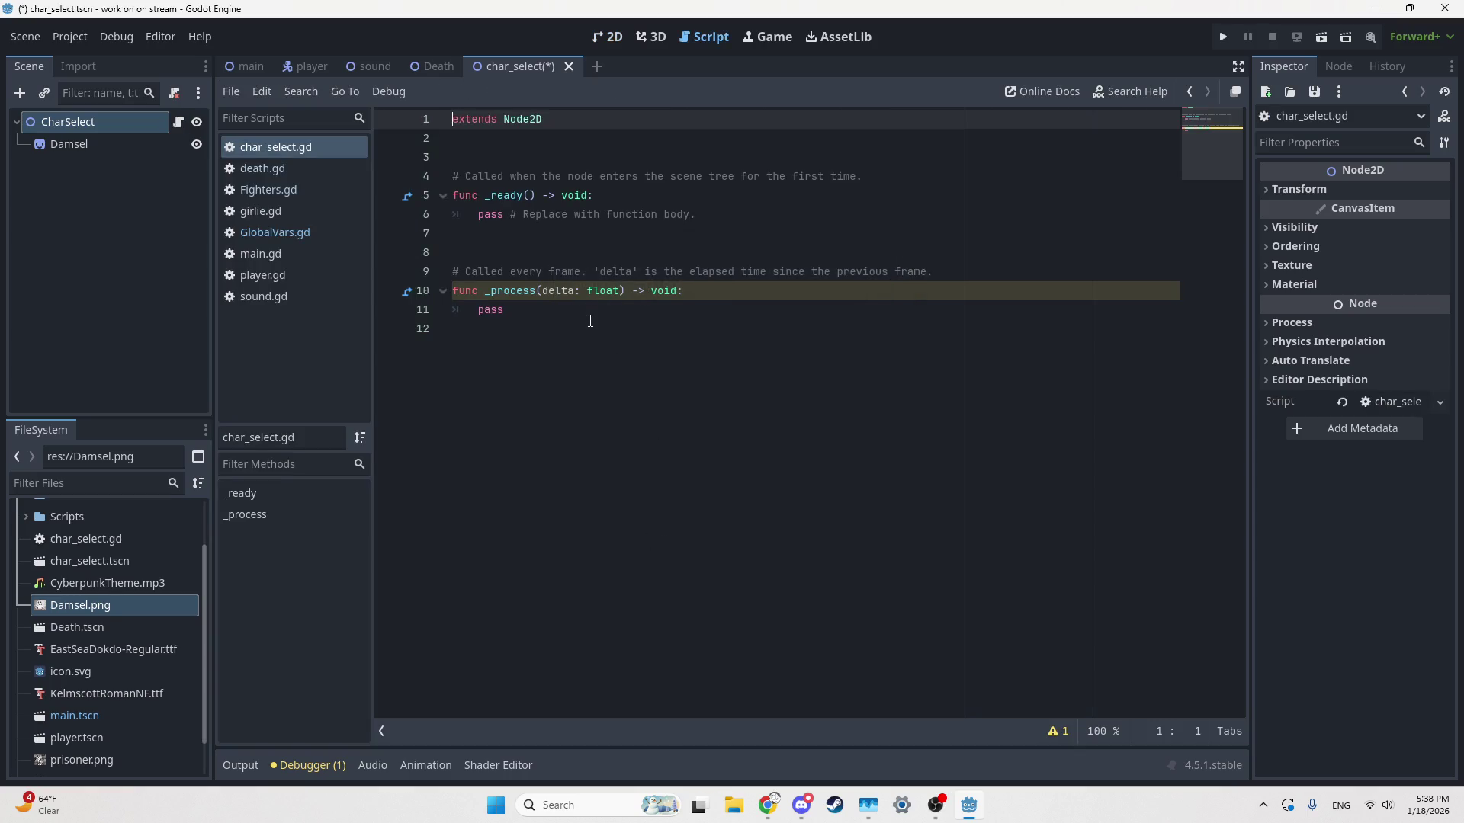
mouse_move(707, 154)
left_mouse_down()
mouse_move(825, 356)
mouse_move(796, 302)
left_mouse_up()
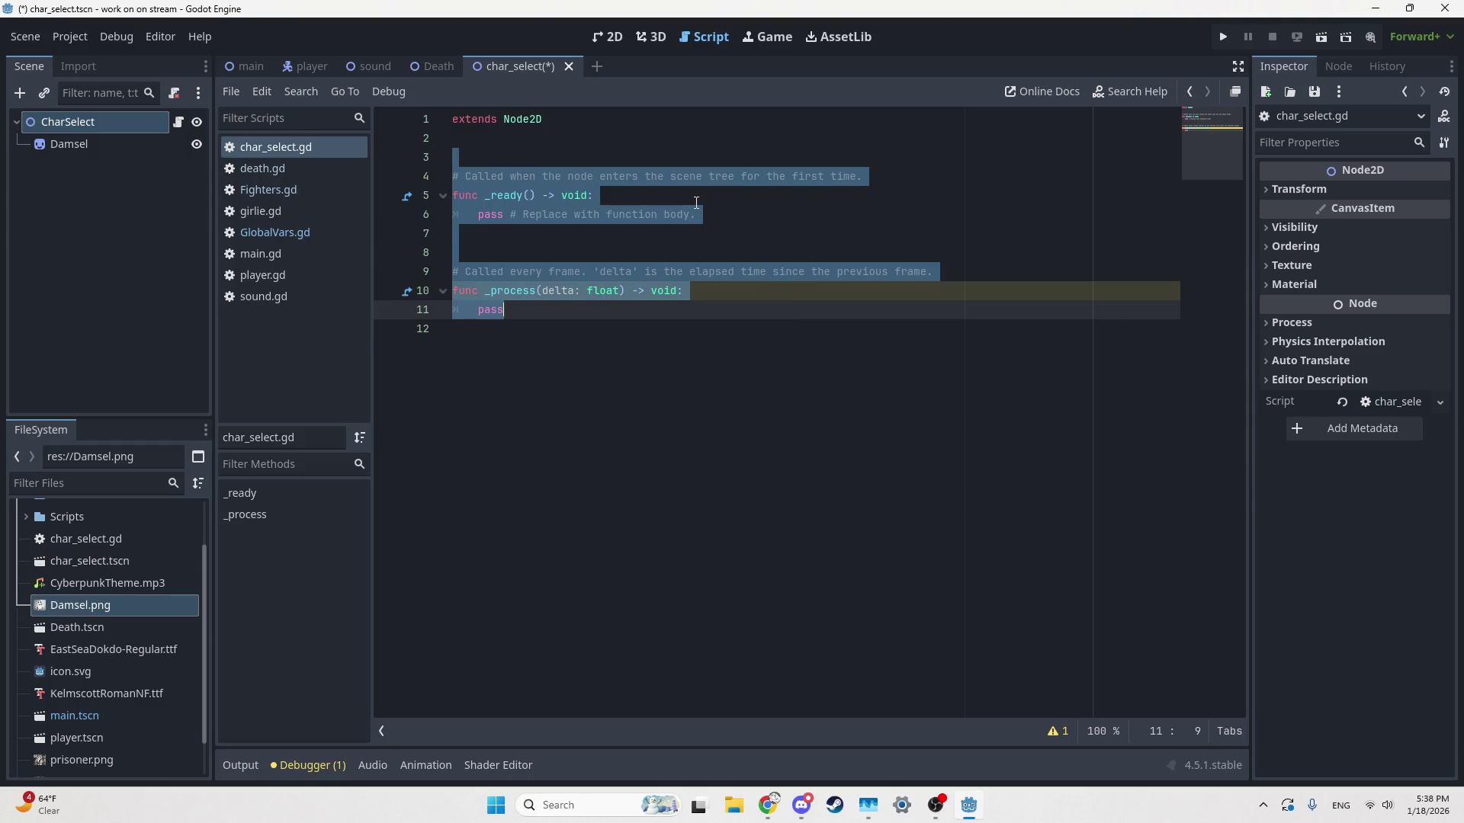
key("BackSpace")
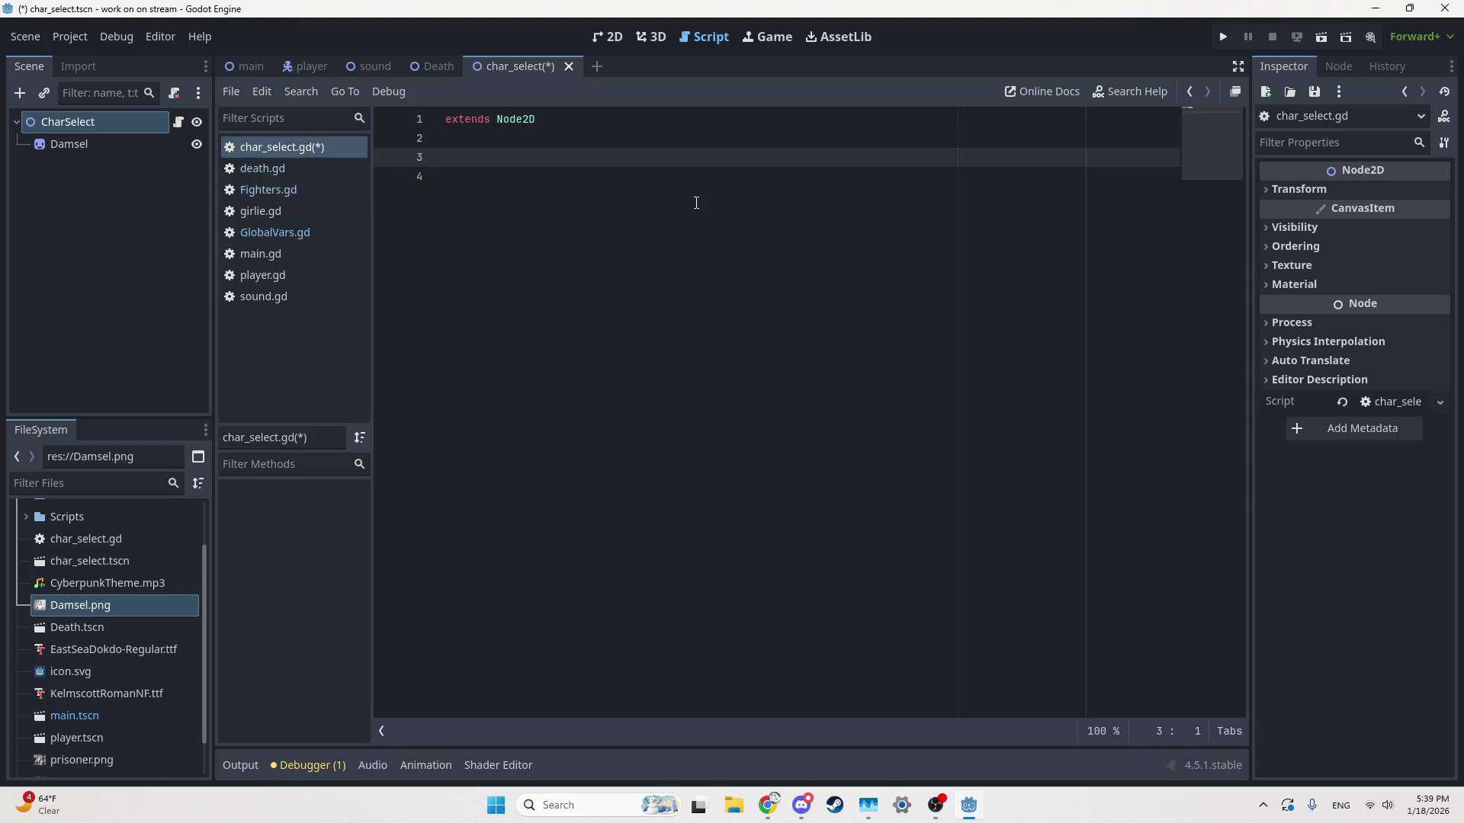
Declare var CharacterIndex=0 and begin the empty Characters array declaration
type("var ")
type("CharacterIndex=0")
key("Return")
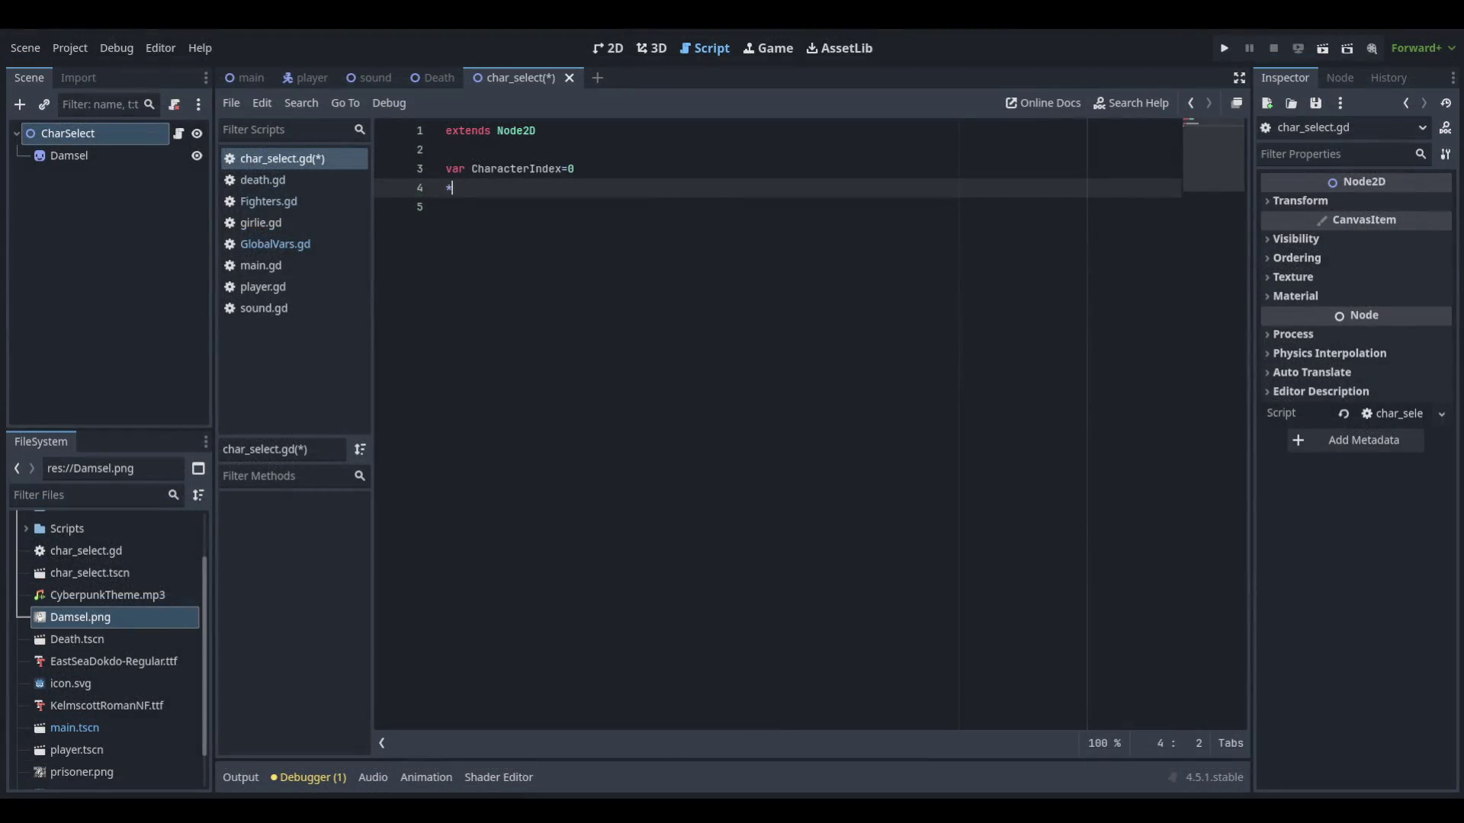
type("*")
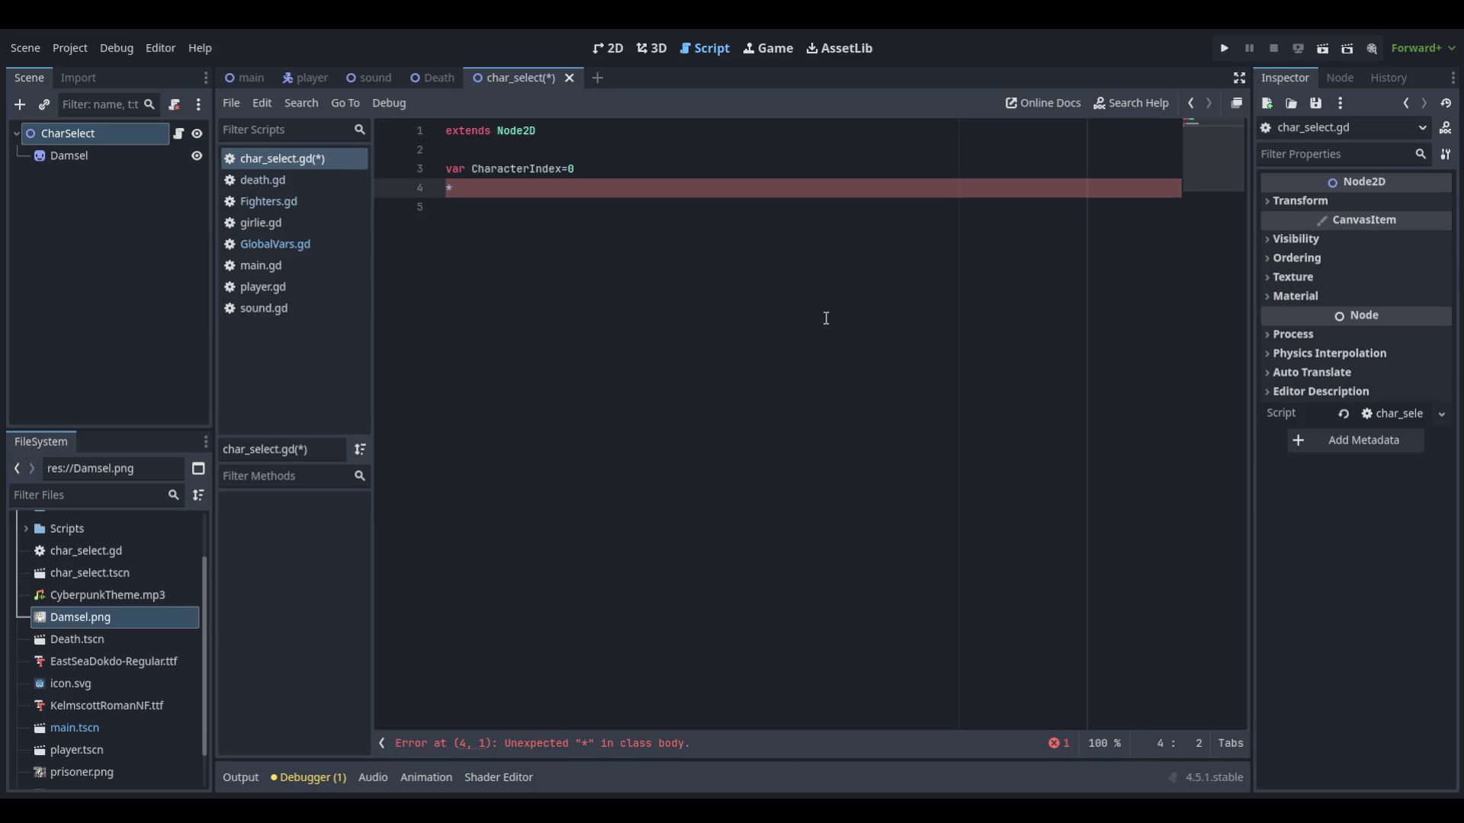
key("BackSpace")
key("BackSpace")
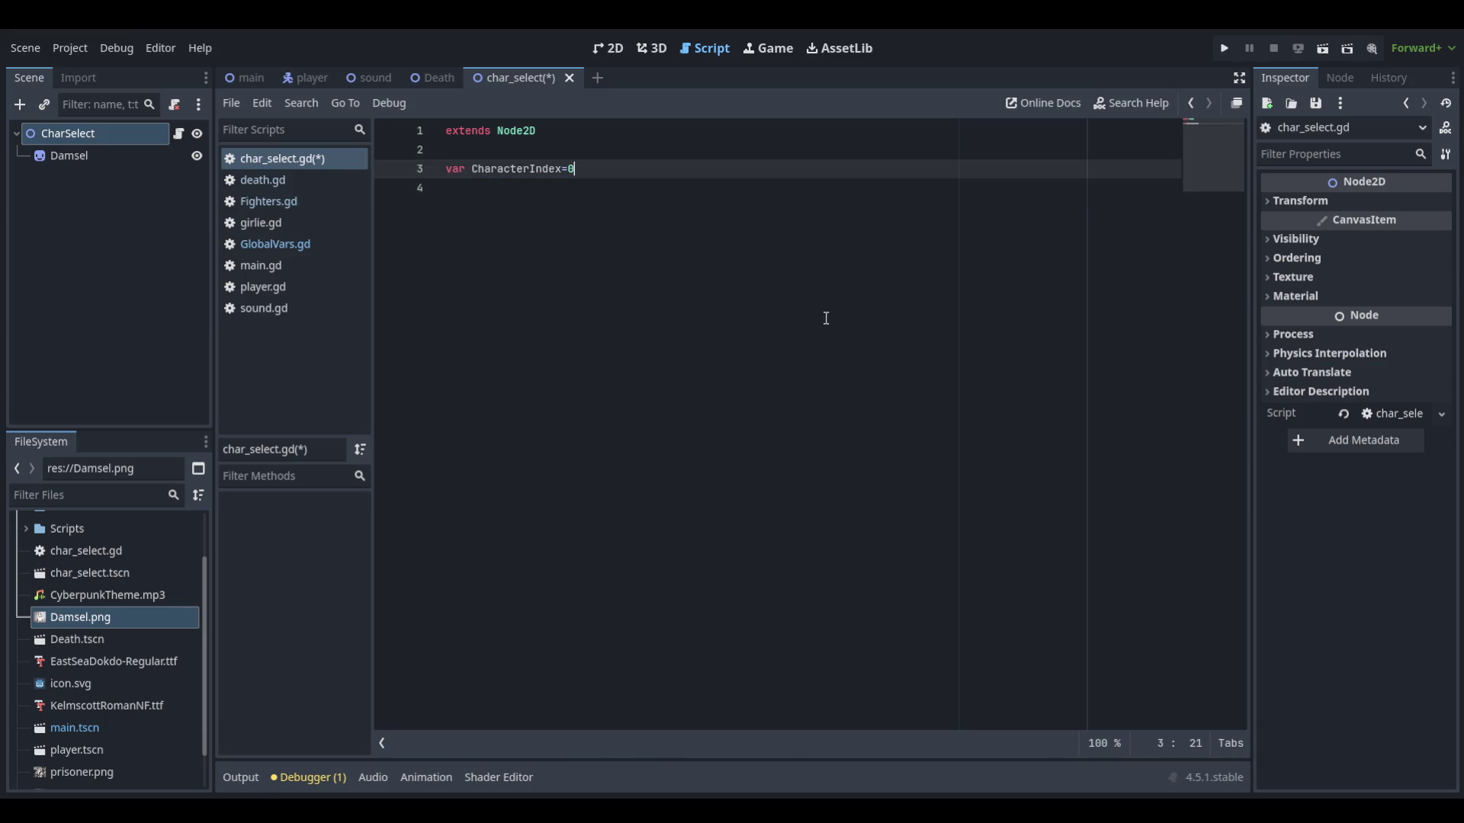
key("Return")
type("va")
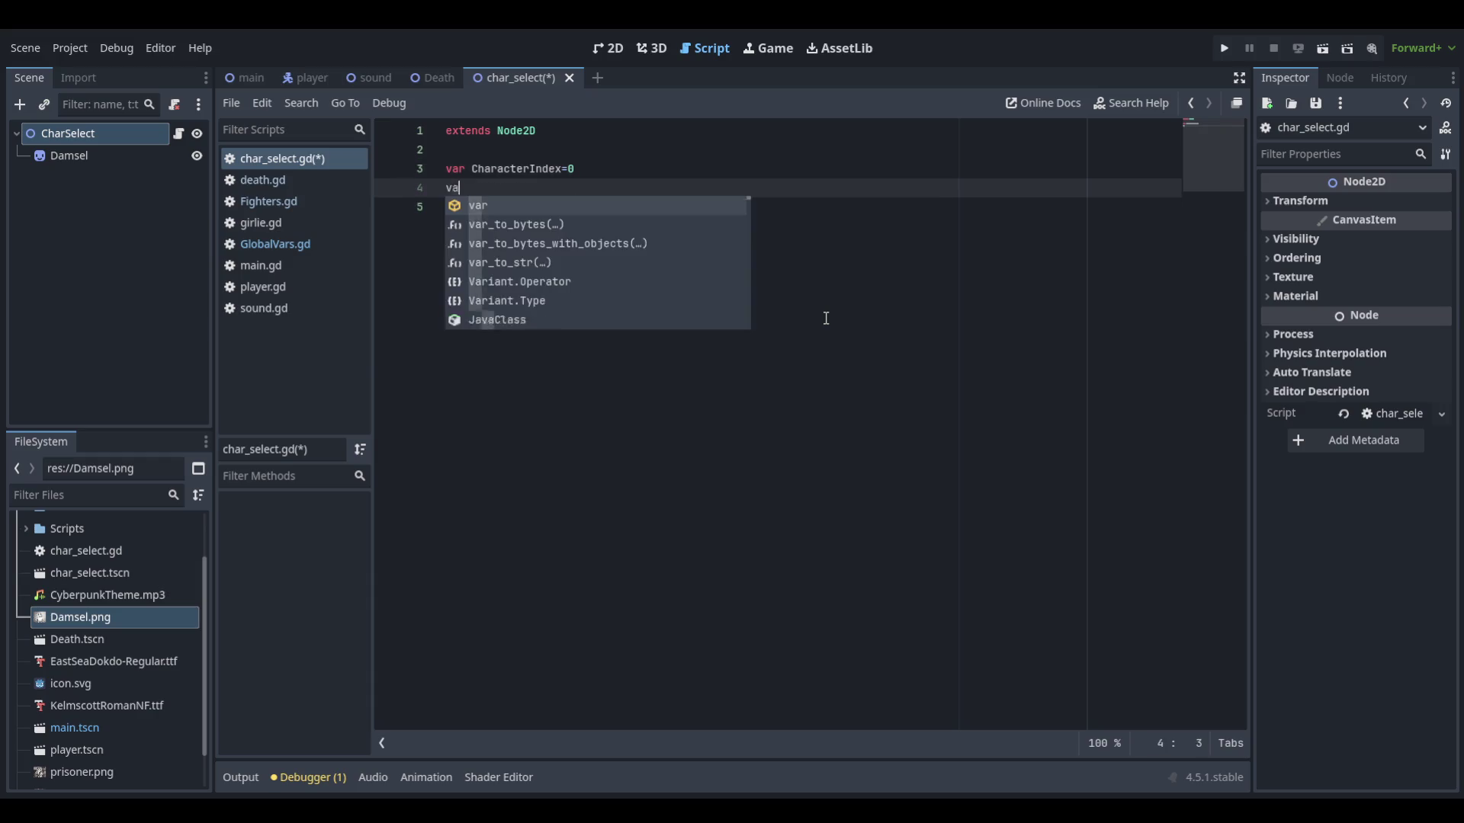
type("r Chara")
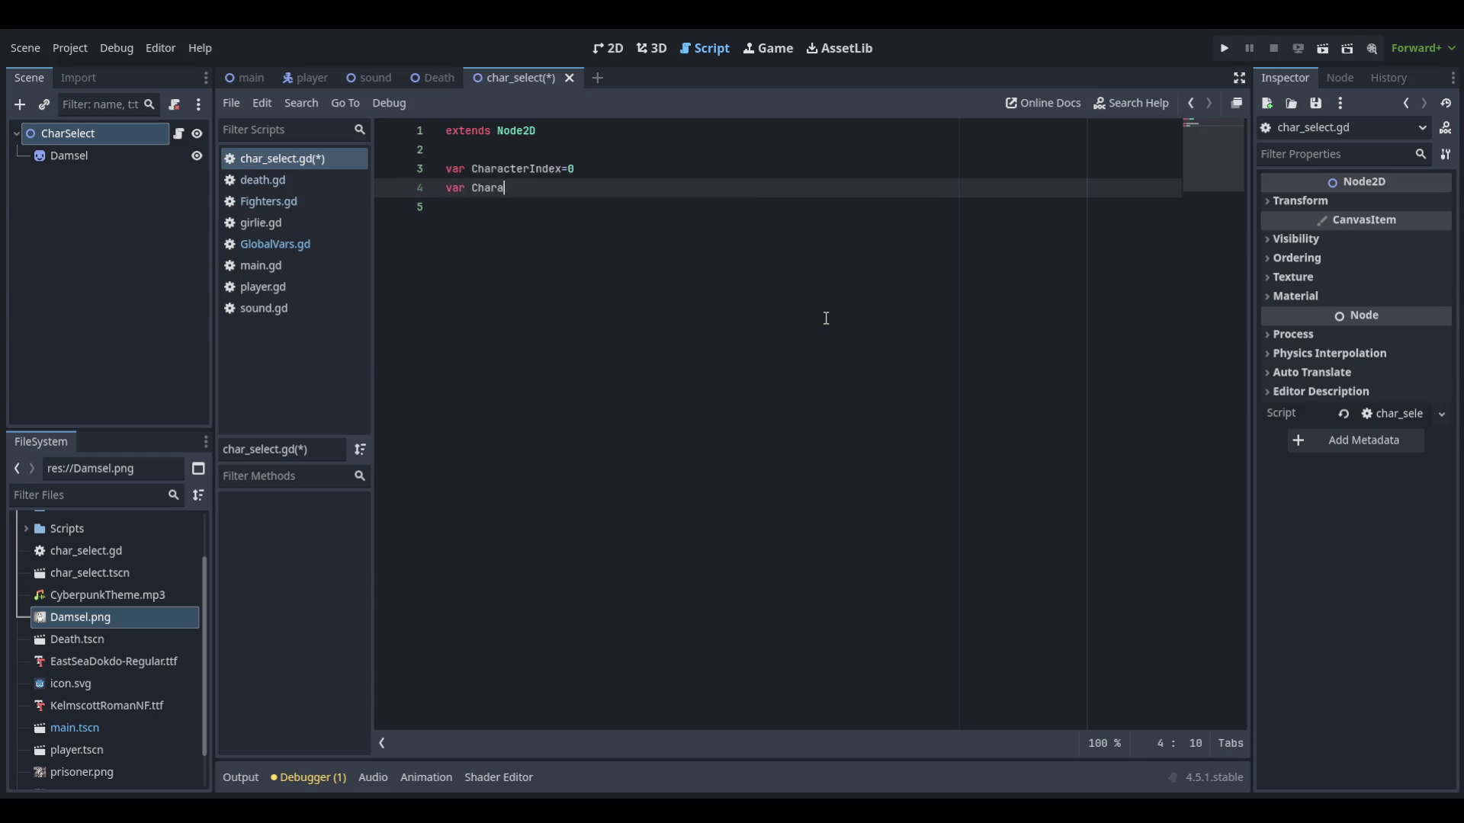
type("cters=[")
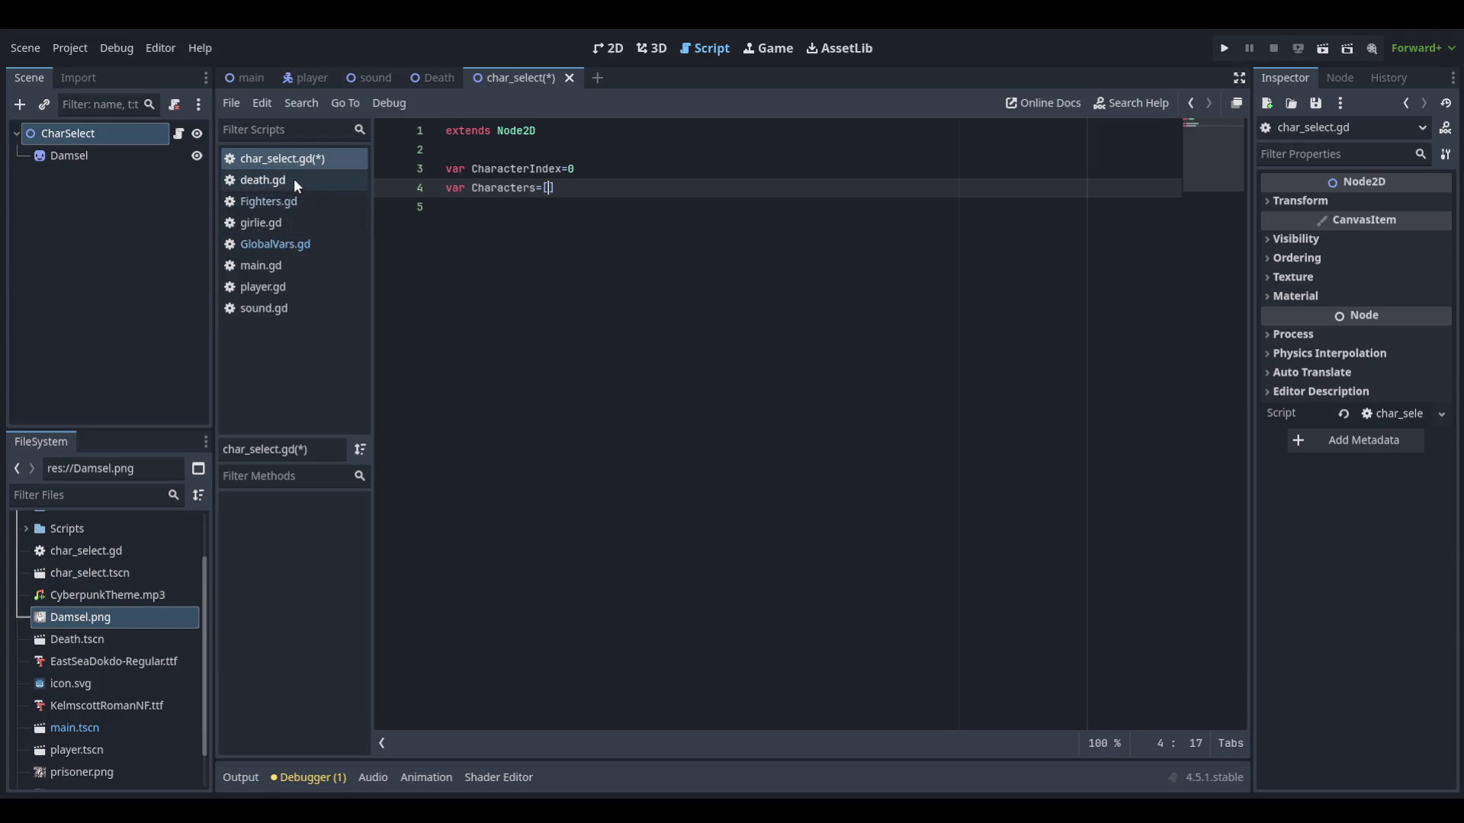
In GlobalVars.gd, start a new PlayerChars variable line below Score
left_click(295, 244)
left_click(600, 187)
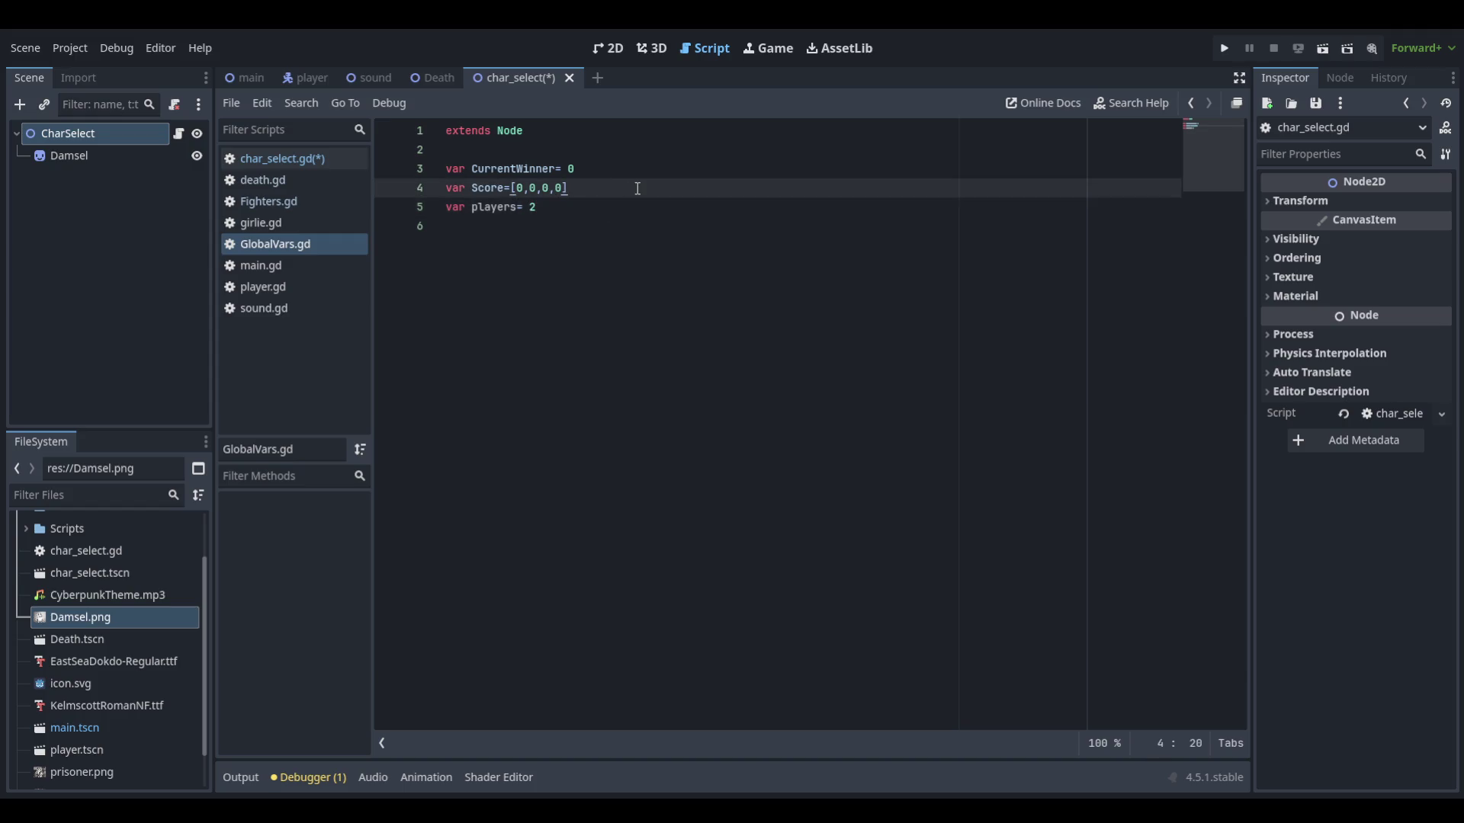
key("Down")
type("var Play")
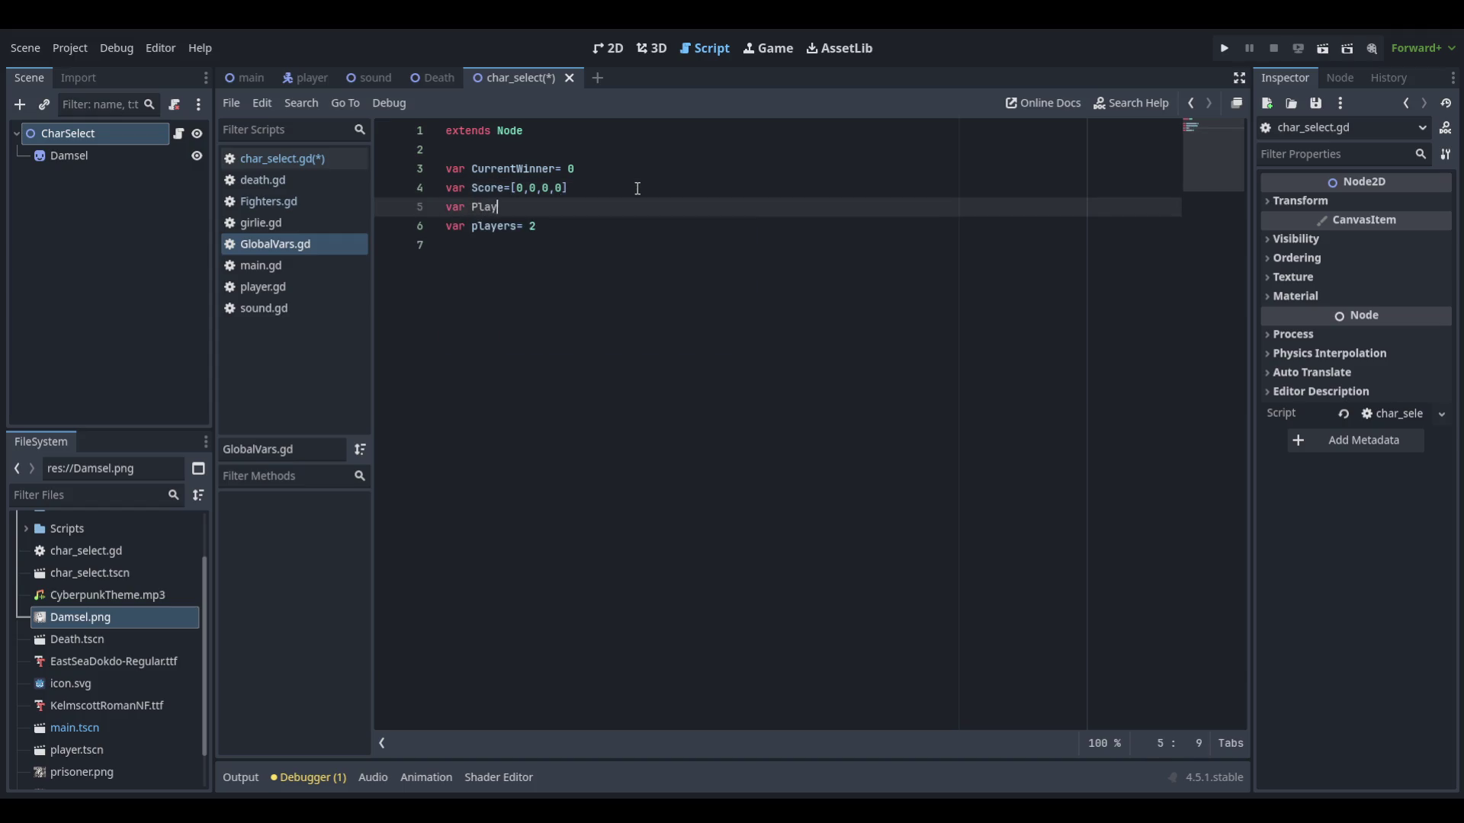
type("erCount")
key("ctrl+BackSpace")
type("PlayerChars")
Remove the unfinished line and rename the Score variable to PlayerChars
key("Up")
key("Down")
key("ctrl+BackSpace")
key("ctrl+BackSpace")
key("BackSpace")
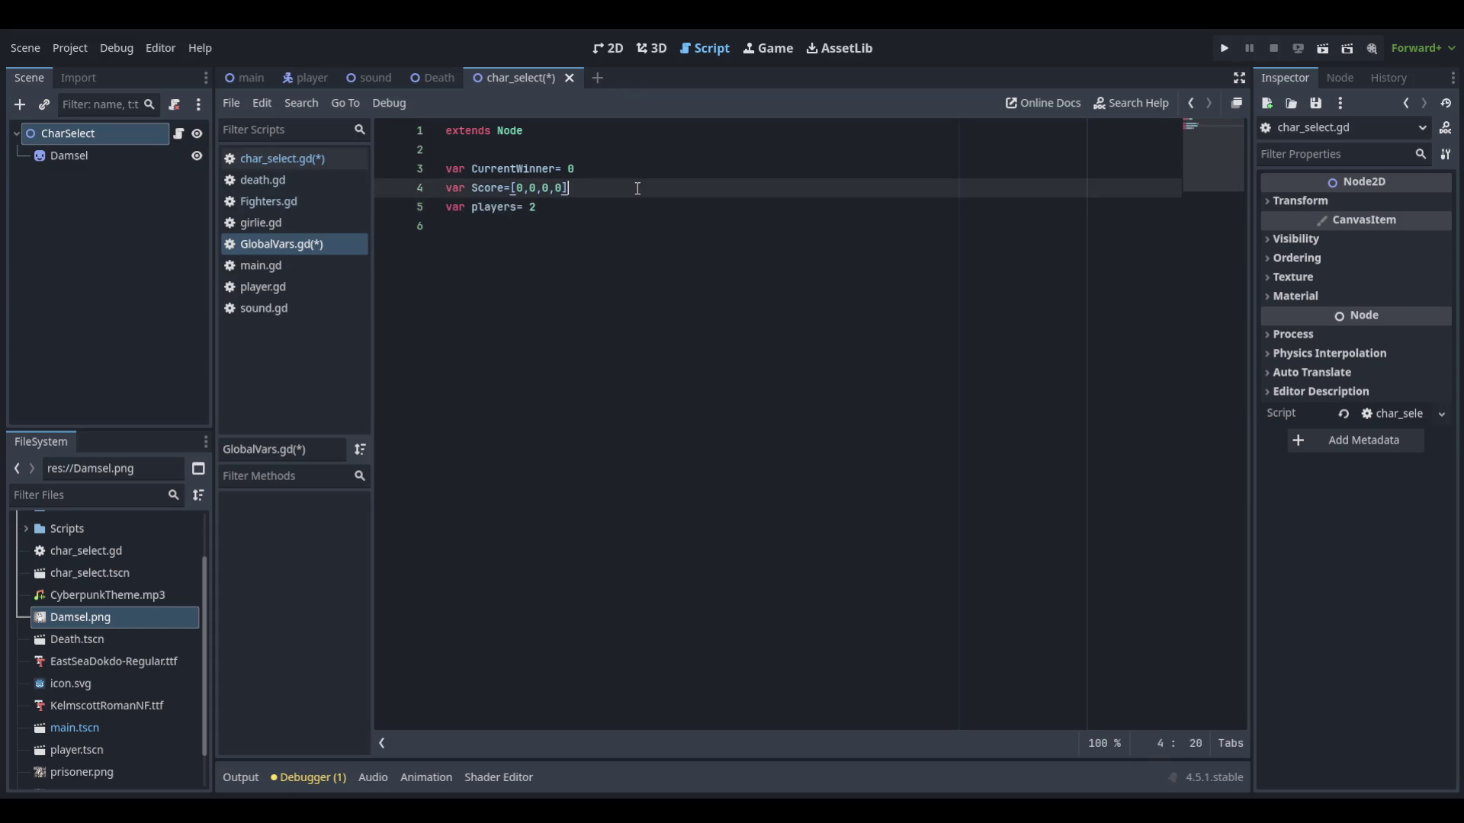
key("Up")
key("Down")
key("Home")
key("ctrl+Right")
key("ctrl+Right")
key("ctrl+BackSpace")
type("Player")
type("Chars")
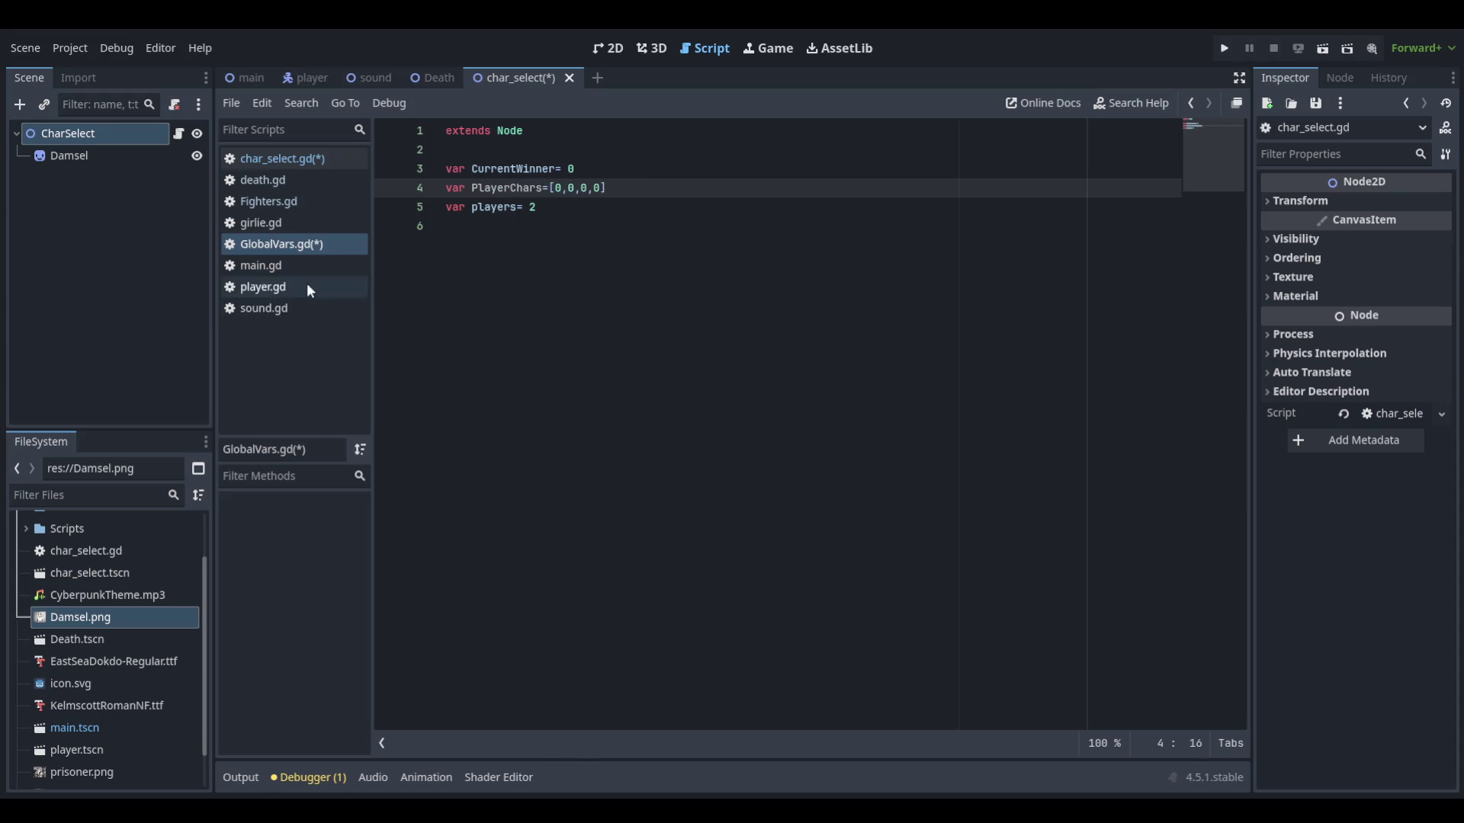
Save everything, revisit char_select.gd, and return to the 2D scene view
key("ctrl+s")
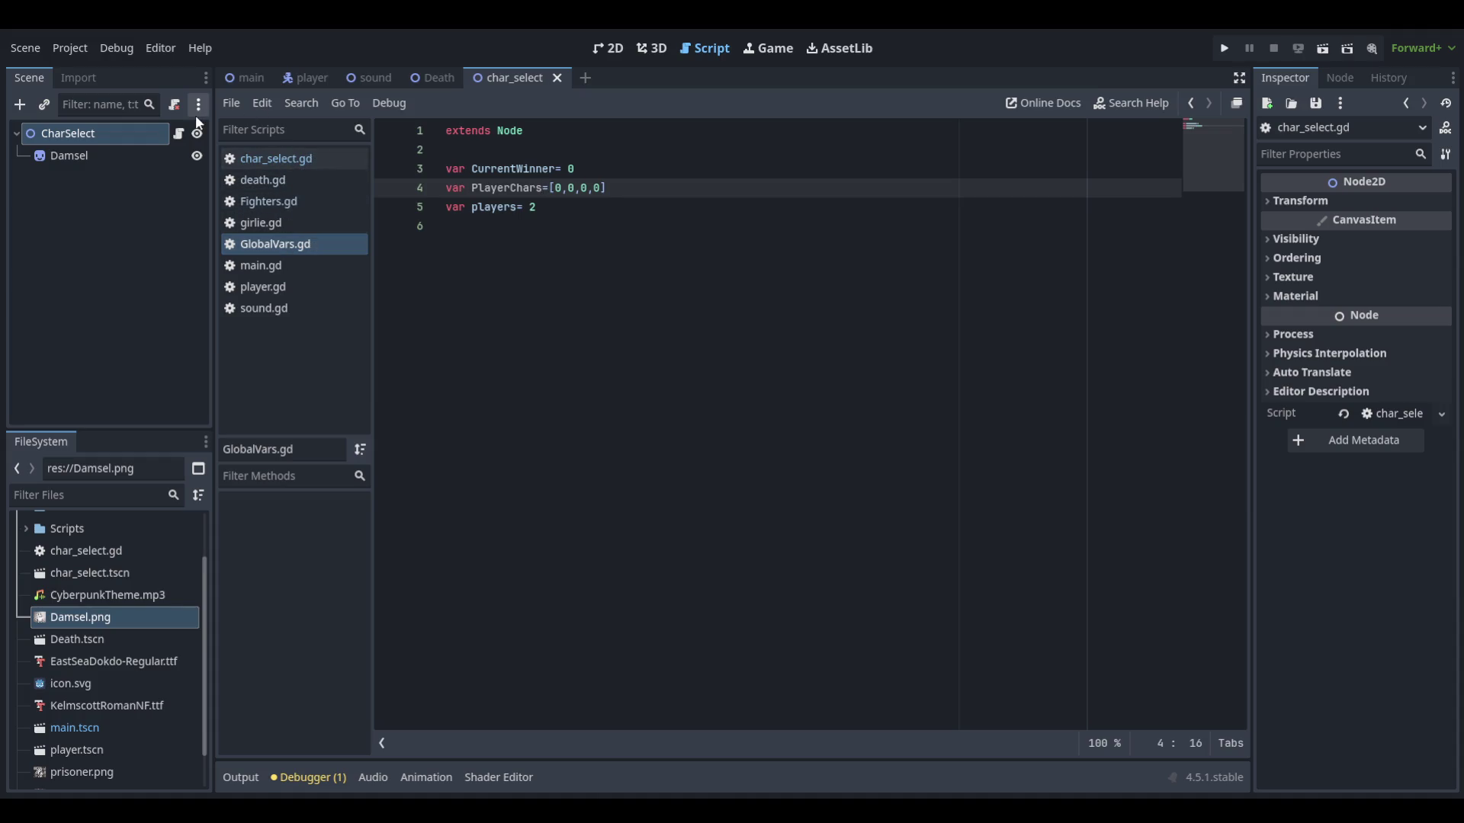
left_click(298, 160)
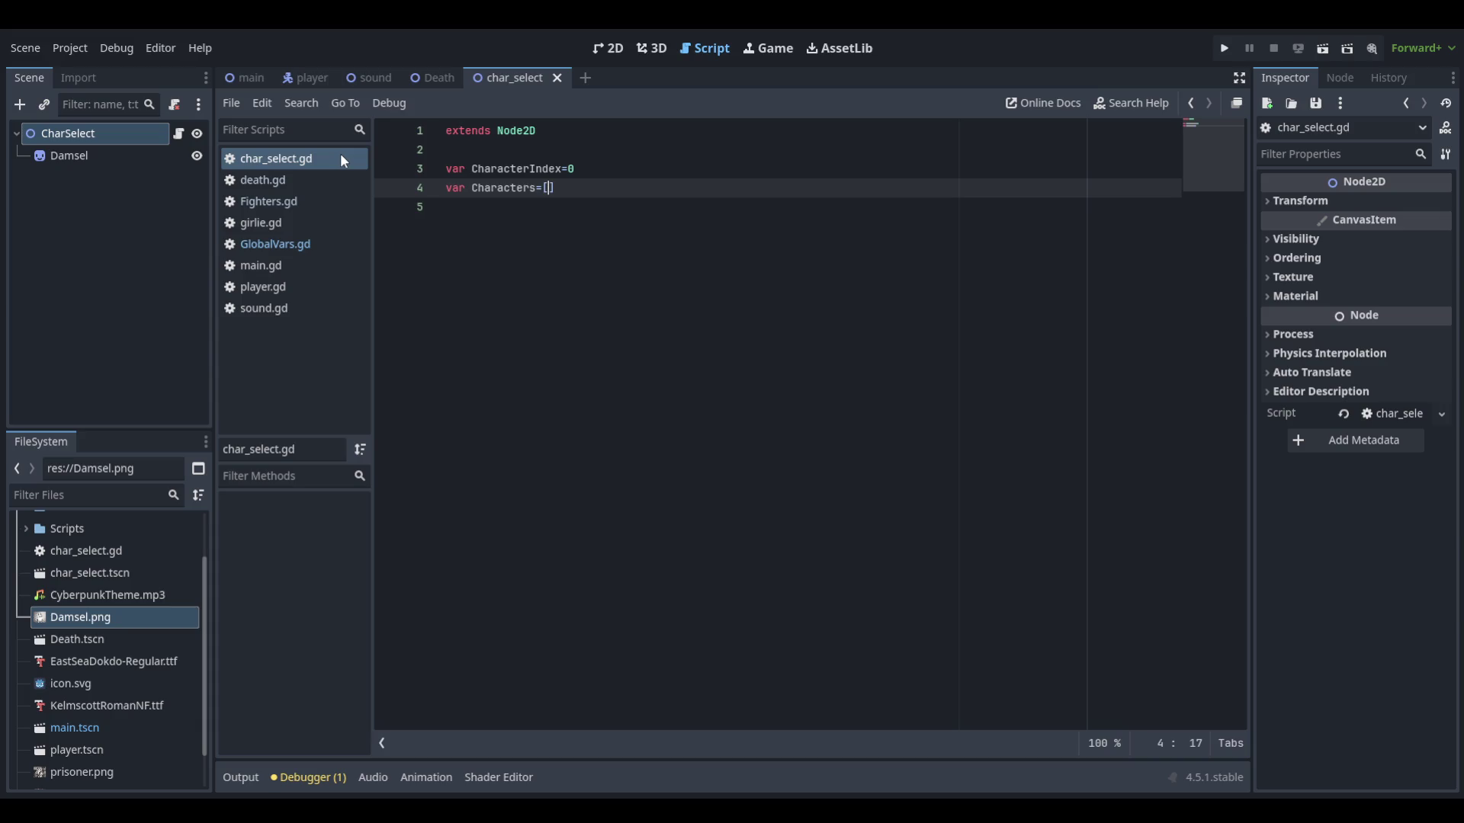
left_click(607, 48)
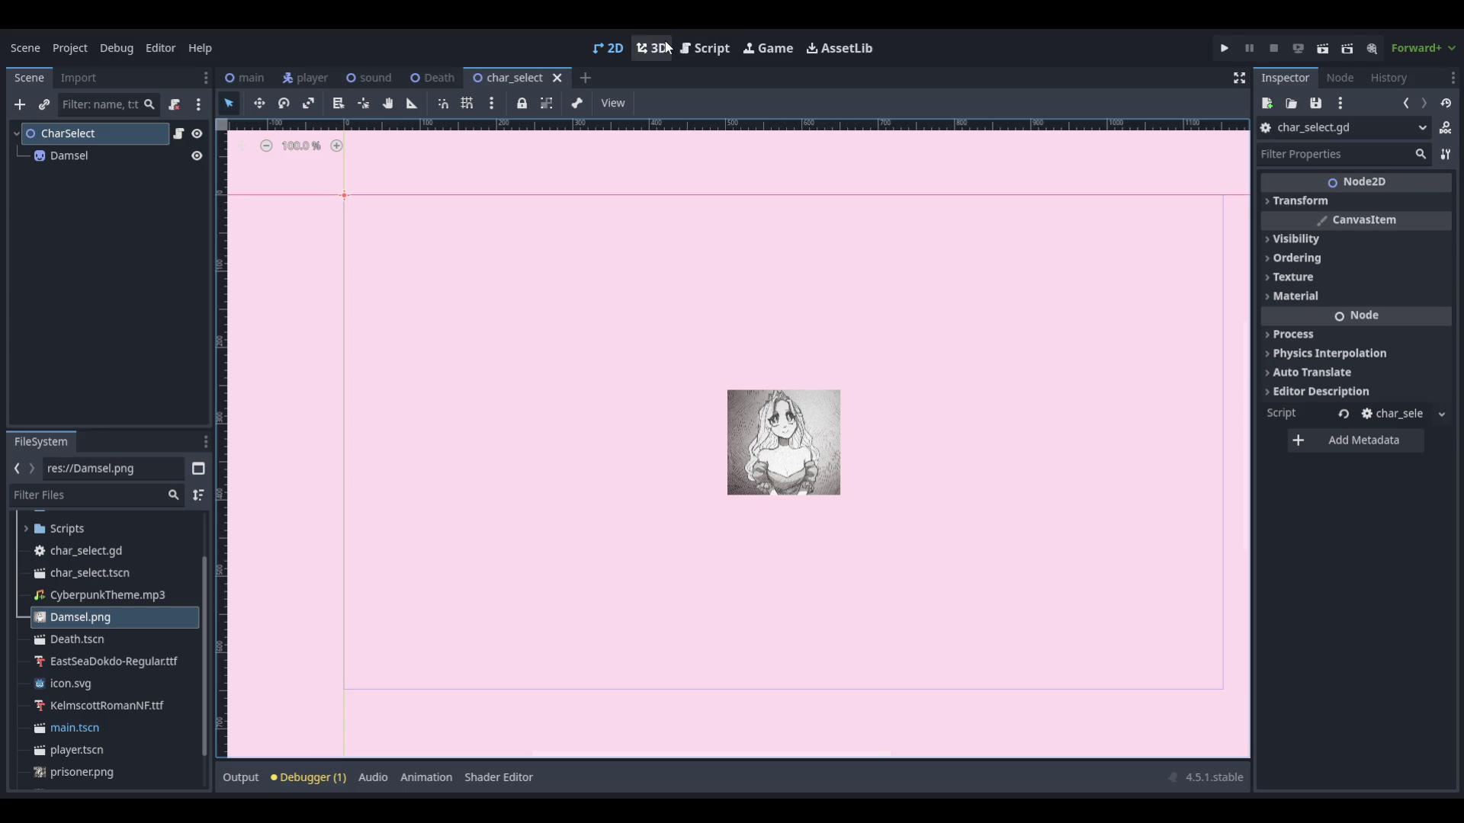
Duplicate the Damsel portrait twice, placing one copy to its left and one to its right
left_click(652, 48)
left_click(618, 43)
left_click(825, 447)
key("ctrl+d")
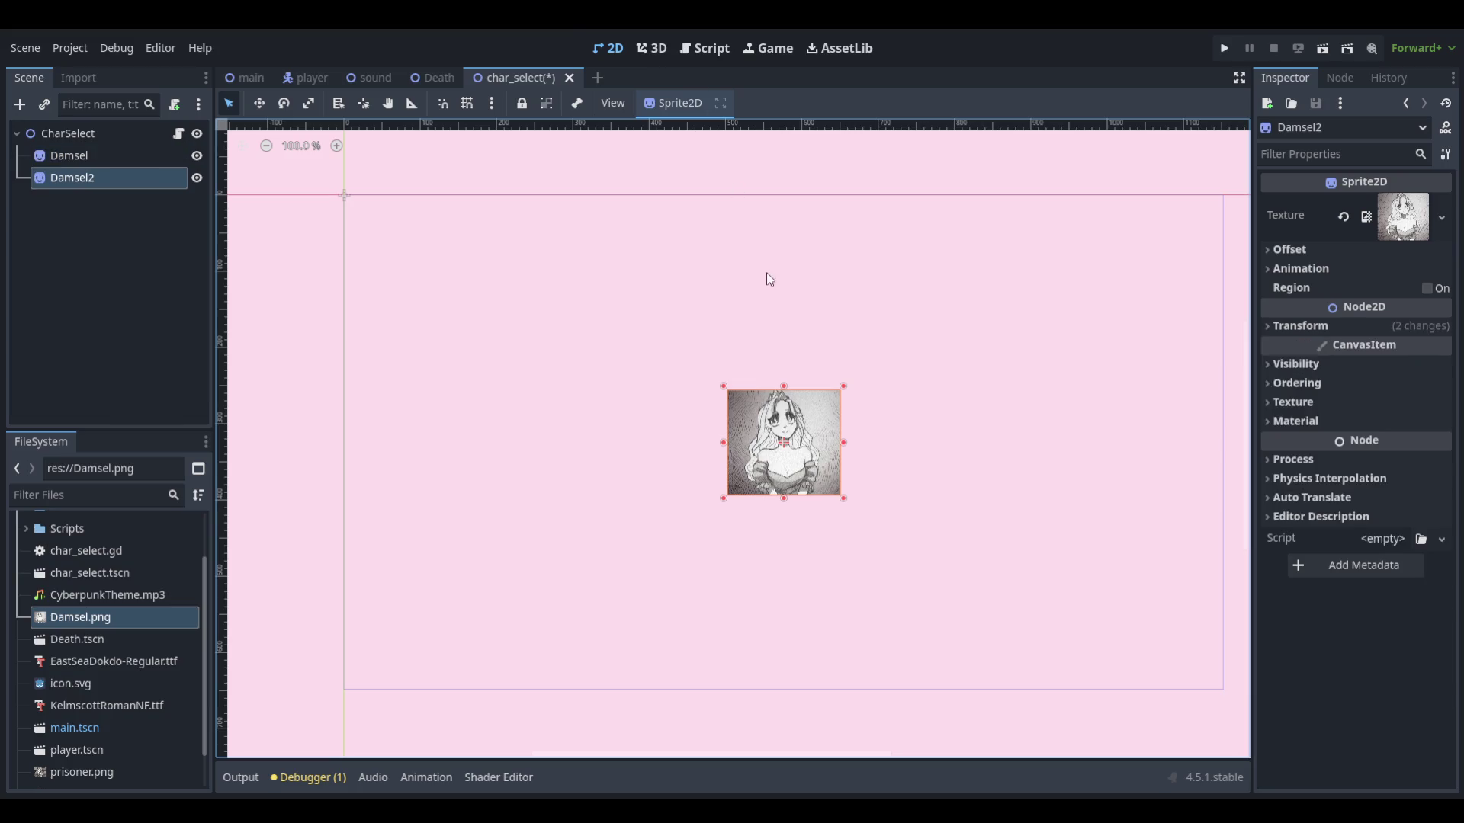
left_click_drag(782, 444, 543, 445)
left_click(793, 465)
key("ctrl+d")
left_click_drag(811, 443, 1033, 446)
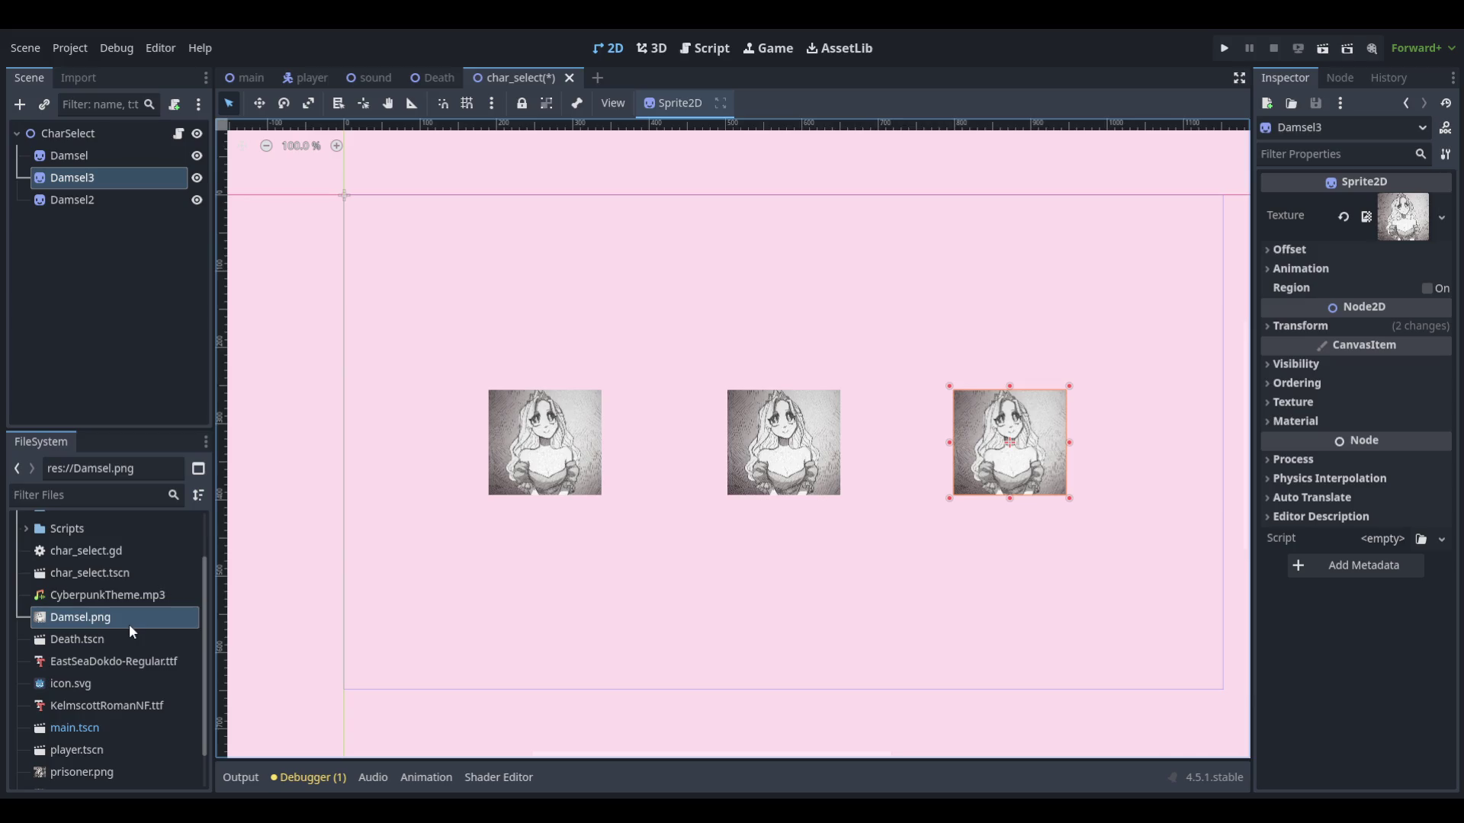
Give the left copy prisoner.png and the right copy razor.png as textures
left_click(552, 451)
scroll(84, 683, "down", 2)
mouse_move(80, 724)
left_mouse_down()
mouse_move(562, 642)
mouse_move(1364, 343)
mouse_move(1393, 217)
left_mouse_up()
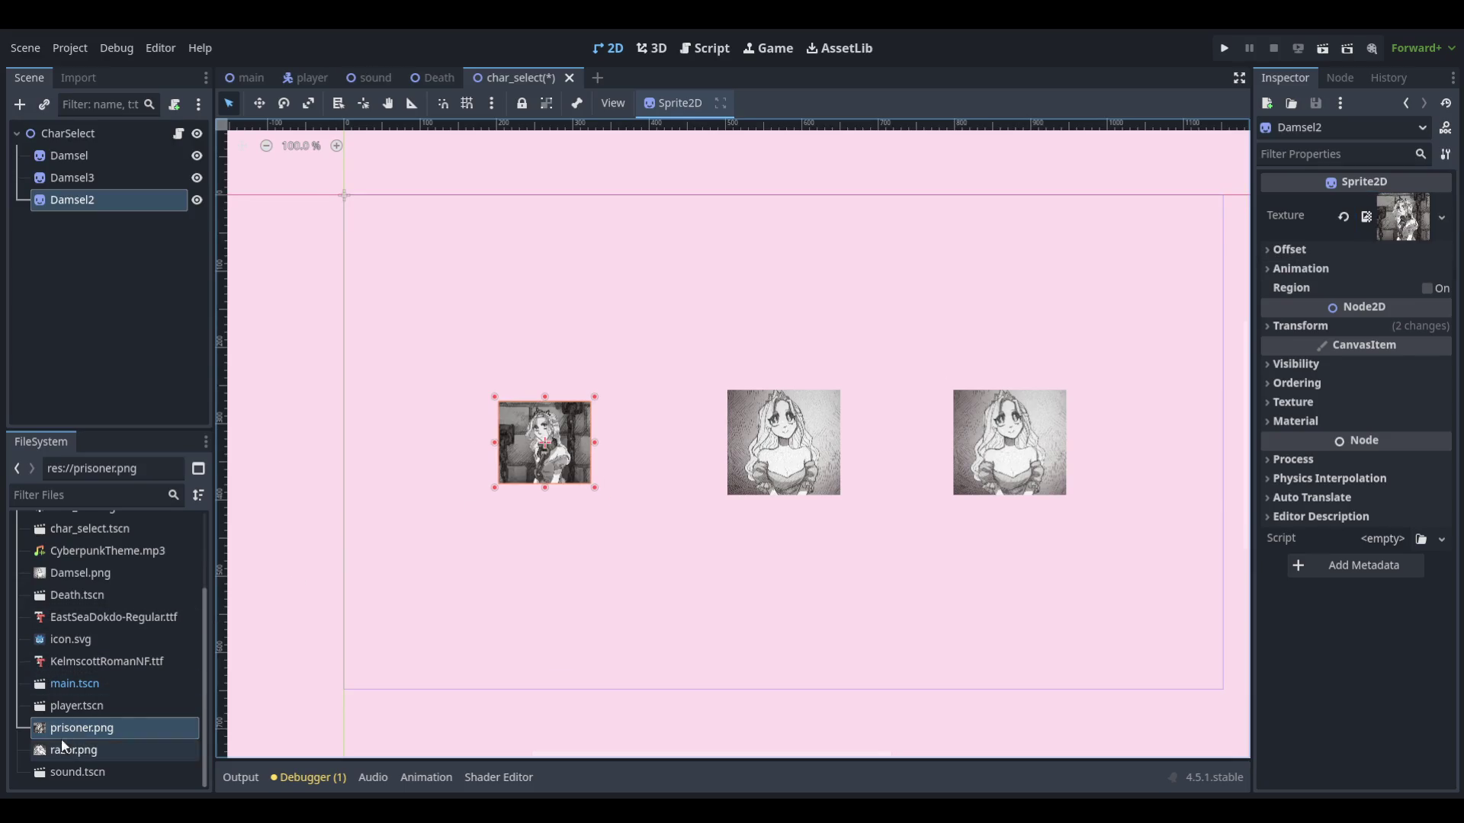
left_click(986, 412)
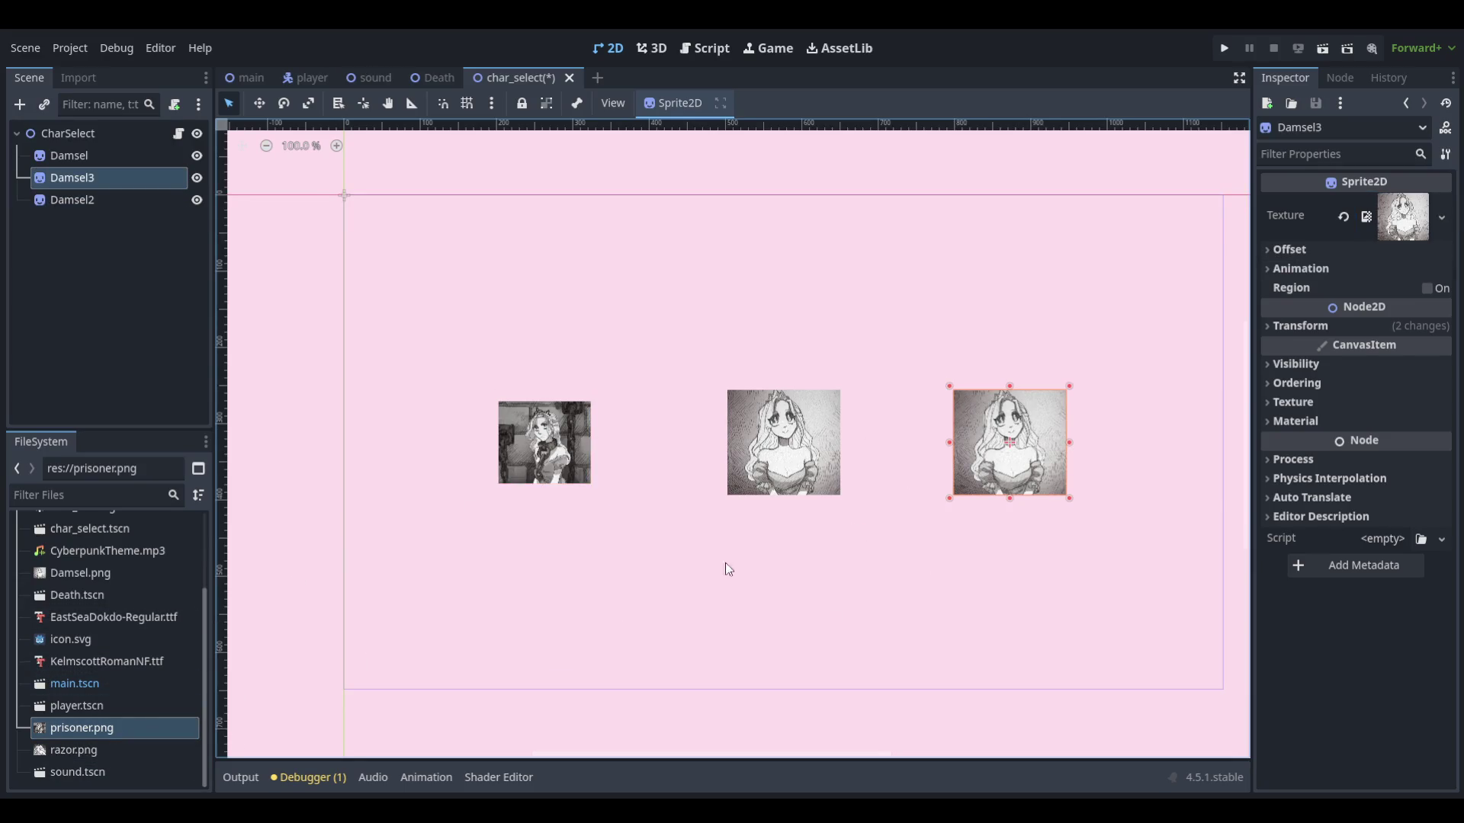
mouse_move(99, 746)
left_mouse_down()
mouse_move(1155, 382)
mouse_move(1393, 217)
left_mouse_up()
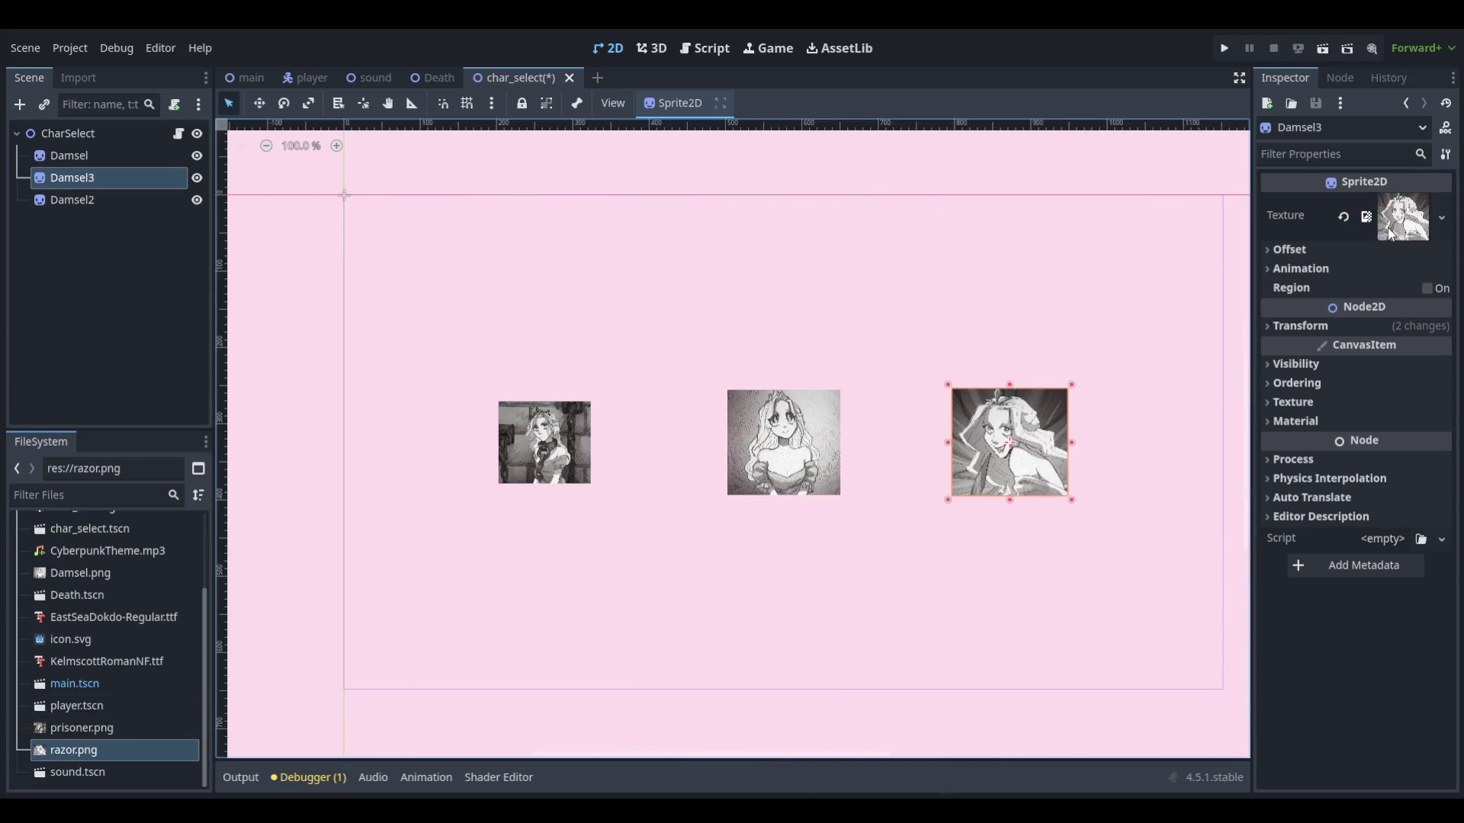
left_click(1089, 341)
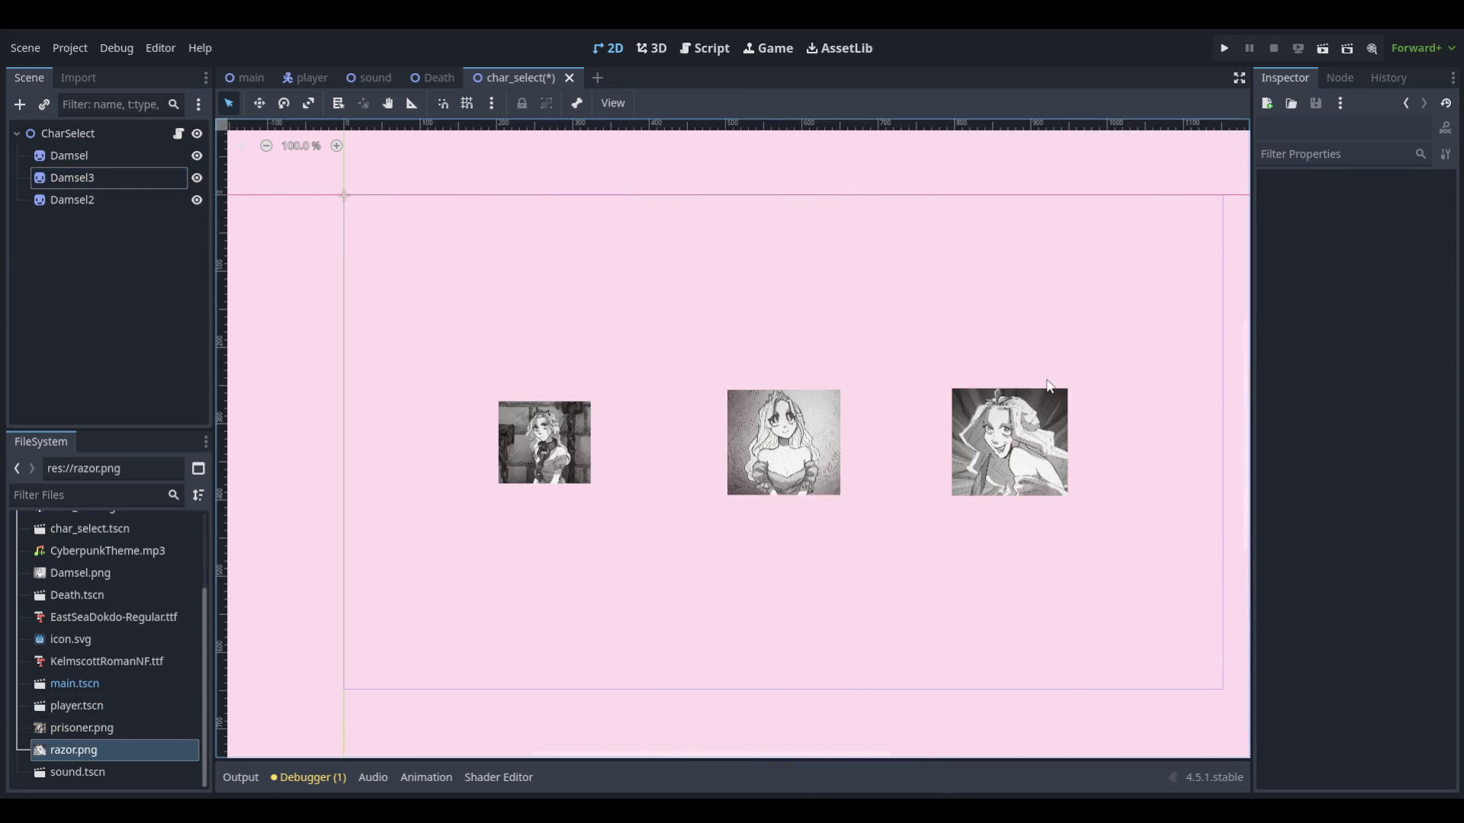
Rename the right portrait node Damsel3 to Razor
left_click(523, 445)
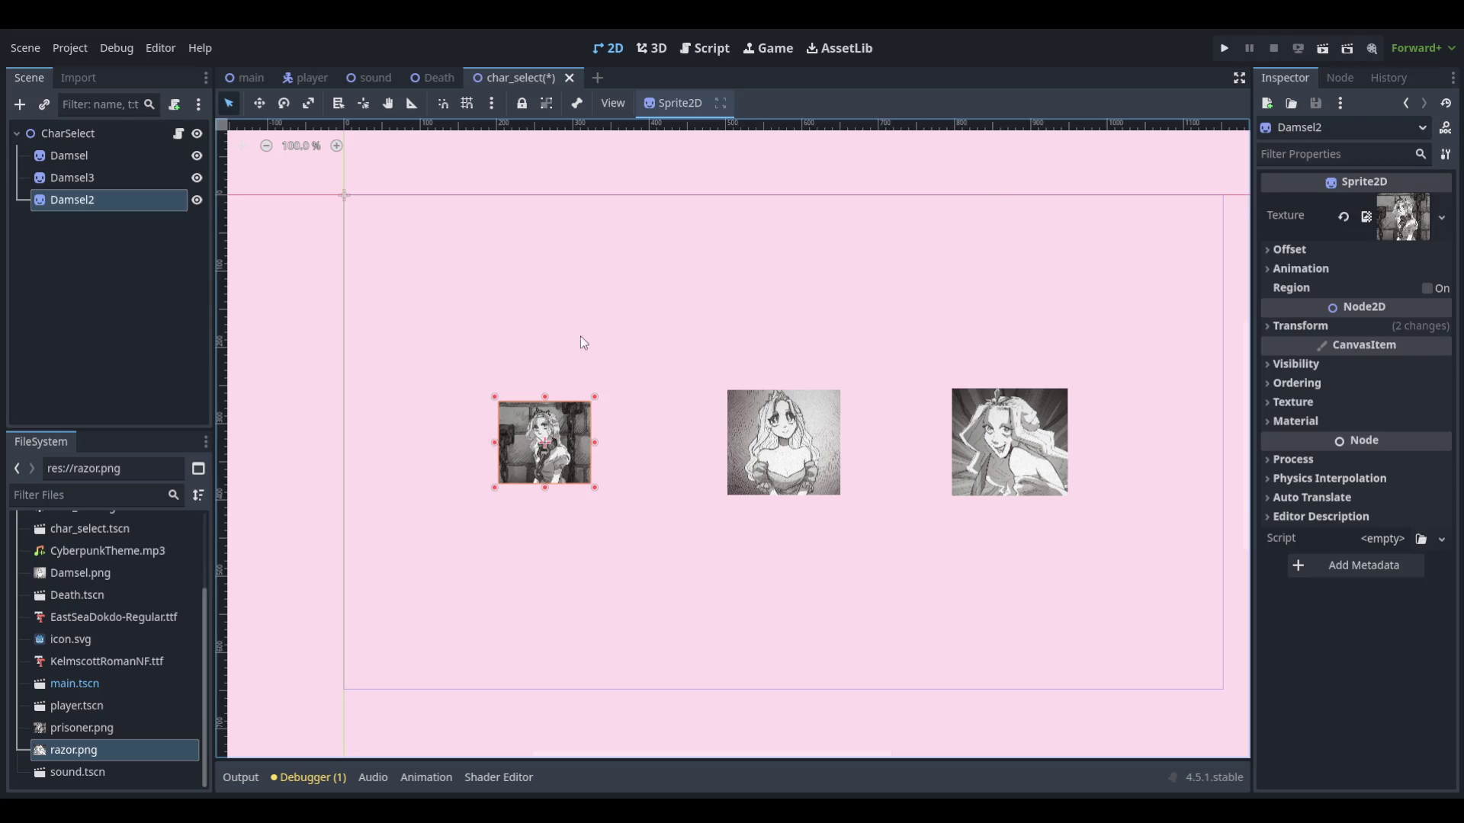
left_click(606, 315)
scroll(867, 446, "up", 7)
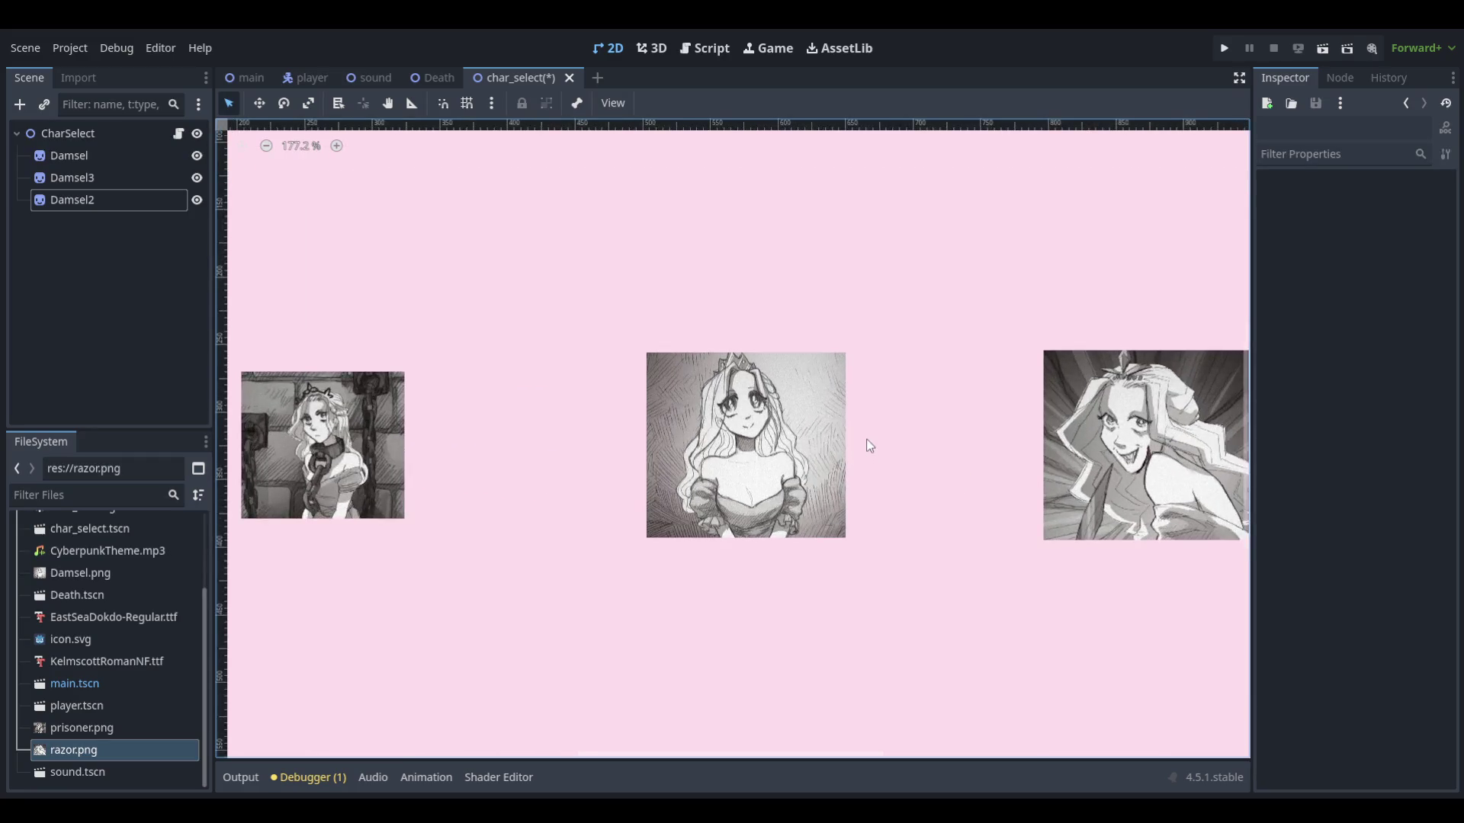
scroll(869, 446, "down", 1)
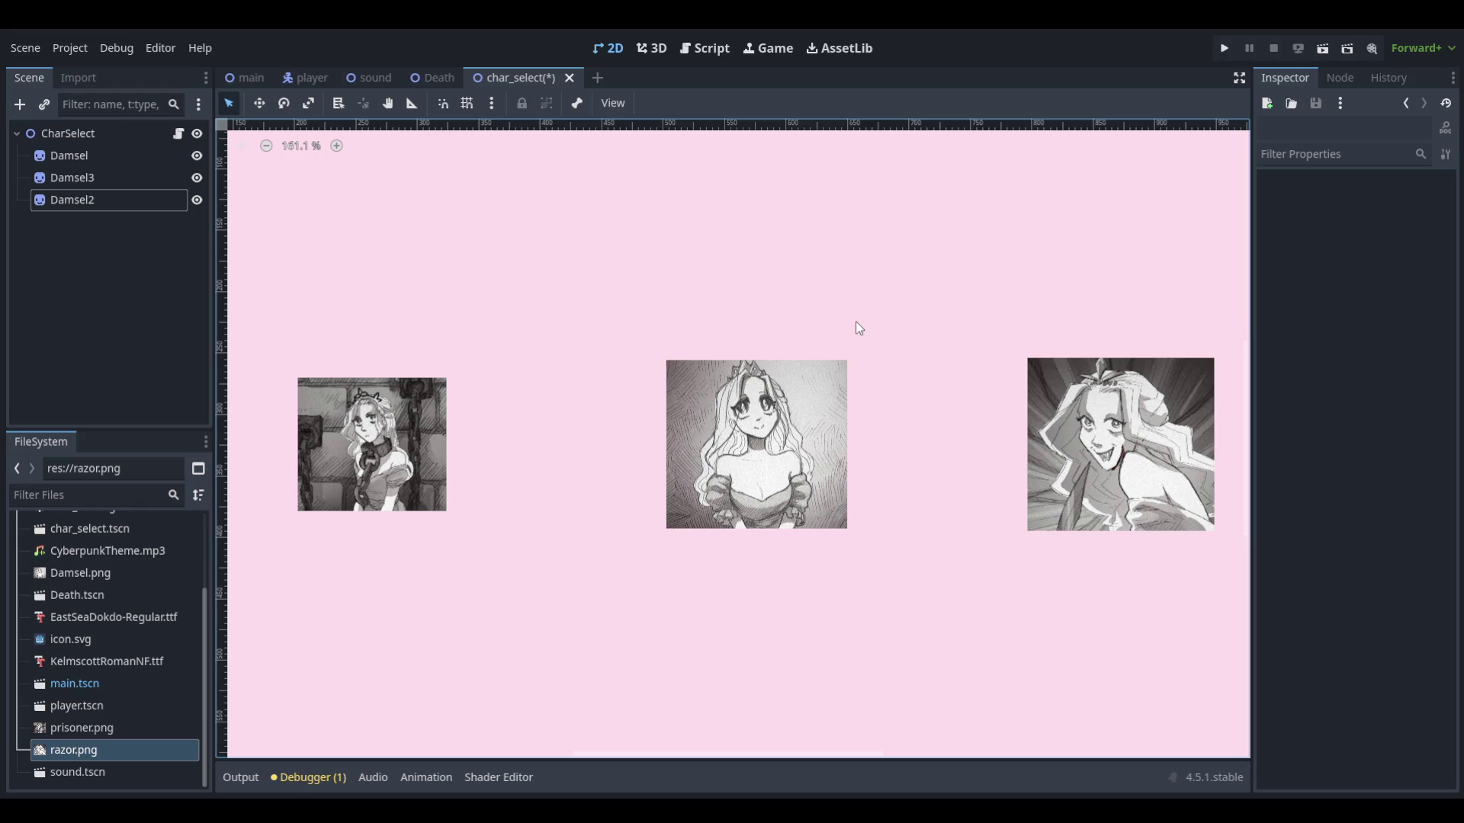
left_click(1083, 373)
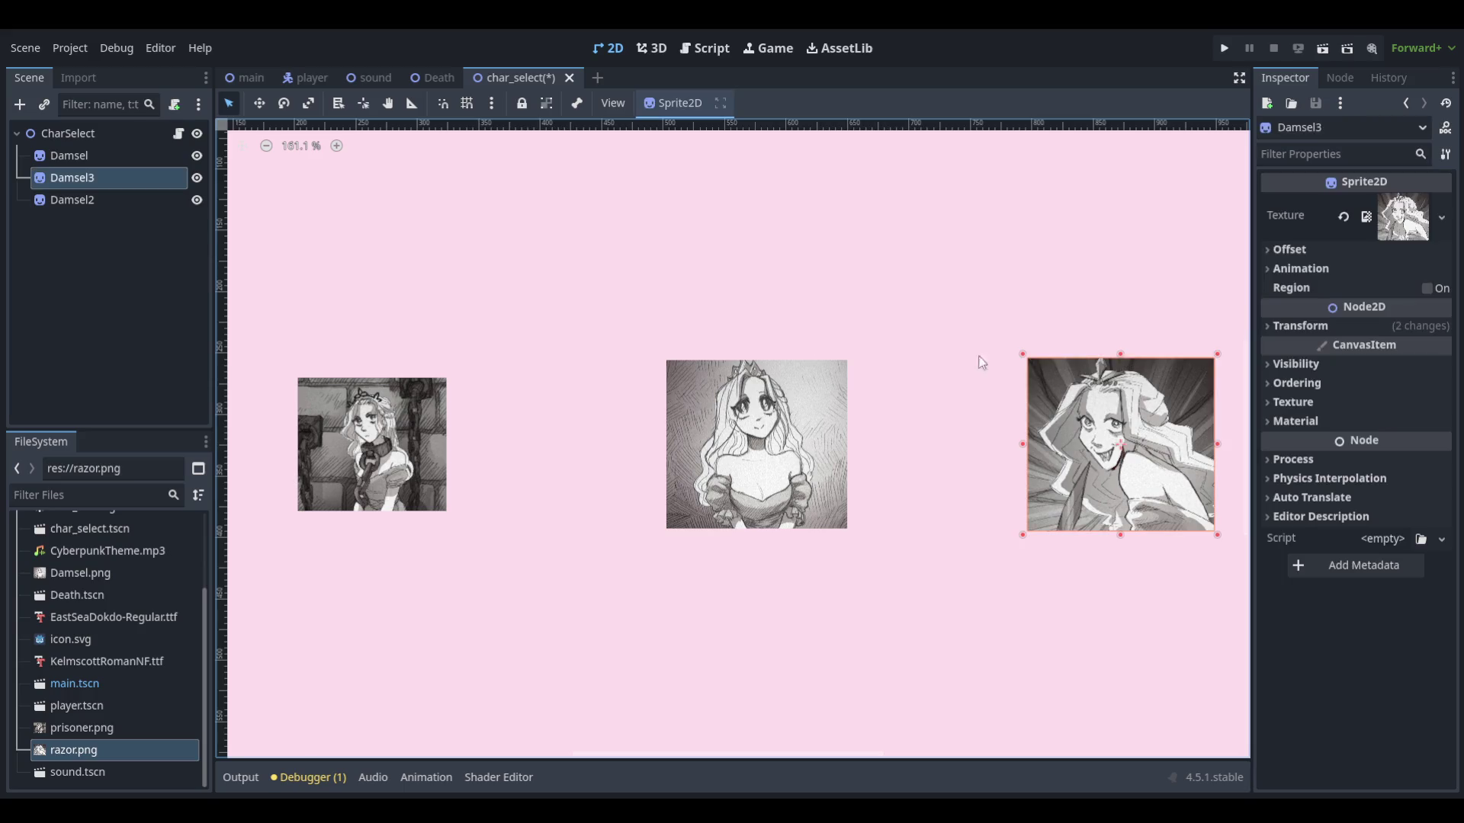
left_click(54, 186)
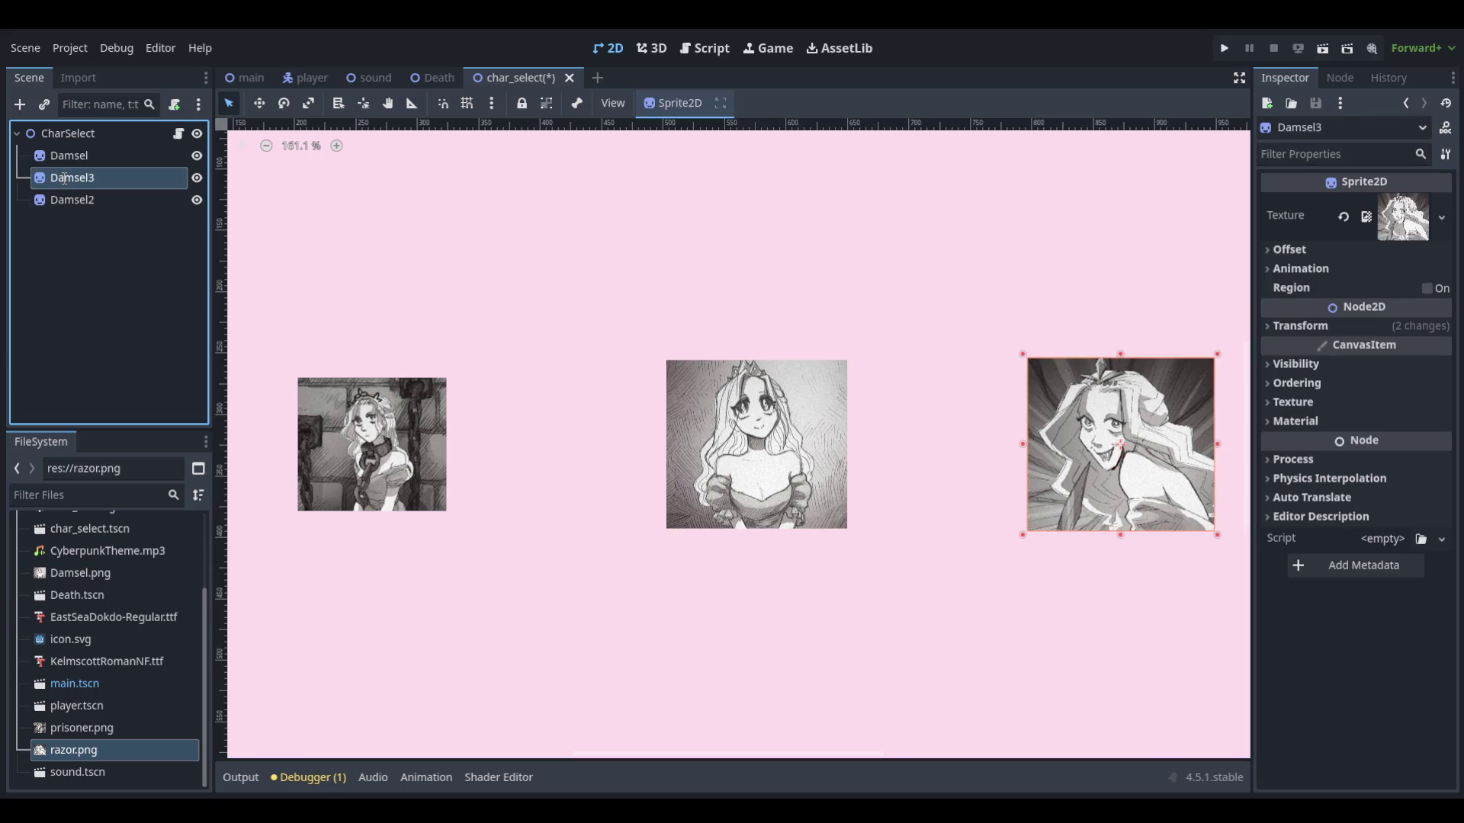
type("Razor")
key("Return")
key("Down")
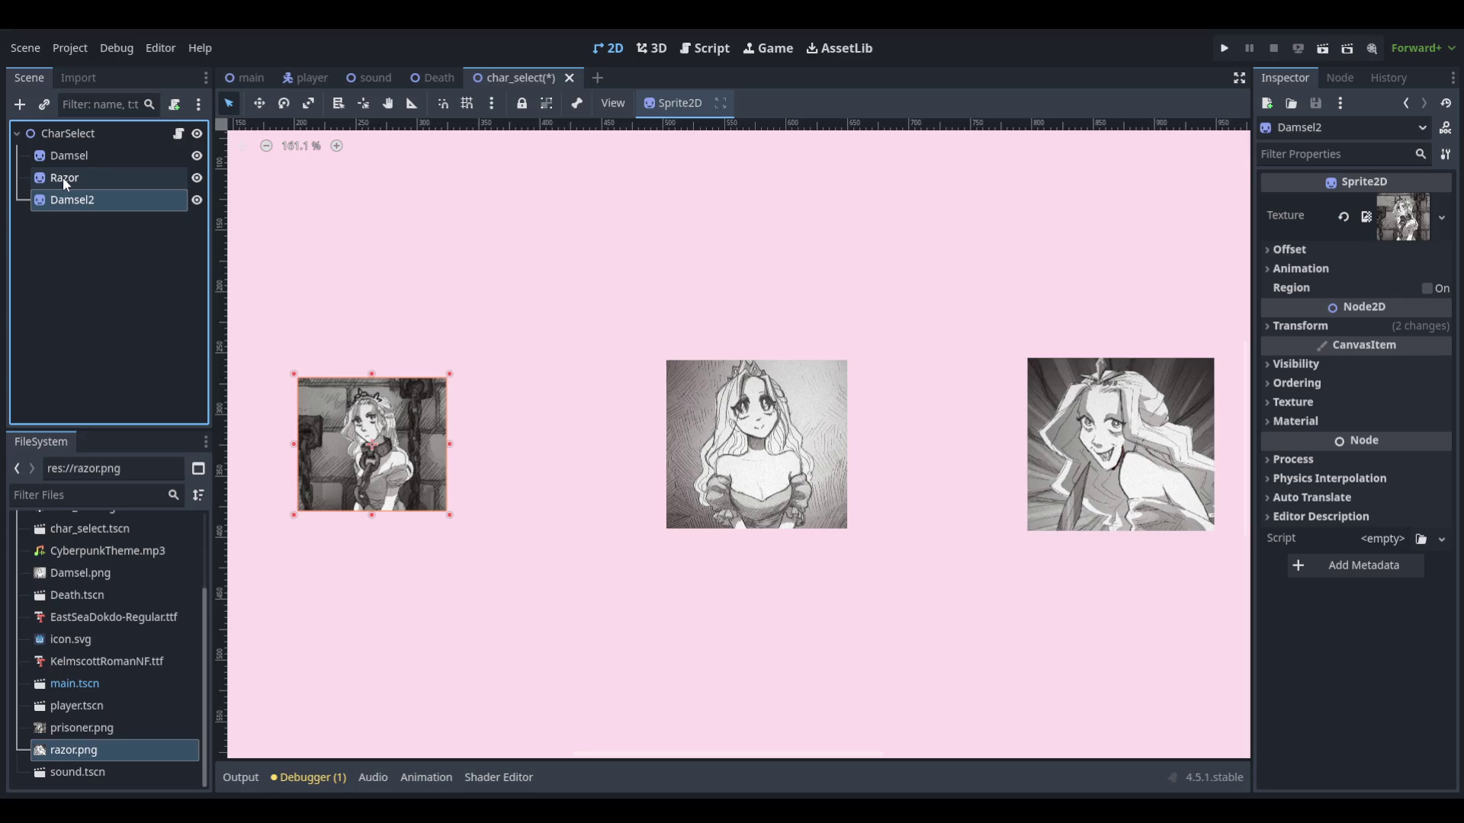
Rename the left portrait node Damsel2 to Prisoner
key("F2")
type("Prisoner")
key("Return")
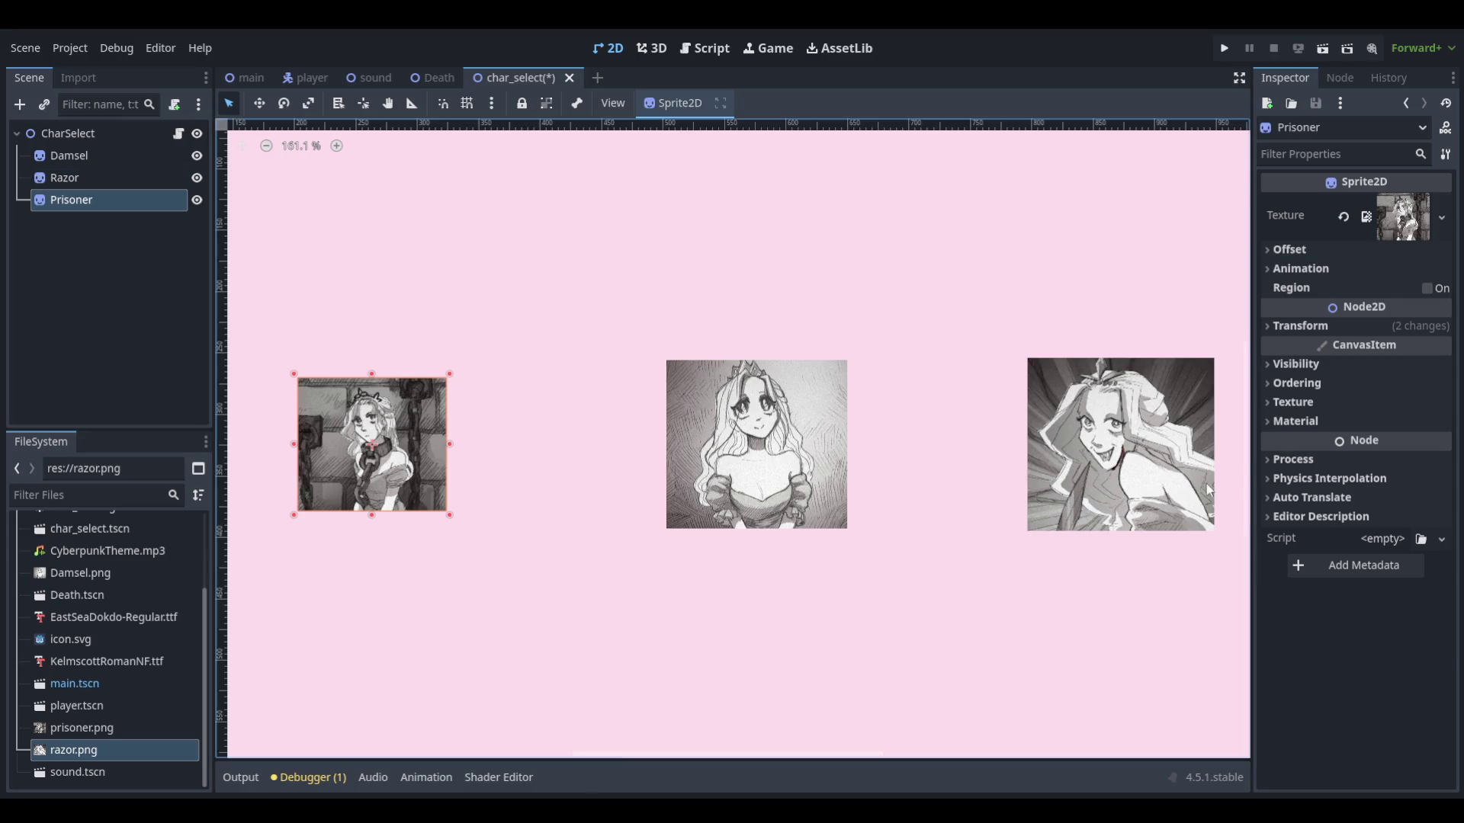
scroll(1090, 431, "down", 3)
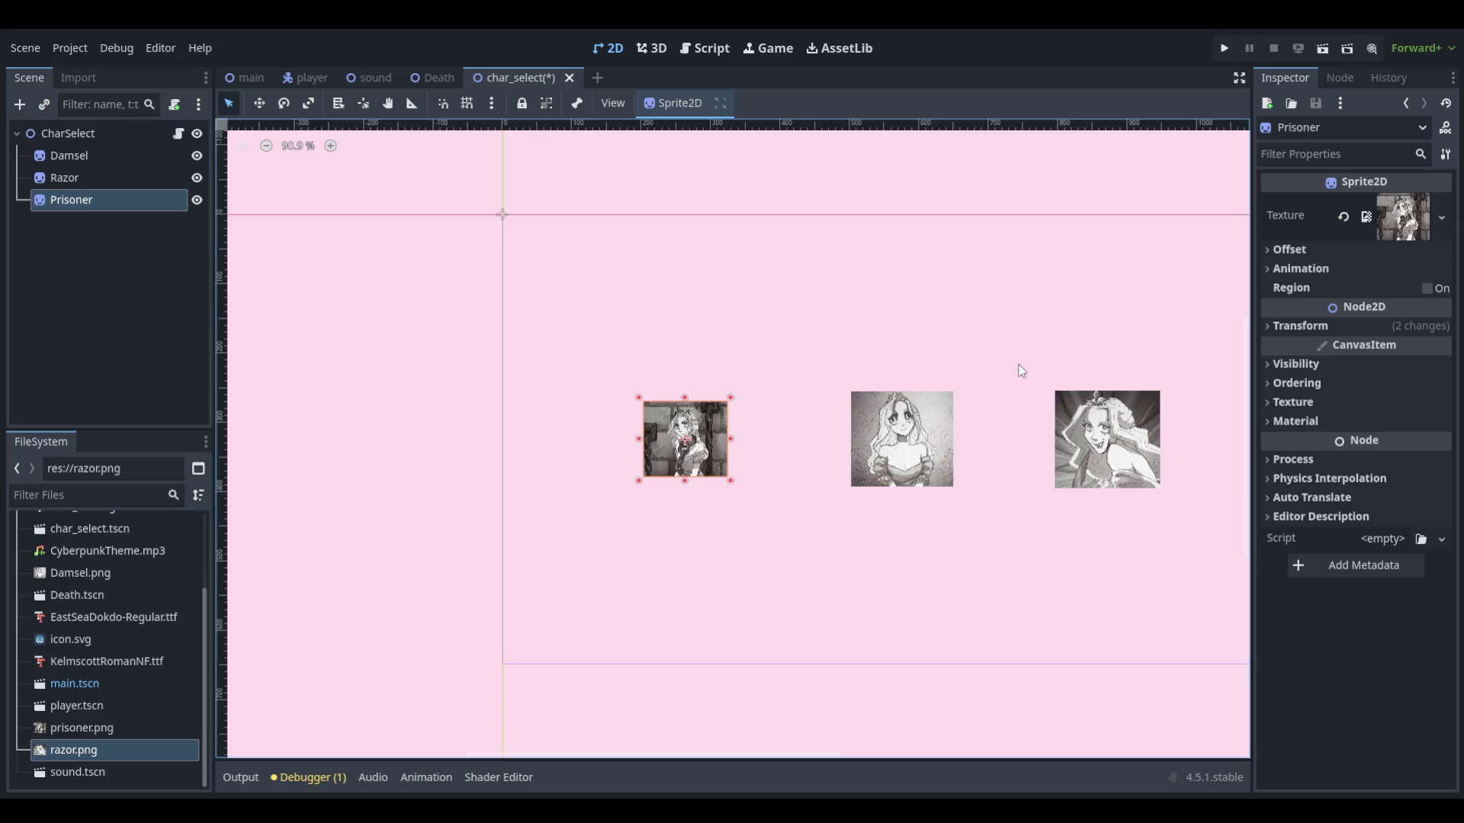
scroll(900, 369, "up", 1)
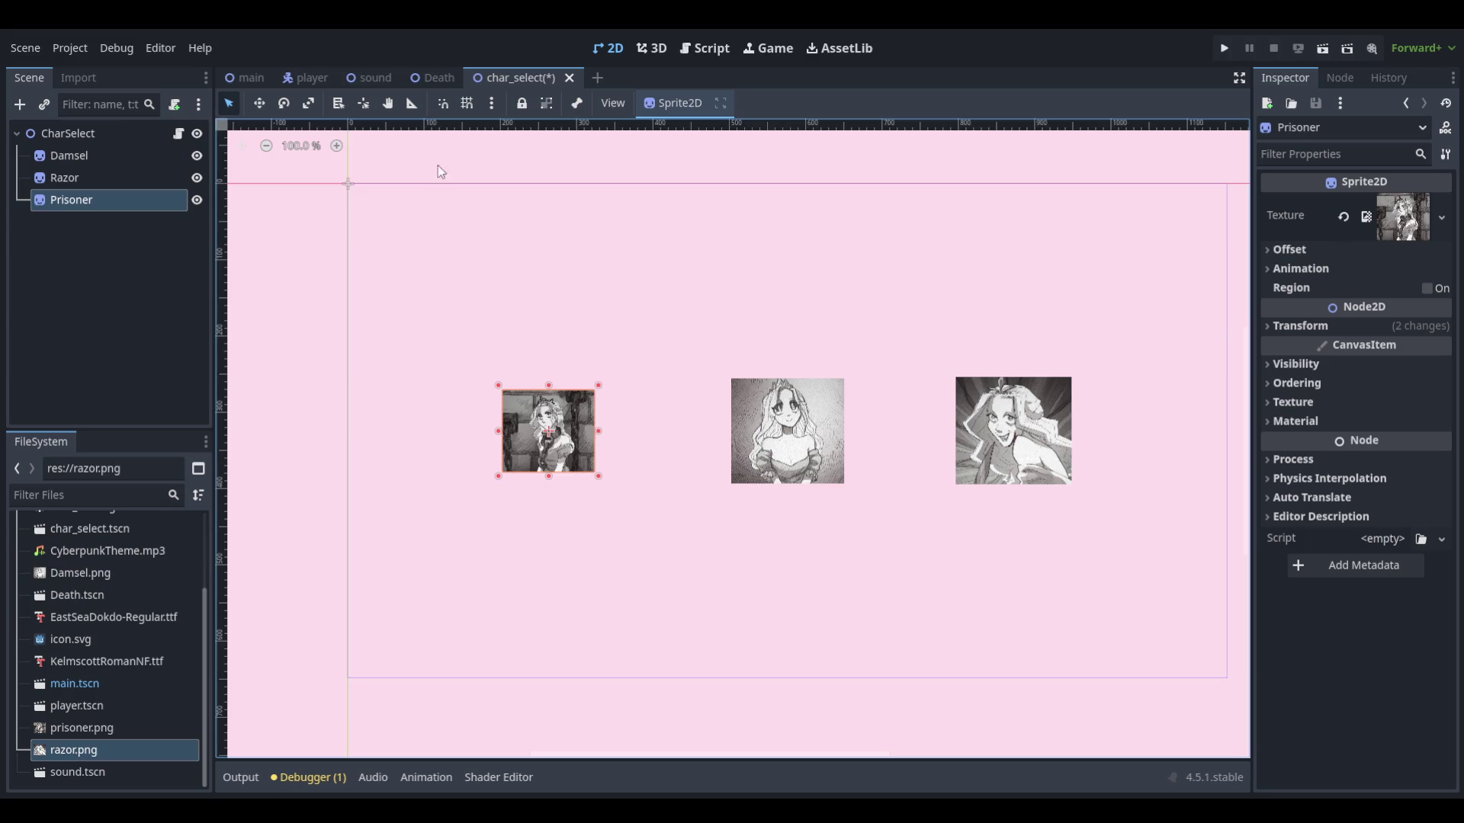
left_click(715, 48)
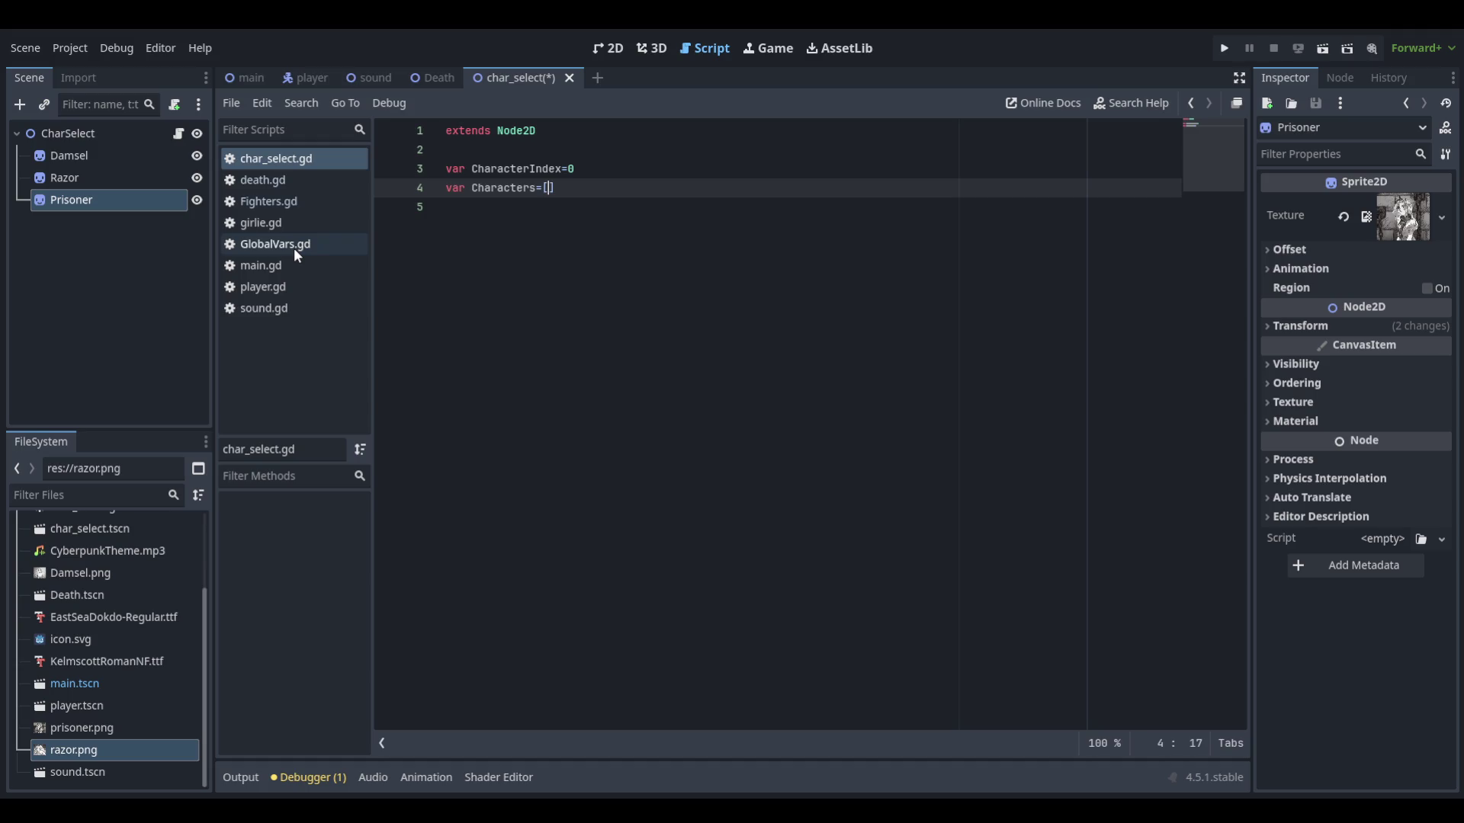
type("/")
key("BackSpace")
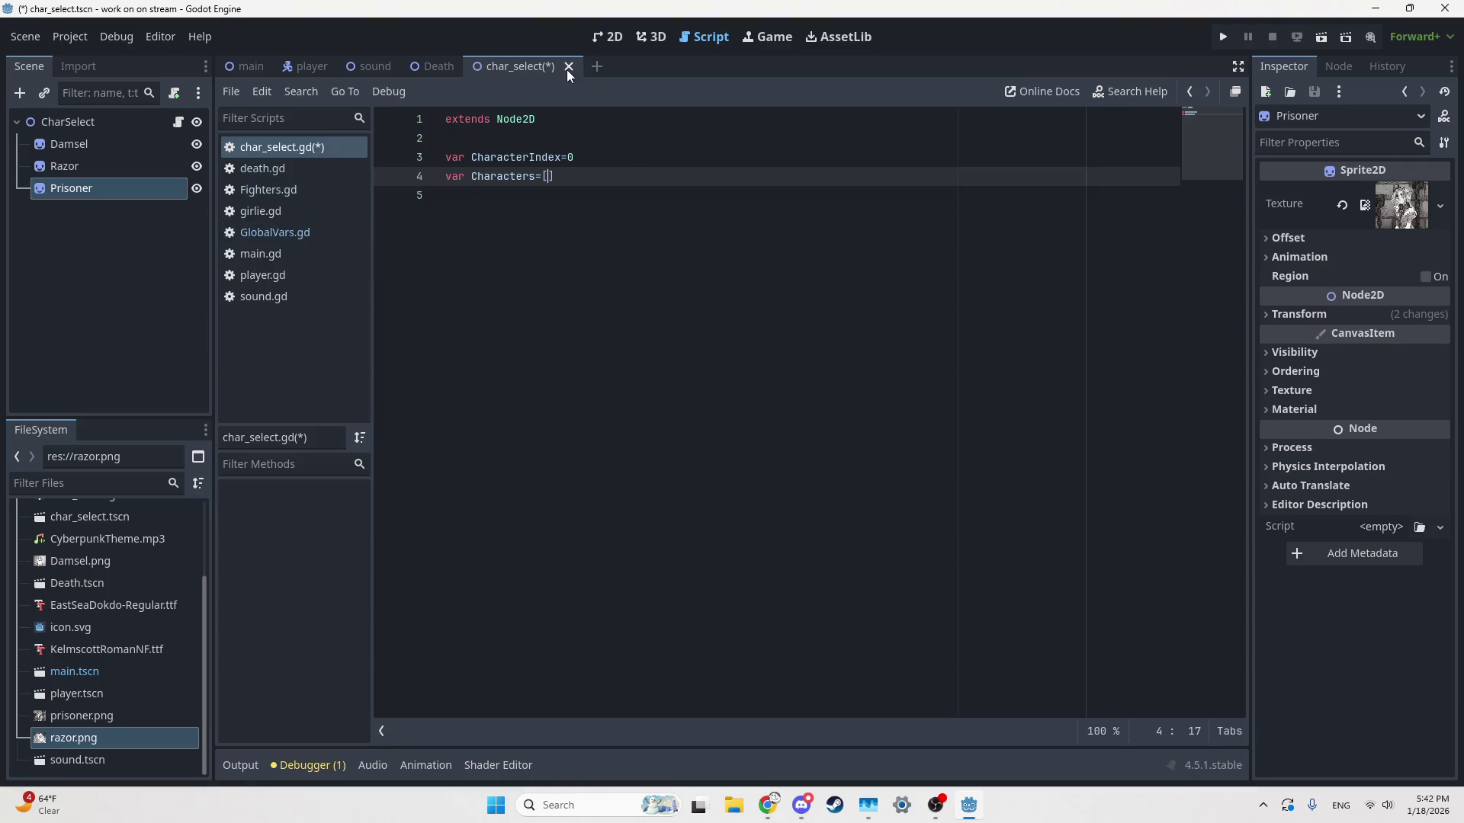
left_click(597, 32)
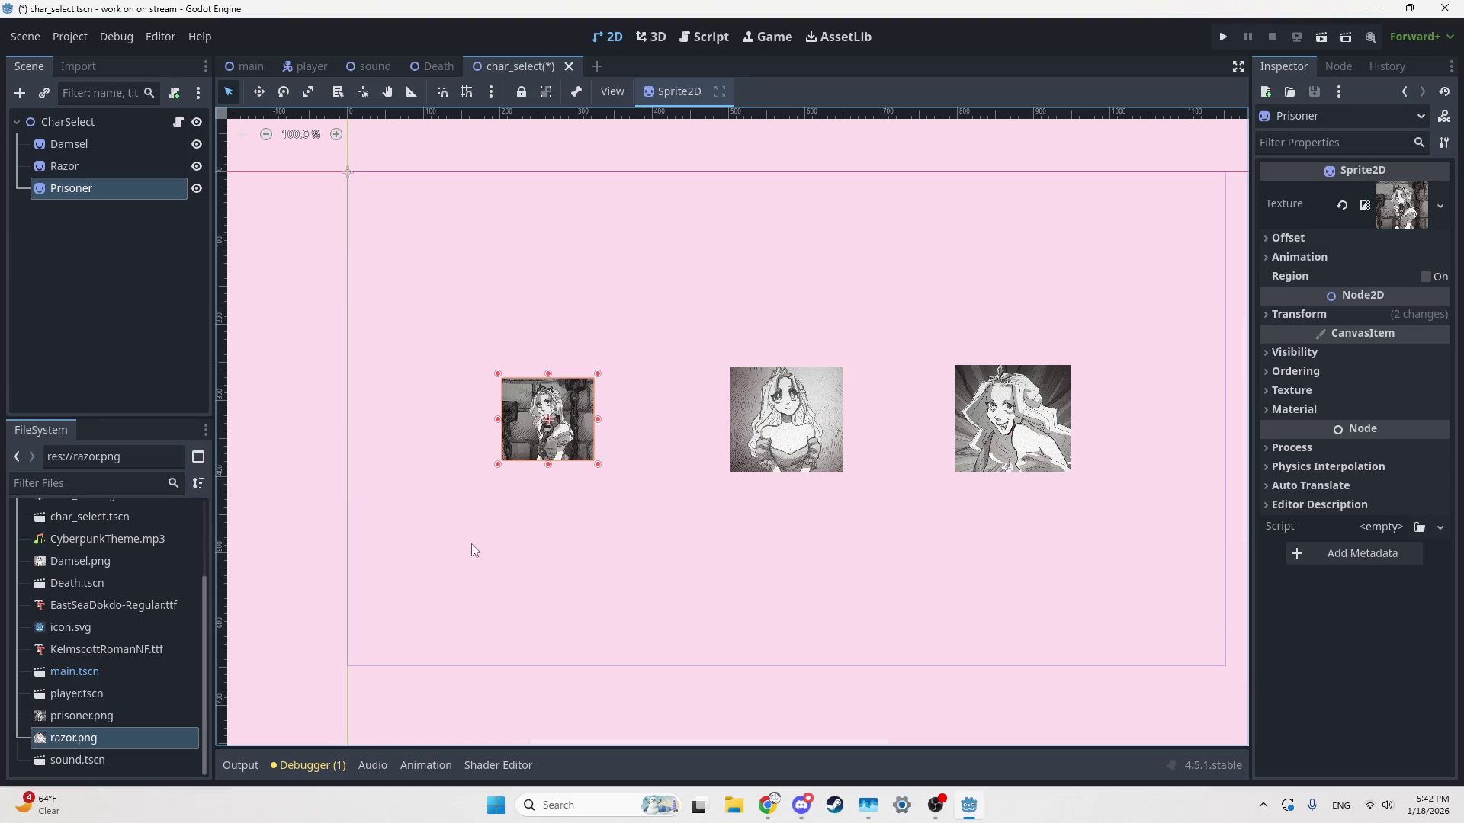
left_click(713, 265)
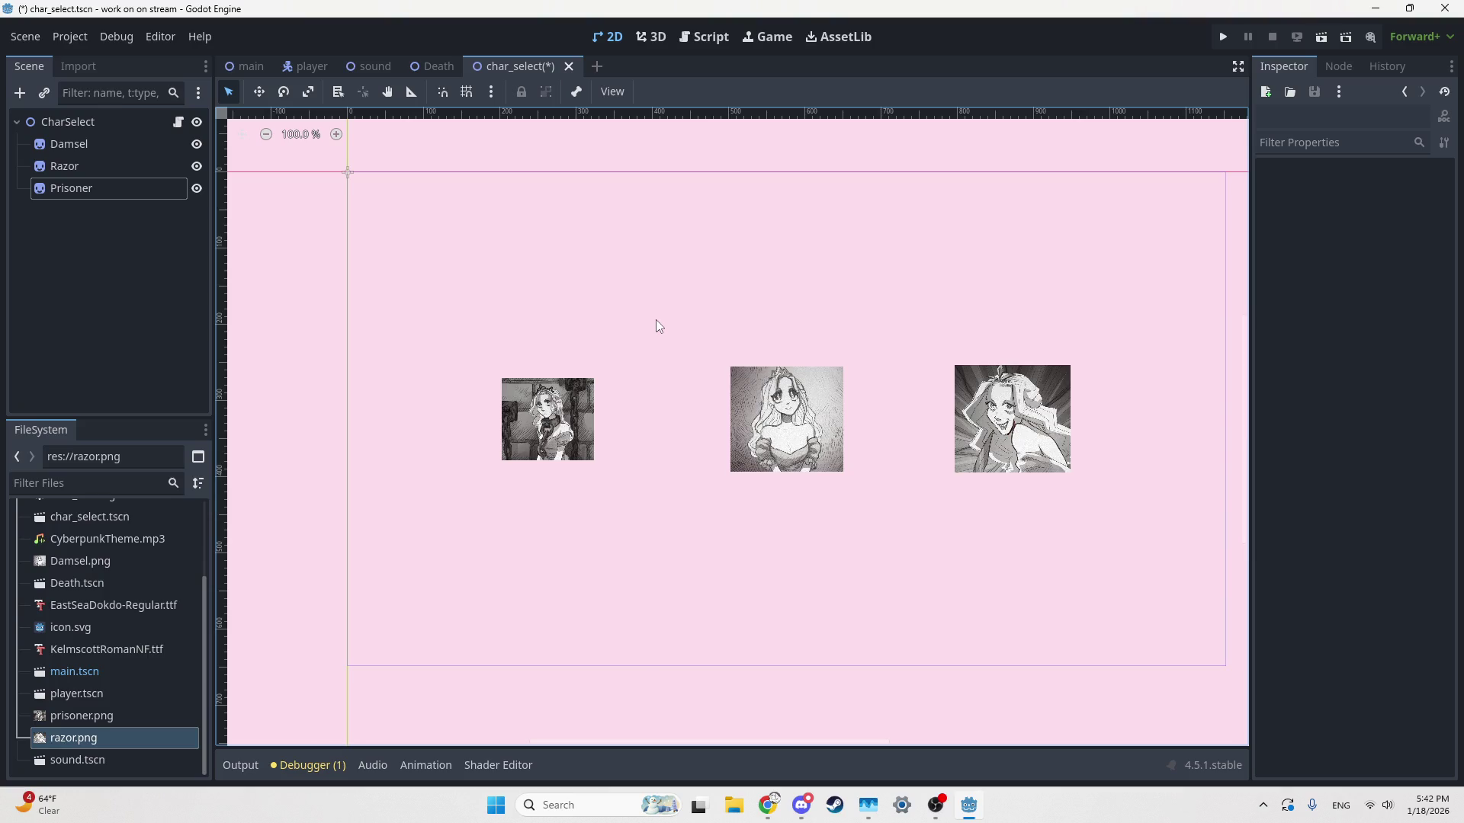
Launch Microsoft Paint from Windows search and zoom in on the canvas
left_click(587, 805)
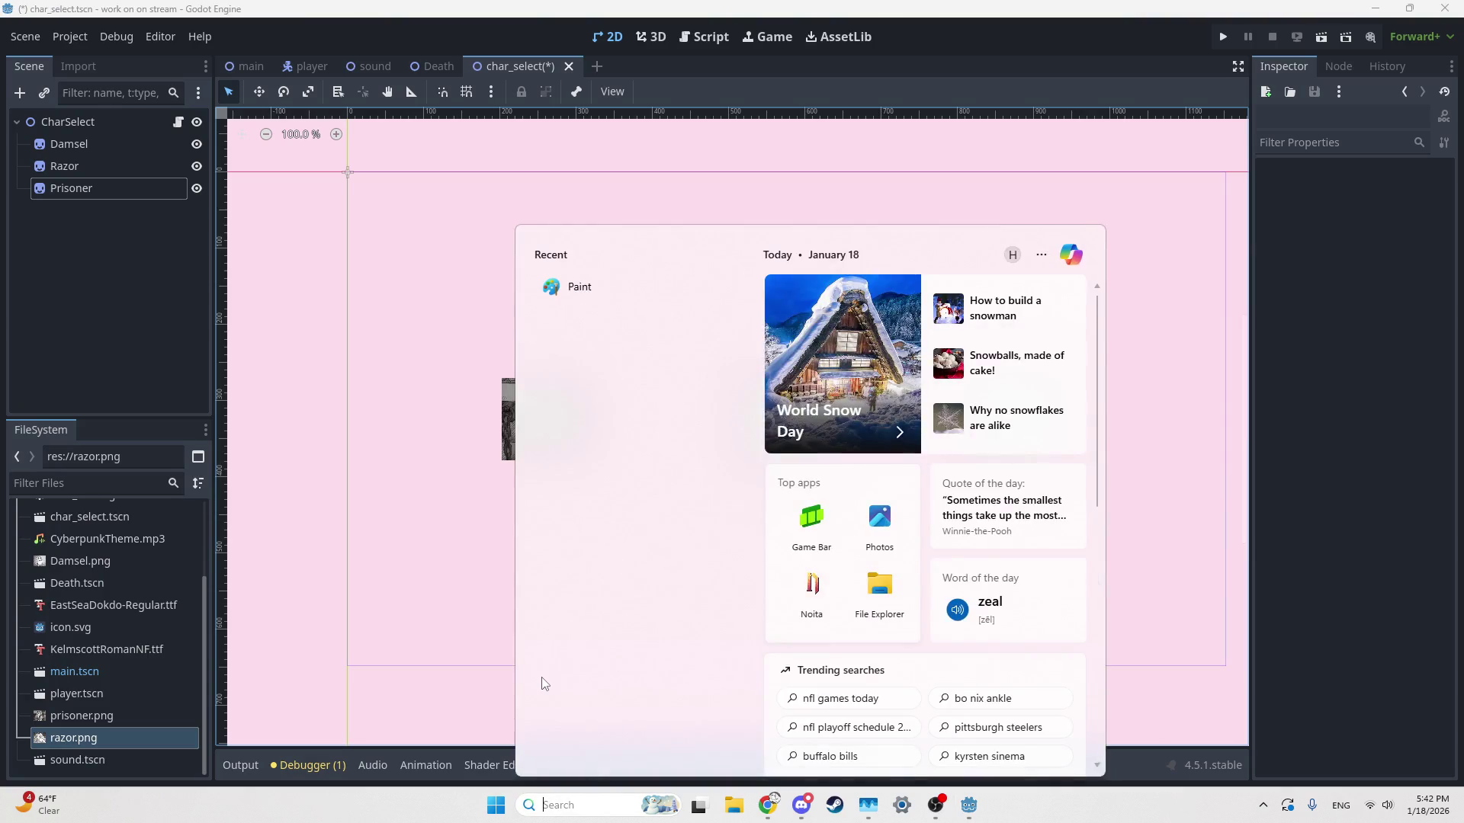
type("ms")
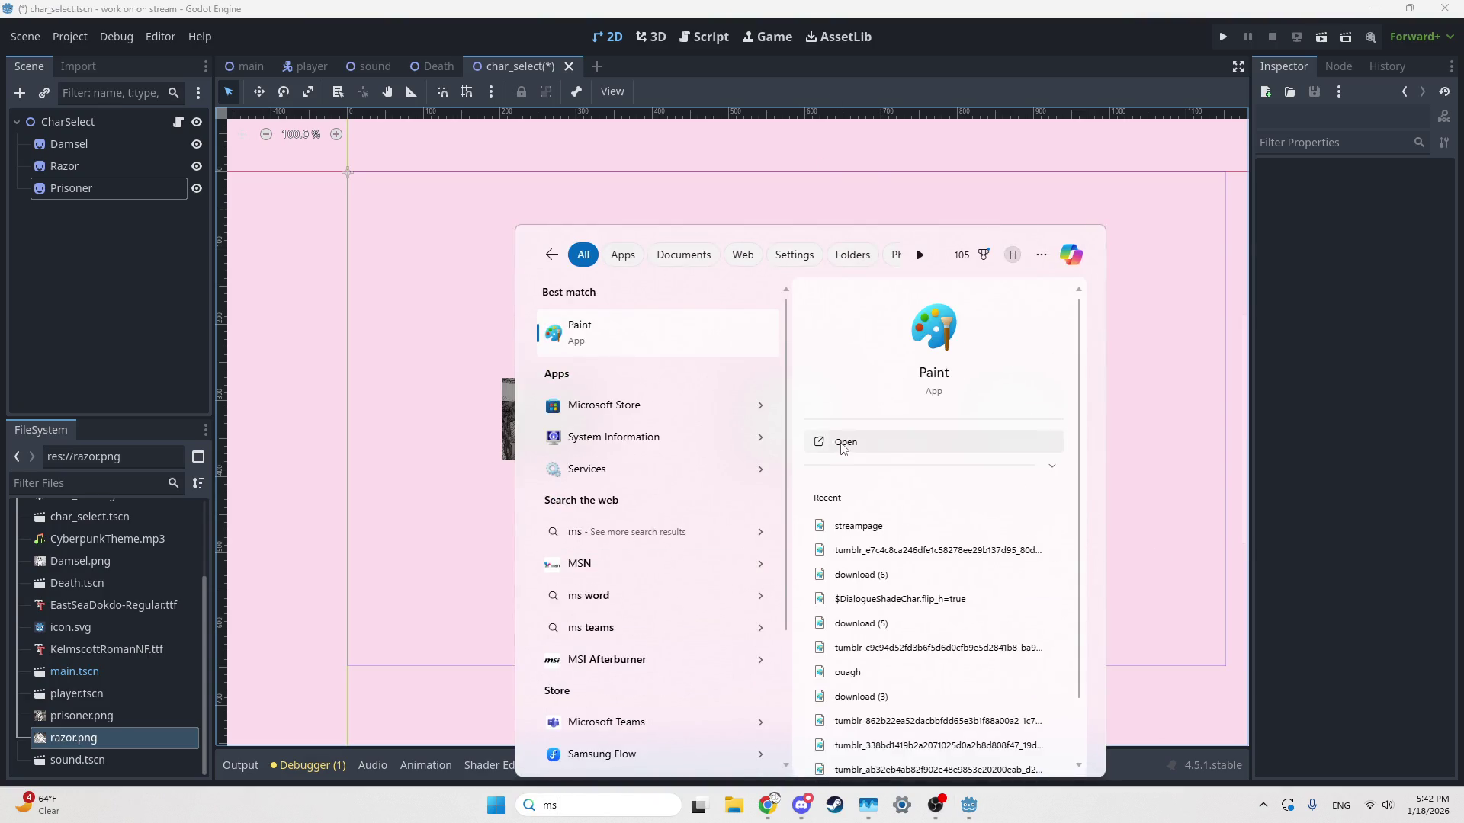
key("Return")
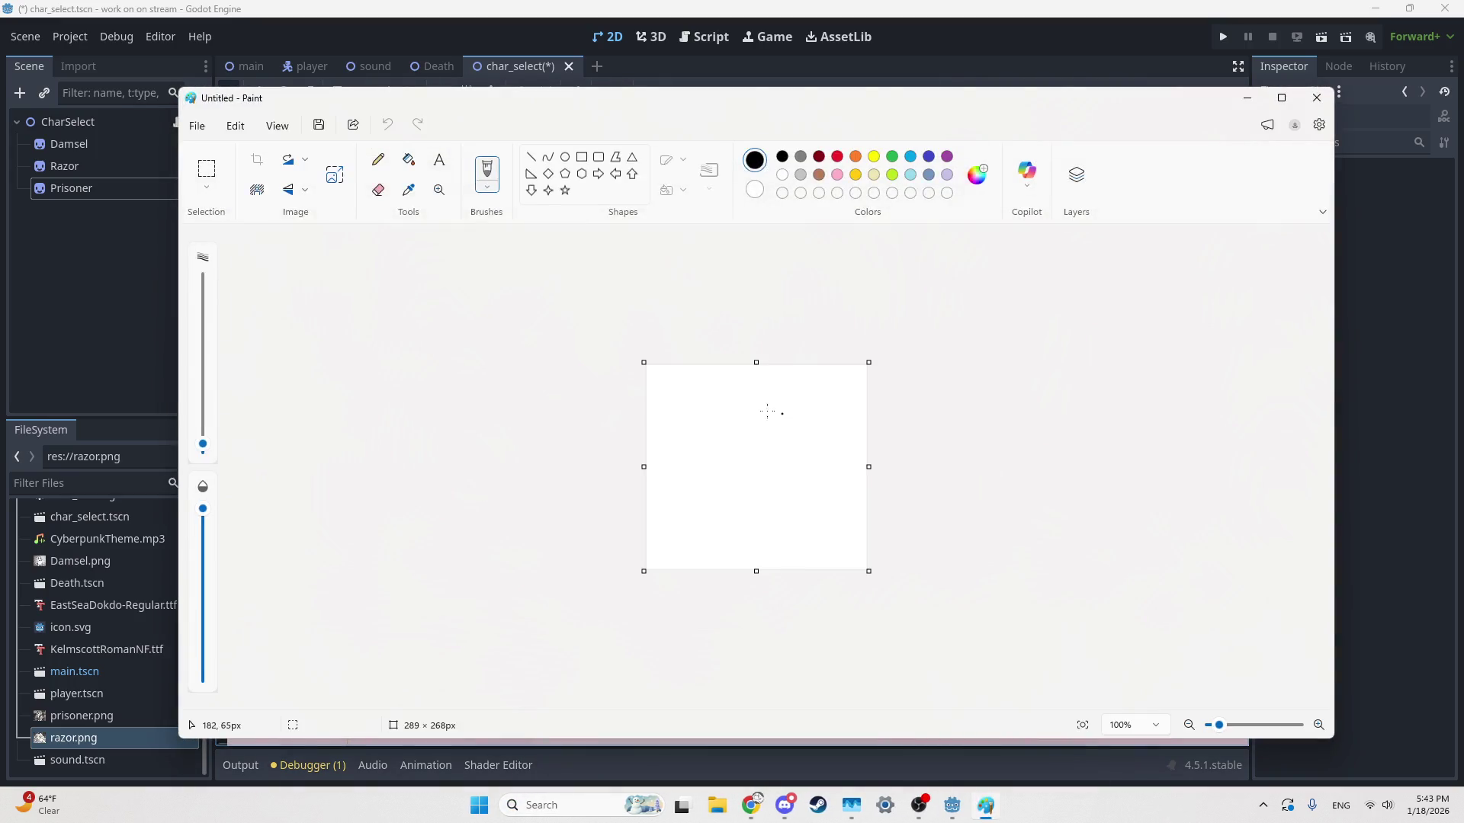
scroll(761, 480, "up", 5)
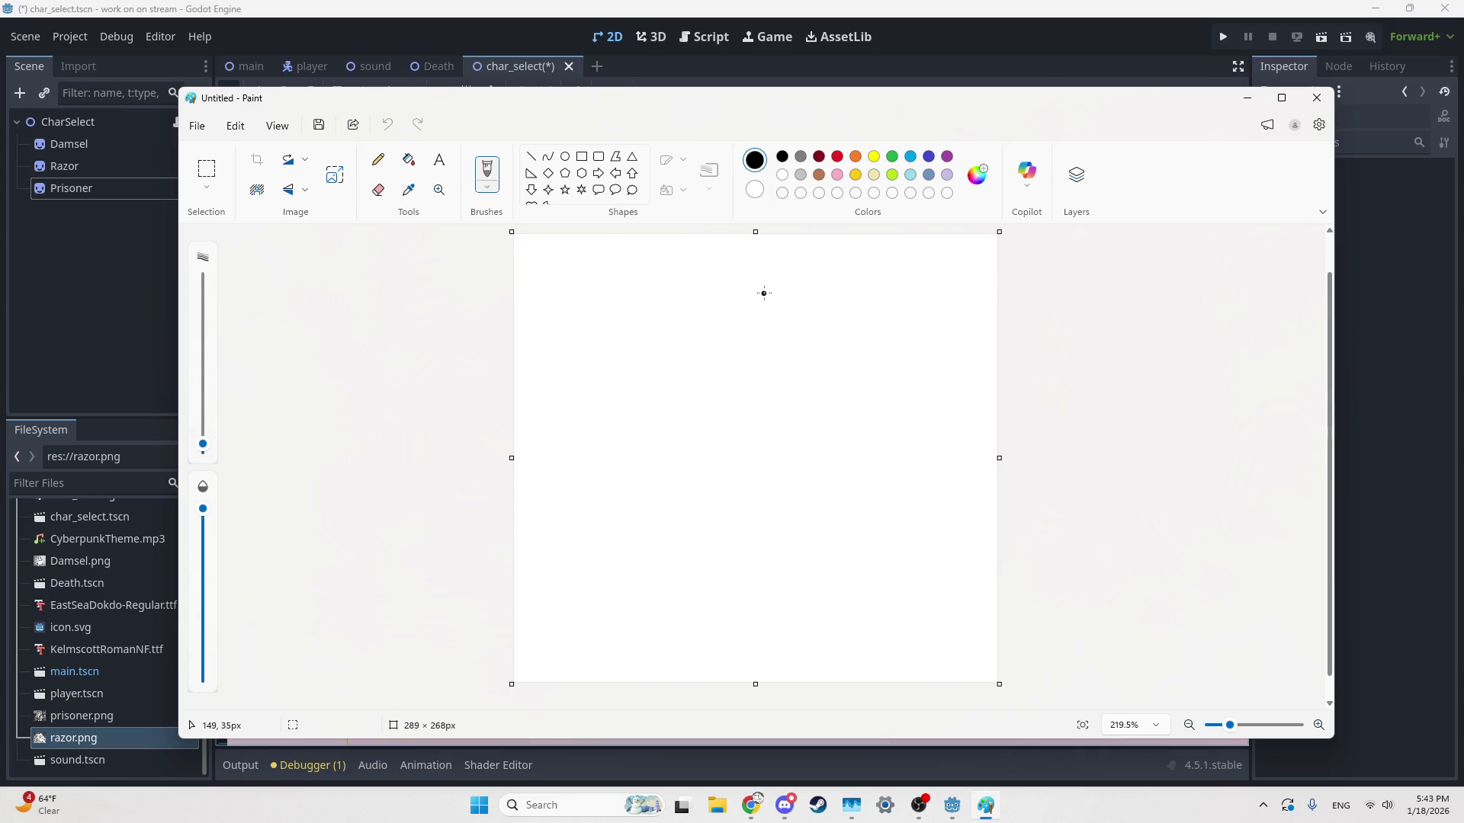
Draw the oval body with a small smiling face and fill the background black
mouse_move(532, 256)
left_mouse_down()
mouse_move(808, 302)
mouse_move(934, 429)
mouse_move(888, 654)
mouse_move(645, 614)
mouse_move(523, 495)
mouse_move(585, 320)
mouse_move(560, 334)
left_mouse_up()
key("ctrl+z")
mouse_move(761, 320)
left_mouse_down()
mouse_move(712, 415)
mouse_move(720, 586)
mouse_move(736, 326)
mouse_move(680, 522)
mouse_move(814, 554)
mouse_move(798, 316)
mouse_move(755, 328)
left_mouse_up()
key("ctrl+z")
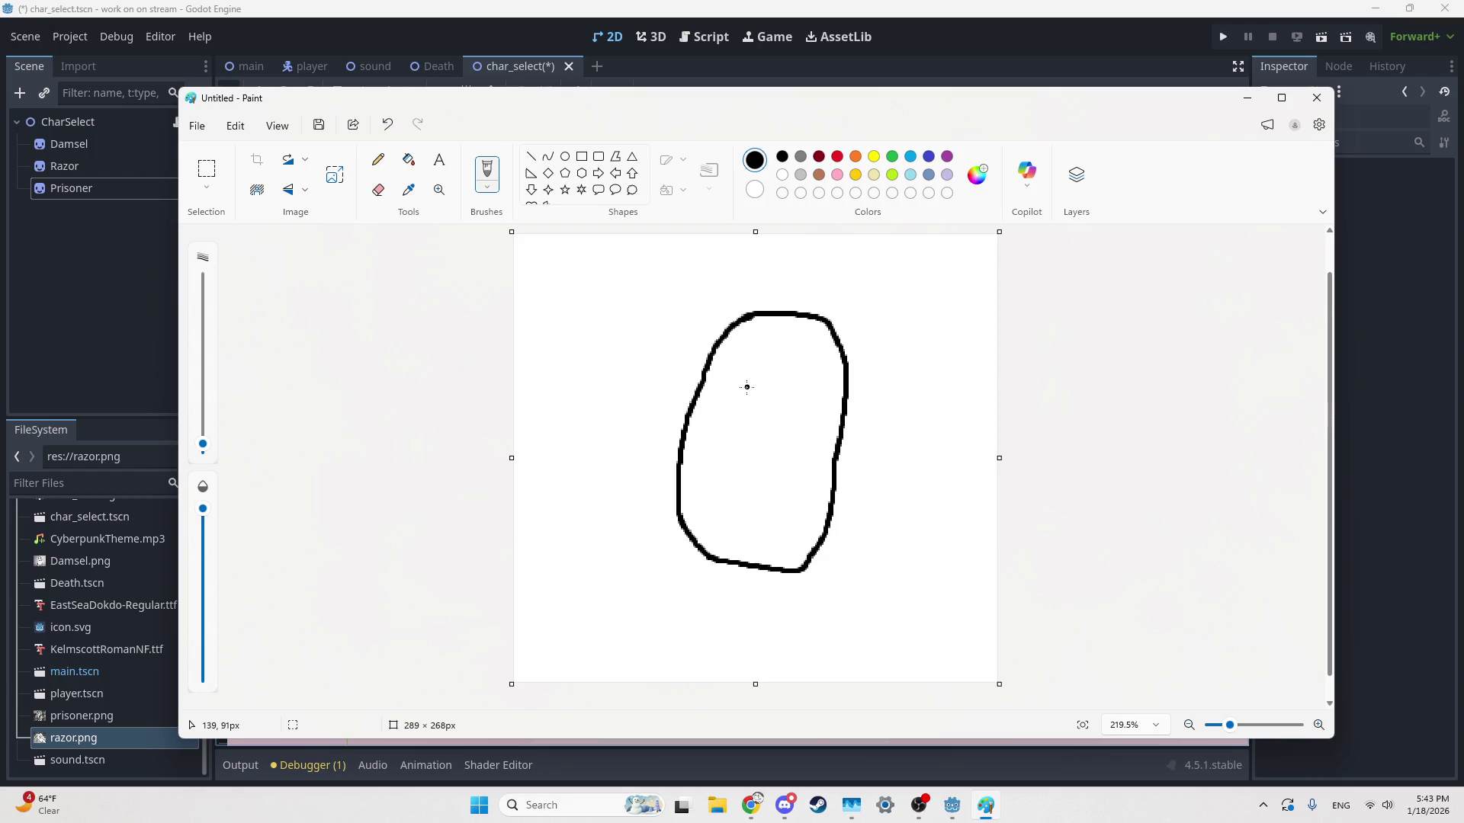
mouse_move(755, 392)
left_mouse_down()
mouse_move(758, 438)
mouse_move(746, 402)
mouse_move(769, 423)
left_mouse_up()
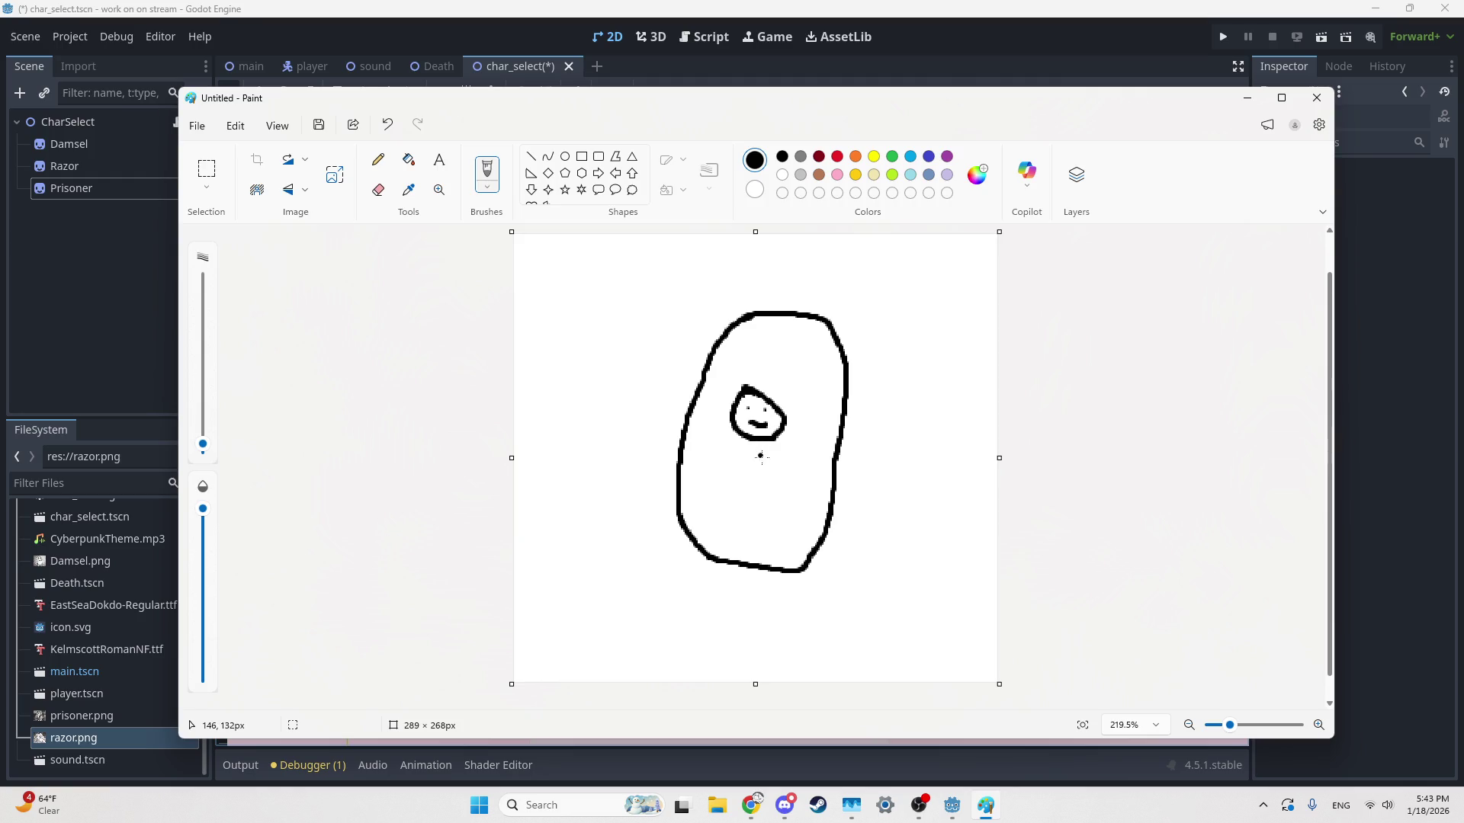
left_click(409, 159)
left_click(553, 353)
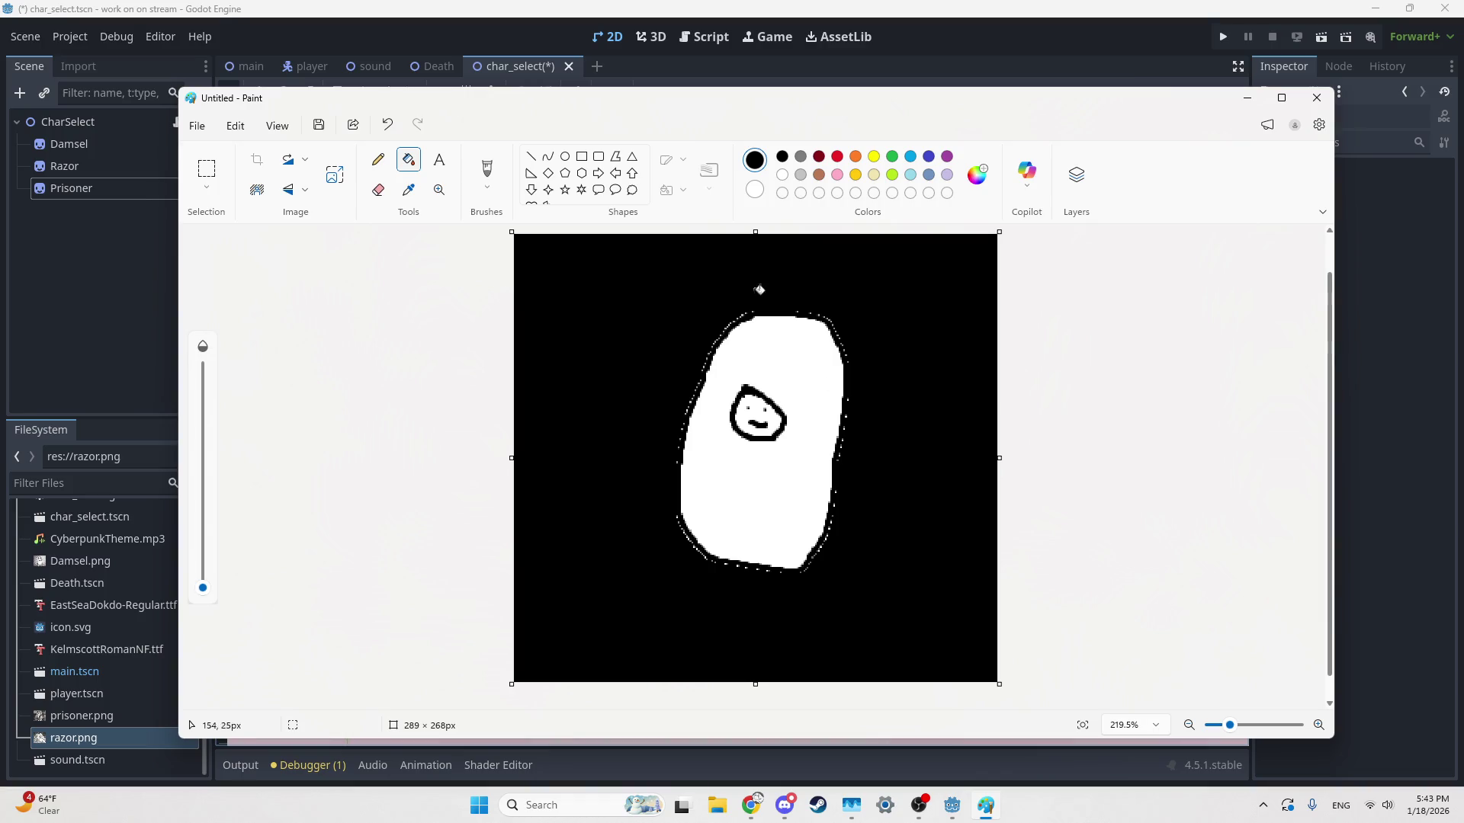
Try pencil strokes in black, white and light grey, undoing each
left_click(377, 159)
left_click_drag(737, 324, 757, 354)
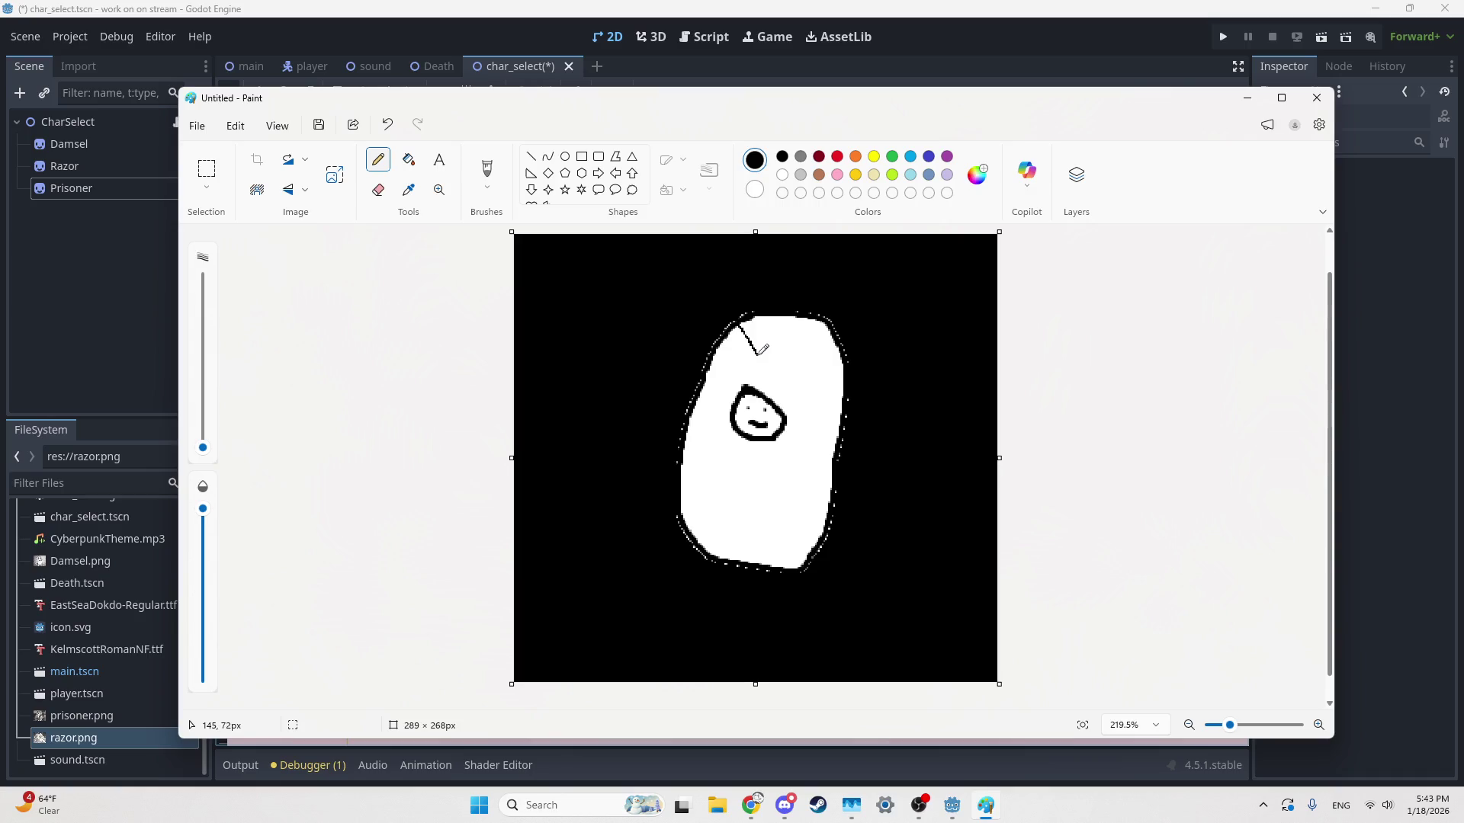
key("ctrl+z")
left_click(754, 189)
left_click_drag(706, 306, 724, 340)
key("ctrl+z")
left_click(800, 175)
left_click_drag(693, 316, 754, 352)
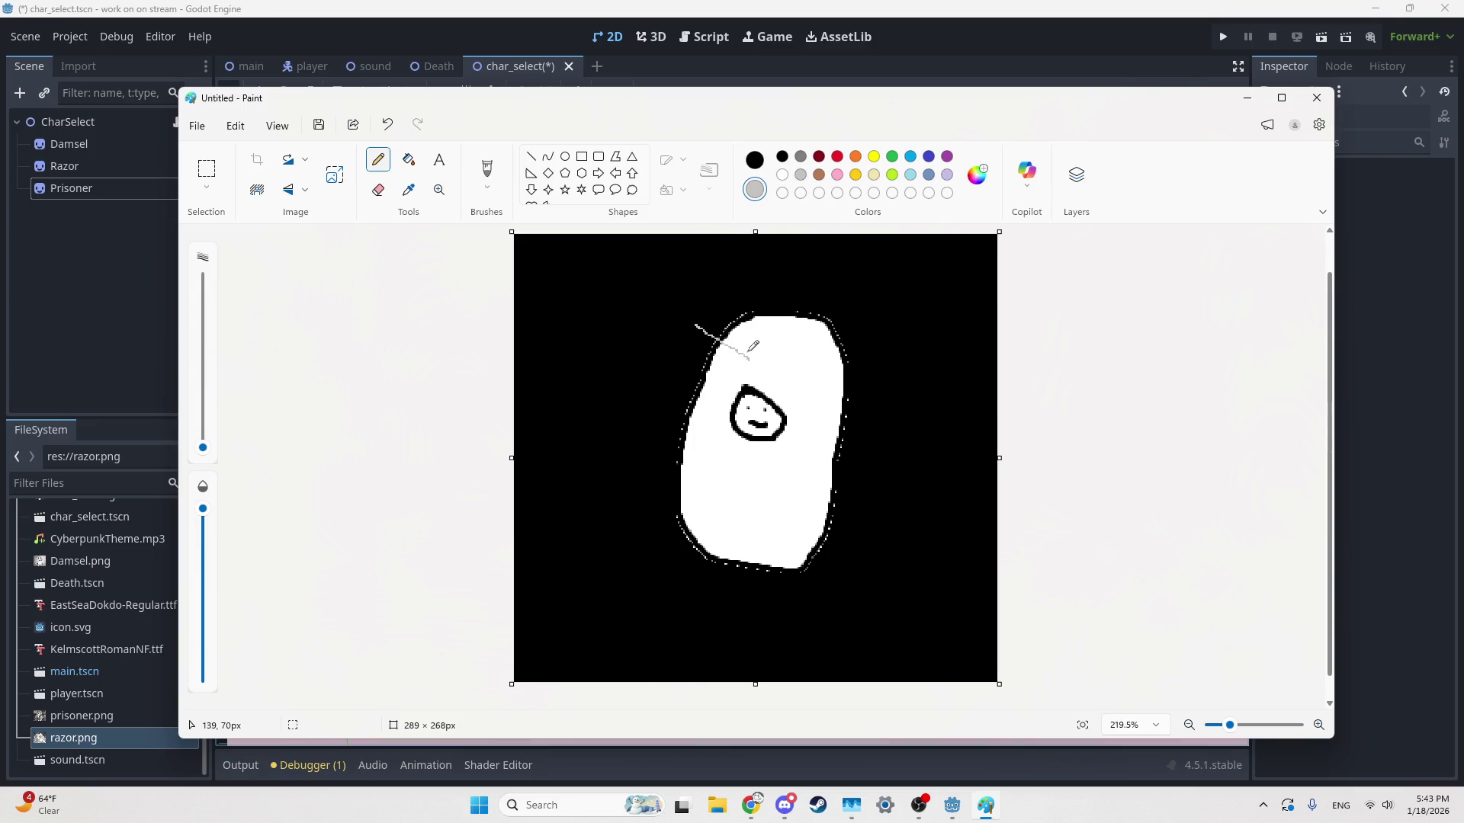
key("ctrl+z")
Refill the background grey and reset the second colour to black
left_click(801, 156)
left_click(408, 159)
right_click(691, 295)
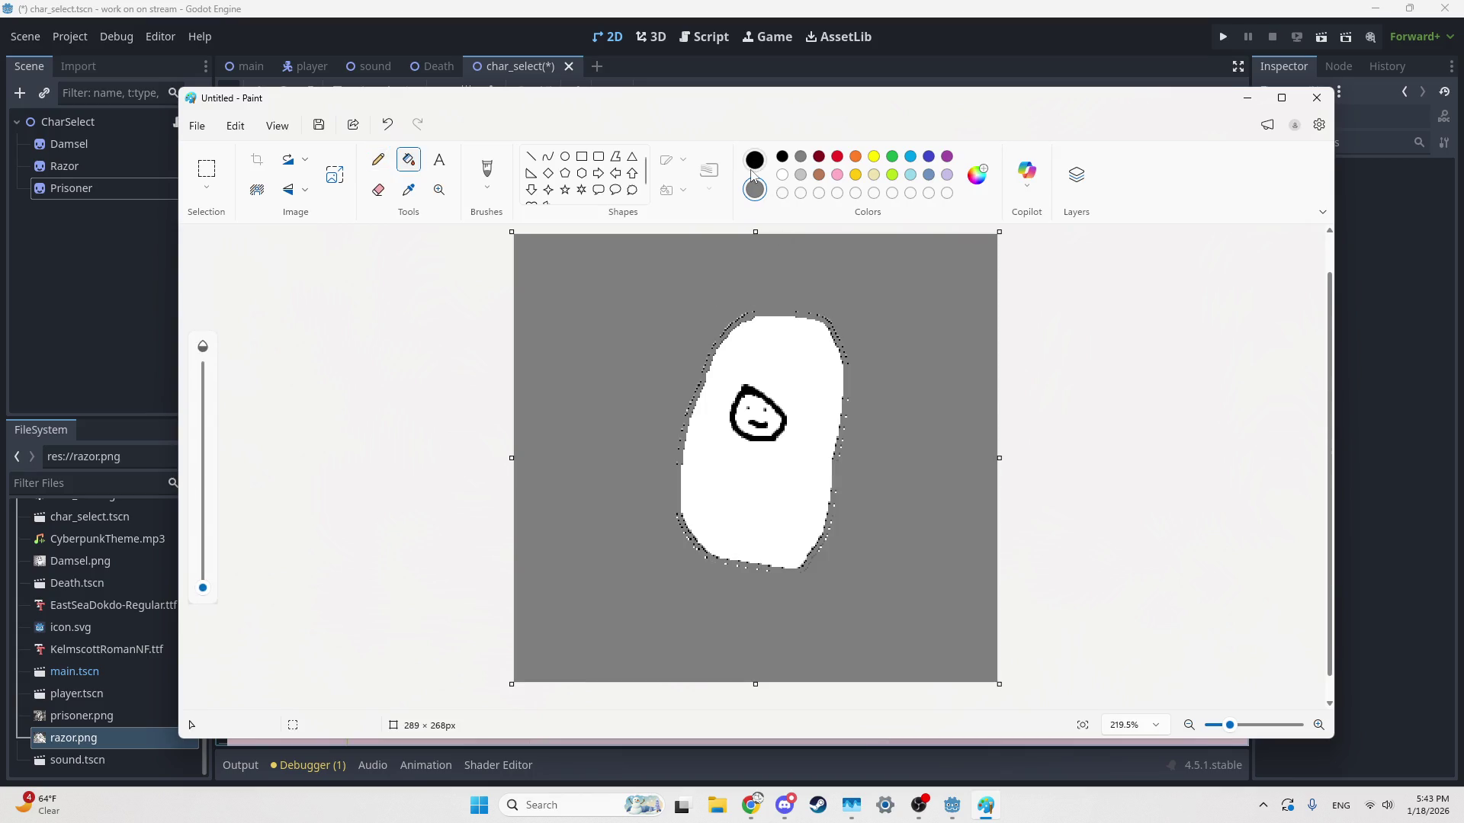
right_click(783, 157)
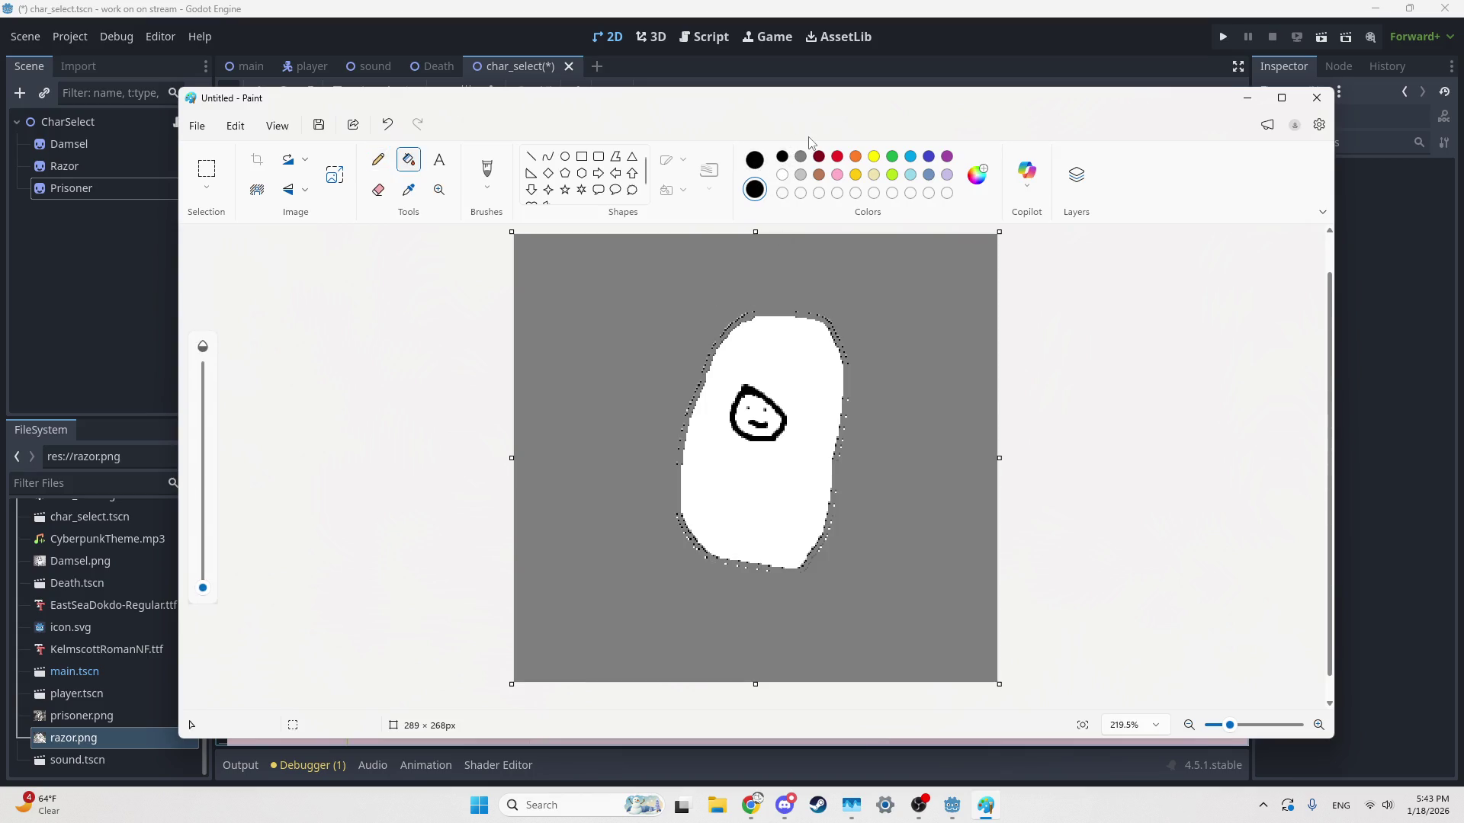